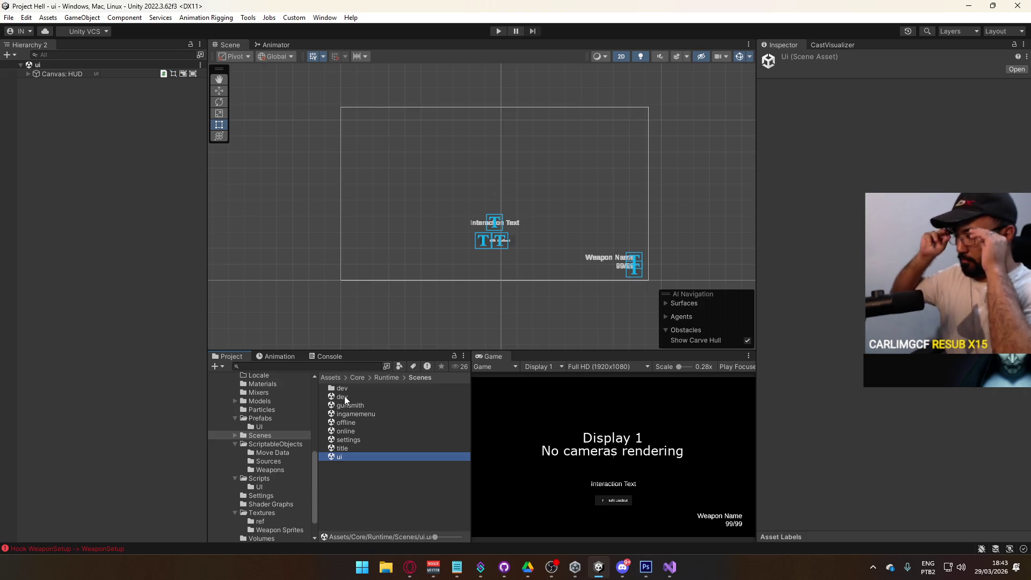
Add a new UI Canvas, with its EventSystem, to the ui scene from the Hierarchy.
left_click(30, 78)
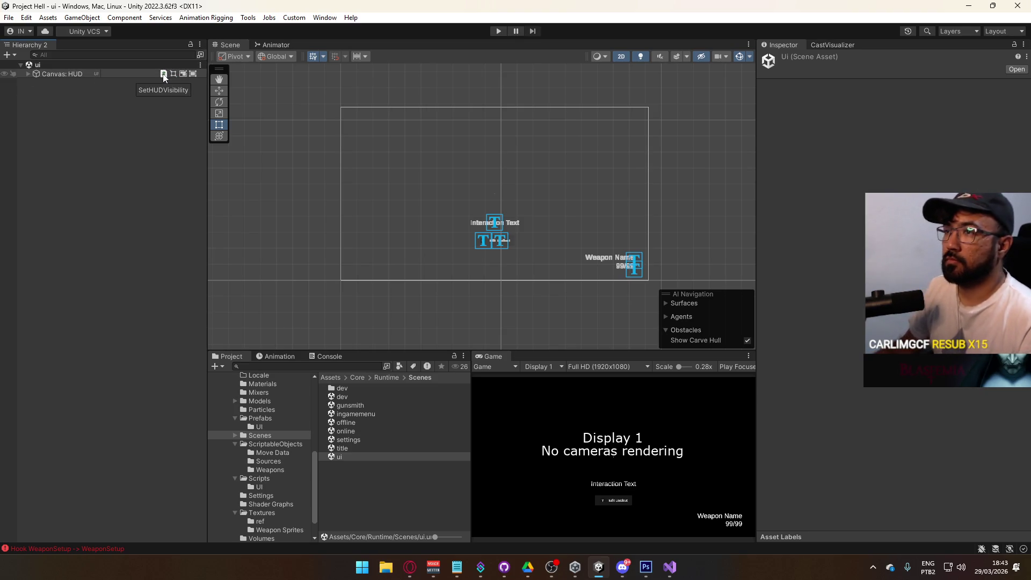
right_click(65, 89)
mouse_move(137, 250)
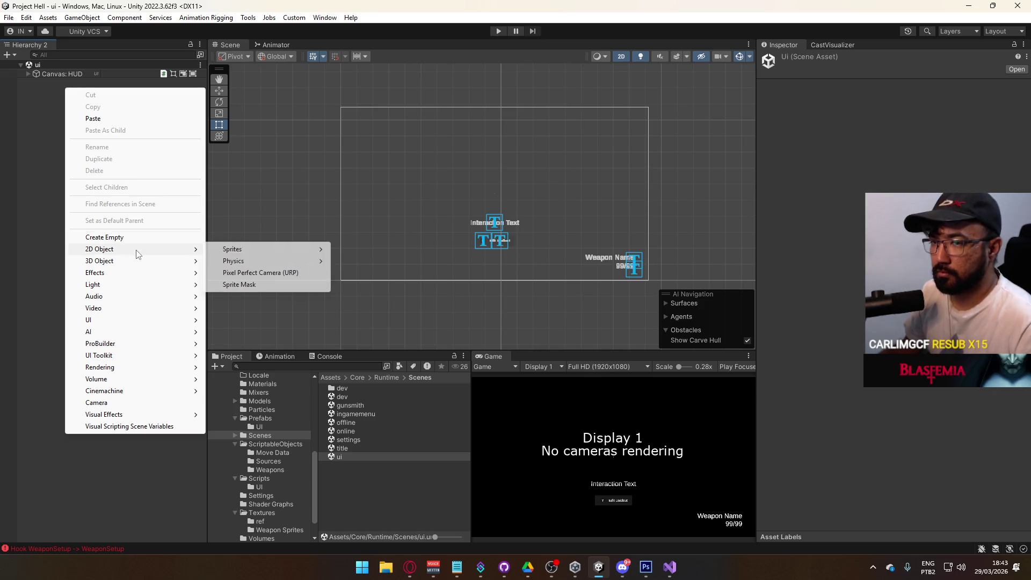
mouse_move(133, 319)
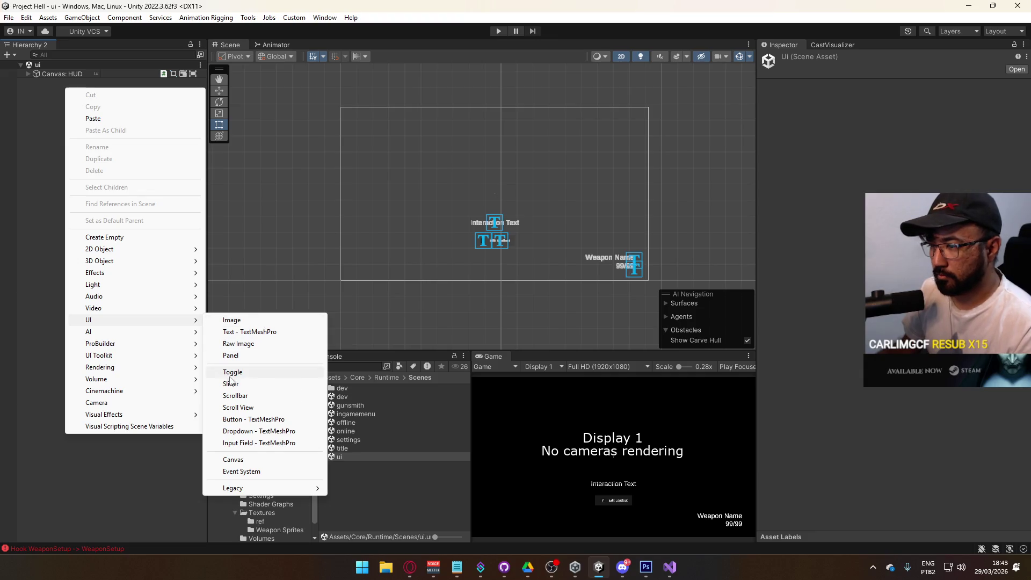
left_click(244, 460)
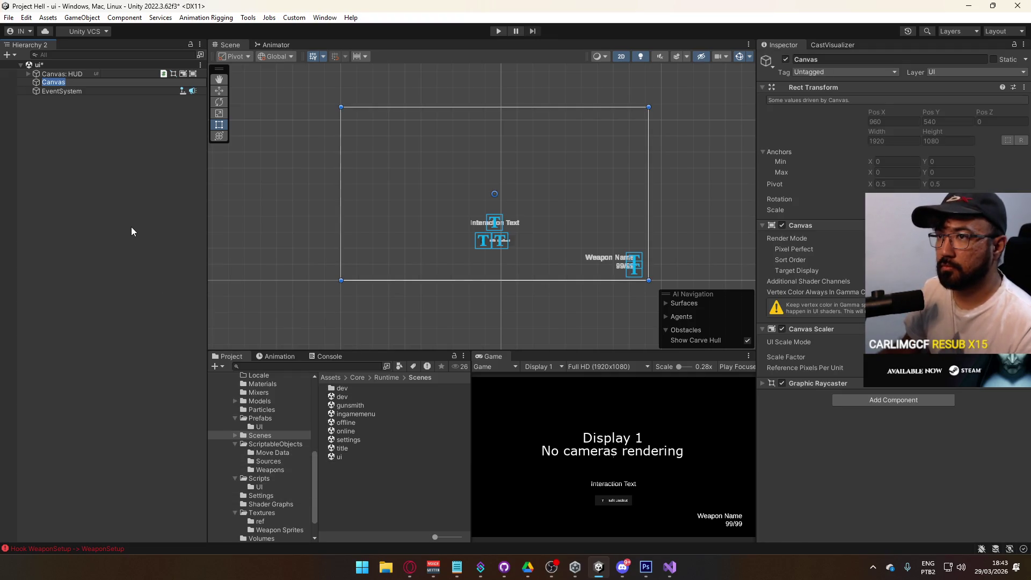
Delete the extra EventSystem and set the new canvas's UI Scale Mode to Scale With Screen Size.
left_click(79, 92)
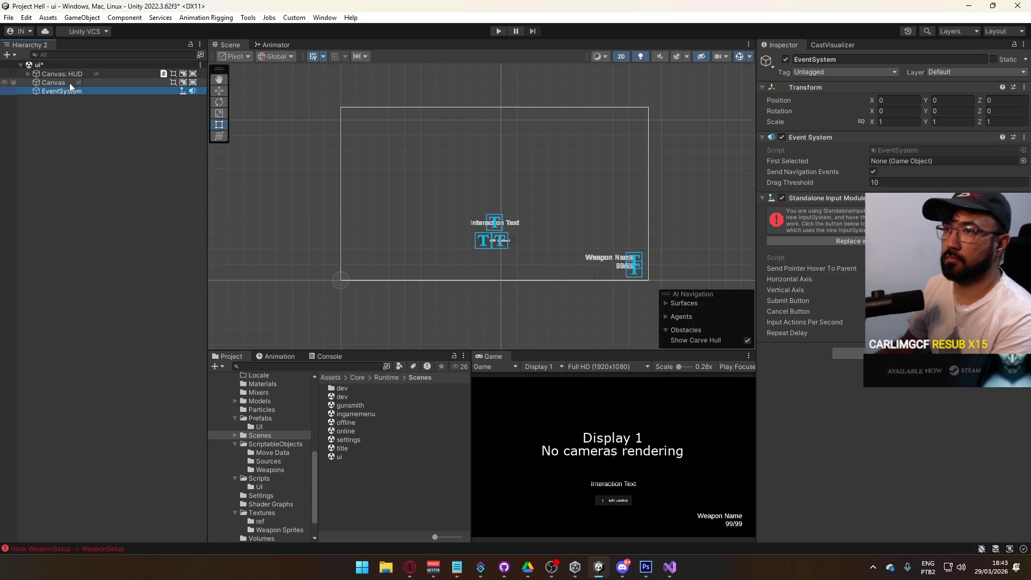
key("Delete")
left_click(72, 75)
left_click(73, 83)
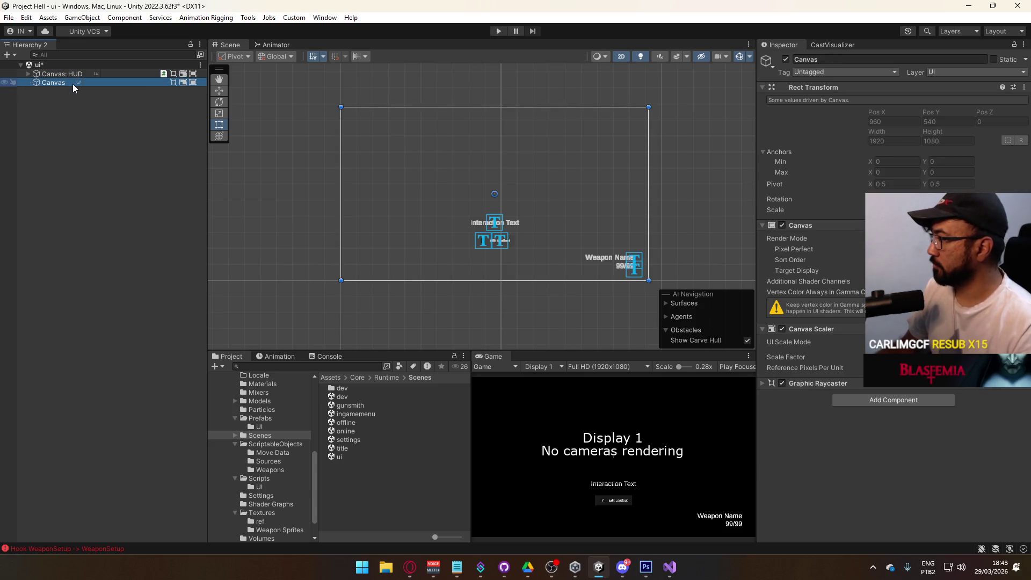
left_click(871, 292)
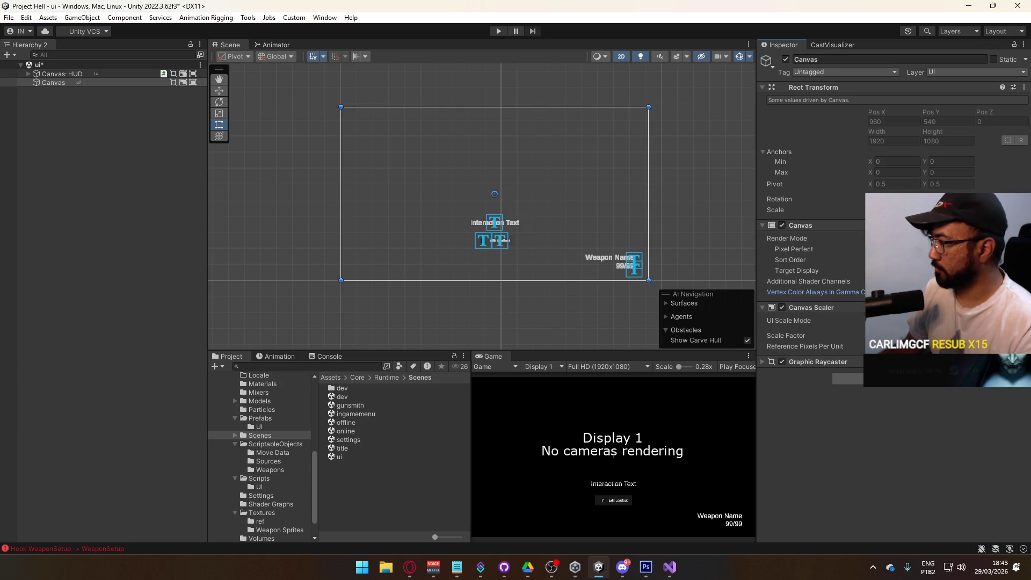
left_click(945, 321)
left_click(945, 331)
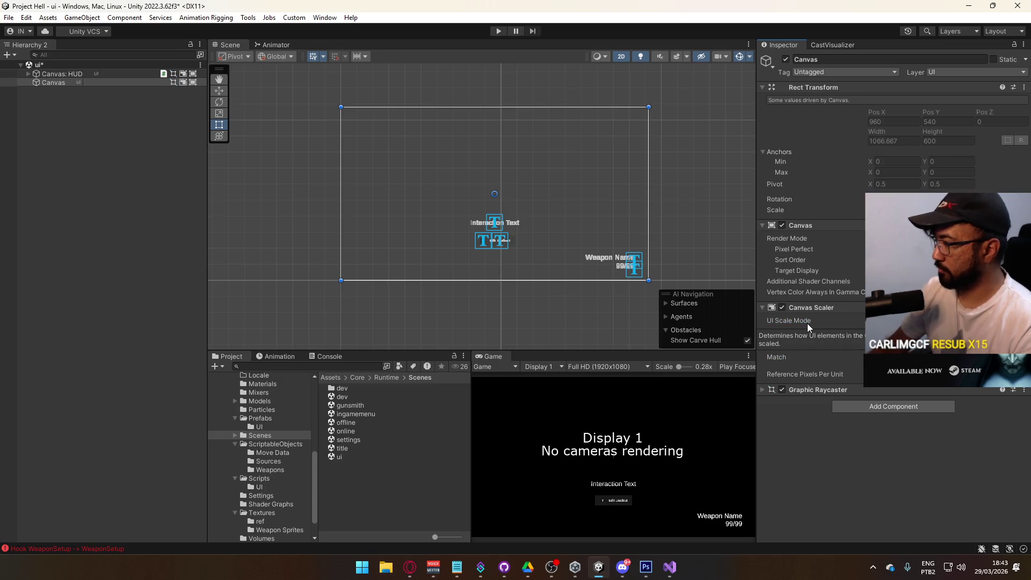
mouse_move(807, 323)
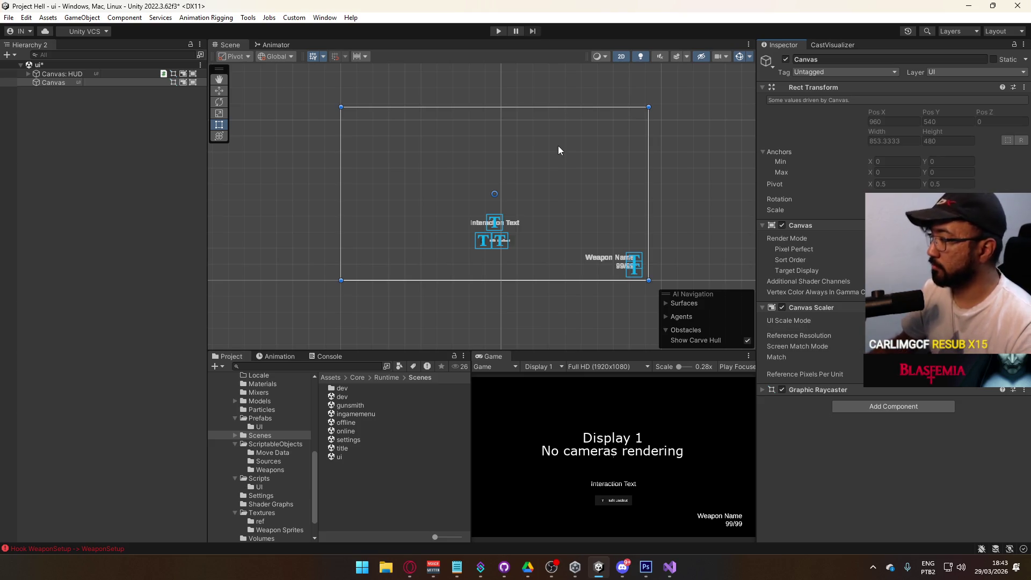
key("ctrl+s")
Compare the new canvas's settings against Canvas: HUD and save the scene.
left_click(62, 73)
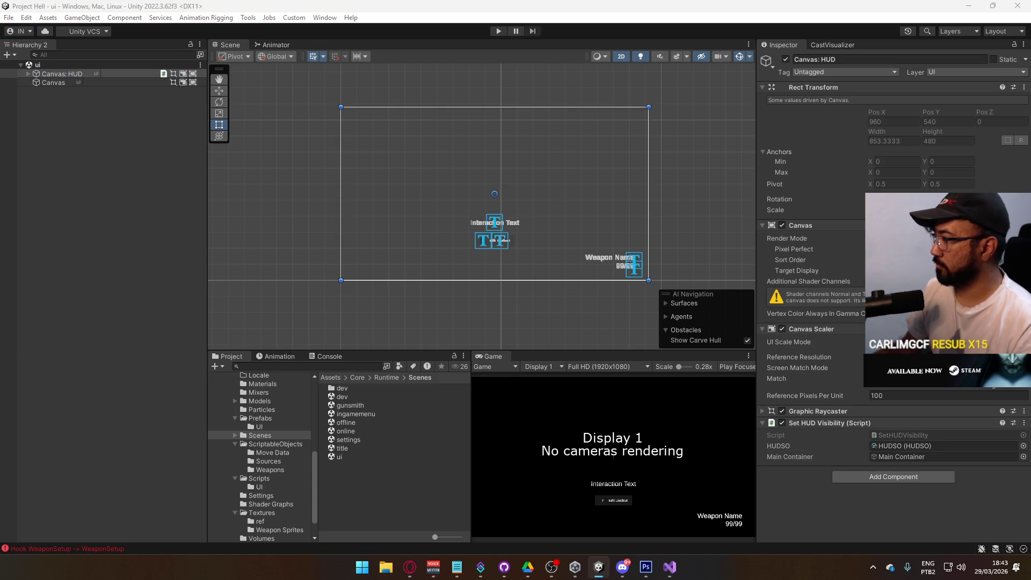
left_click(109, 96)
key("ctrl+s")
left_click(80, 75)
left_click(73, 85)
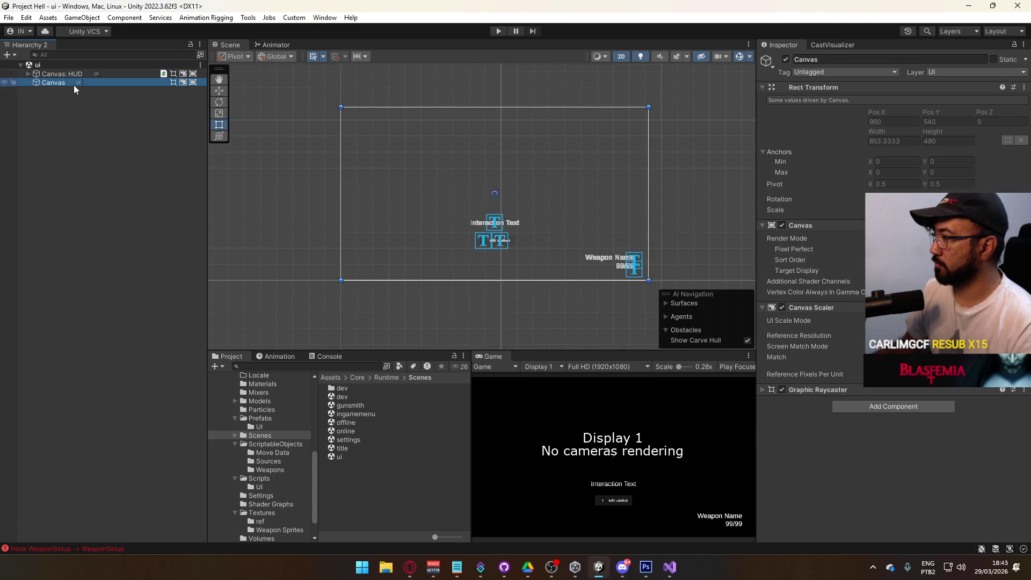
key("Up")
left_click(771, 293)
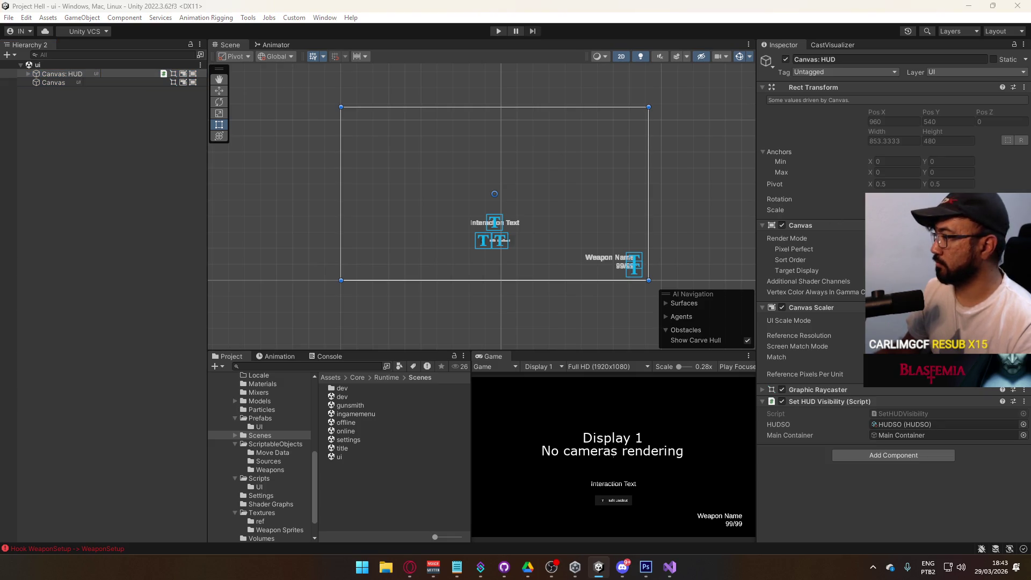
key("ctrl+s")
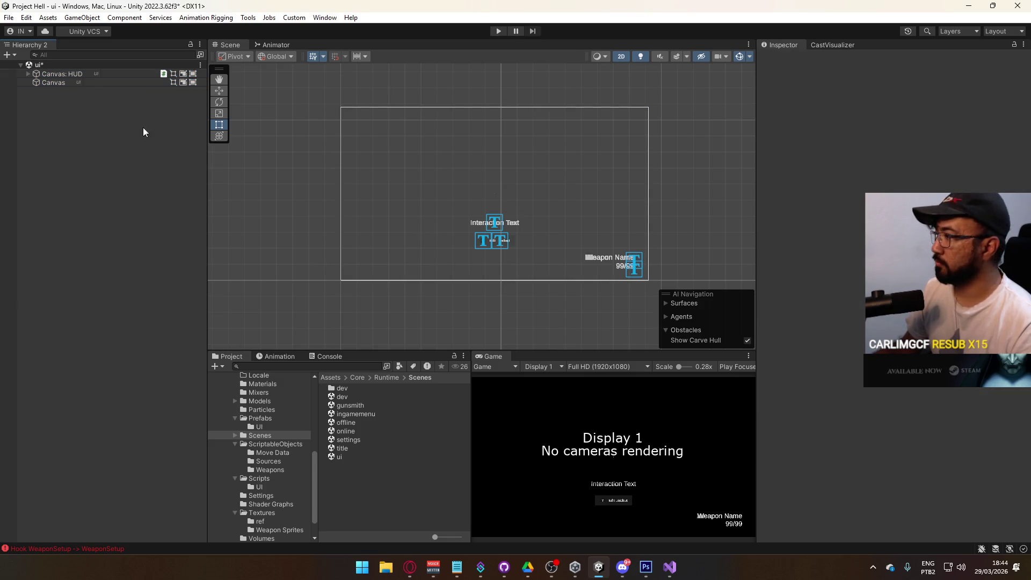
left_click(79, 74)
left_click(72, 82)
left_click(70, 73)
left_click(69, 83)
left_click(73, 76)
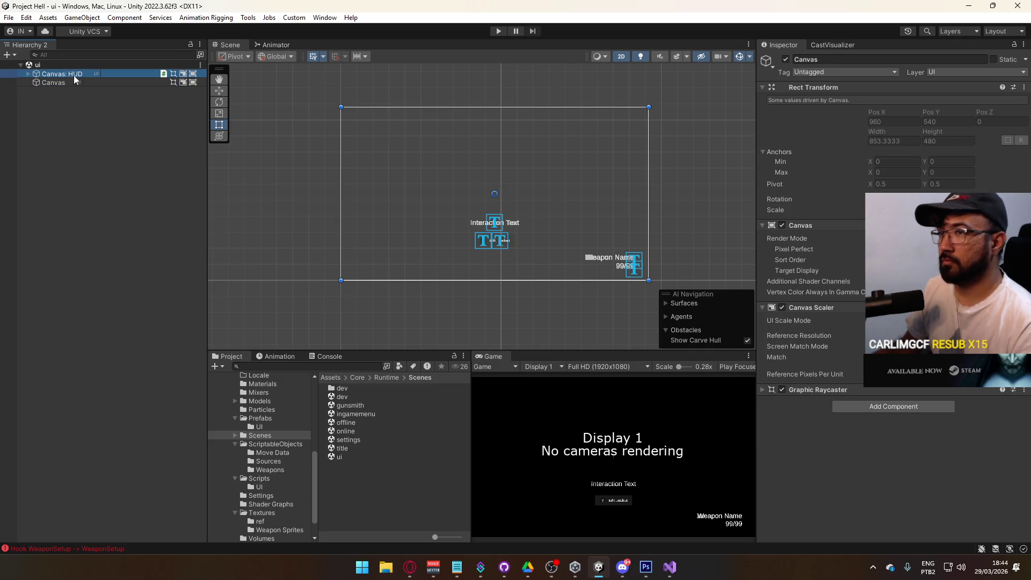
left_click(72, 83)
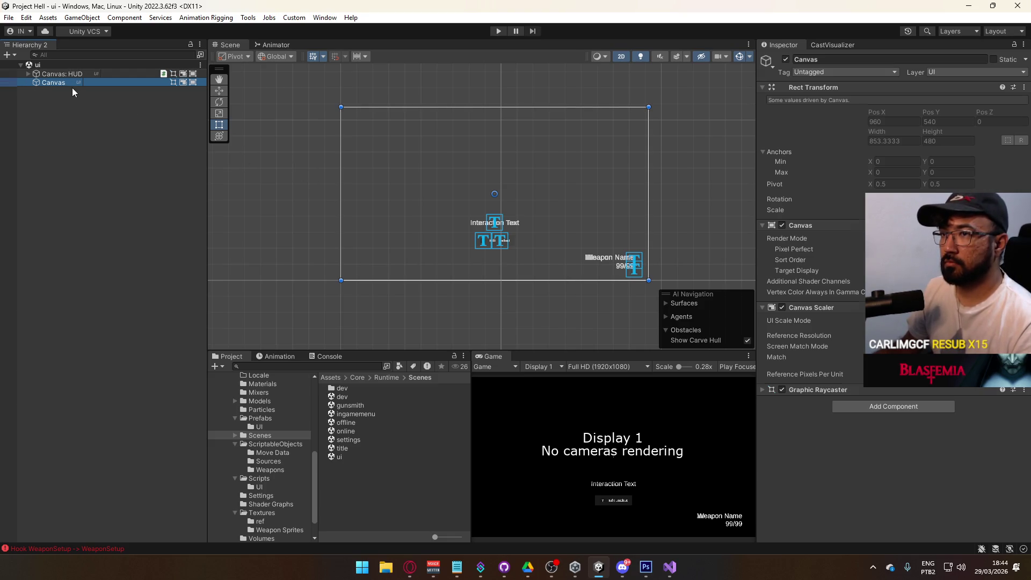
Rename the new canvas to 'Canvas: Scoreboard'.
left_click(70, 83)
type(": Scoreboard")
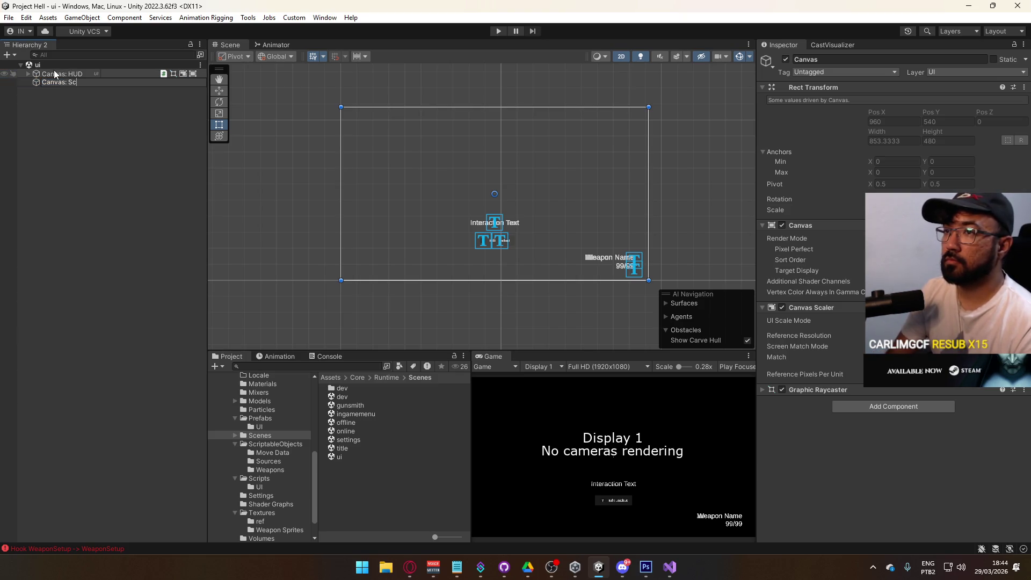
key("Return")
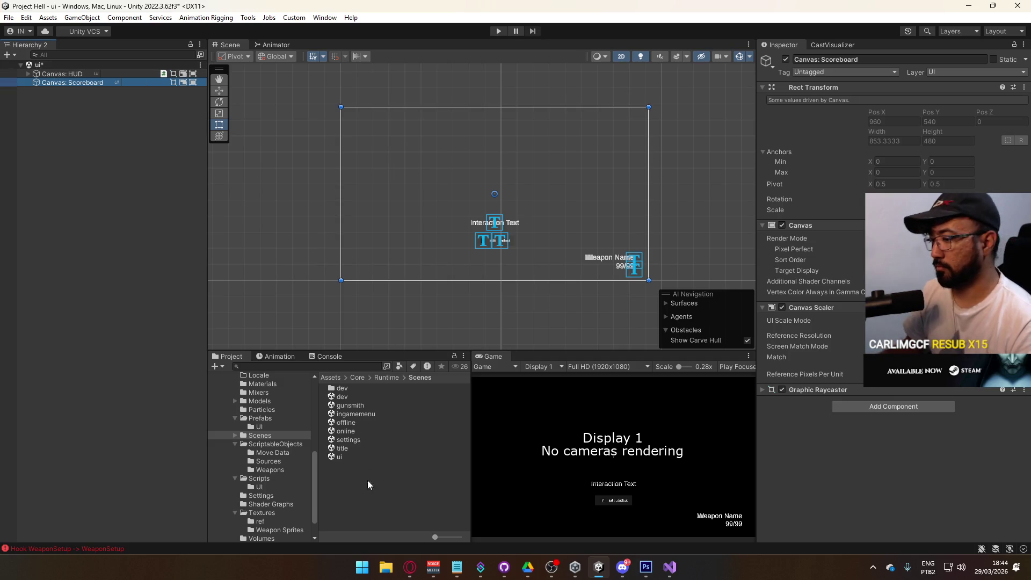
left_click(409, 567)
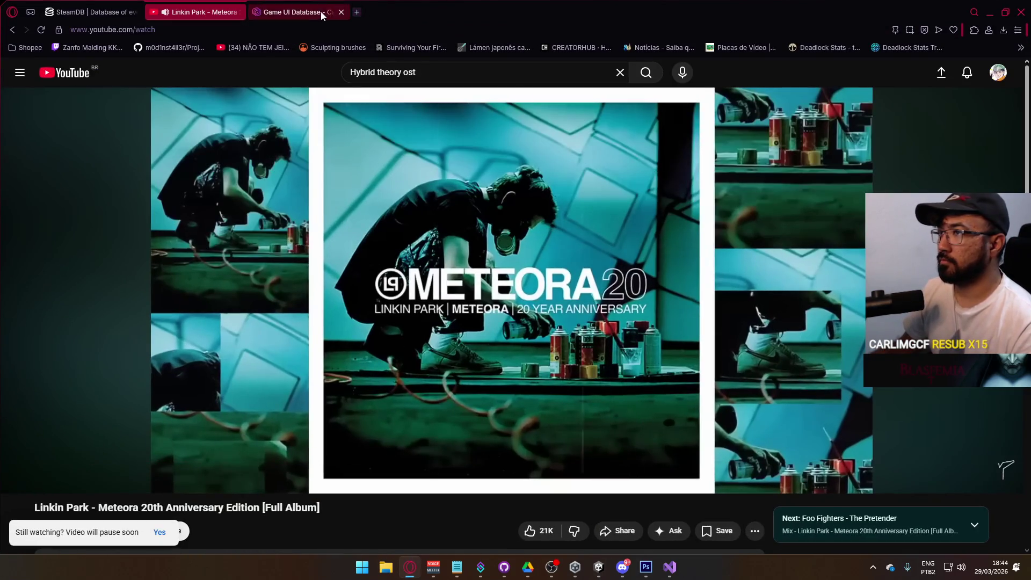
Search Google Images for 'cs2 scoreboard' in a new tab and preview a Reddit screenshot.
key("ctrl+Tab")
left_click(357, 12)
type("cs")
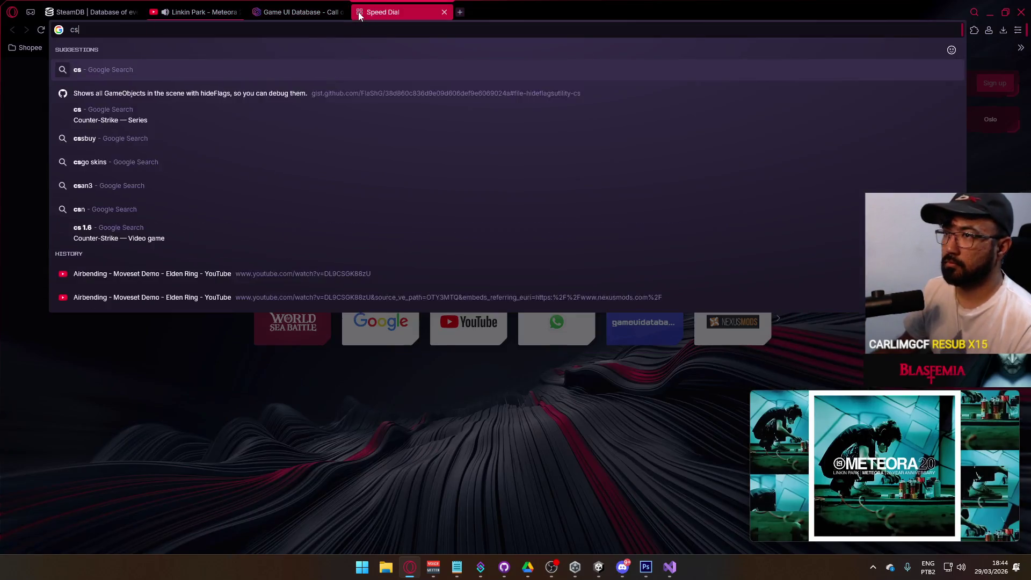
type("2 scoreboard")
key("Return")
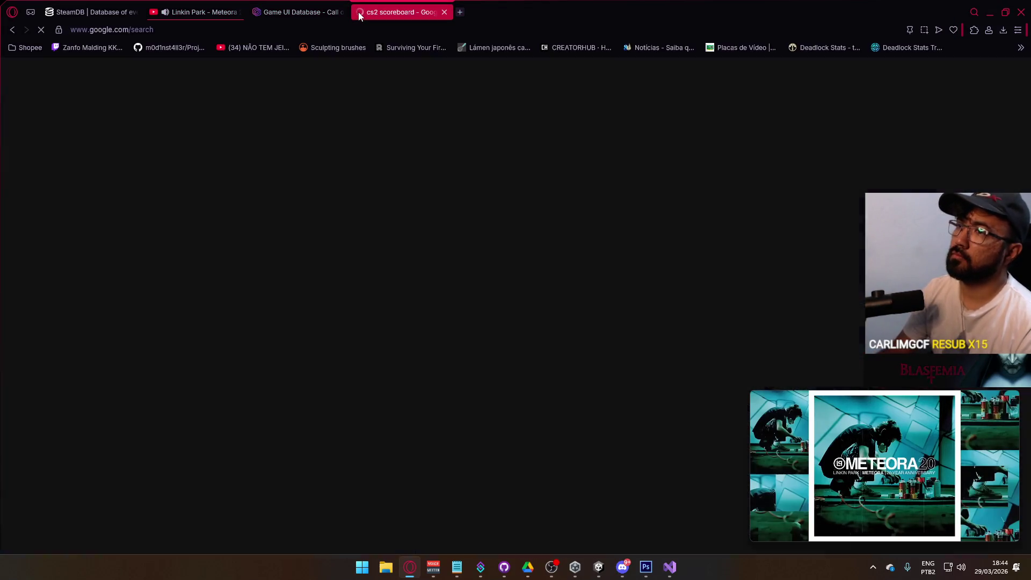
left_click(235, 118)
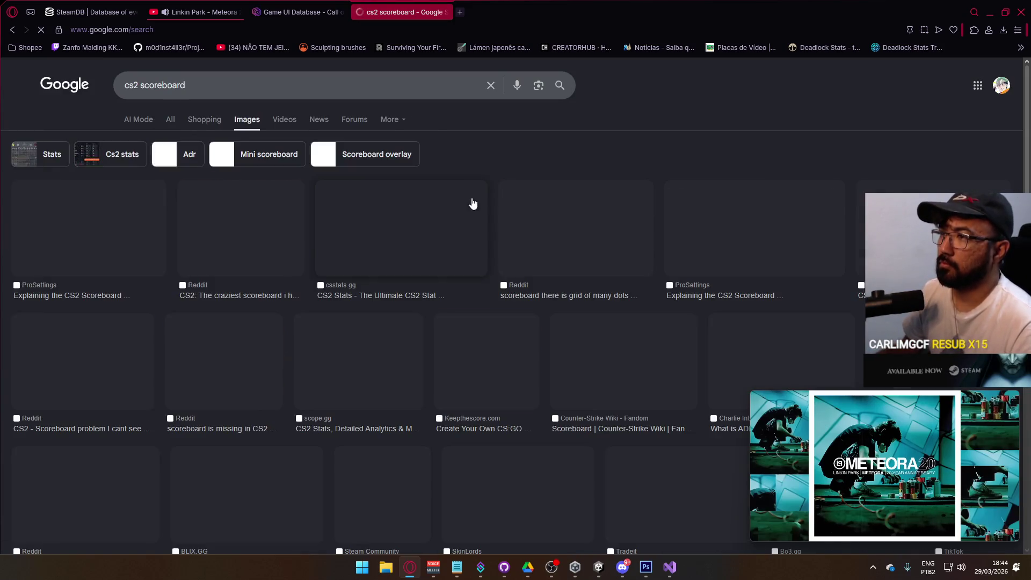
left_click(268, 224)
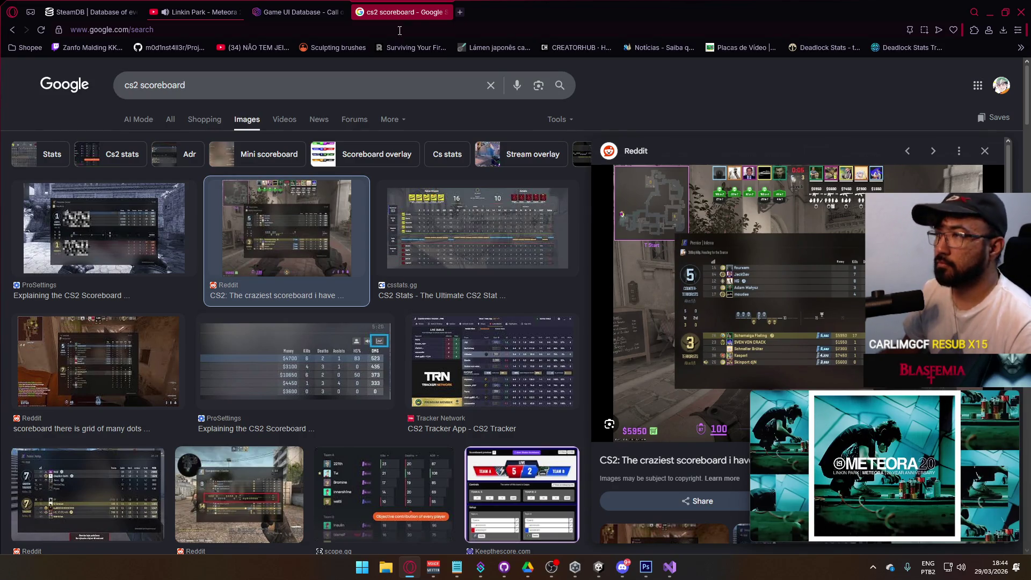
In another tab, search Google Images for 'mw2019 scoreboard' and preview the first result.
left_click(459, 13)
type("mw2019")
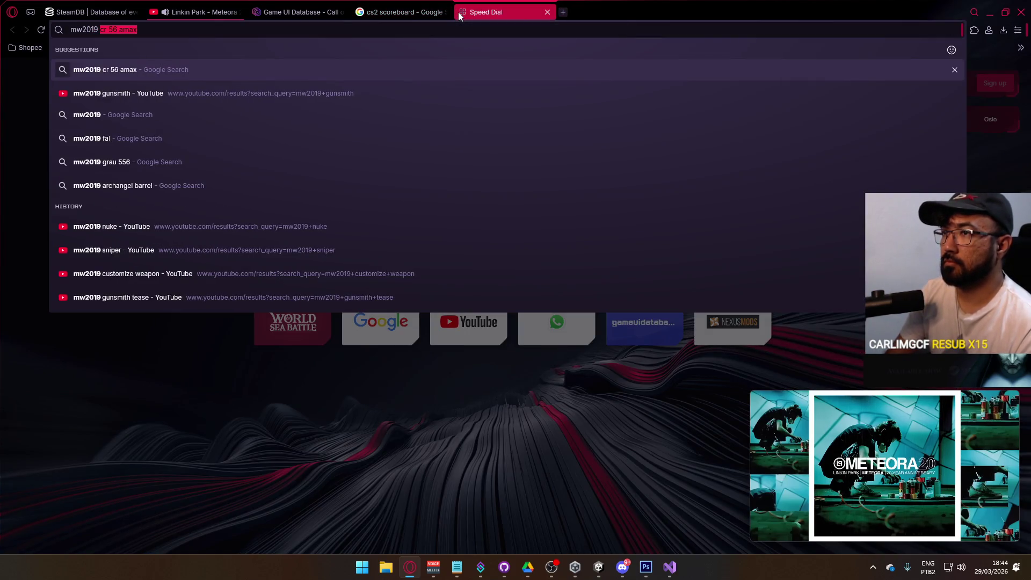
type(" scorebord")
key("Return")
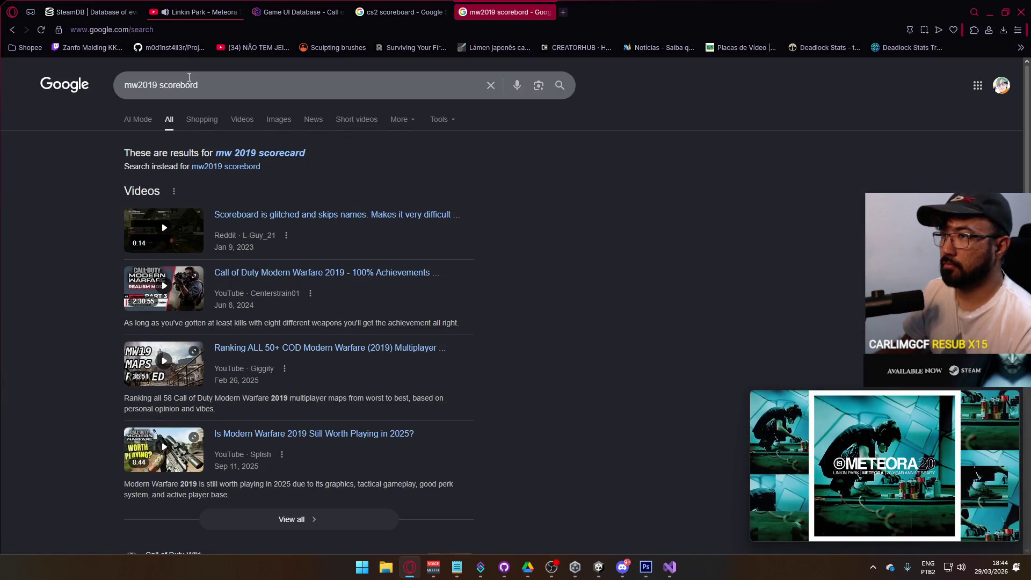
left_click(328, 85)
key("Left")
key("Left")
type("a")
key("Return")
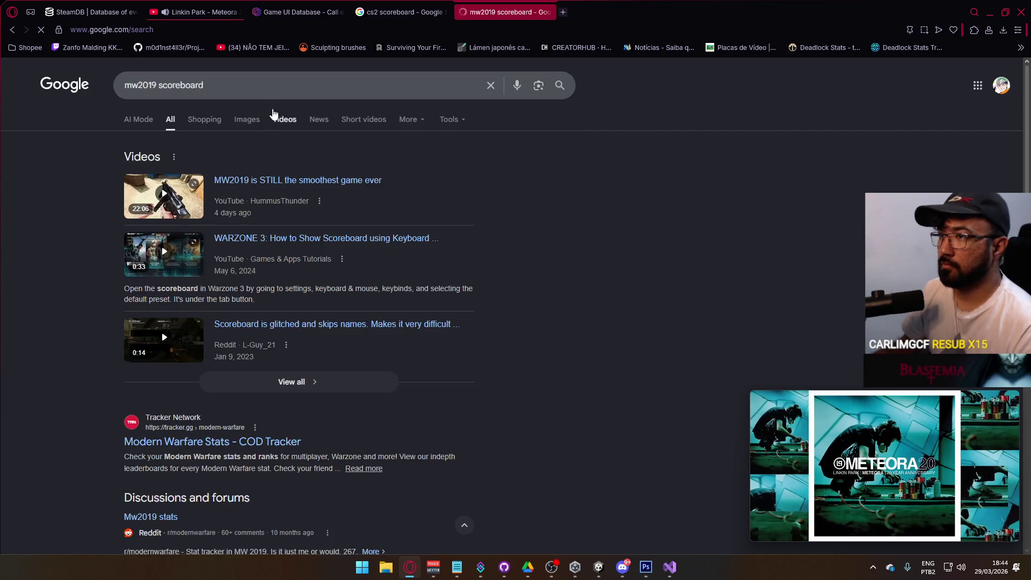
left_click(245, 119)
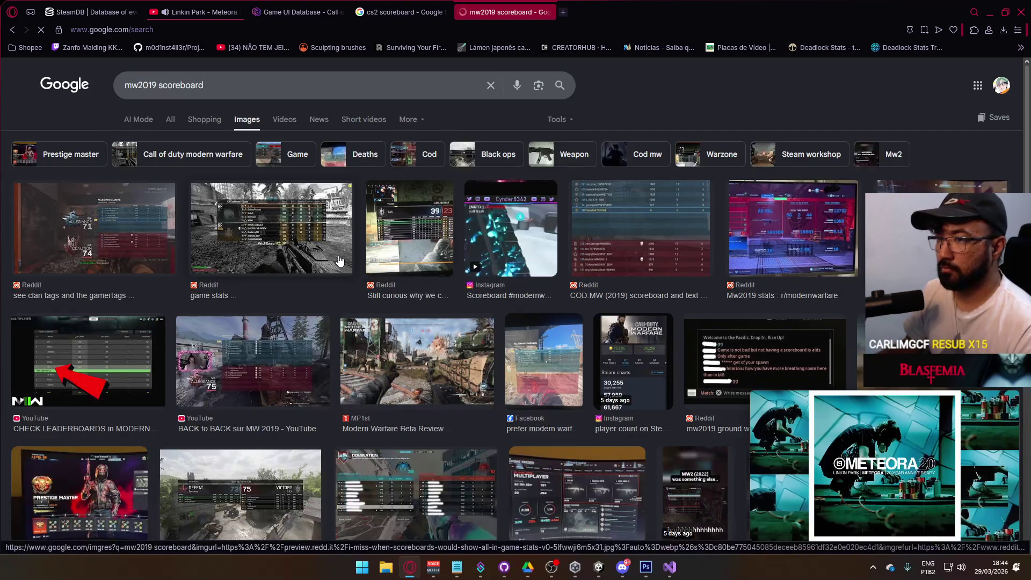
left_click(157, 243)
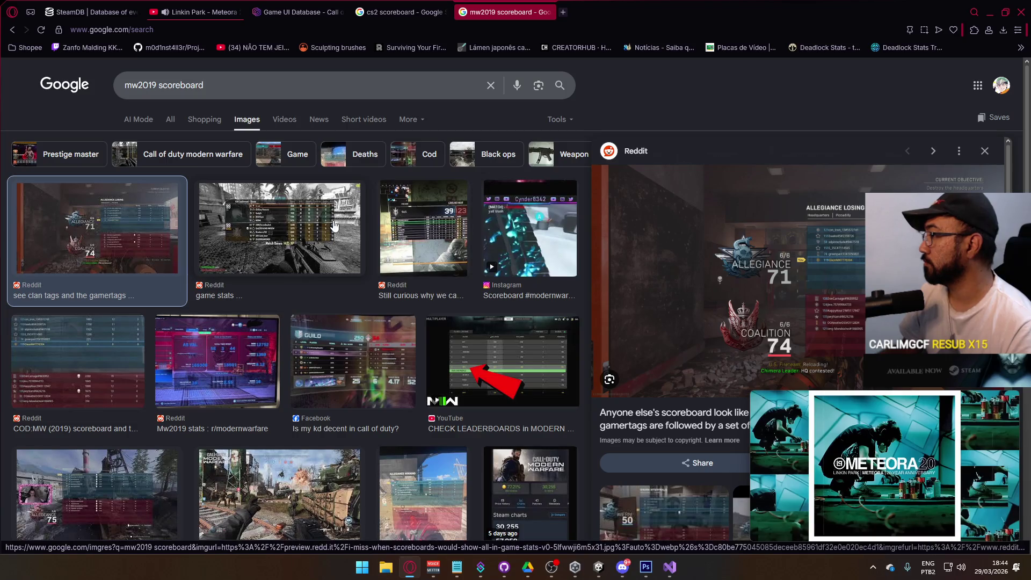
Refine the scoreboard search with 'free for all', preview a Reddit screenshot, then close the cs2 tab.
left_click(160, 84)
type("free for al")
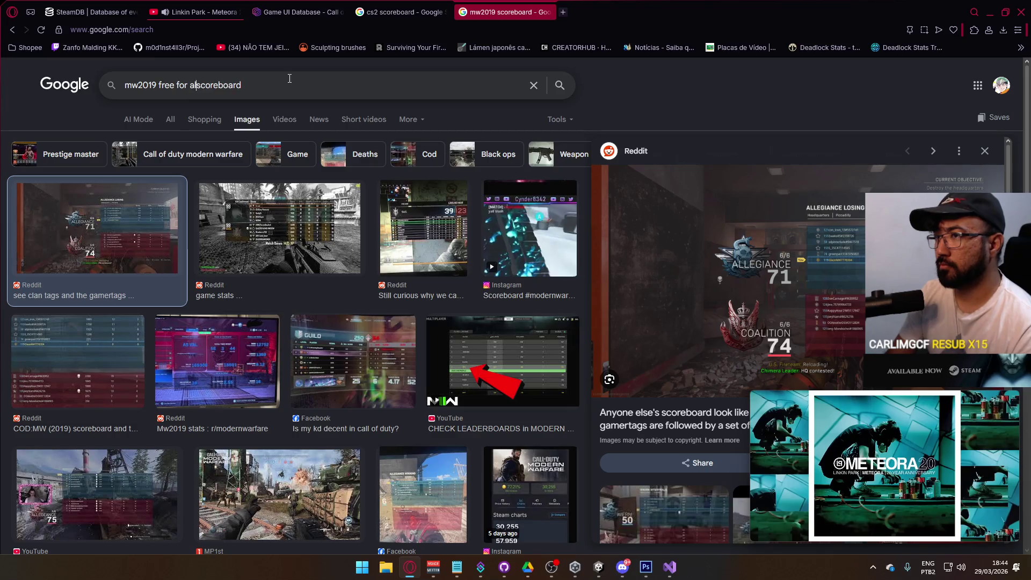
type("l")
key("Return")
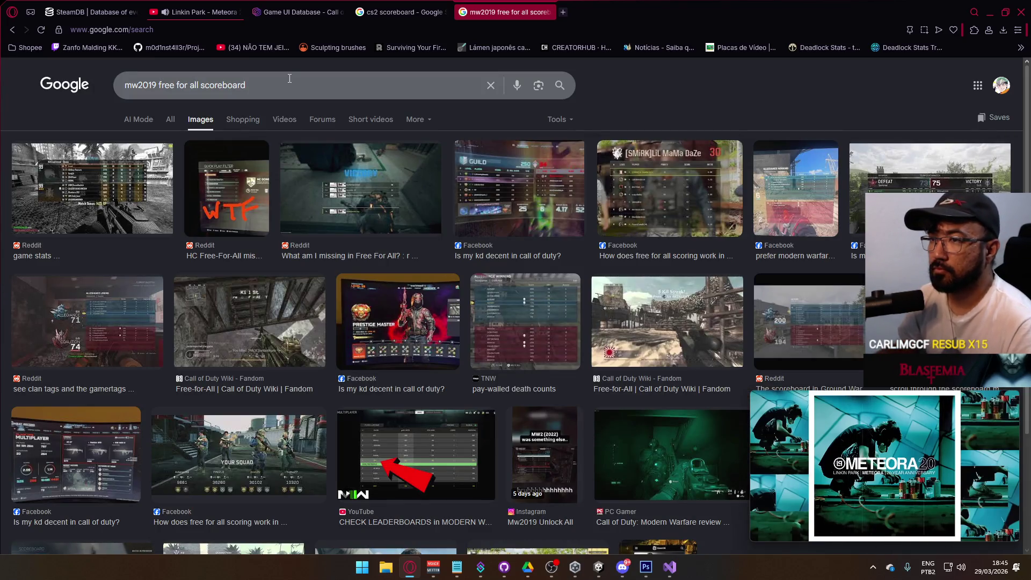
left_click(404, 177)
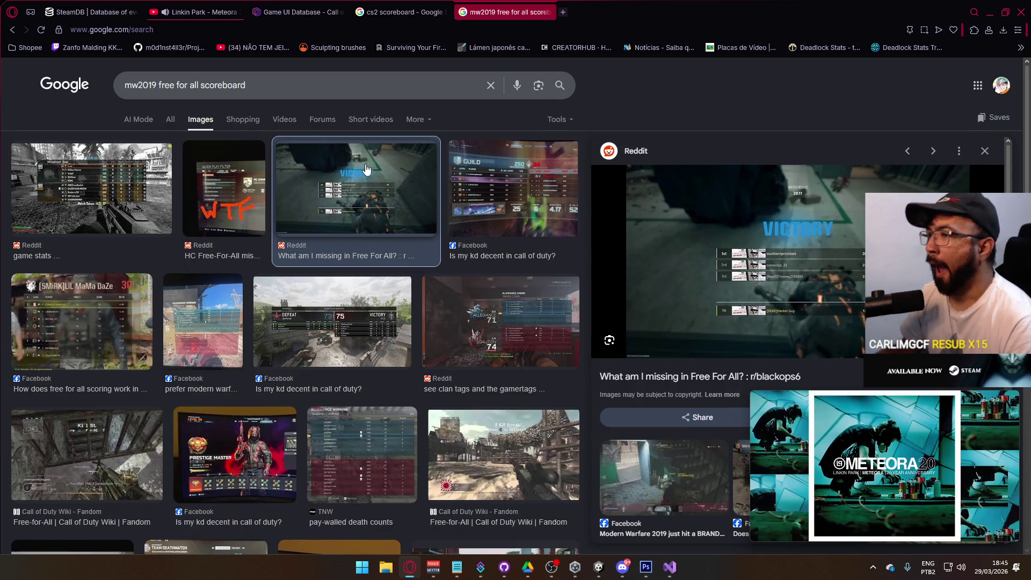
left_click(386, 12)
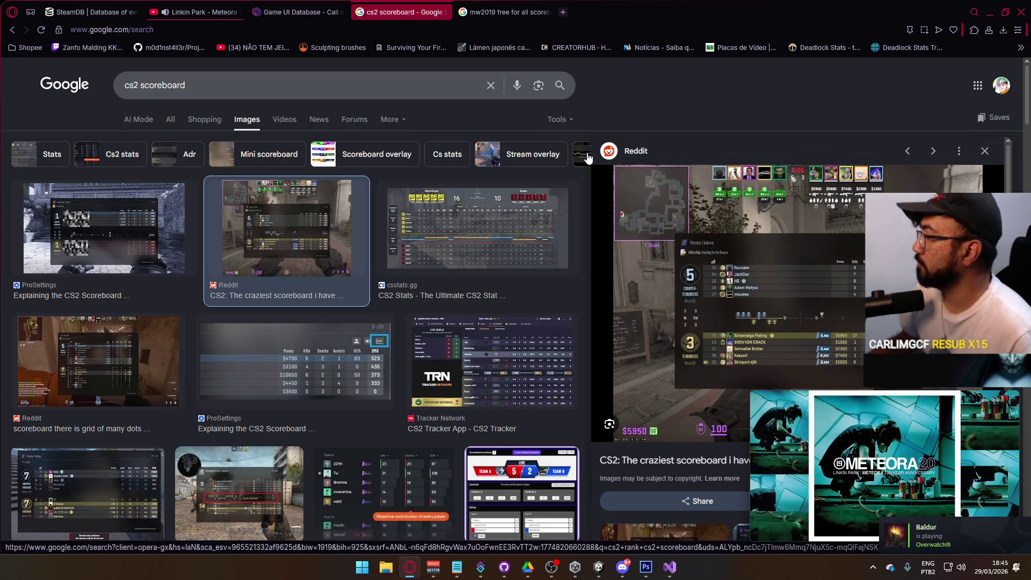
left_click(445, 12)
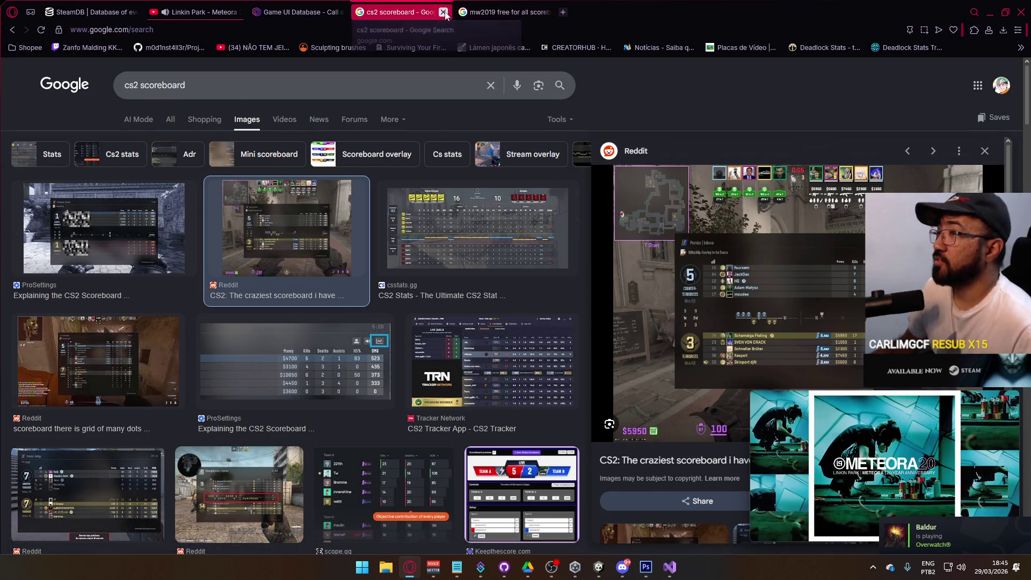
Close the mw2019 tab and search Google Images for 'scoreboard cs2' in a new tab.
left_click(444, 12)
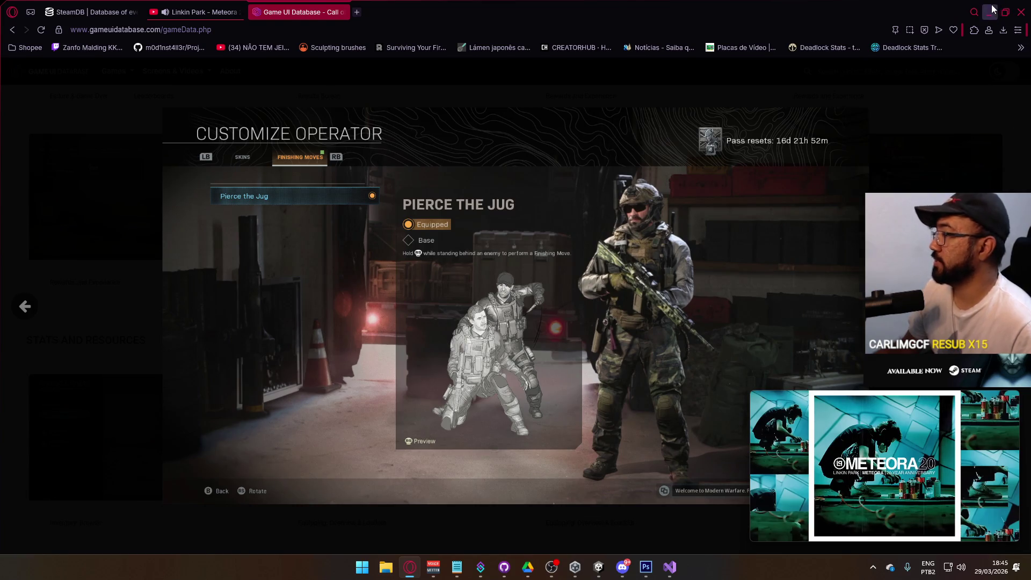
left_click(989, 11)
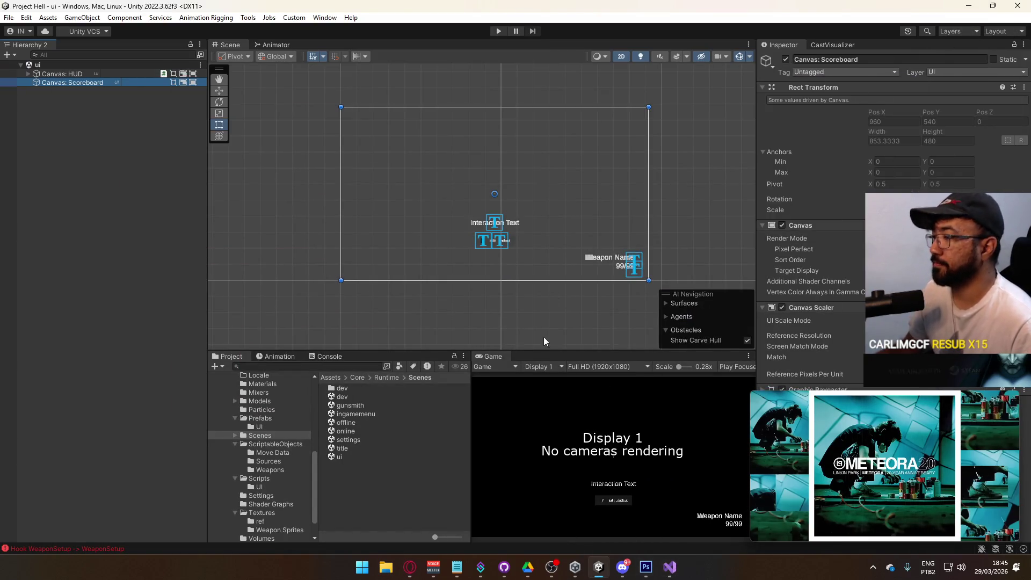
left_click(410, 567)
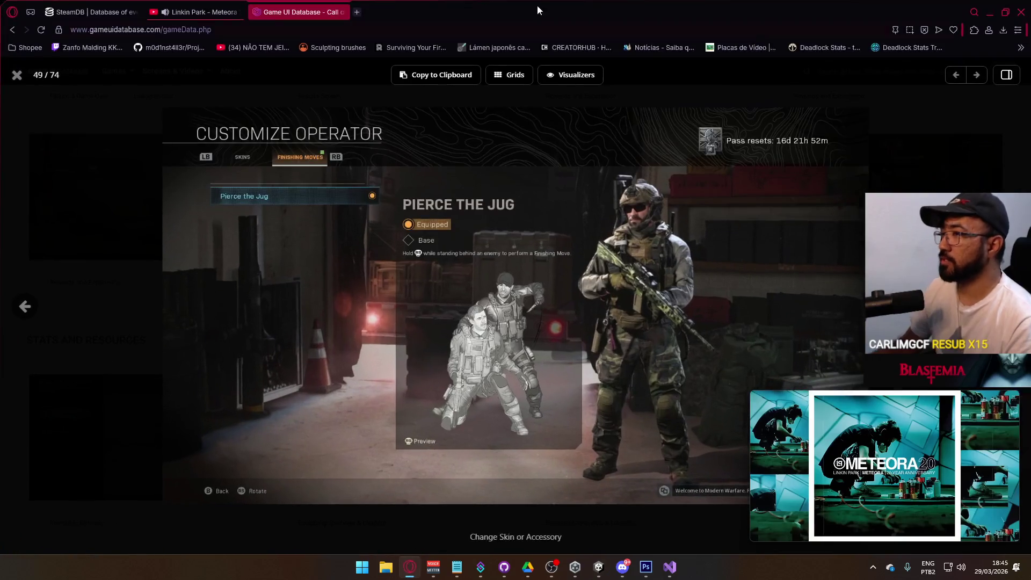
left_click(356, 12)
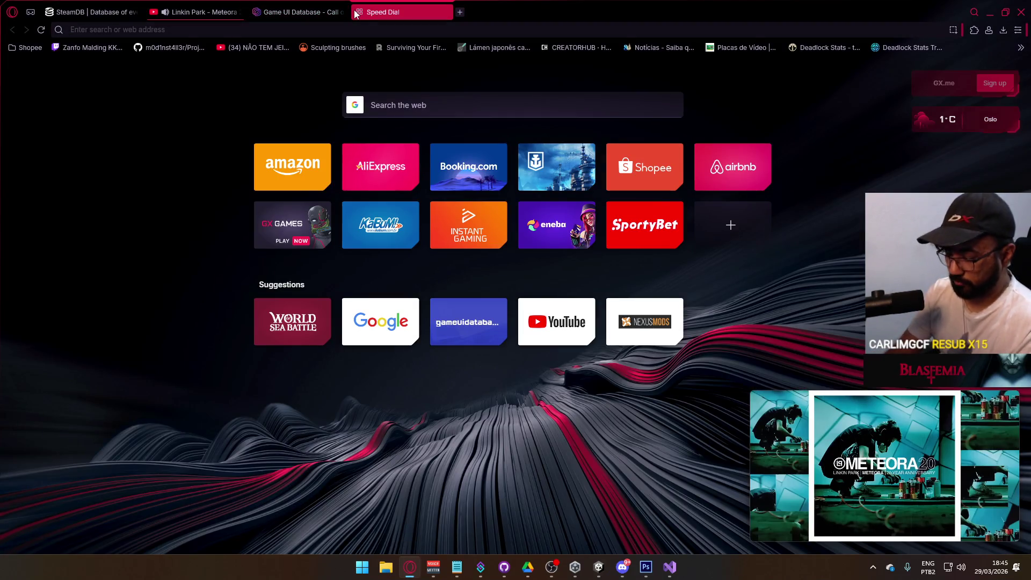
type("scoreboard cs2")
key("Return")
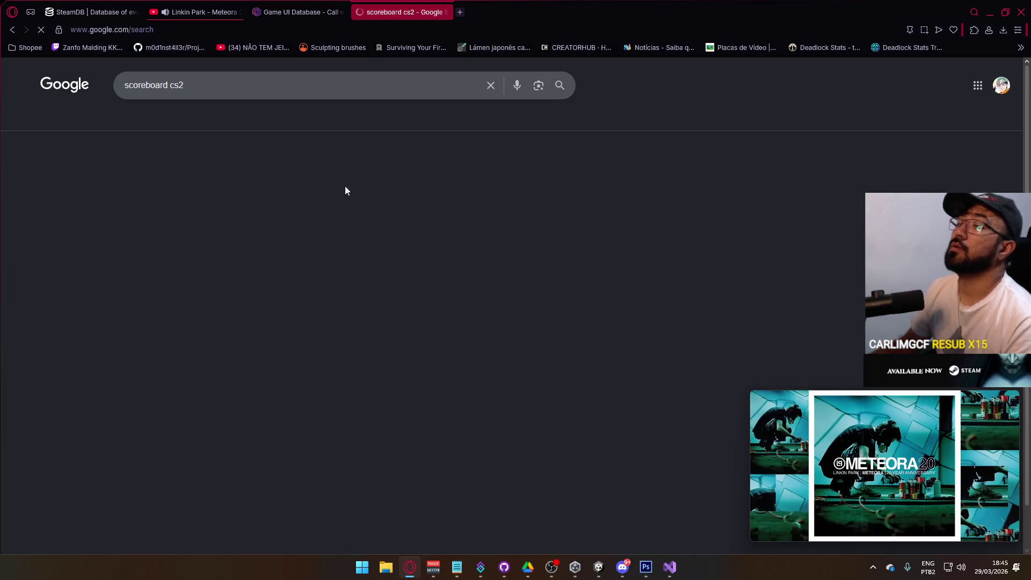
left_click(245, 121)
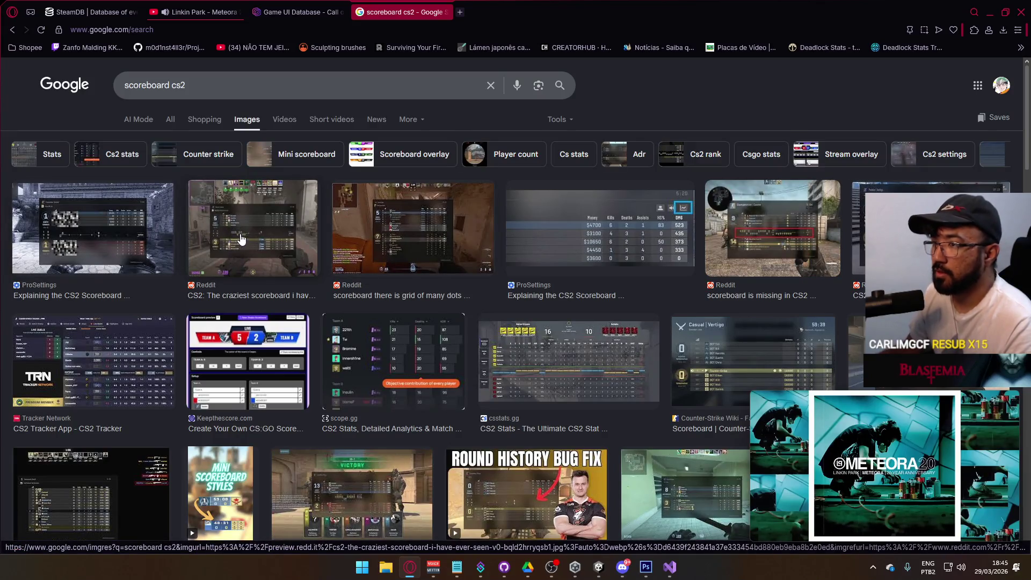
Open the Reddit 'CS2: The craziest scoreboard' post and view its screenshot full size.
left_click(279, 237)
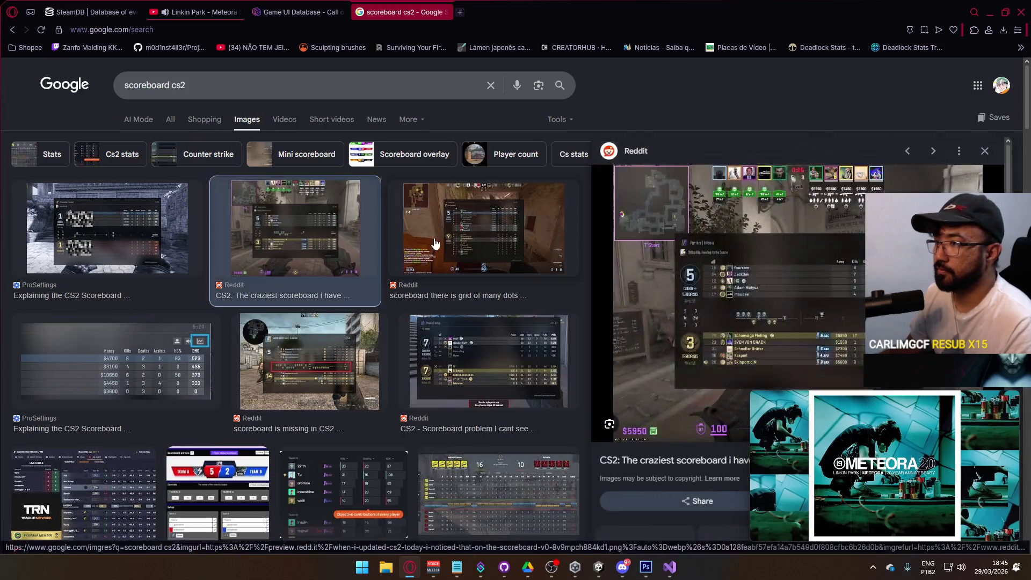
left_click(749, 263)
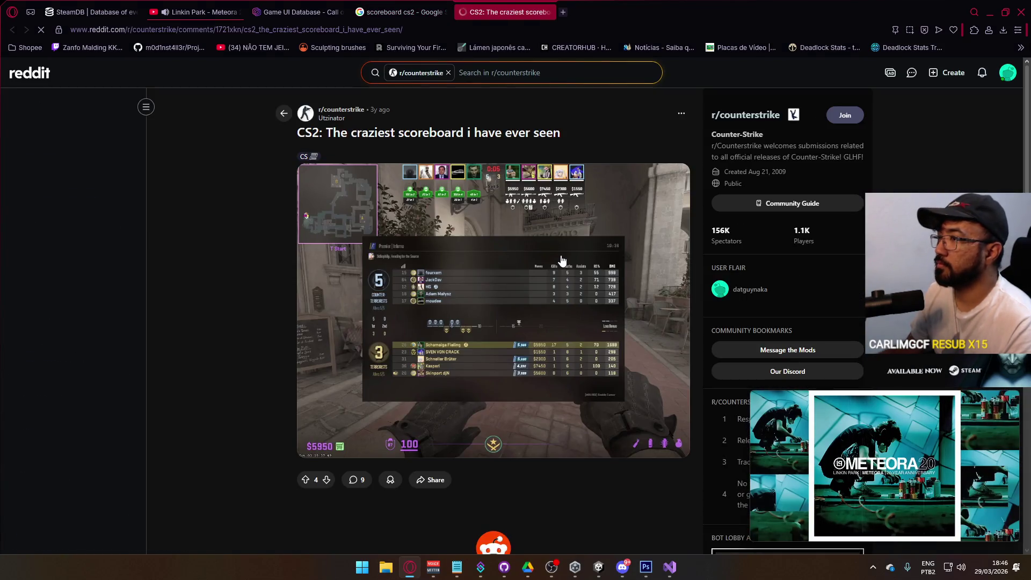
left_click(510, 238)
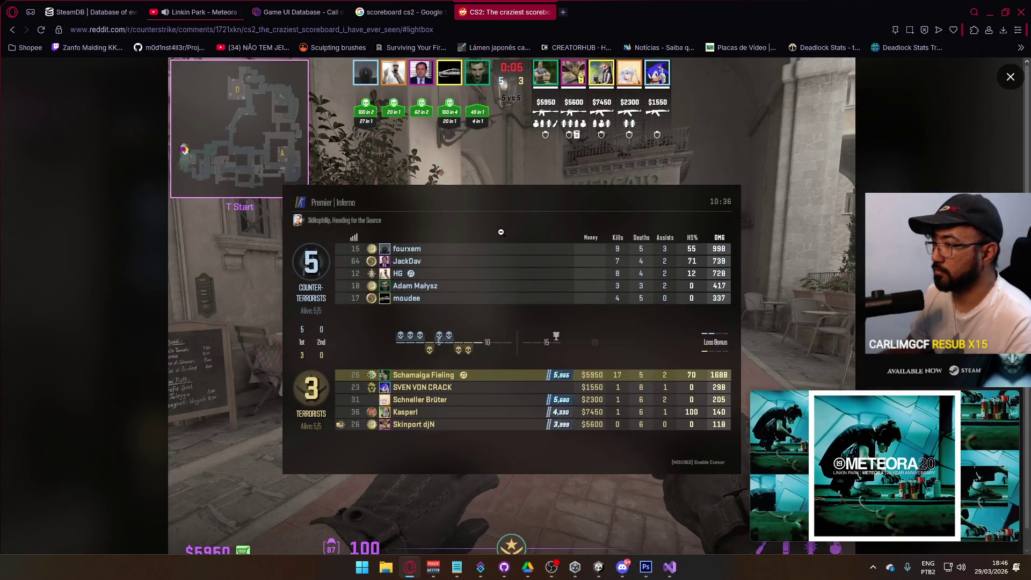
right_click(502, 235)
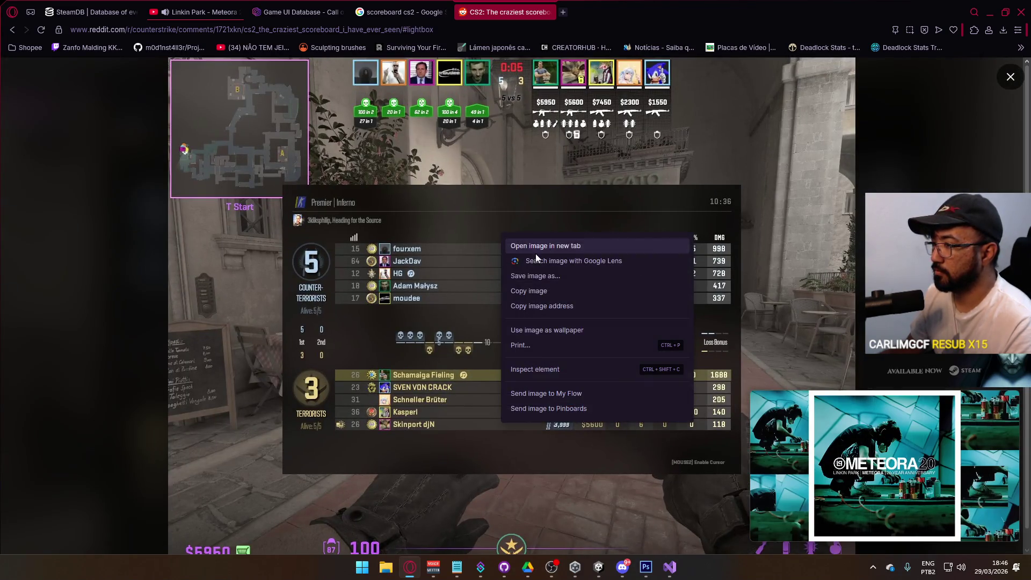
Save the scoreboard screenshot as cs2_scoreboard.jpg and show it in its folder.
left_click(562, 275)
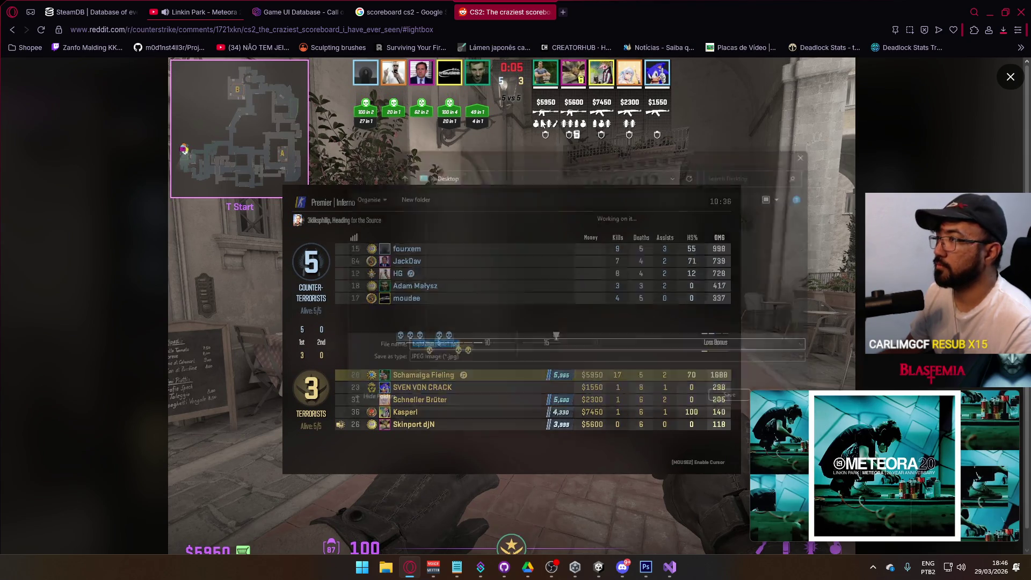
type("c")
type("s2_scoreboa")
type("rd")
key("Return")
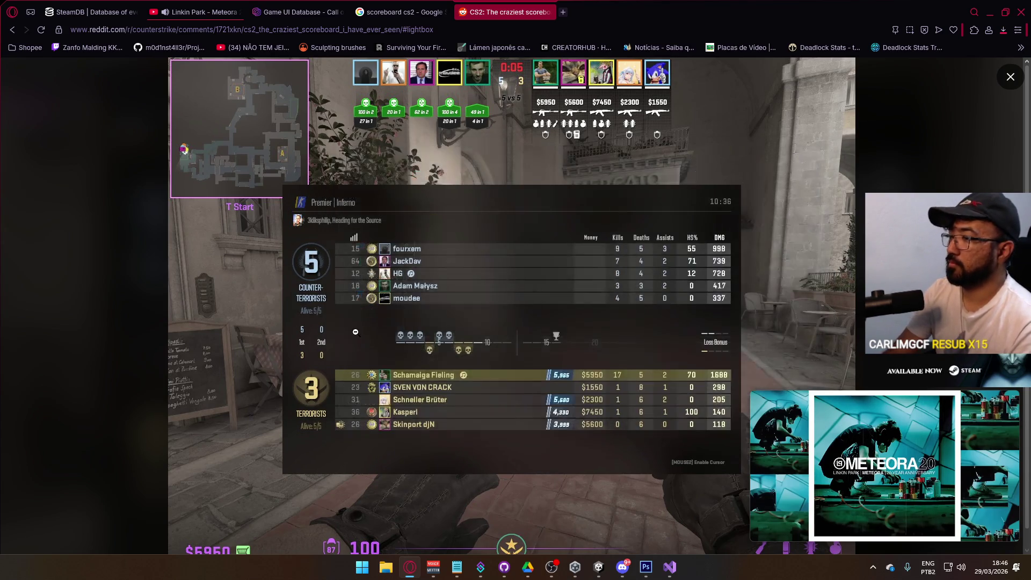
left_click(1003, 73)
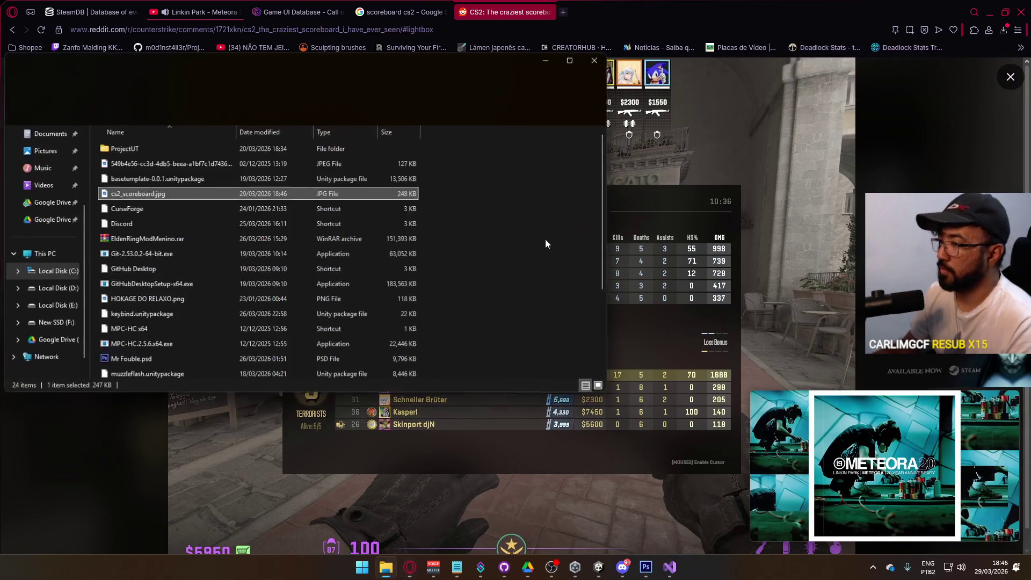
Close File Explorer and the Reddit and search tabs, returning to Unity.
left_click(594, 62)
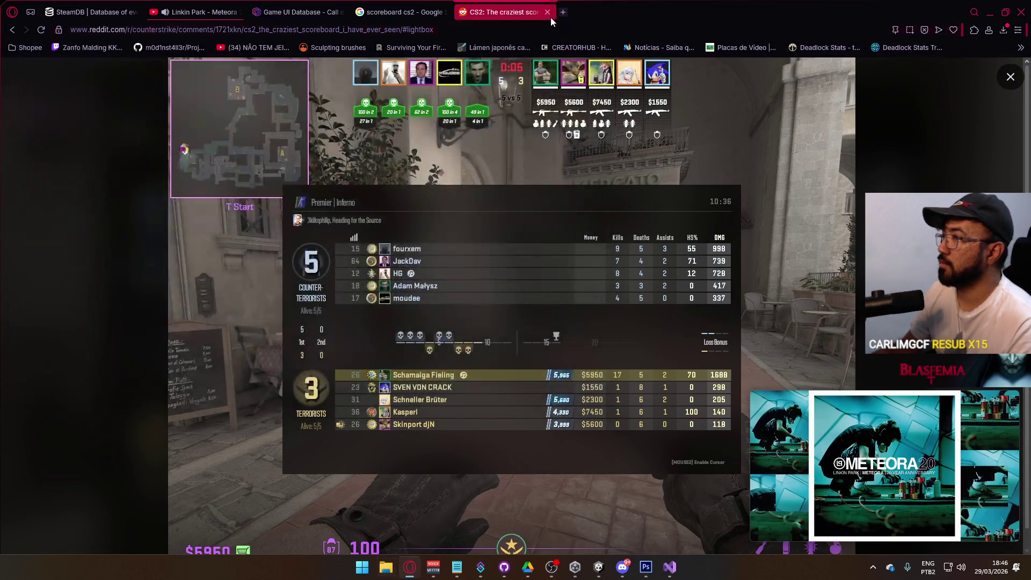
left_click(552, 14)
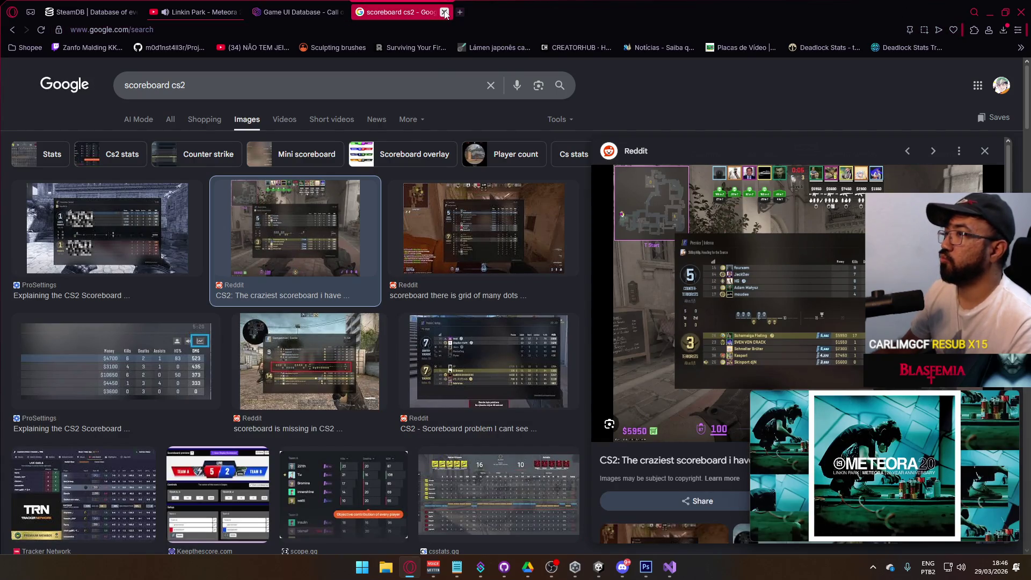
left_click(447, 12)
key("alt+Tab")
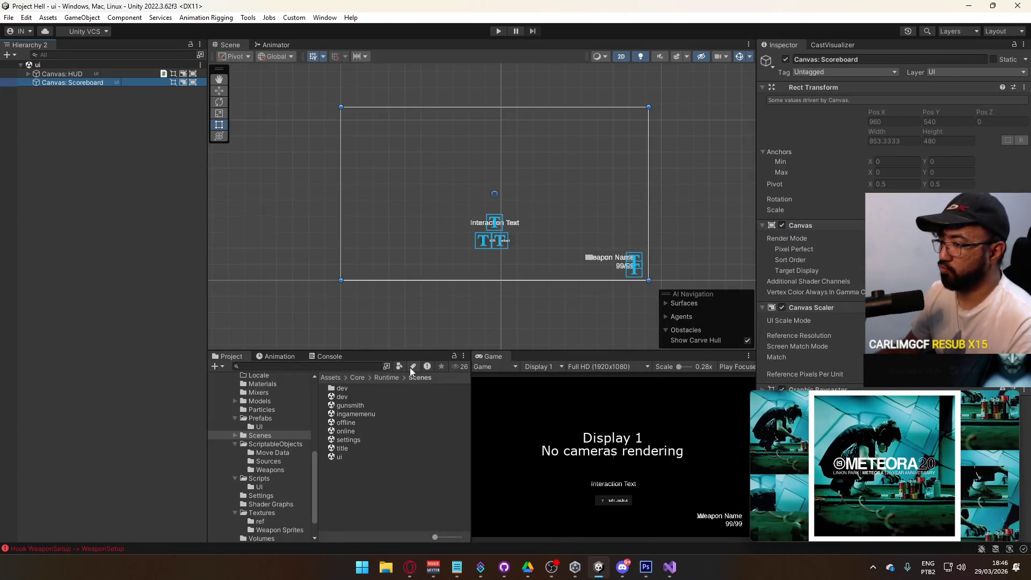
Paste cs2_scoreboard.jpg into the project's Textures folder, opened via Show in Explorer.
scroll(275, 484, "down", 2)
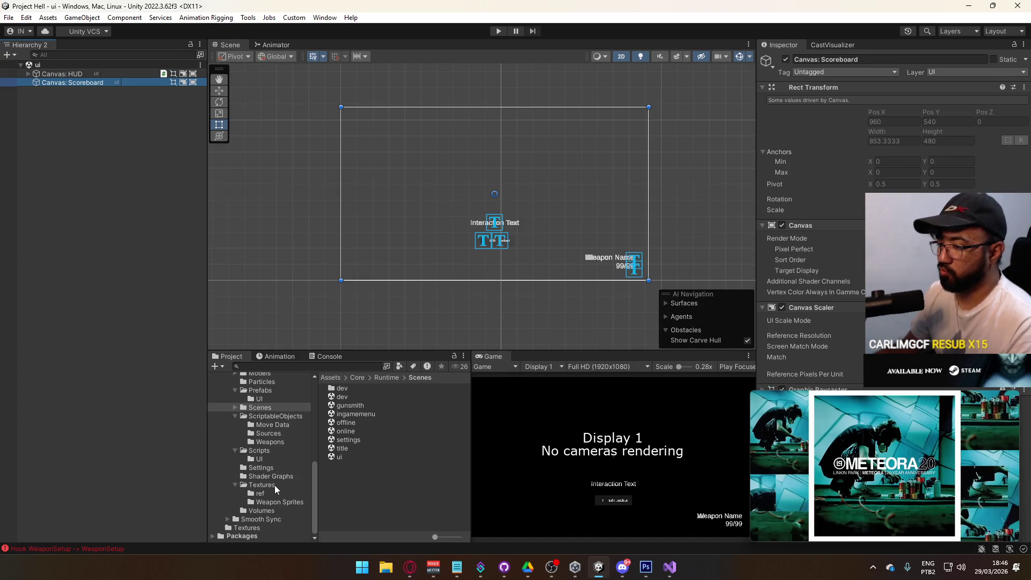
left_click(262, 485)
scroll(404, 427, "down", 3)
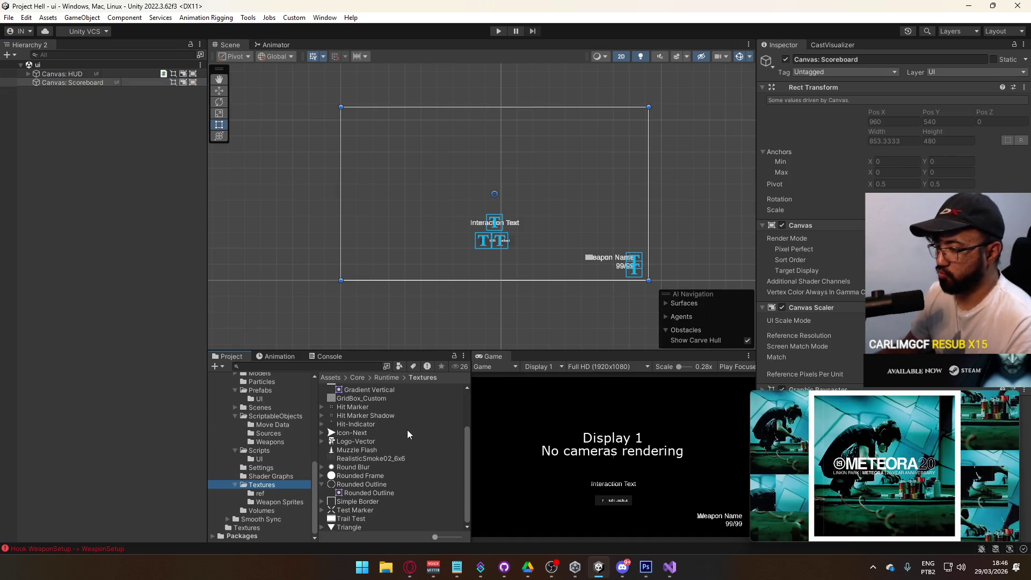
scroll(376, 451, "up", 3)
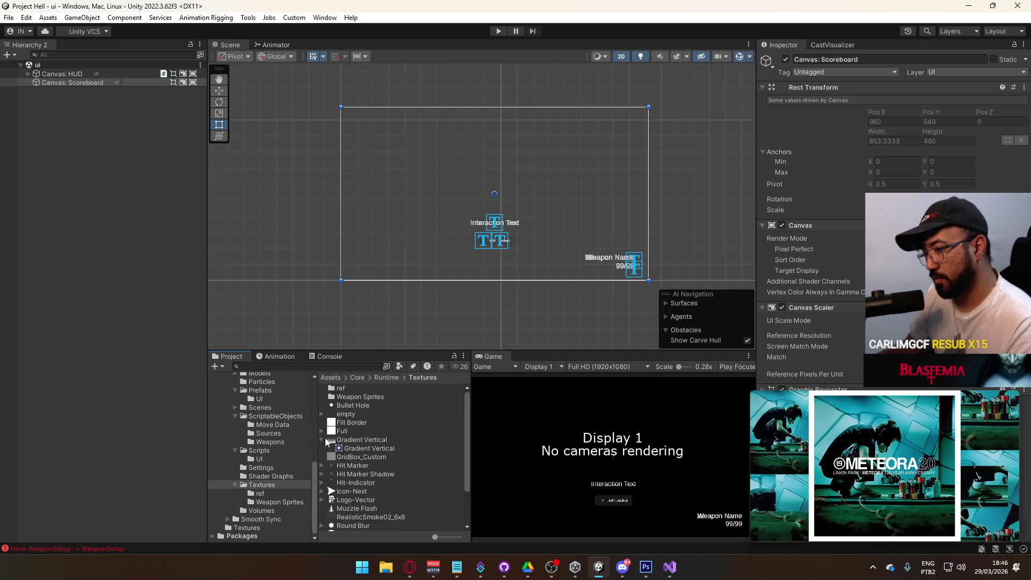
left_click(321, 439)
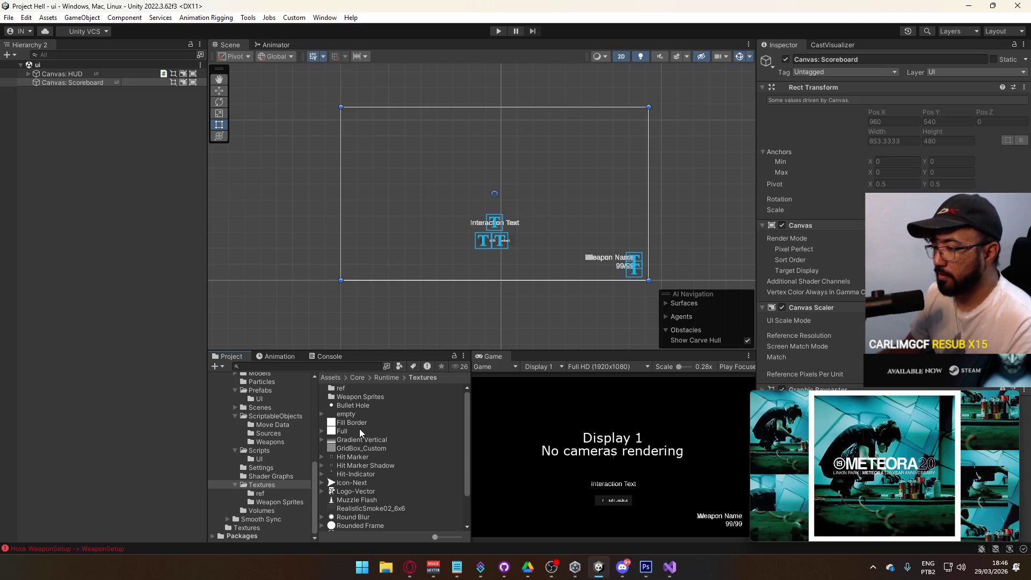
right_click(359, 428)
left_click(440, 112)
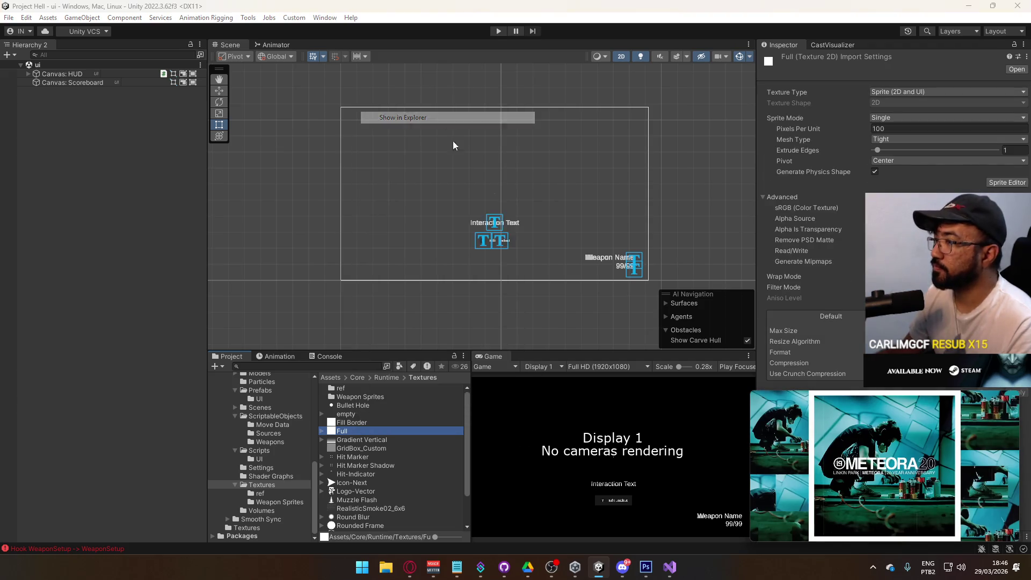
key("ctrl+v")
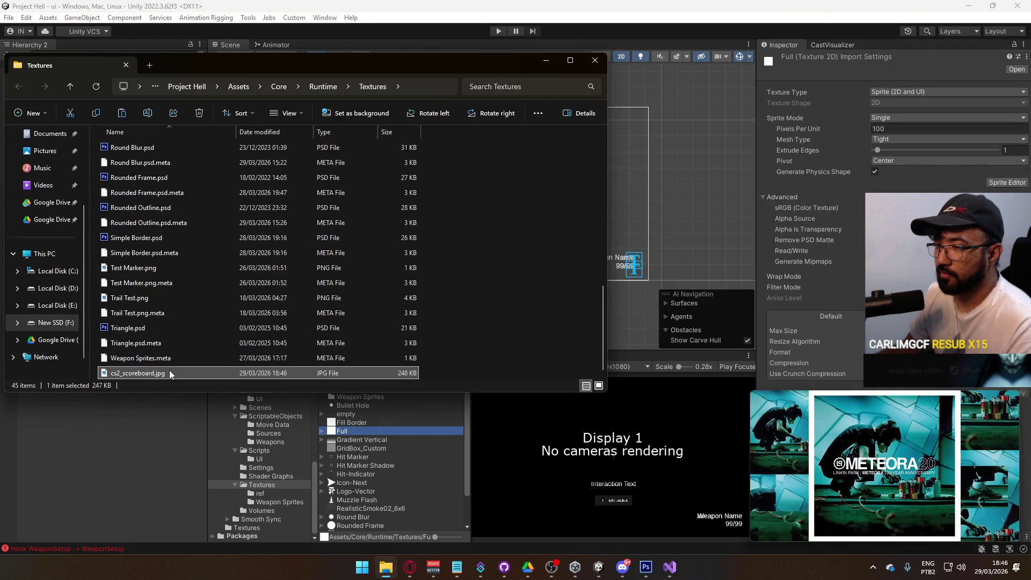
left_click(611, 51)
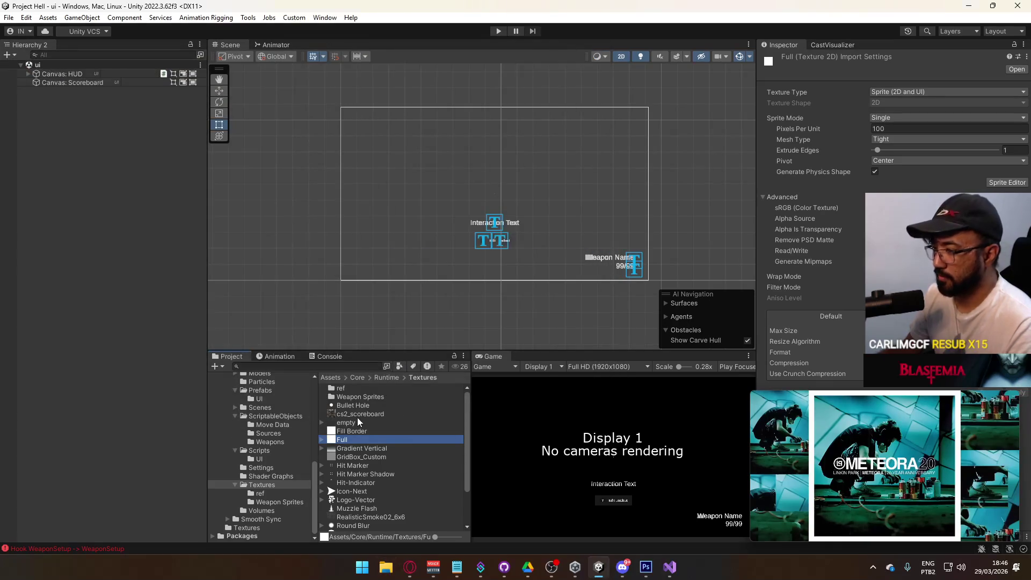
Open the Textures ref folder and check the Canvas: Scoreboard and Canvas: HUD objects.
double_click(354, 390)
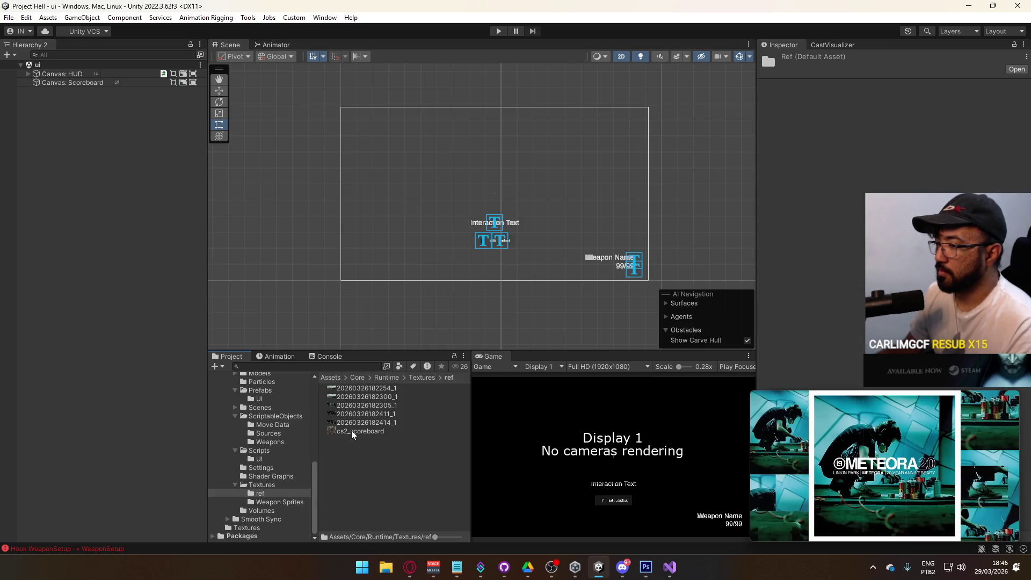
left_click(59, 84)
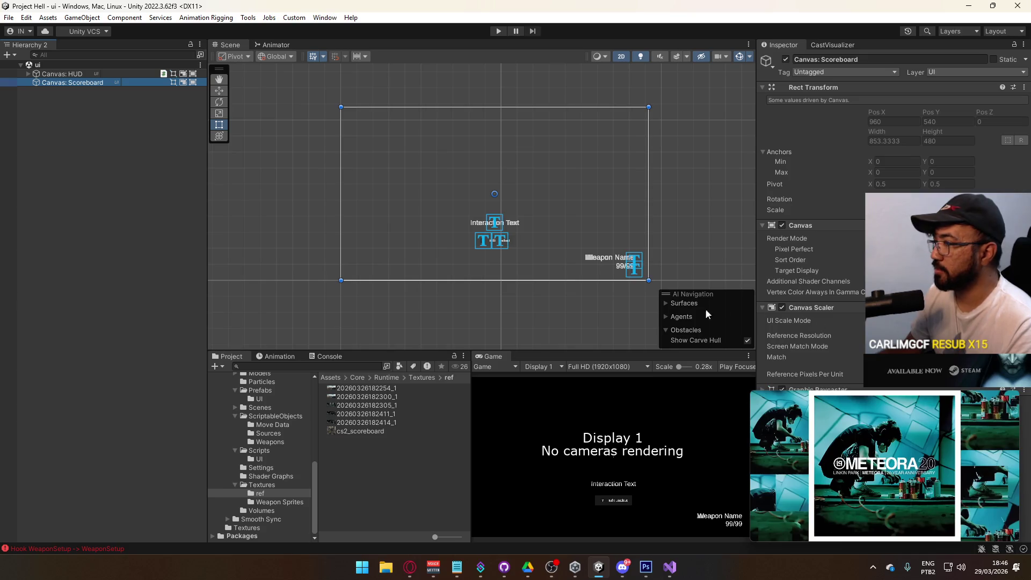
left_click(80, 75)
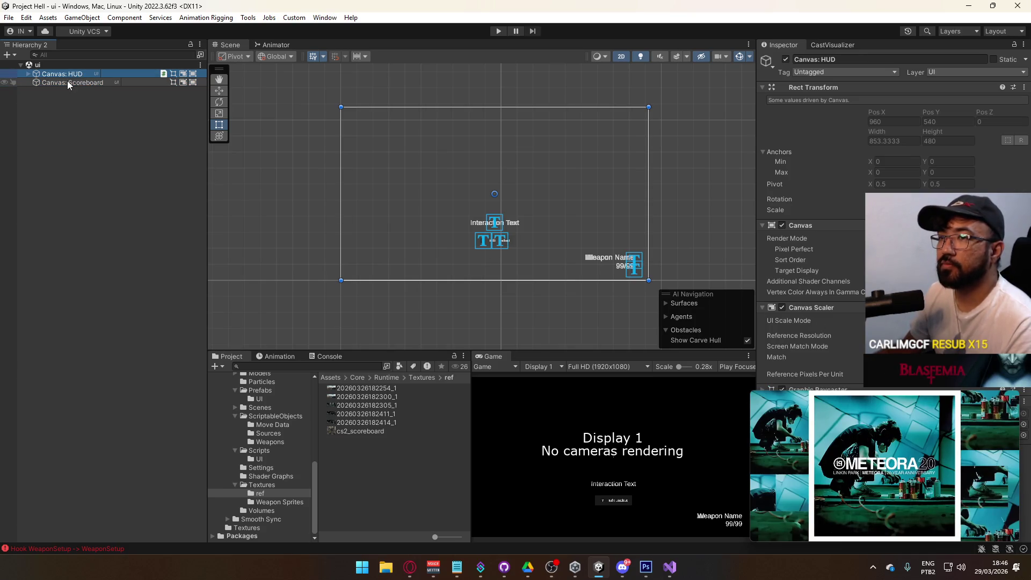
Add a Raw Image under Canvas: Scoreboard.
left_click(55, 84)
right_click(56, 84)
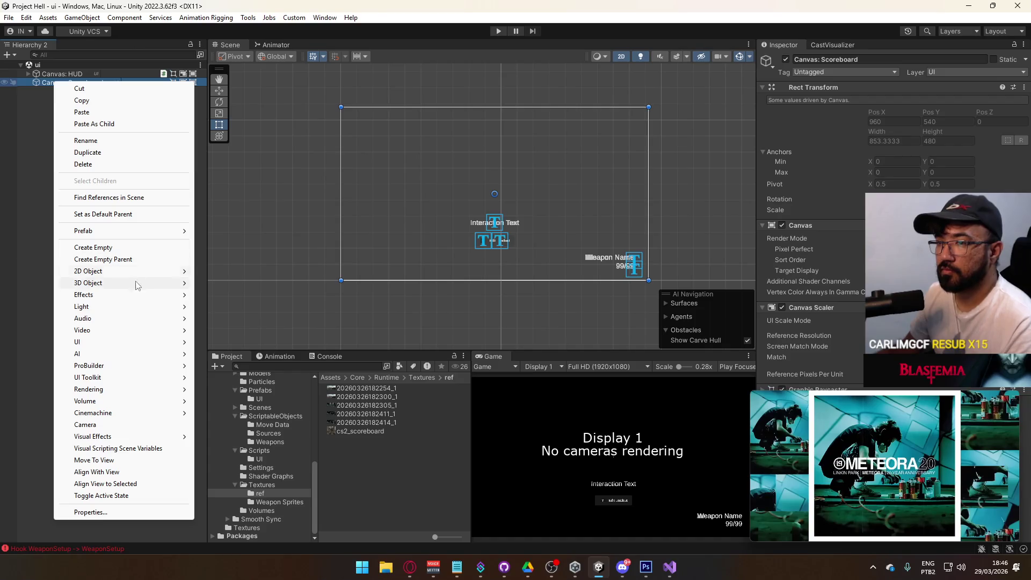
mouse_move(129, 343)
left_click(242, 368)
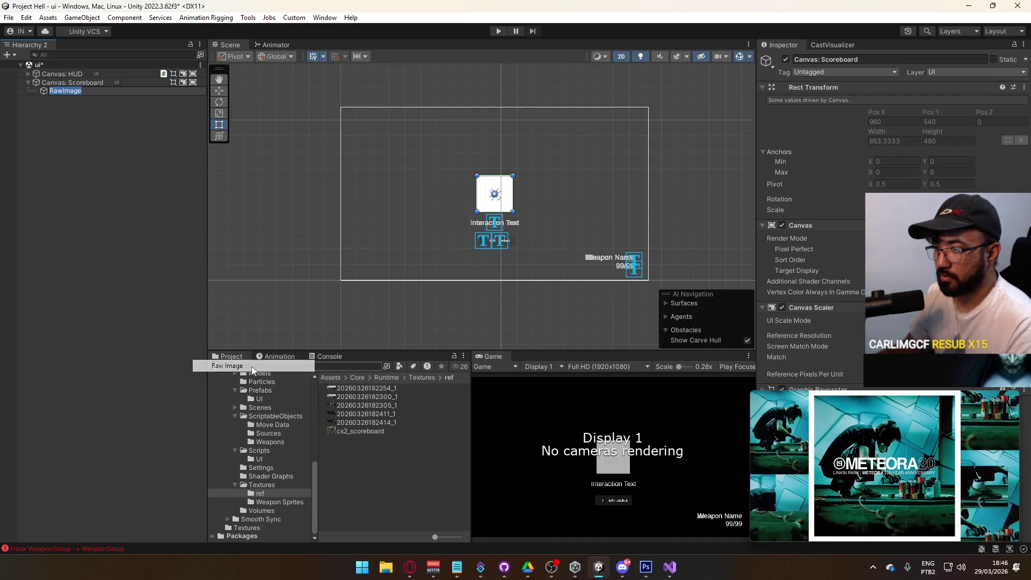
Assign the cs2_scoreboard texture to the Raw Image and set it to native 1024×1024 size.
left_click(398, 432)
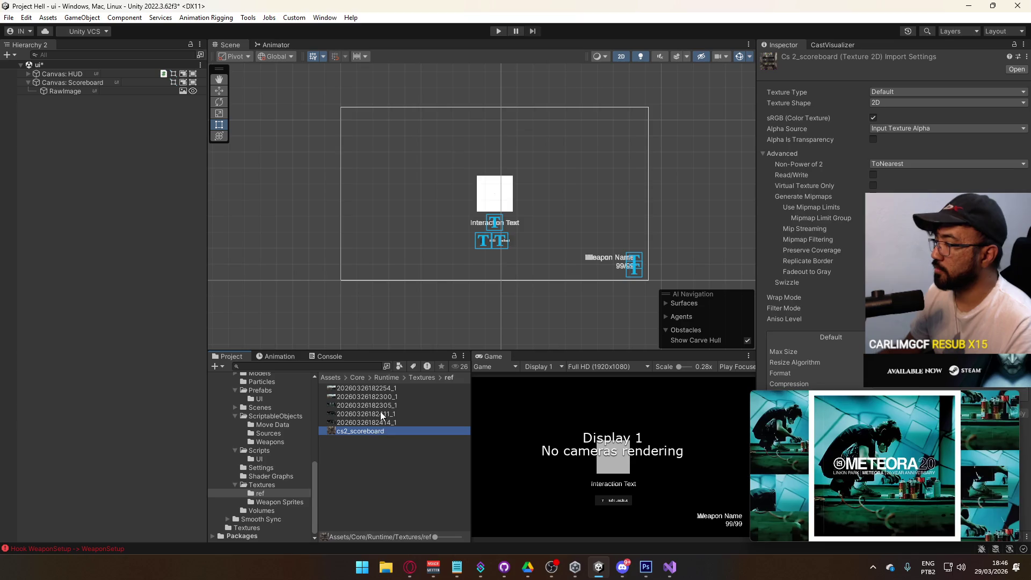
left_click(95, 91)
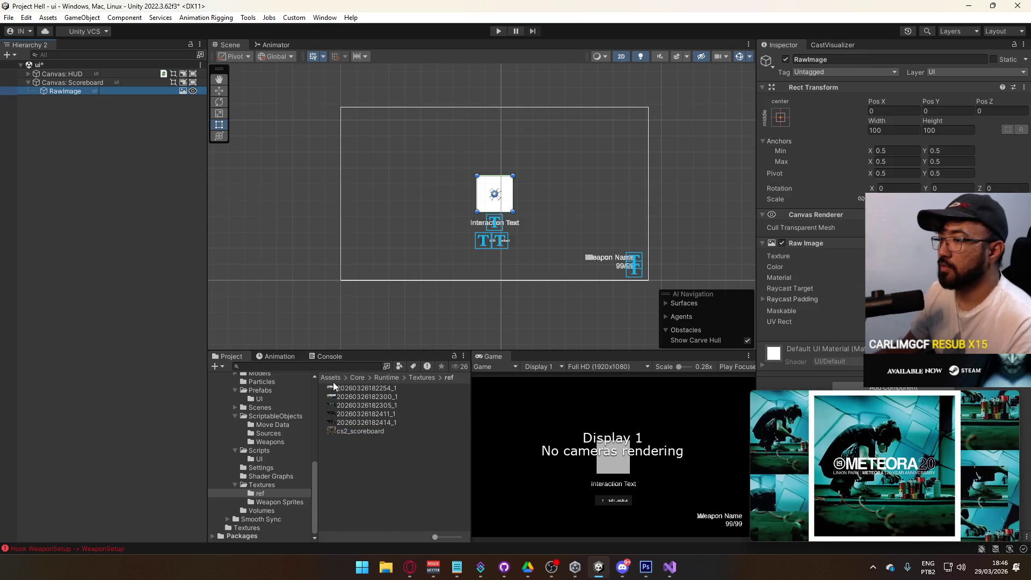
mouse_move(353, 427)
left_mouse_down()
mouse_move(698, 301)
mouse_move(912, 256)
left_mouse_up()
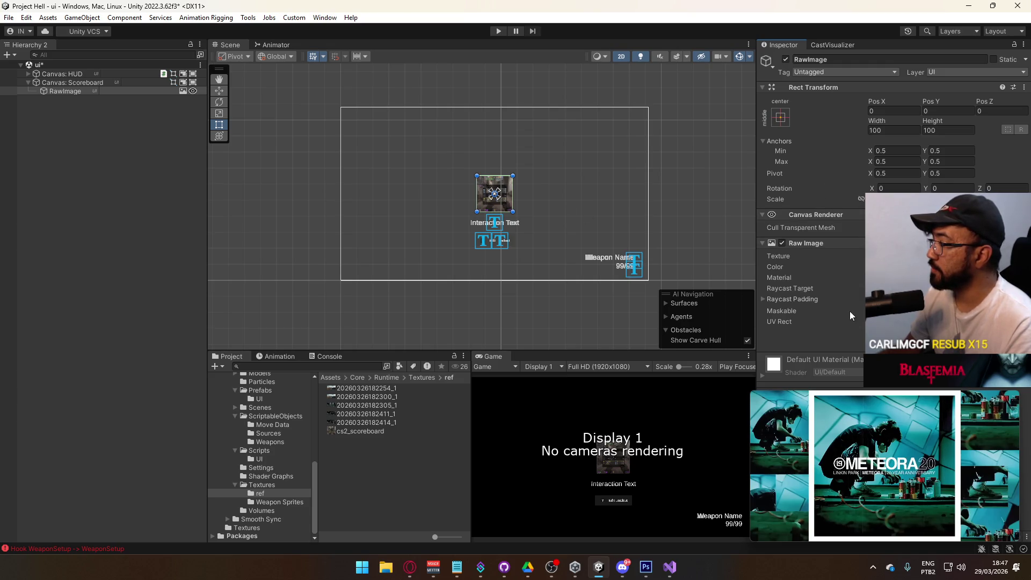
left_click(967, 333)
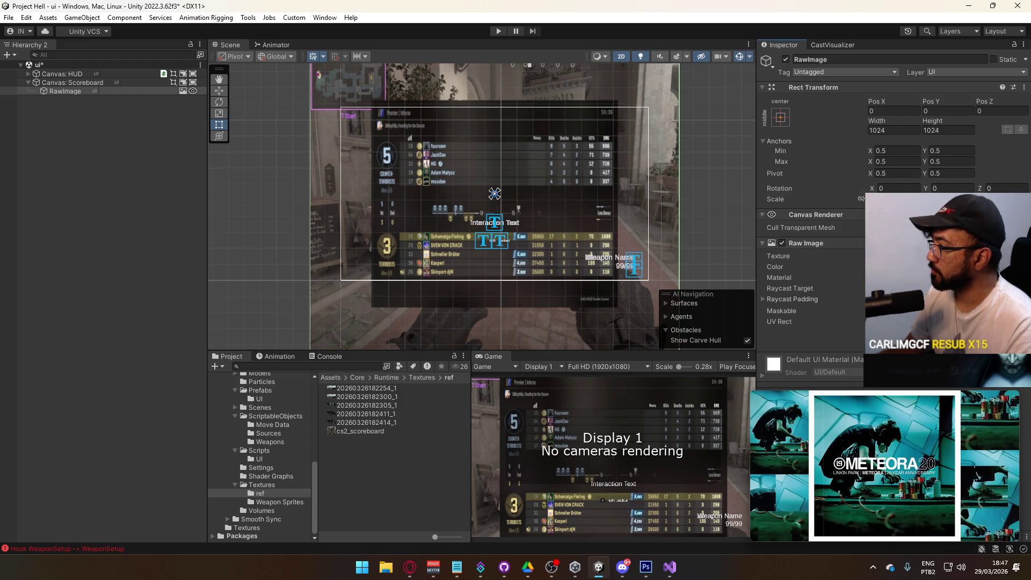
Replace the Raw Image component with an Image component.
right_click(805, 243)
left_click(838, 256)
left_click(848, 248)
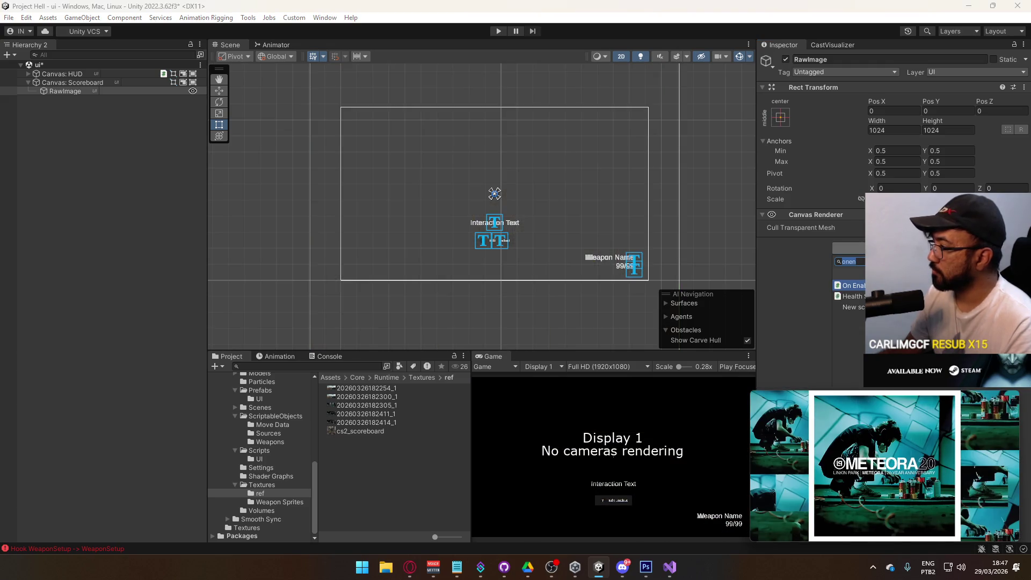
type("cs")
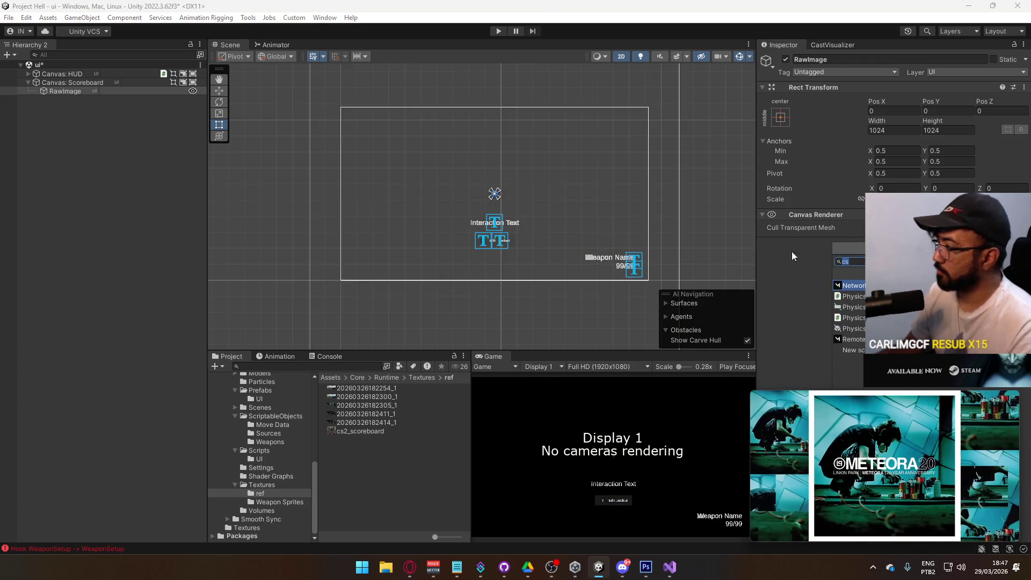
key("BackSpace")
key("BackSpace")
type("image")
key("Return")
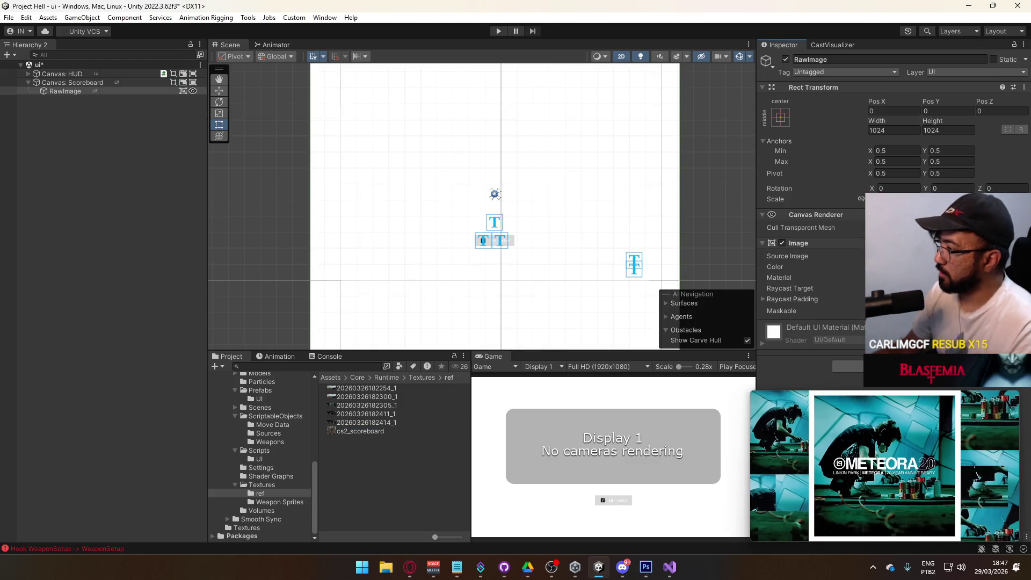
Set the cs2_scoreboard texture type to Sprite (2D and UI) and apply it.
left_click(370, 435)
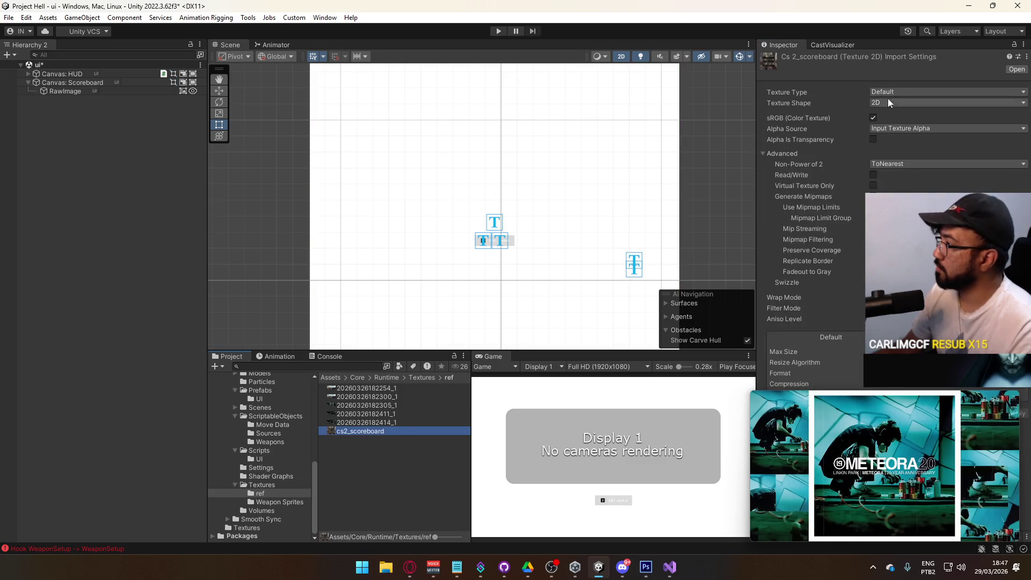
left_click(889, 93)
left_click(896, 139)
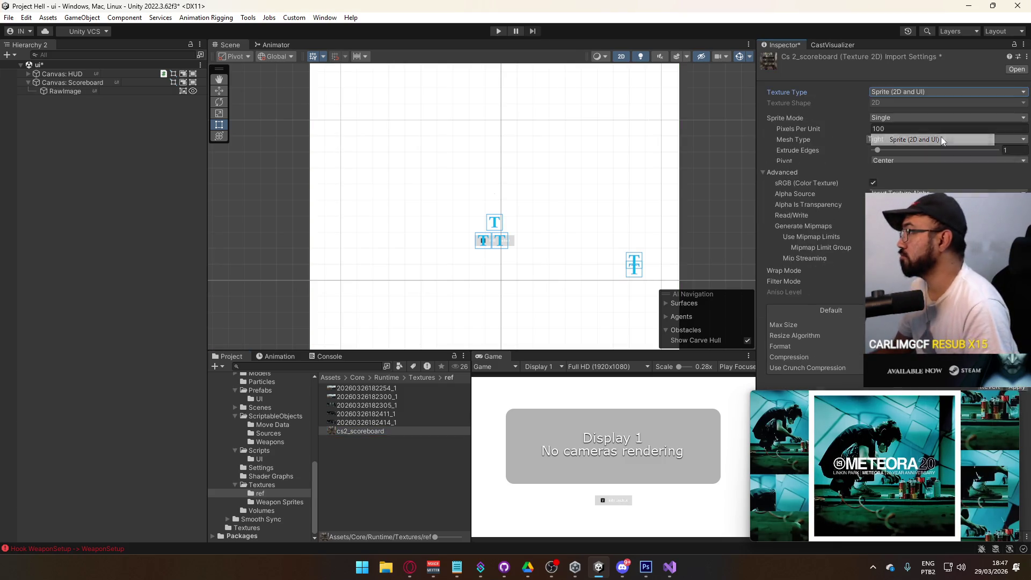
key("ctrl+s")
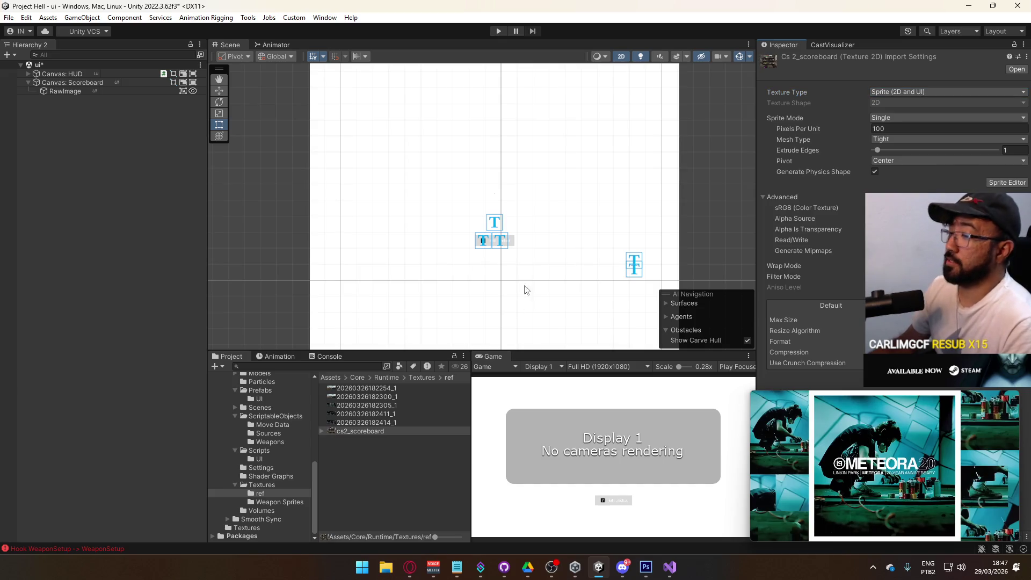
Assign cs2_scoreboard as the Image's Source Image and begin renaming the object.
left_click(126, 93)
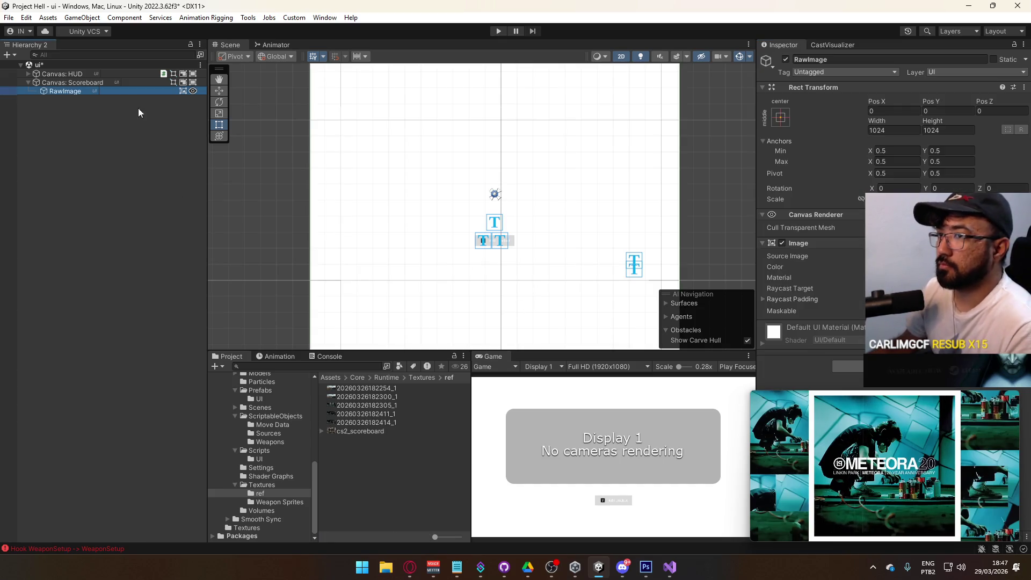
mouse_move(370, 422)
left_mouse_down()
mouse_move(816, 252)
mouse_move(913, 256)
left_mouse_up()
left_click(103, 89)
left_click(72, 90)
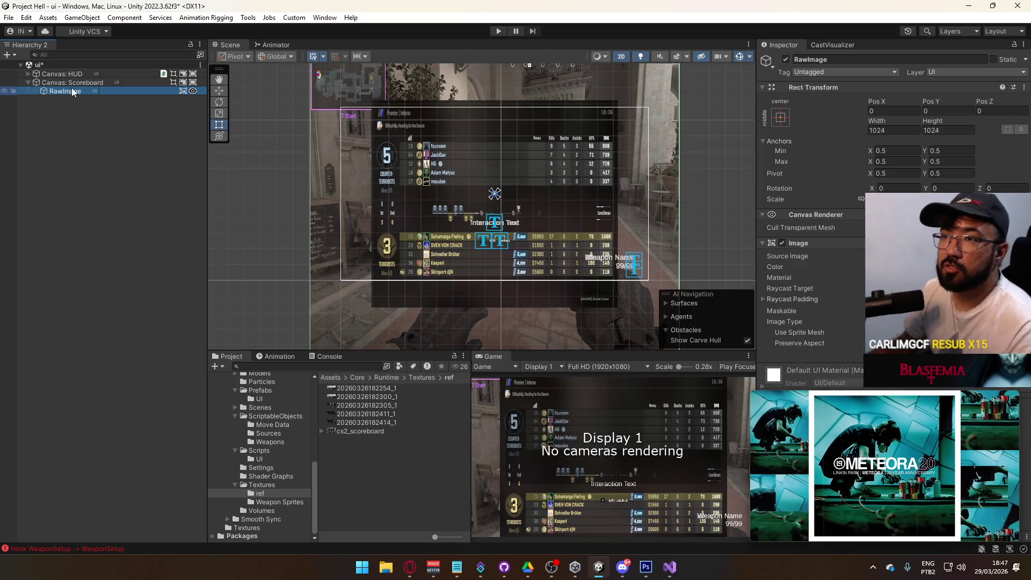
Name the reference image object 'ref'.
type("ref")
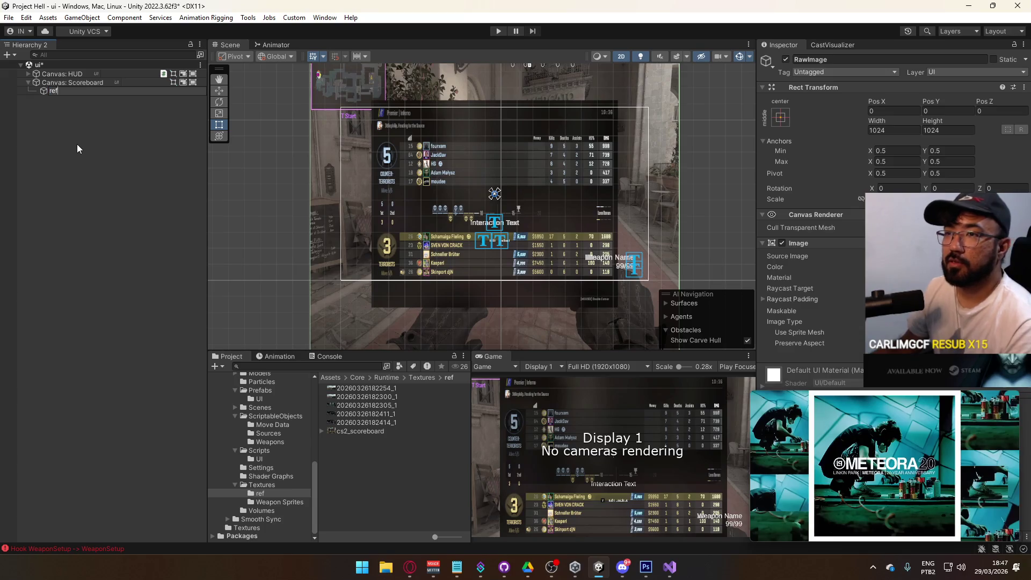
left_click(81, 149)
left_click(88, 92)
type("1280")
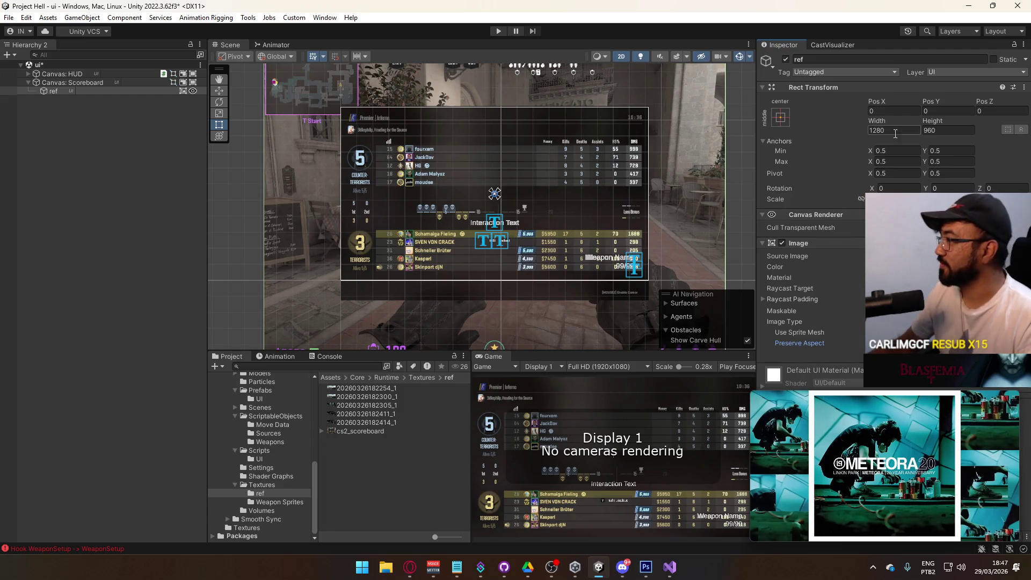
Anchor ref to stretch vertically and set its Top and Bottom offsets to 0.
left_click(780, 116)
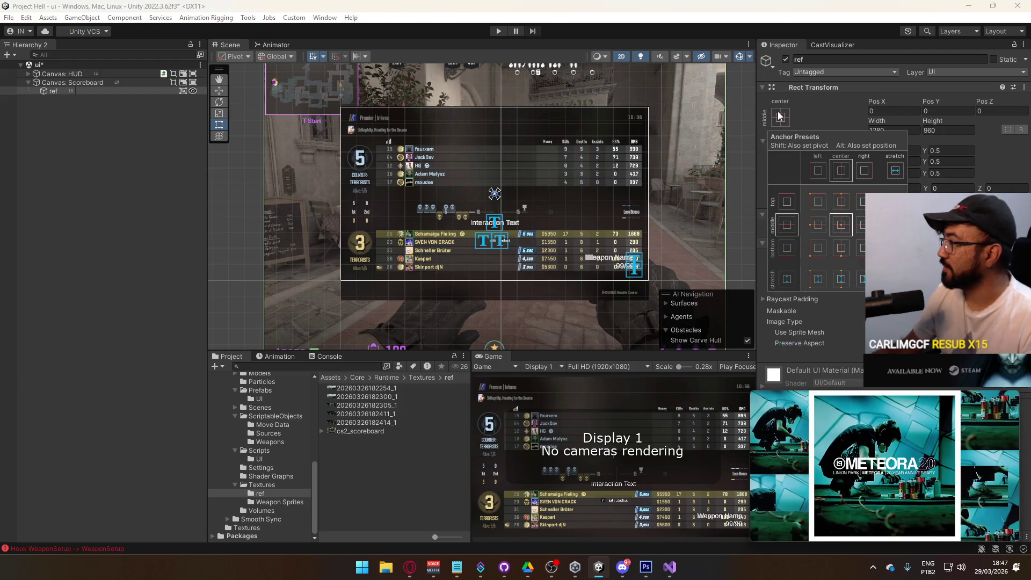
left_click(842, 278)
left_click(947, 131)
type("0")
left_click(940, 111)
type("0")
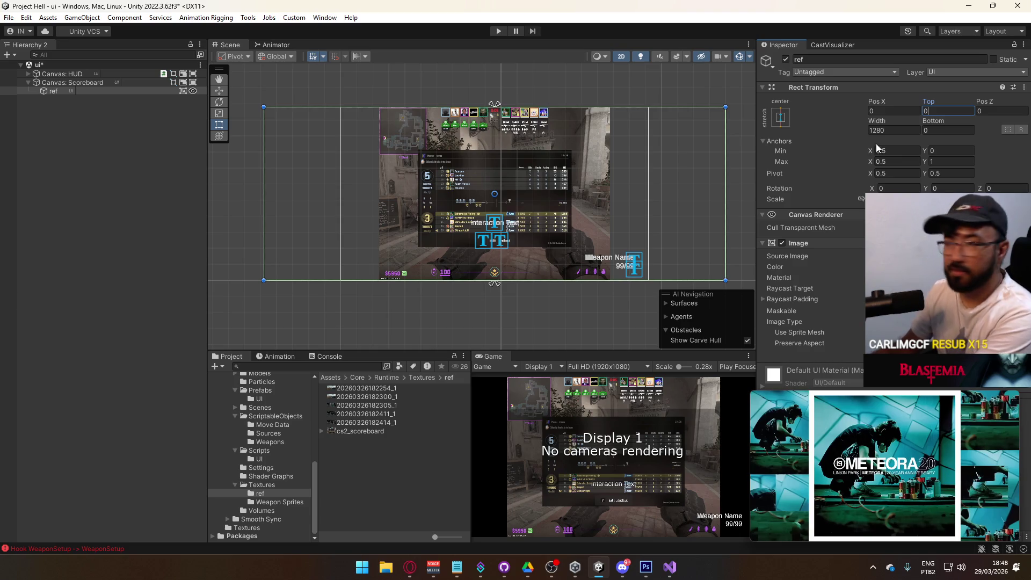
Set the ref image's Width to 800, replacing 1280.
mouse_move(877, 121)
left_mouse_down()
mouse_move(644, 139)
mouse_move(88, 150)
mouse_move(39, 202)
mouse_move(931, 220)
mouse_move(636, 260)
left_mouse_up()
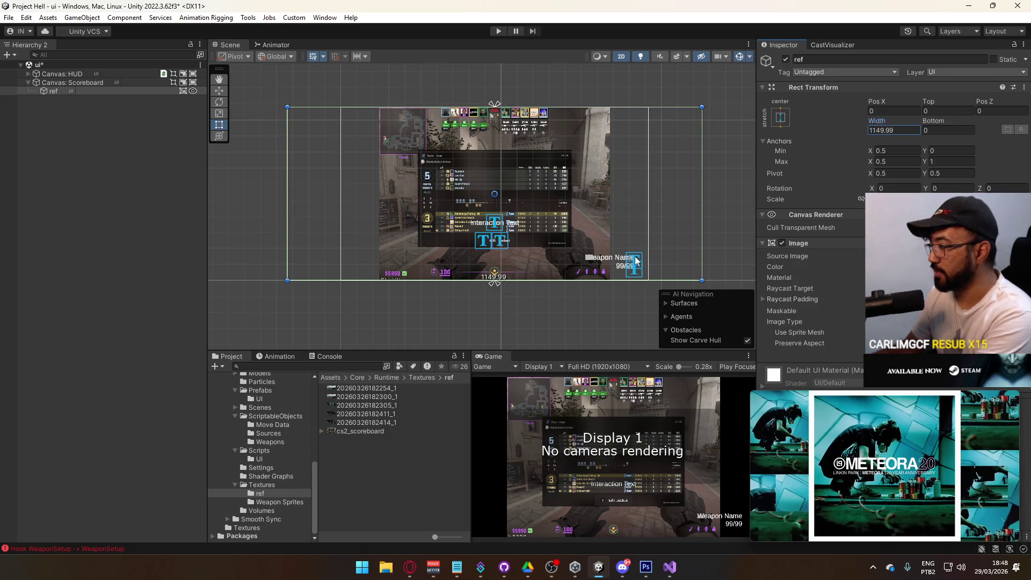
left_click(906, 134)
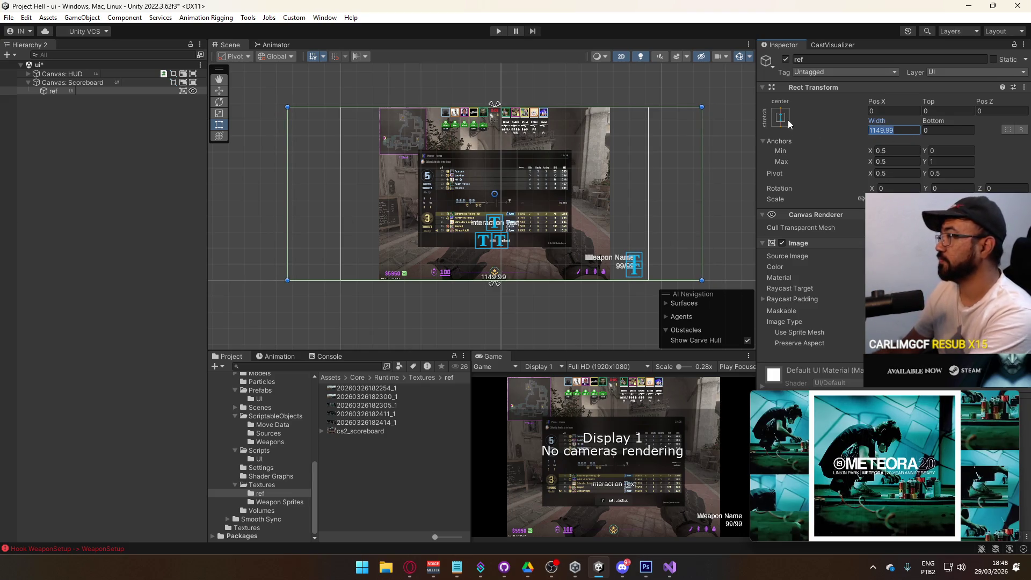
type("800")
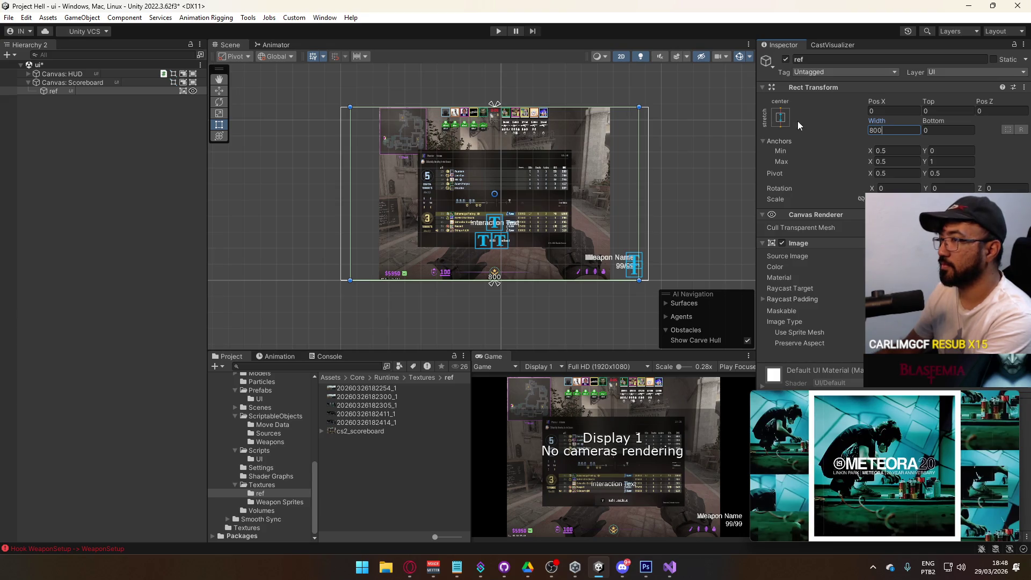
Zoom and pan the Scene view to inspect the scoreboard player rows.
scroll(460, 206, "up", 4)
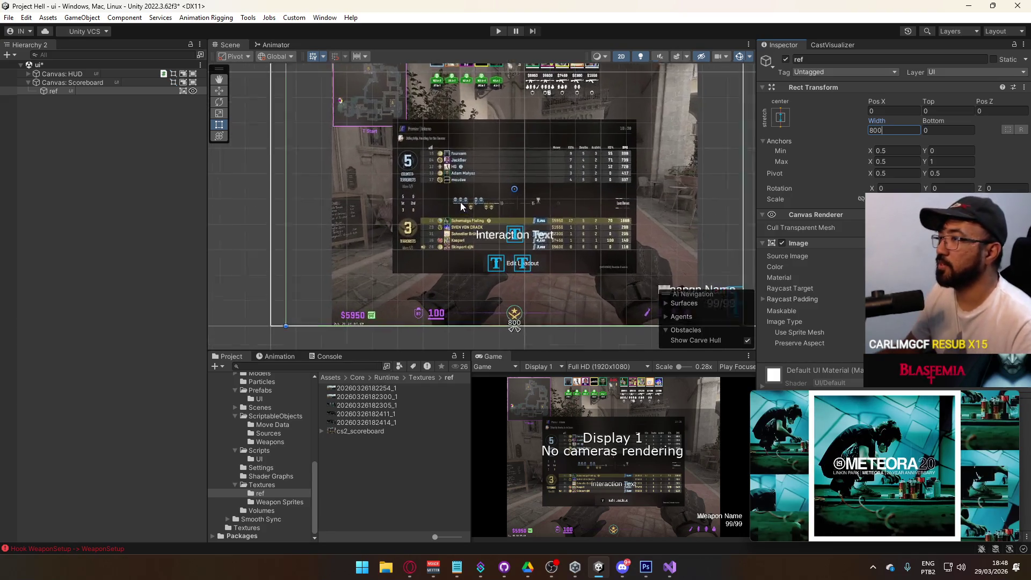
scroll(467, 212, "up", 5)
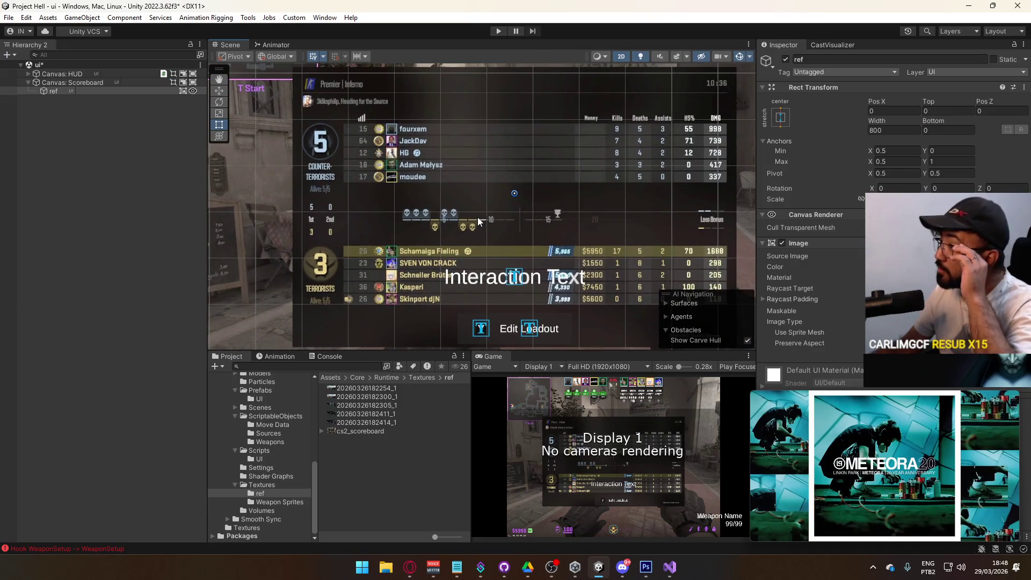
scroll(477, 221, "down", 2)
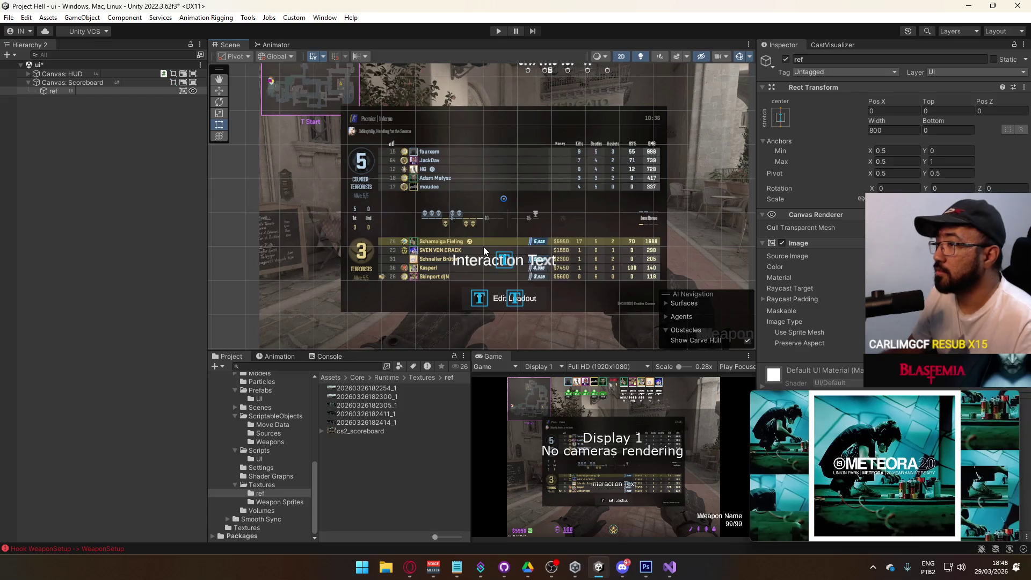
scroll(482, 246, "up", 2)
mouse_move(573, 209)
left_mouse_down()
mouse_move(524, 250)
mouse_move(512, 239)
mouse_move(548, 135)
mouse_move(611, 124)
mouse_move(537, 186)
left_mouse_up()
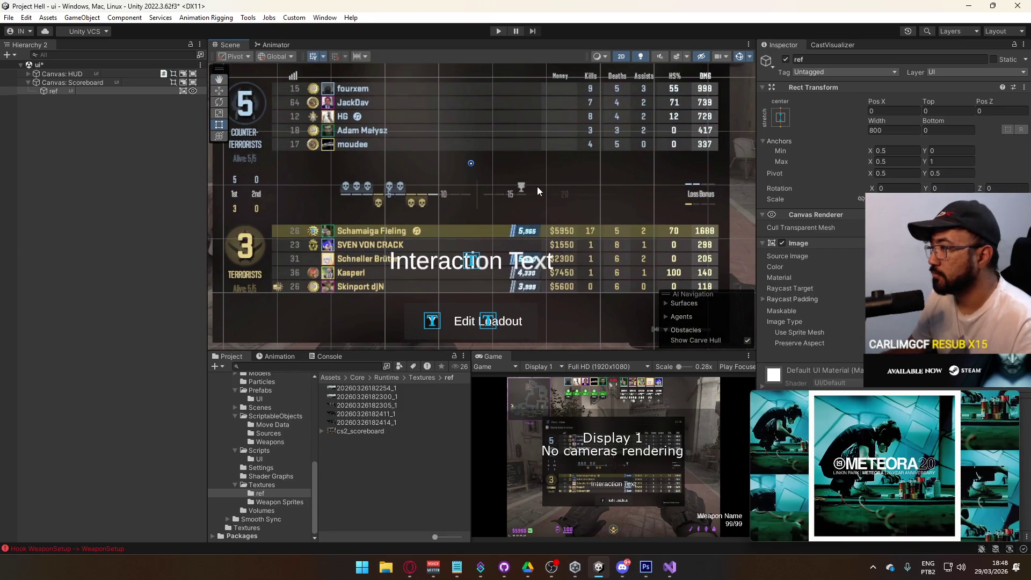
scroll(546, 222, "up", 1)
mouse_move(547, 222)
left_mouse_down()
mouse_move(569, 212)
mouse_move(541, 252)
mouse_move(564, 251)
left_mouse_up()
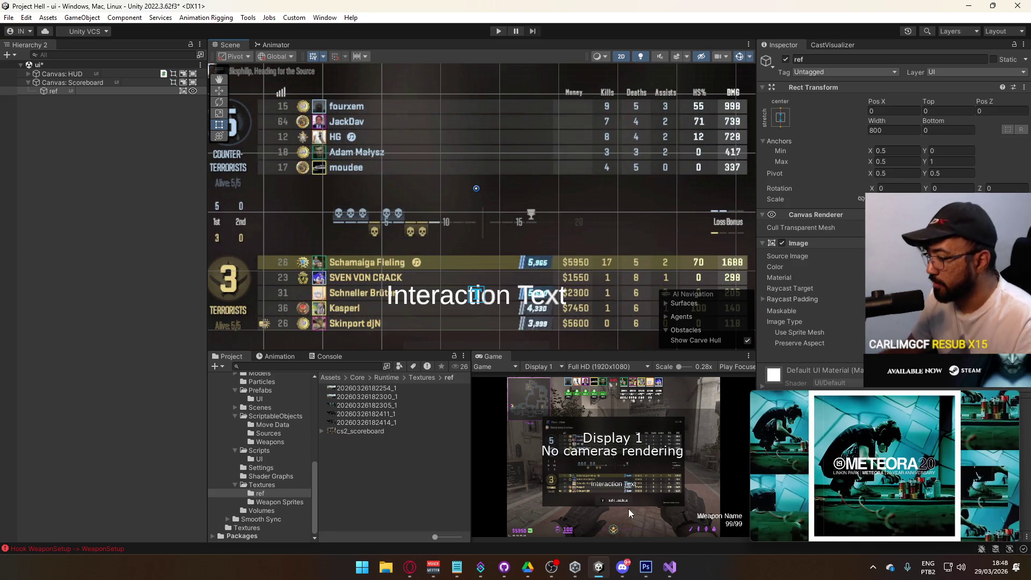
mouse_move(678, 574)
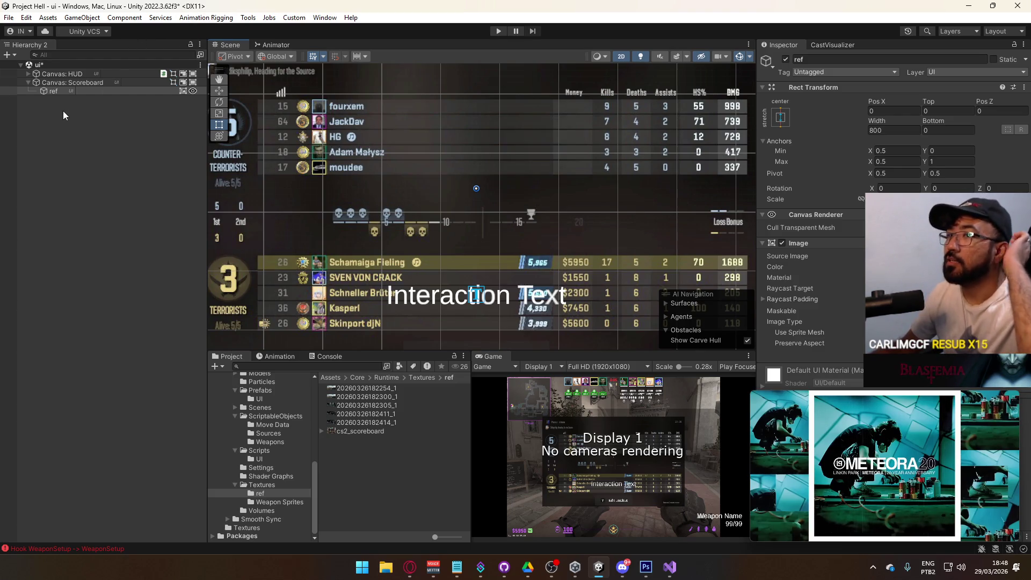
right_click(78, 83)
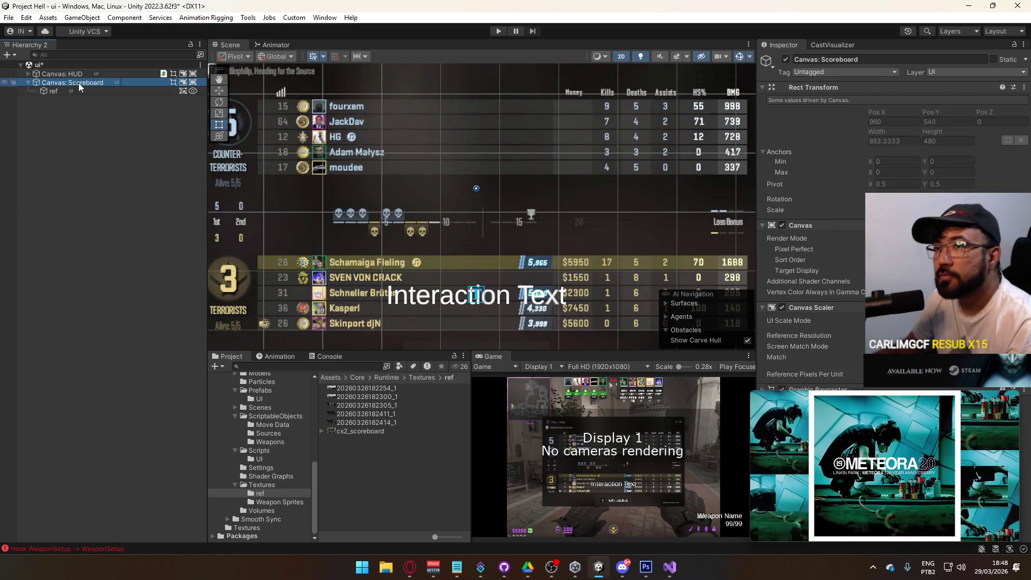
Add a new UI Image under Canvas: Scoreboard and move it over the player rows.
mouse_move(150, 345)
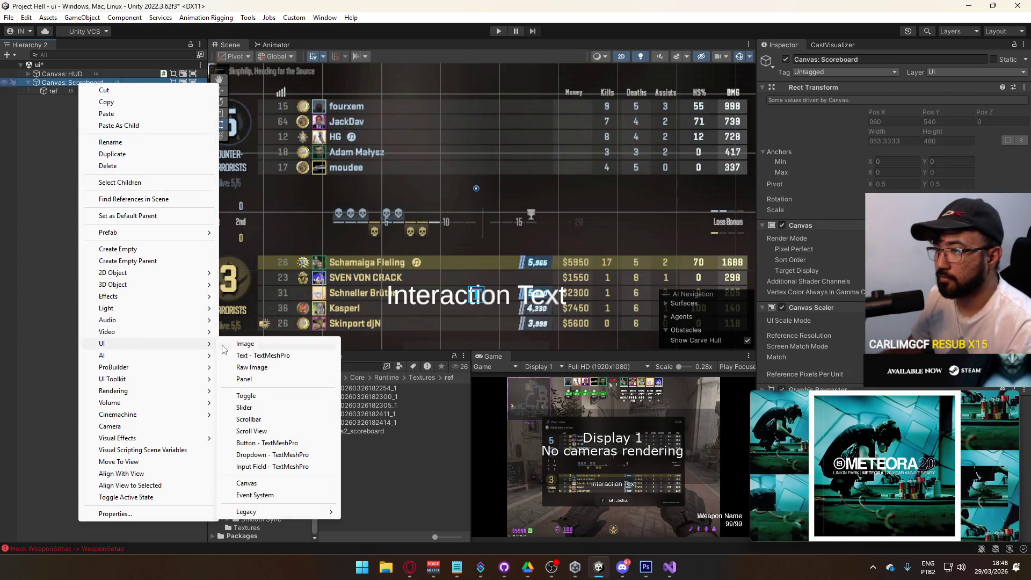
left_click(245, 344)
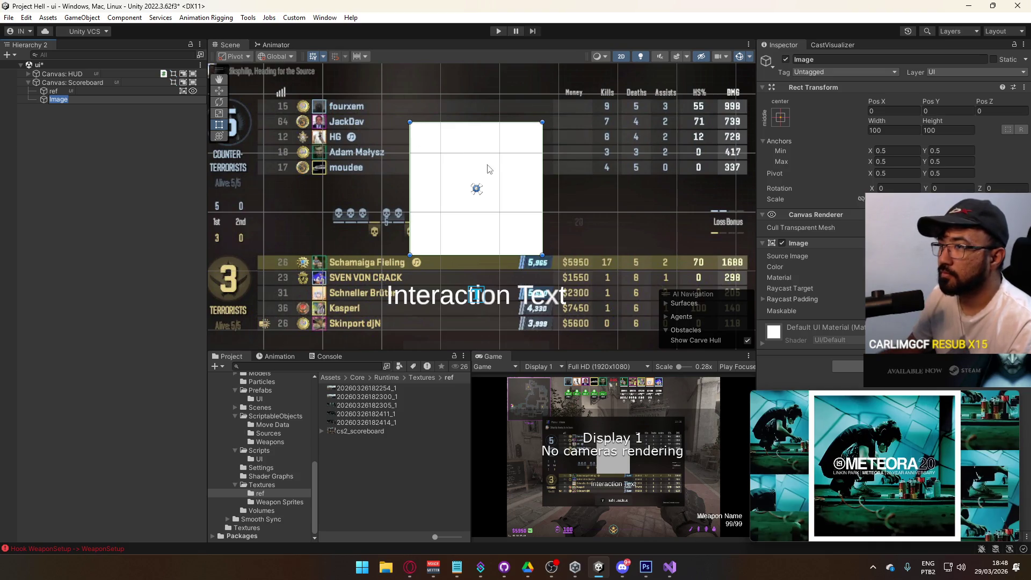
mouse_move(459, 159)
left_mouse_down()
mouse_move(465, 176)
mouse_move(355, 129)
mouse_move(419, 168)
mouse_move(407, 223)
mouse_move(486, 172)
mouse_move(508, 181)
left_mouse_up()
mouse_move(425, 205)
left_mouse_down()
mouse_move(442, 161)
mouse_move(372, 207)
mouse_move(401, 207)
mouse_move(368, 169)
mouse_move(441, 130)
mouse_move(394, 133)
mouse_move(465, 161)
left_mouse_up()
Shrink the Image to a thin bar matching the top player row's height.
scroll(446, 148, "up", 2)
left_click_drag(419, 115, 423, 186)
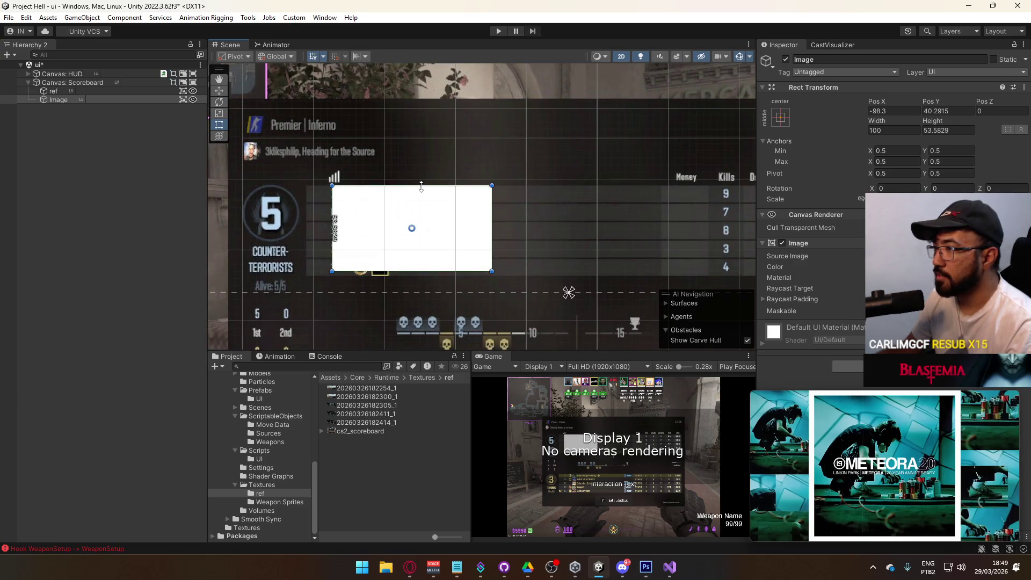
mouse_move(429, 273)
left_mouse_down()
mouse_move(427, 210)
mouse_move(414, 204)
left_mouse_up()
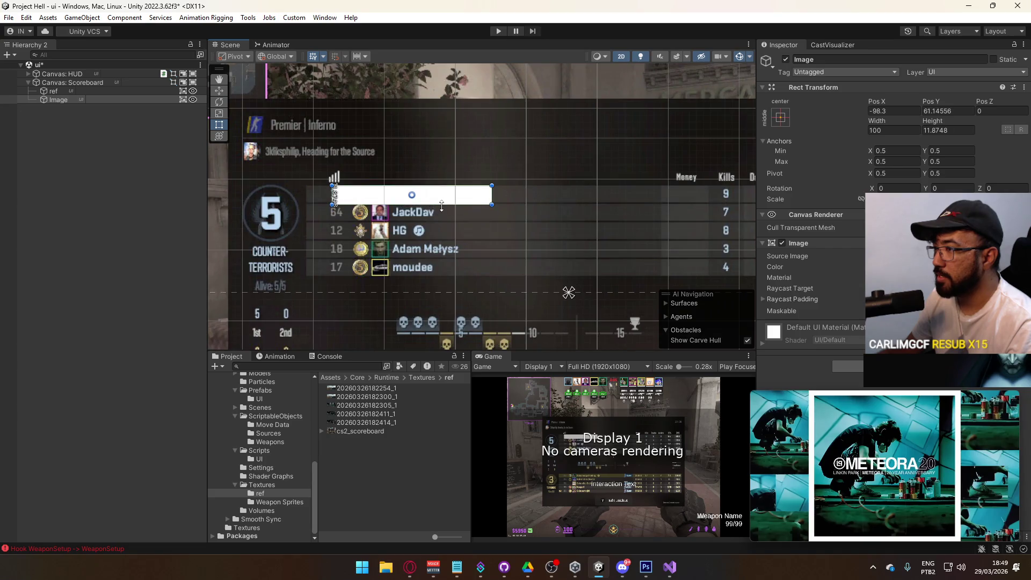
scroll(413, 204, "up", 3)
mouse_move(338, 192)
left_mouse_down()
mouse_move(486, 250)
mouse_move(486, 260)
left_mouse_up()
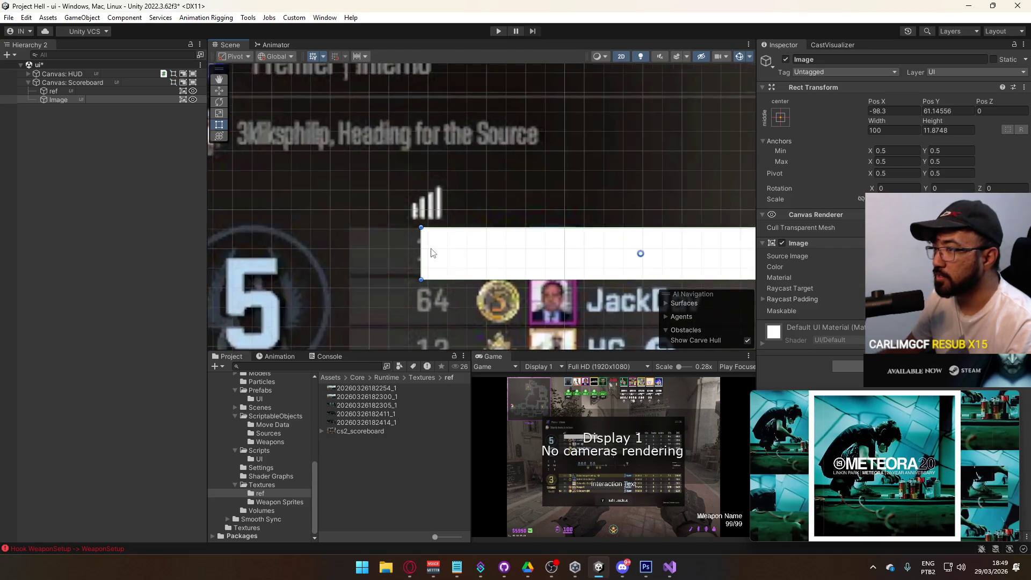
scroll(442, 290, "up", 4)
mouse_move(444, 296)
left_mouse_down()
mouse_move(445, 278)
mouse_move(446, 288)
left_mouse_up()
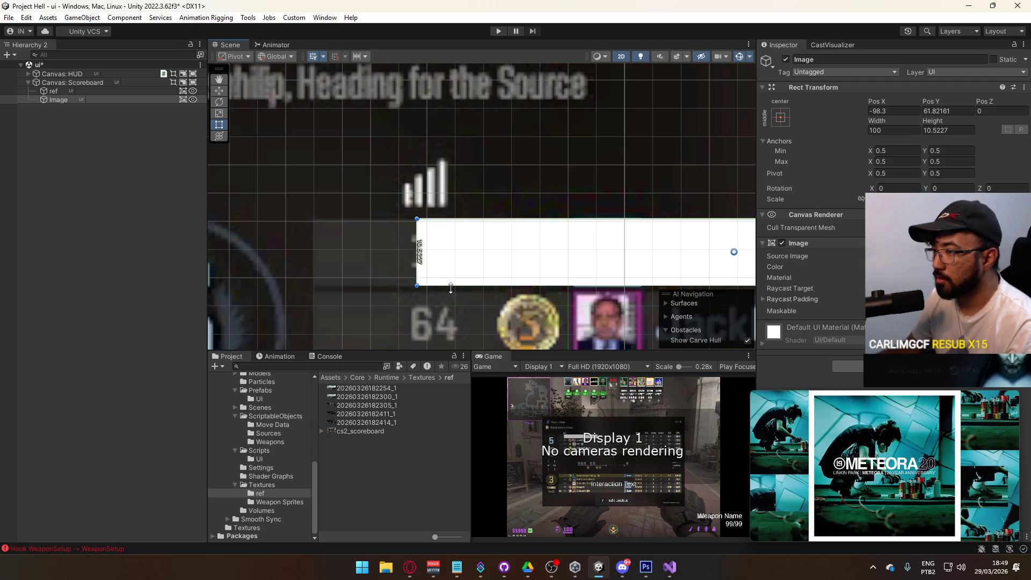
key("alt+Tab")
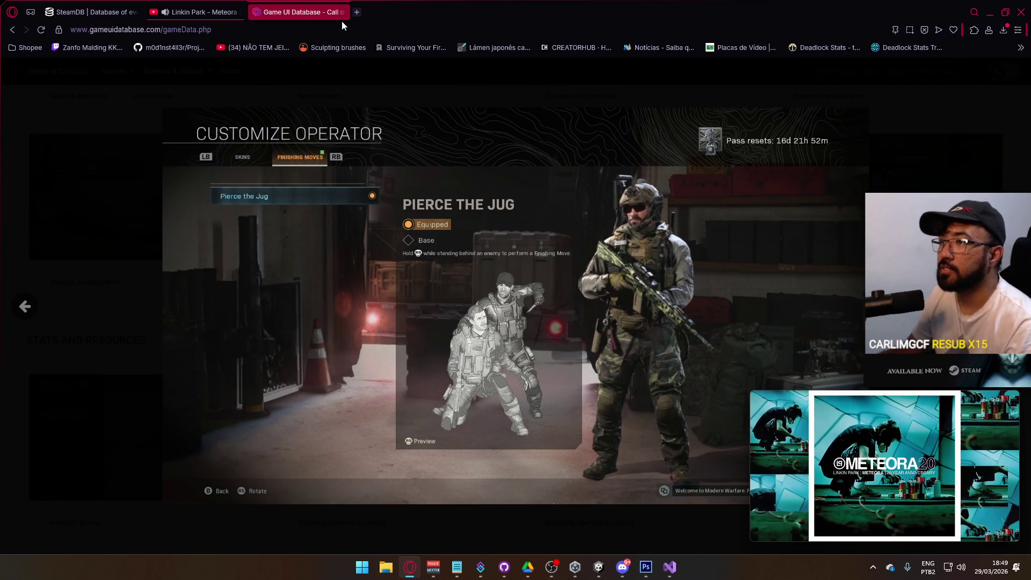
Return to Unity and frame the new row-bar Image in the Scene view.
key("alt+Tab")
key("f")
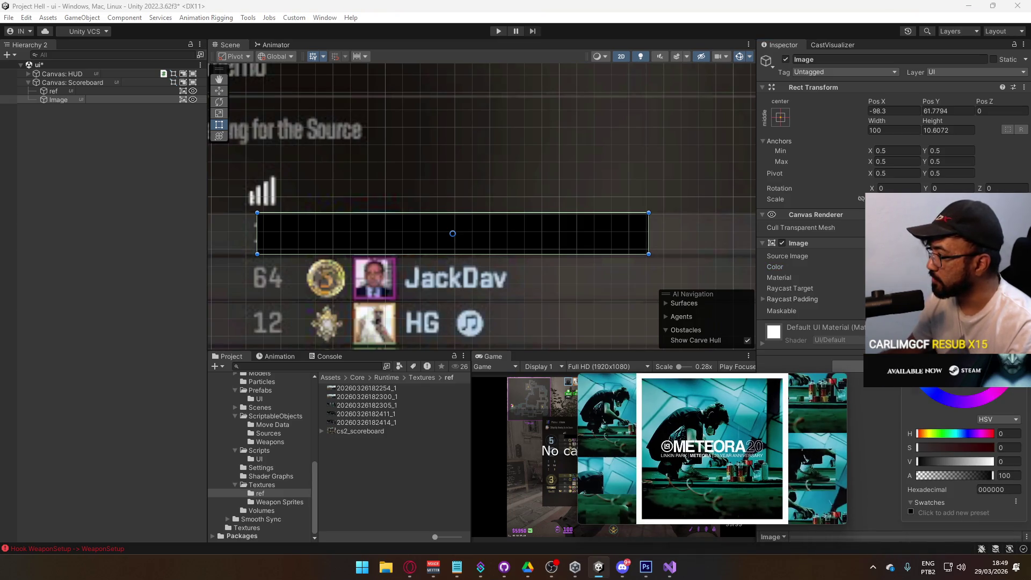
Adjust the row Image's opacity and set its Height to 10.
left_click(947, 476)
left_click_drag(947, 476, 986, 476)
mouse_move(264, 209)
left_mouse_down()
mouse_move(403, 163)
mouse_move(383, 249)
left_mouse_up()
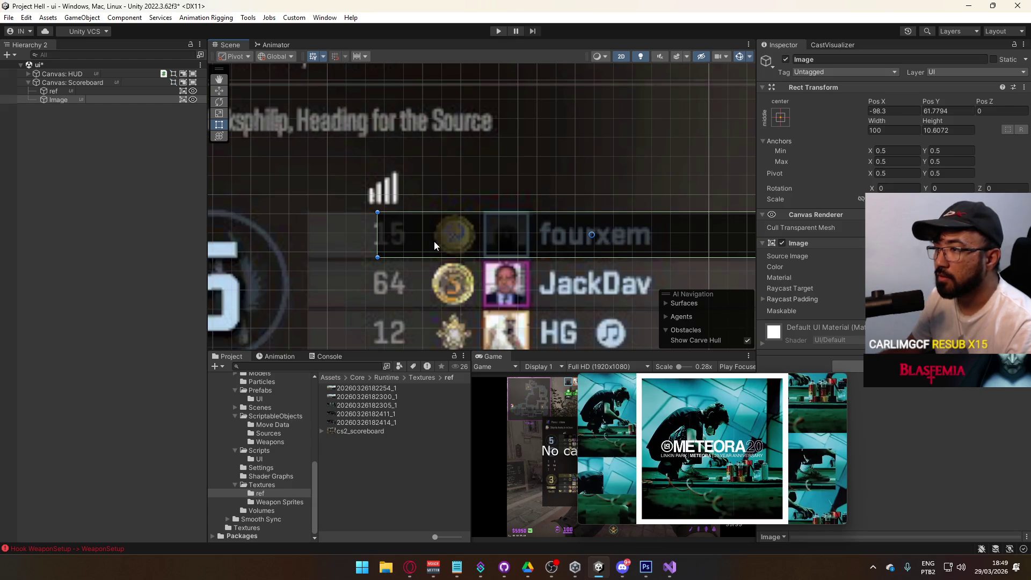
scroll(398, 220, "up", 3)
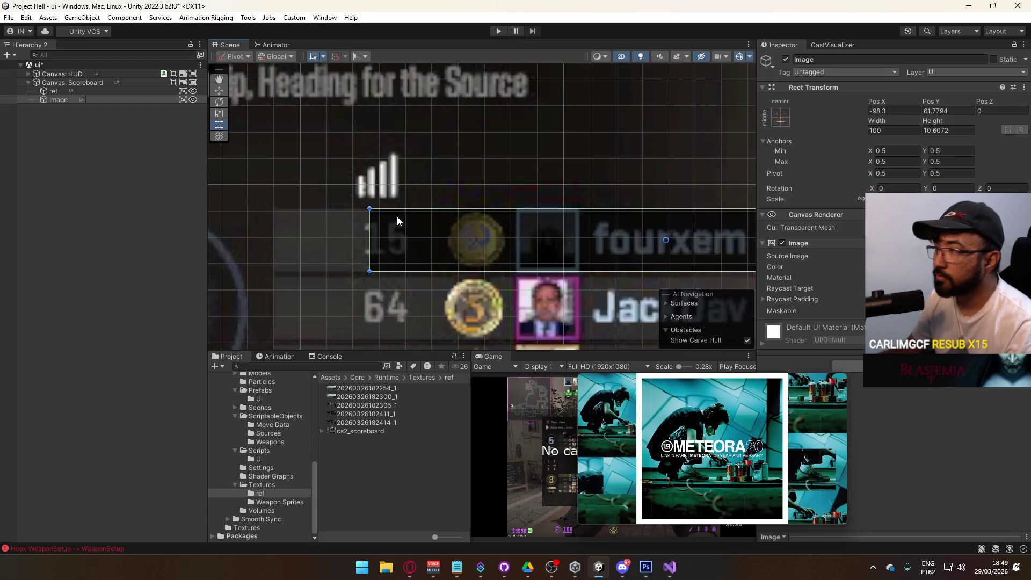
type("10")
key("Return")
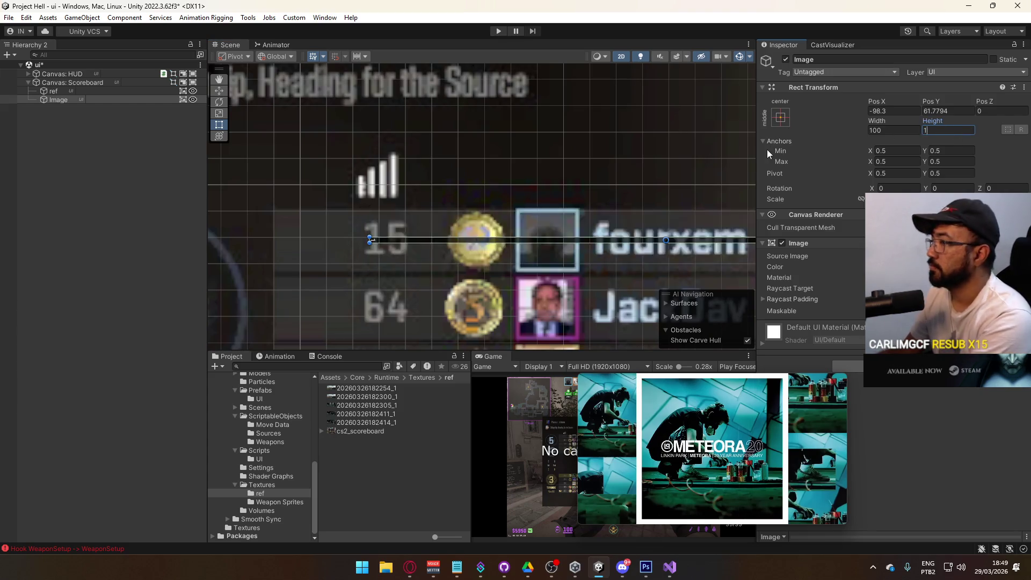
Anchor the Image to the left-middle preset and shift it to line up with the row.
scroll(443, 233, "down", 3)
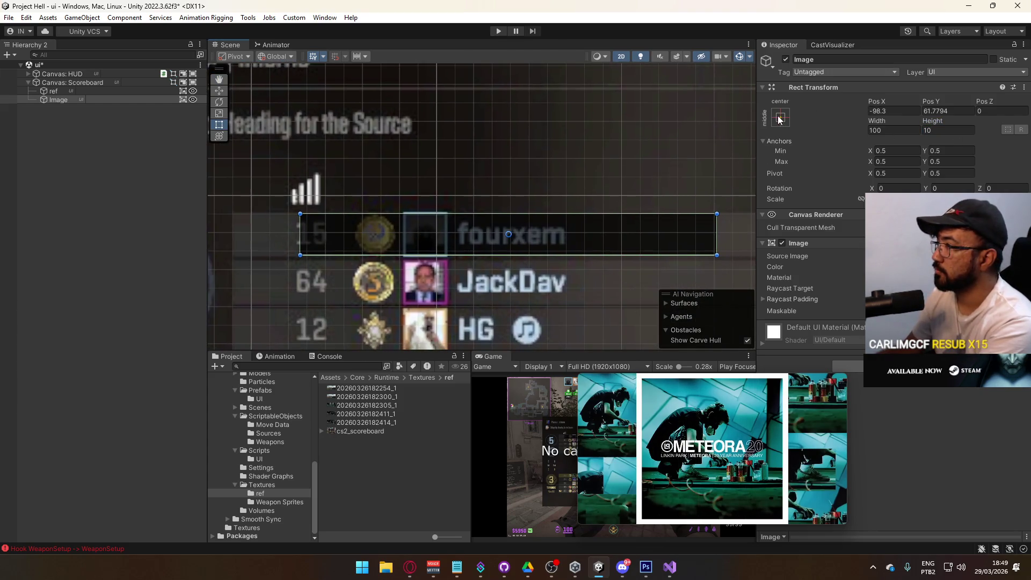
left_click(780, 119)
left_click(819, 224)
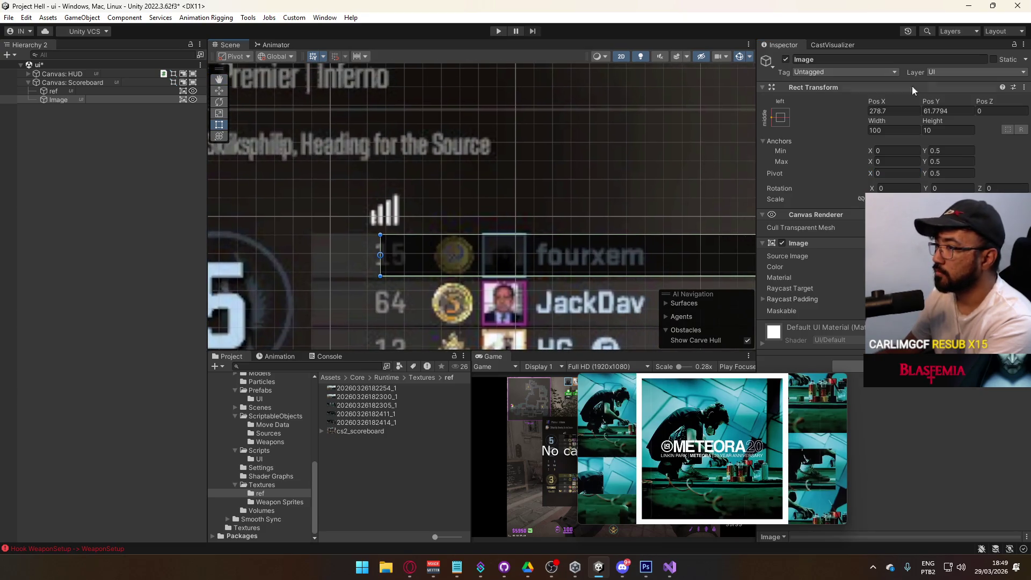
mouse_move(877, 102)
left_mouse_down()
mouse_move(797, 117)
mouse_move(878, 136)
left_mouse_up()
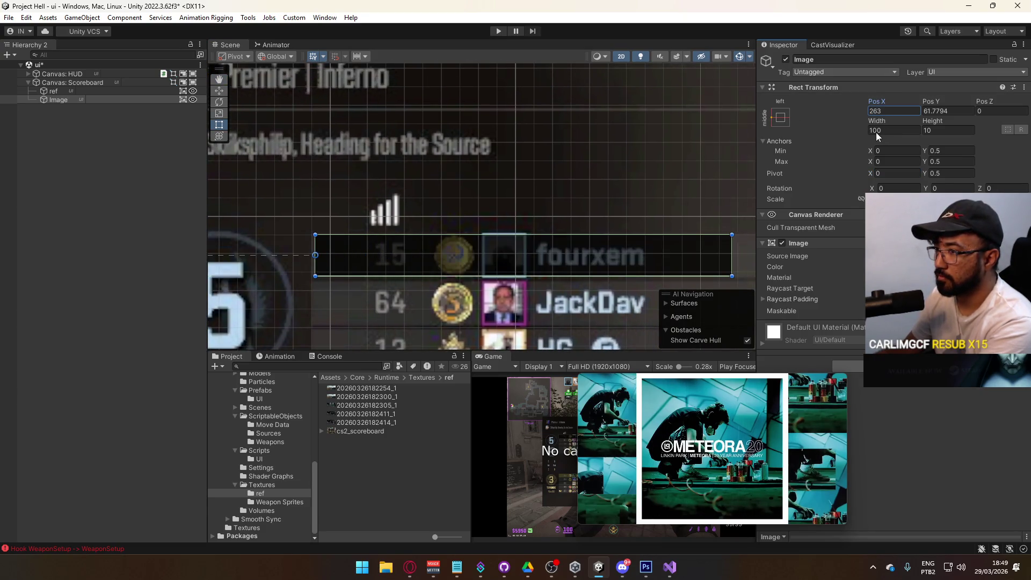
Color the bar red (FF0000) with alpha about 13.
left_click(913, 267)
left_click_drag(592, 215, 436, 171)
left_click(912, 267)
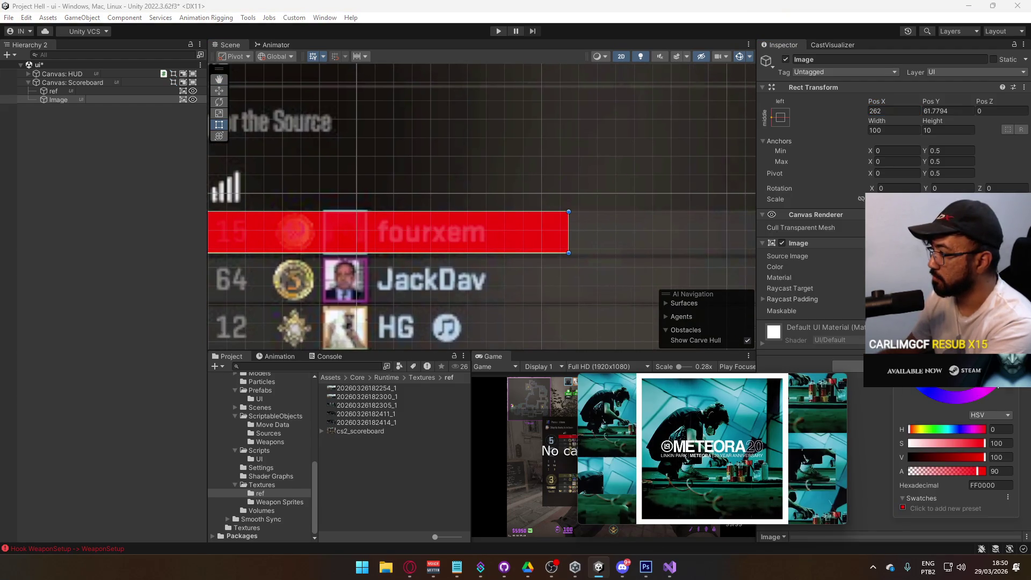
left_click_drag(945, 468, 919, 472)
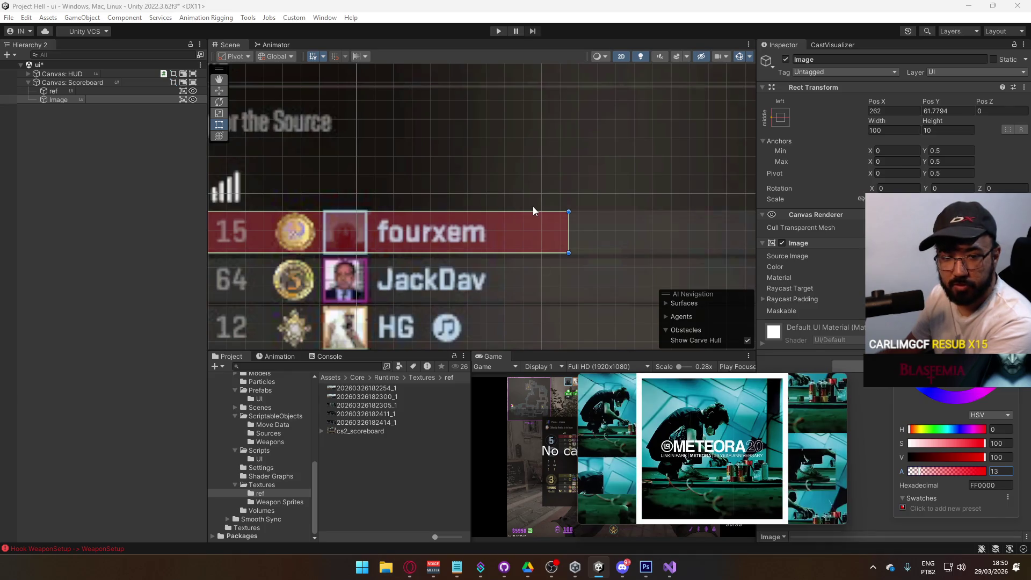
left_click(544, 185)
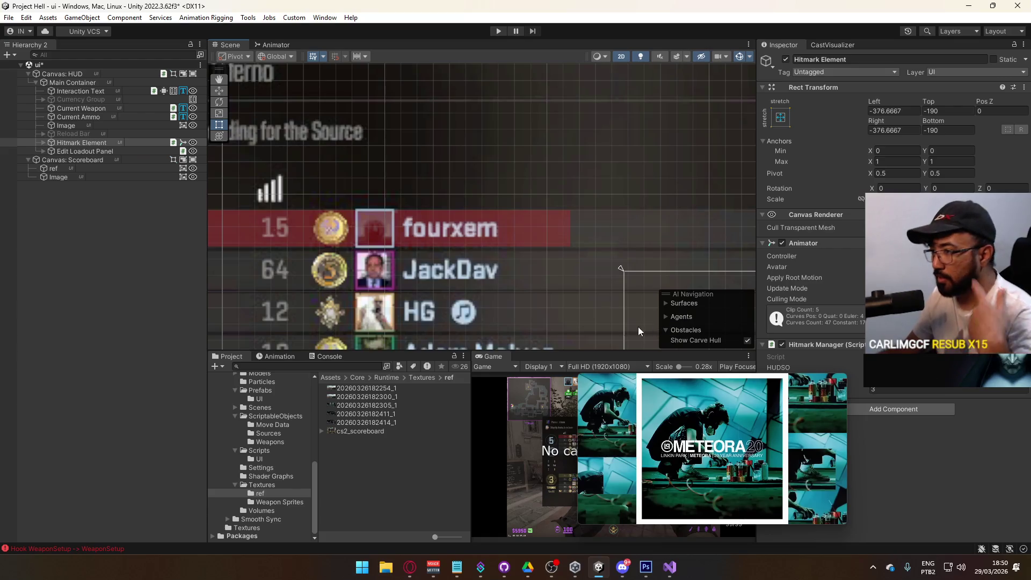
Select the row-bar Image in the Hierarchy and frame it in the Scene view.
key("f")
left_click(82, 142)
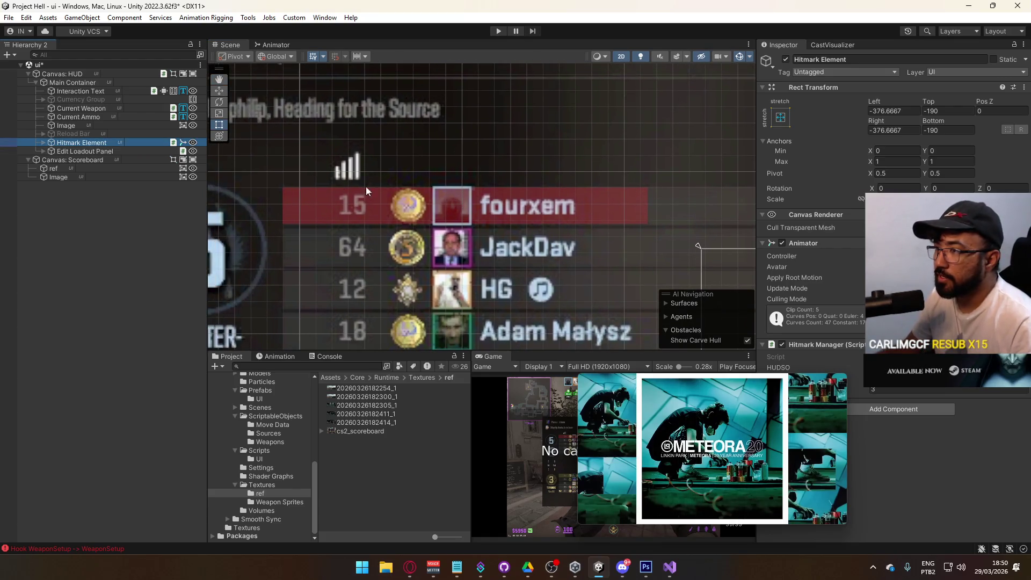
left_click(96, 151)
left_click(100, 143)
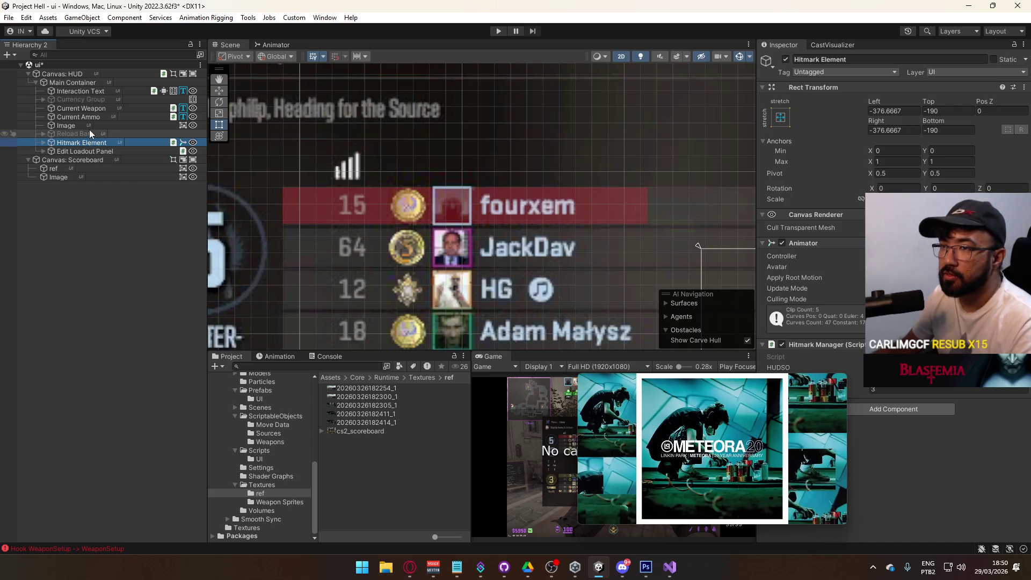
left_click(63, 167)
left_click_drag(638, 240, 600, 222)
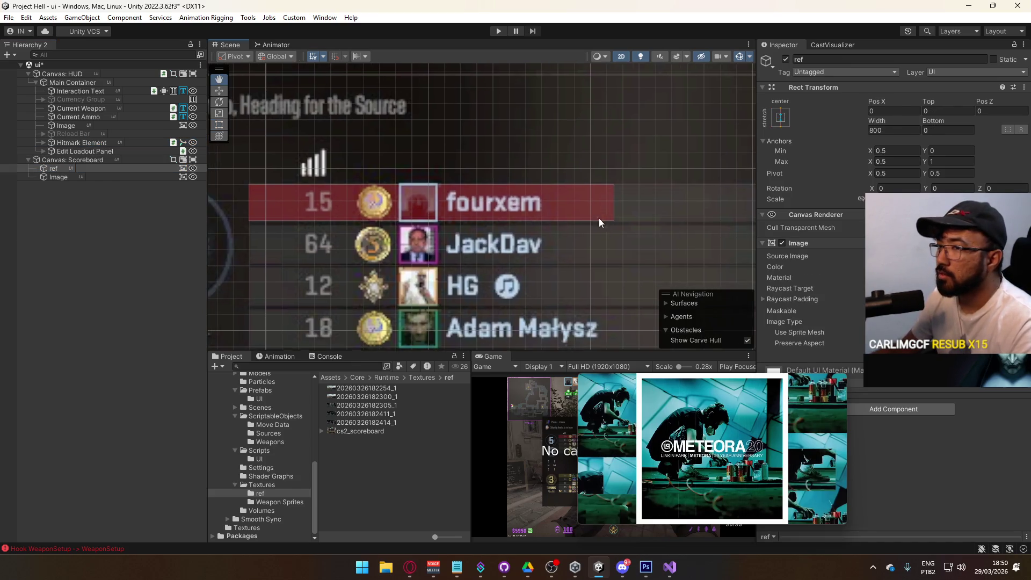
double_click(75, 176)
Stretch the red bar across the stat columns through DMG and set its Width to 370.
mouse_move(651, 215)
left_mouse_down()
mouse_move(524, 219)
mouse_move(584, 204)
mouse_move(471, 207)
left_mouse_up()
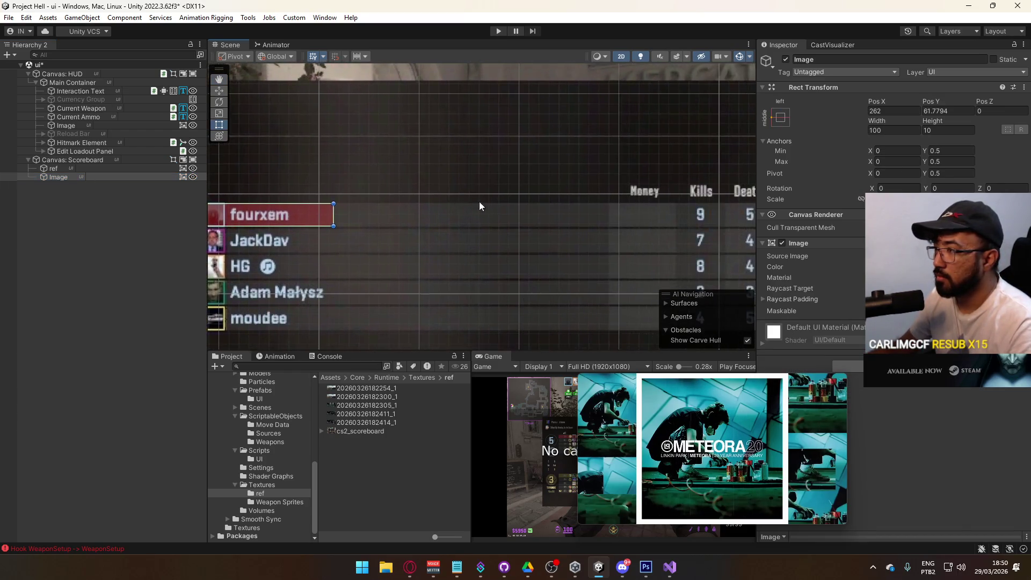
scroll(471, 206, "down", 3)
scroll(479, 201, "up", 2)
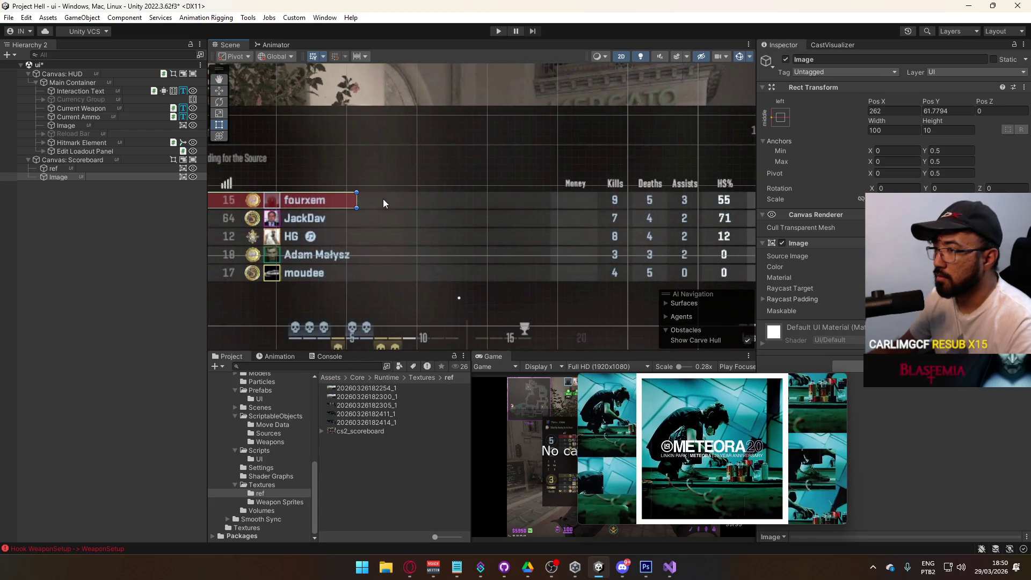
mouse_move(357, 199)
left_mouse_down()
mouse_move(688, 202)
mouse_move(430, 211)
mouse_move(528, 211)
left_mouse_up()
scroll(540, 215, "up", 5)
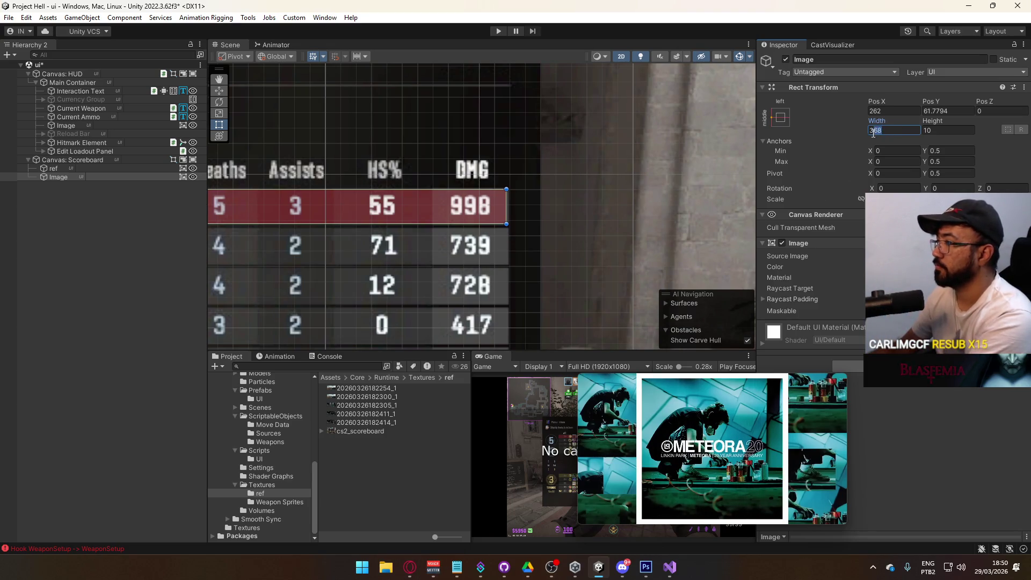
type("370")
type("368")
left_click(409, 567)
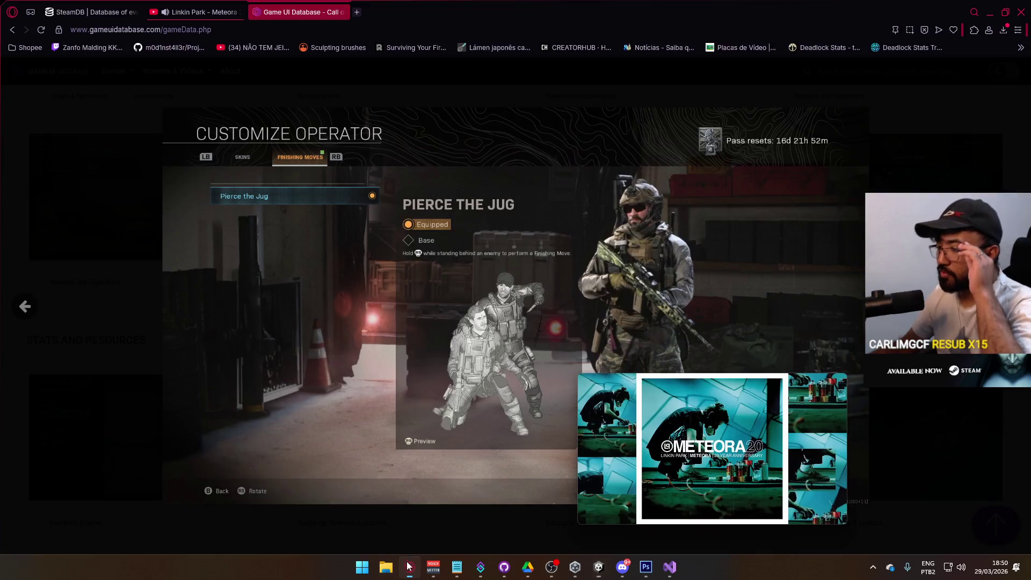
Open a new browser tab and go to YouTube.
left_click(207, 11)
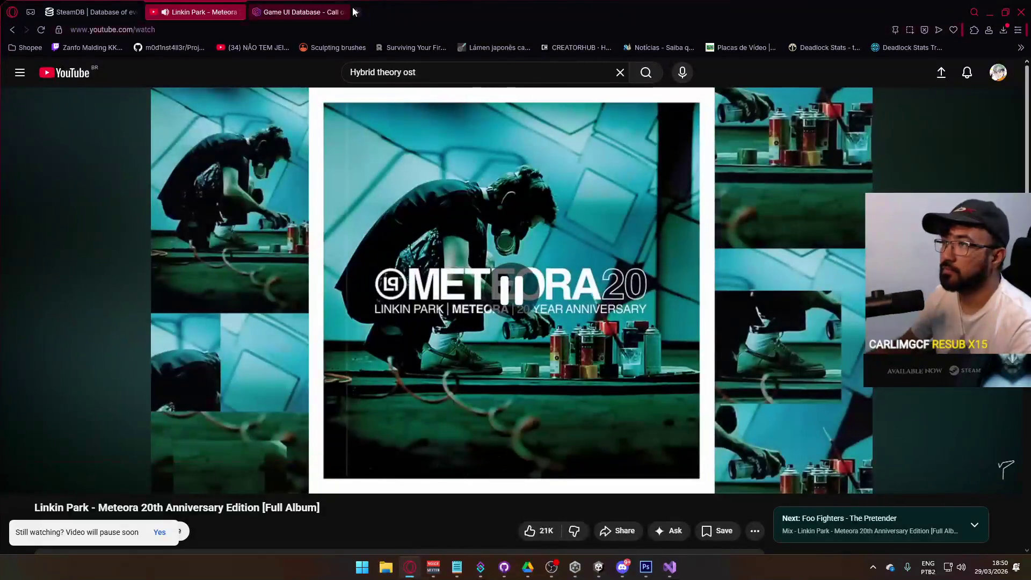
key("ctrl+t")
type("u")
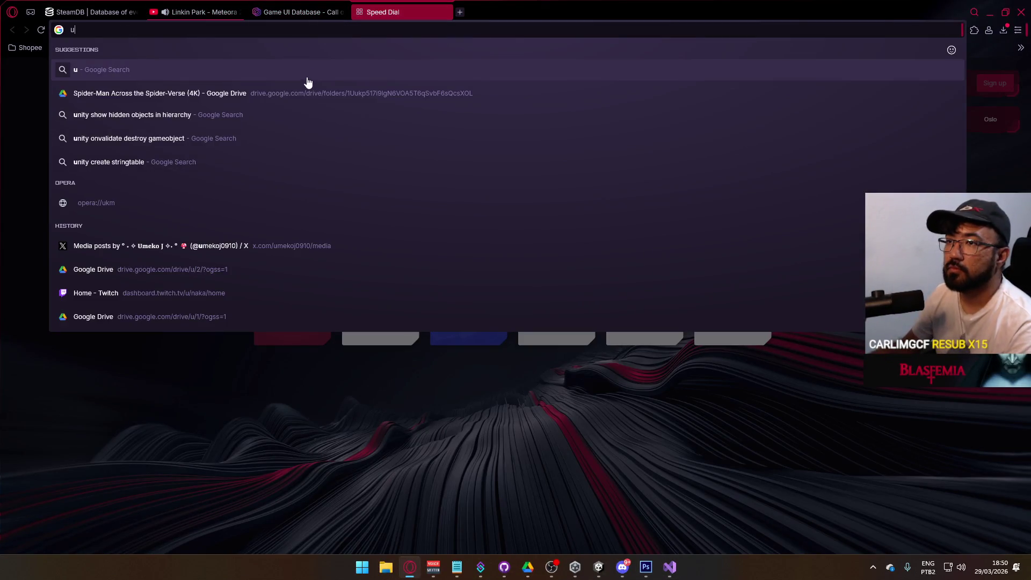
type("y")
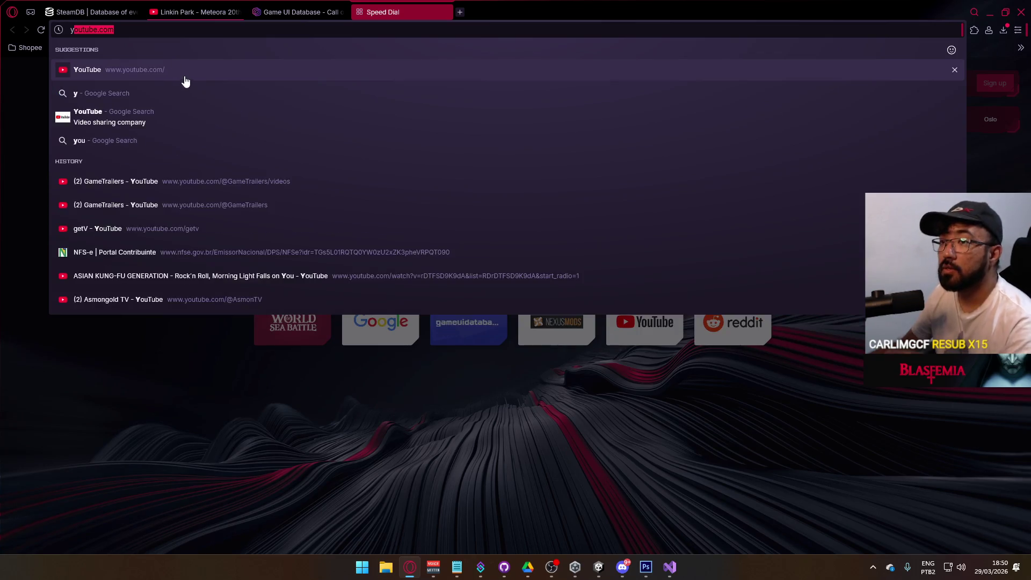
key("Return")
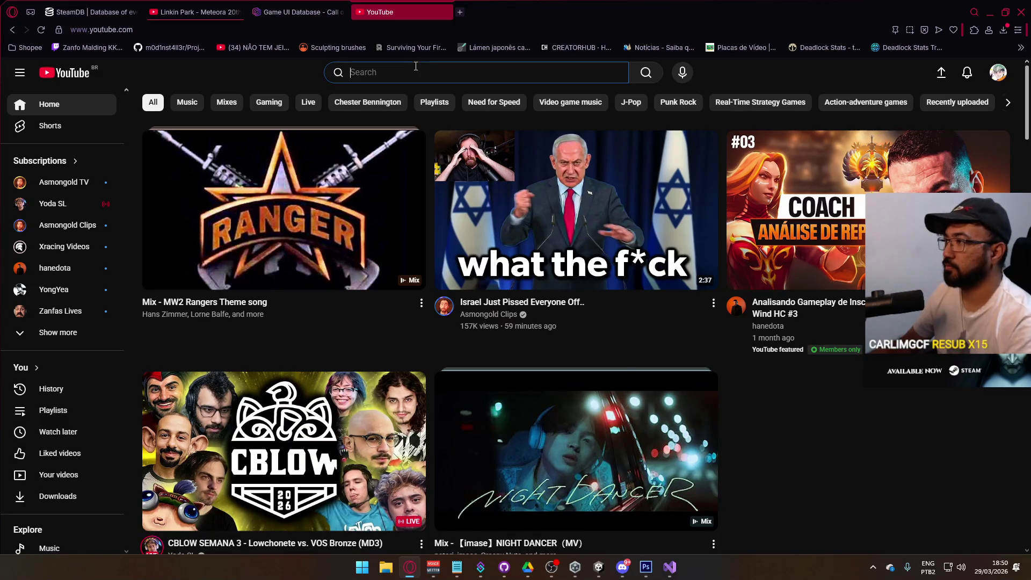
Search YouTube for 'mw2019 nuke'.
left_click(416, 66)
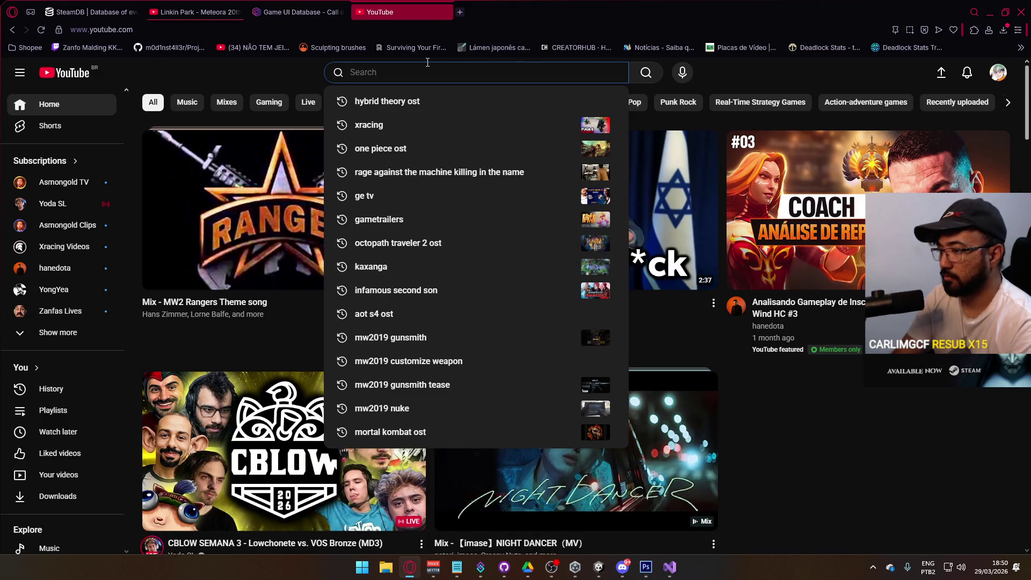
type("mw219")
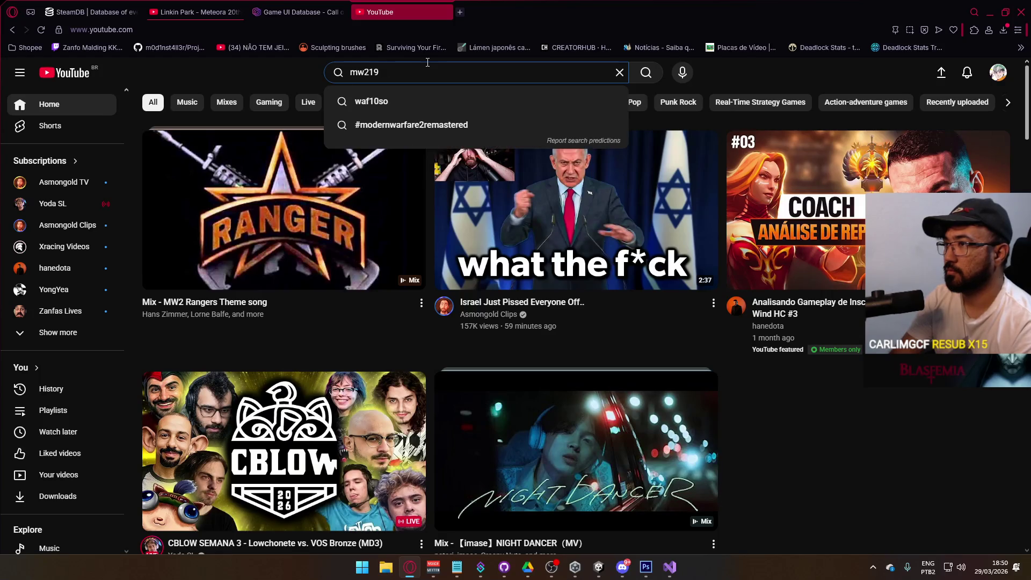
key("BackSpace")
key("BackSpace")
type("019 nuuke")
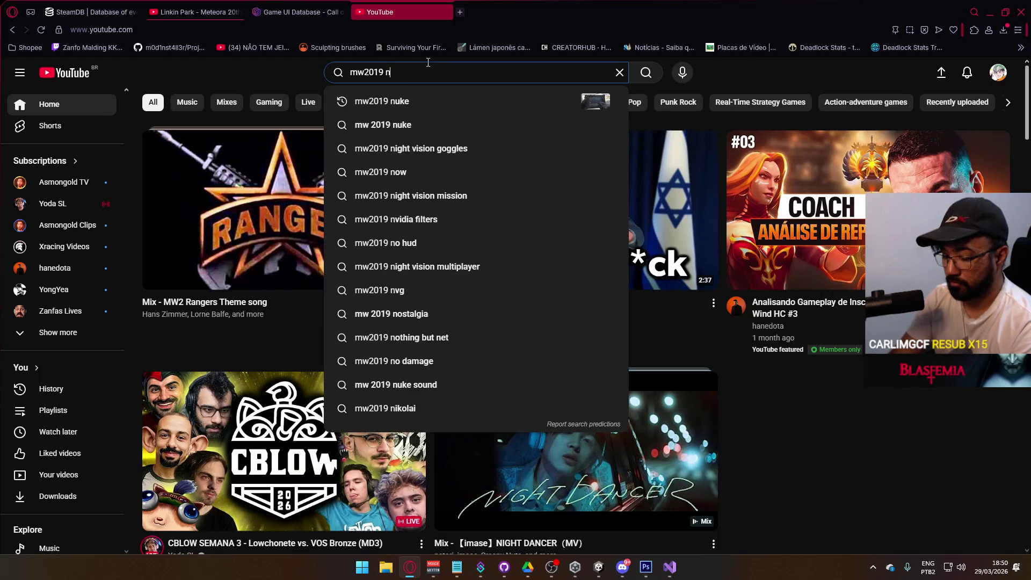
key("Return")
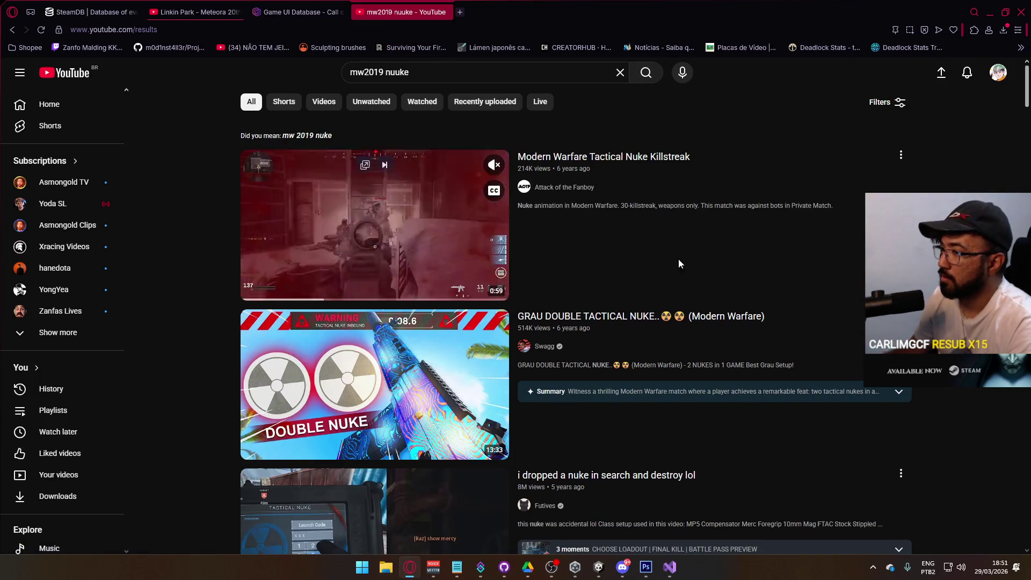
Open the Shoot House Nuke video and play it full screen.
scroll(601, 301, "down", 3)
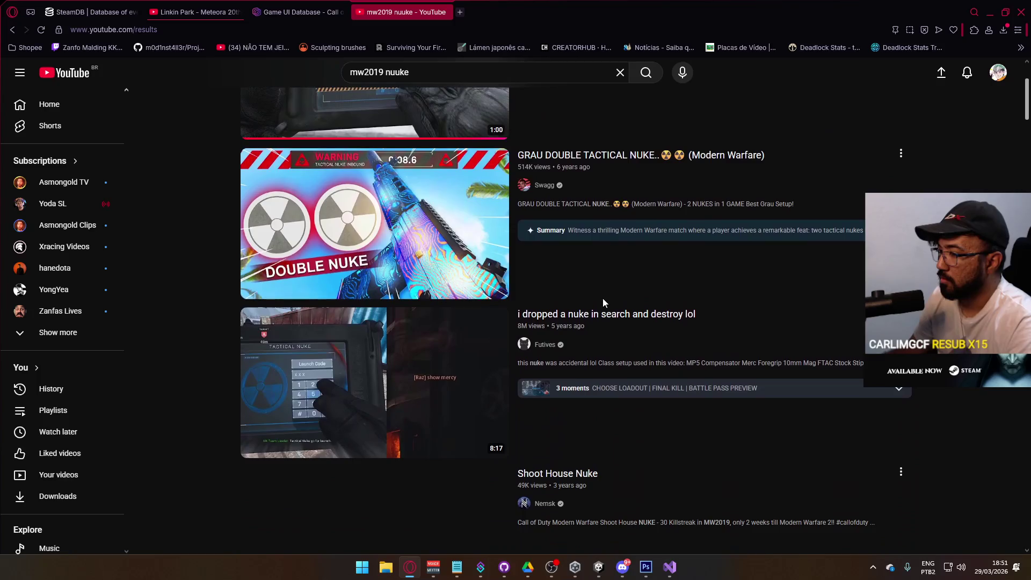
scroll(604, 298, "down", 5)
scroll(612, 288, "down", 3)
scroll(600, 295, "up", 2)
left_click(453, 231)
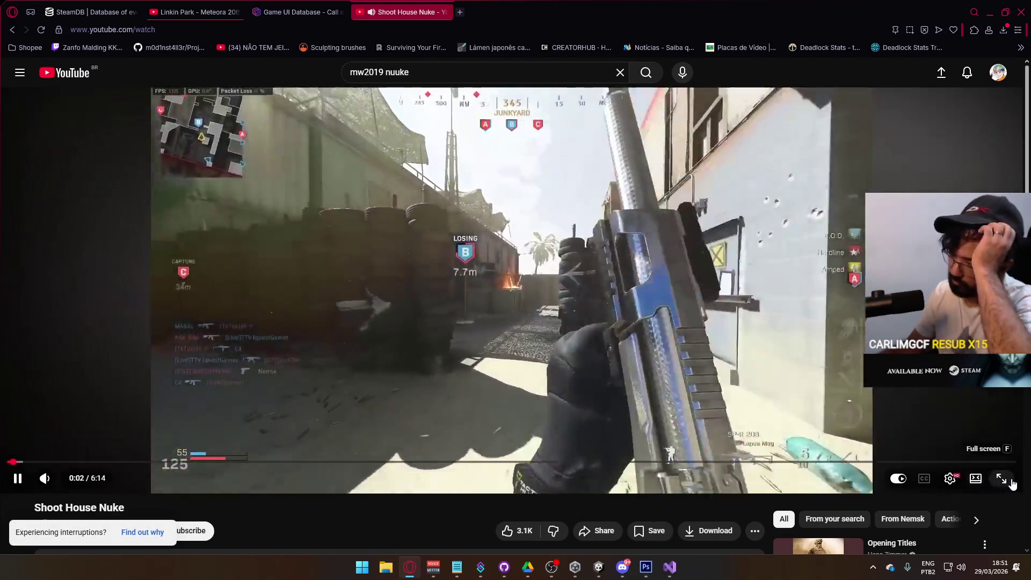
left_click(1001, 479)
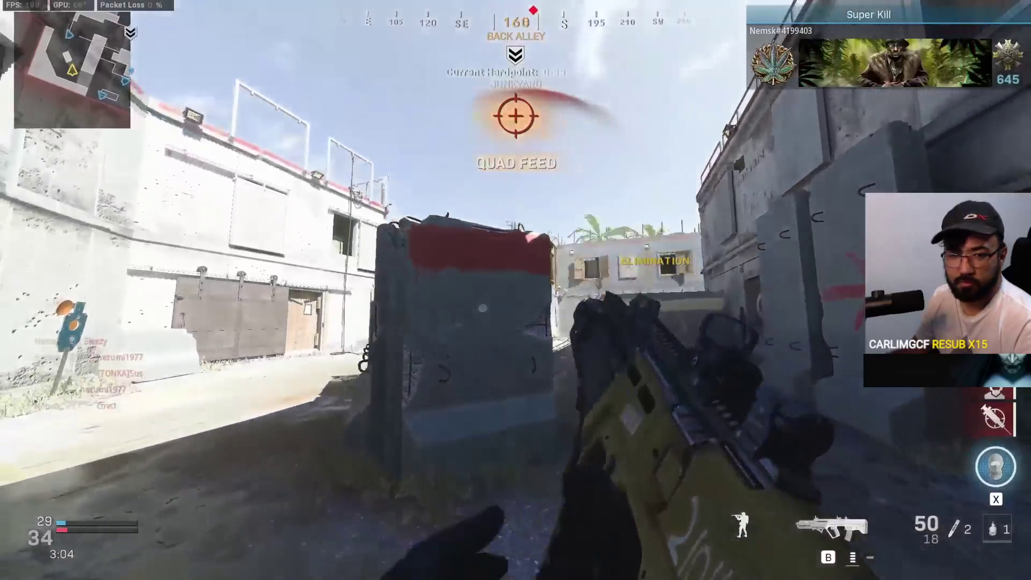
Watch the Shoot House Nuke video through to its end screen and pause it at 6:03.
mouse_move(517, 494)
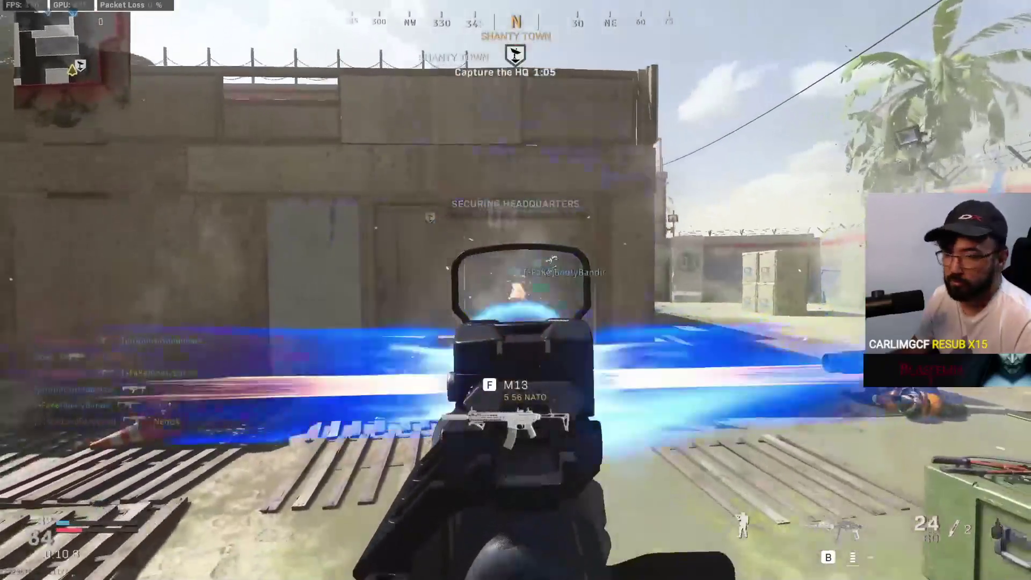
key("f")
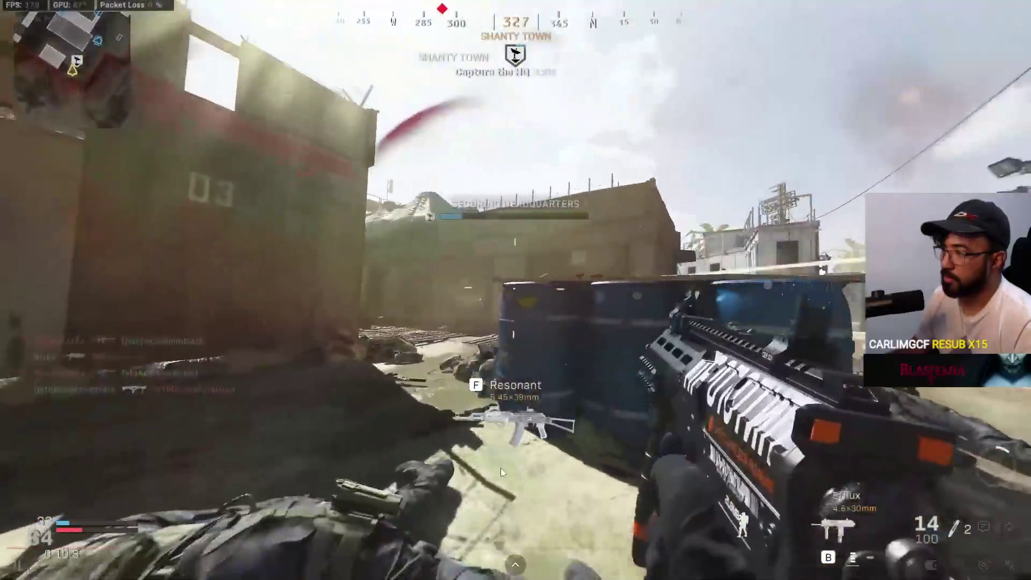
mouse_move(394, 400)
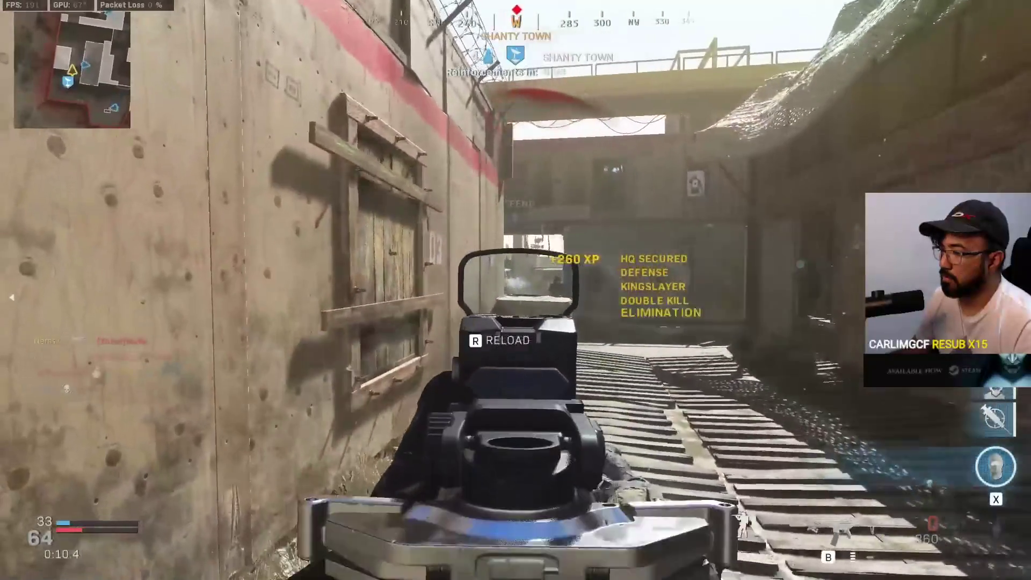
mouse_move(449, 479)
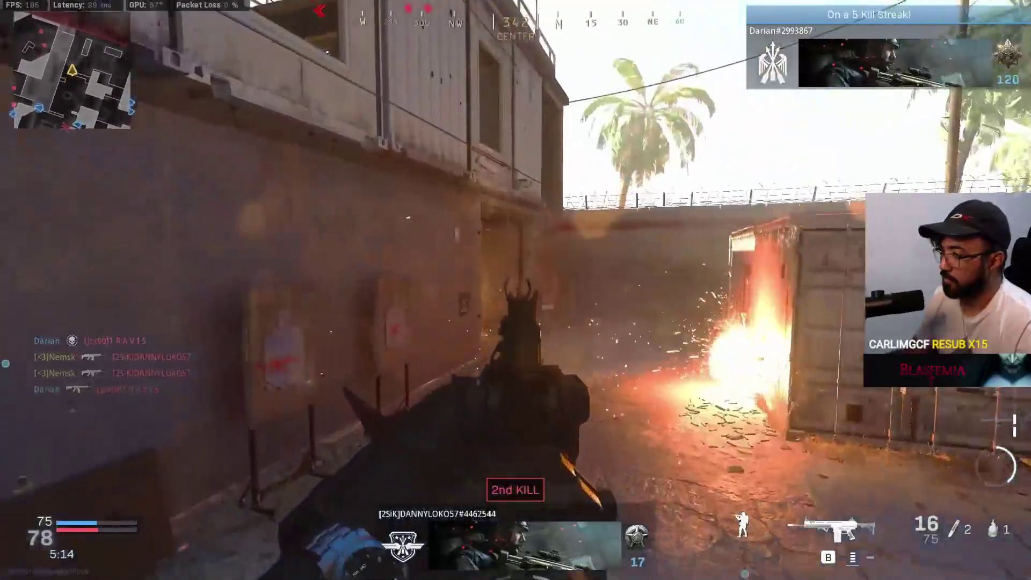
mouse_move(405, 453)
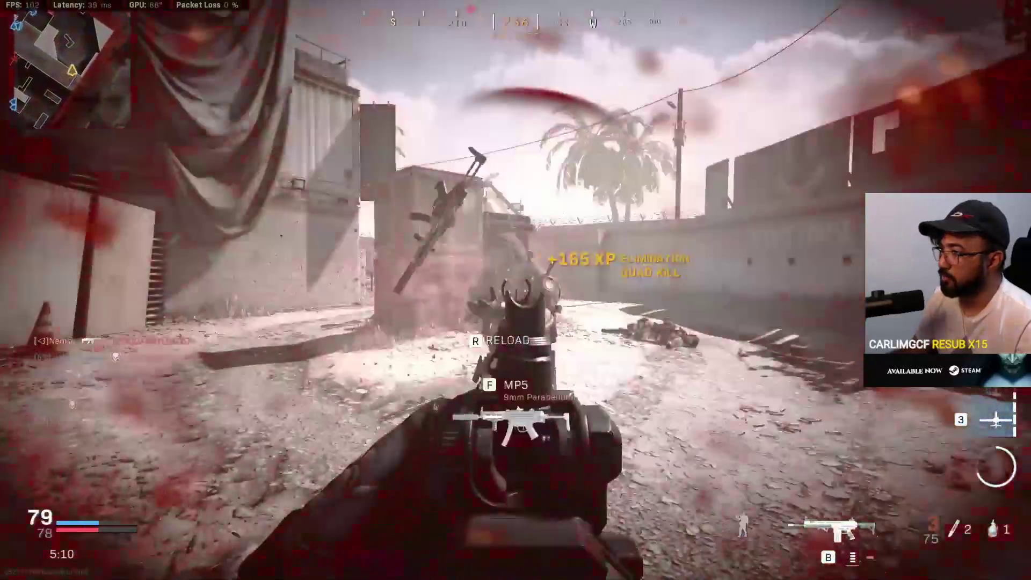
mouse_move(534, 472)
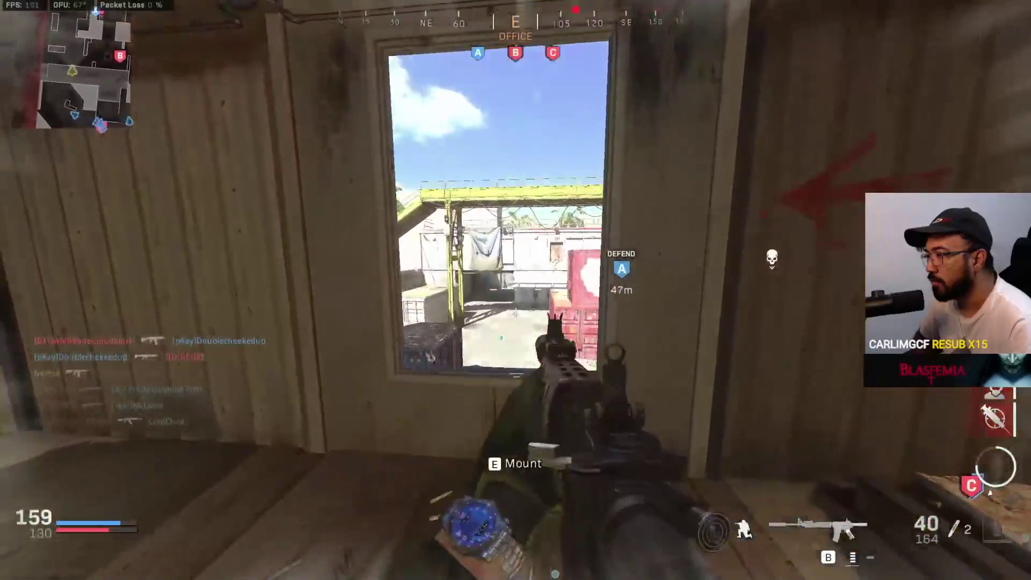
key("w")
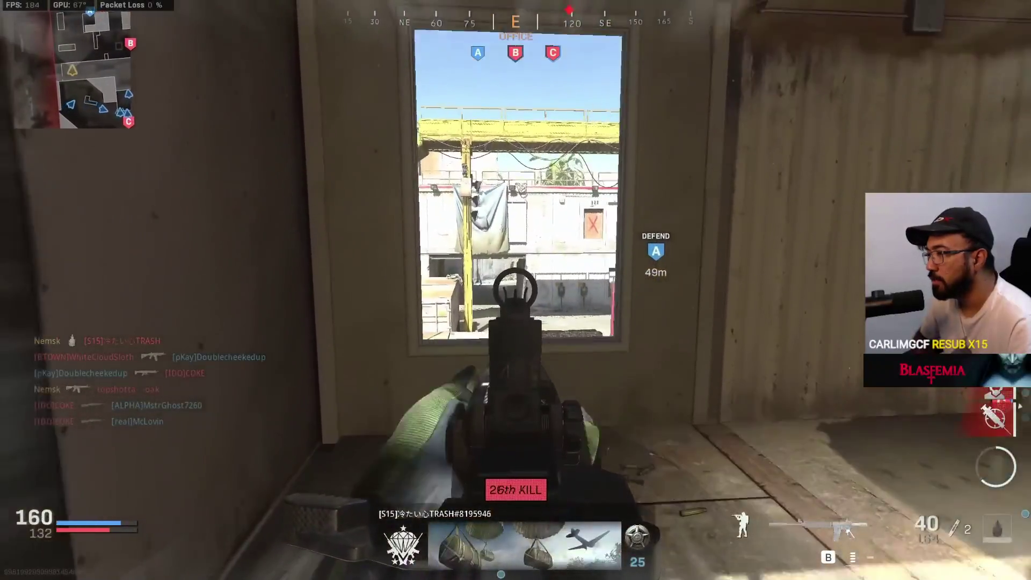
key("shift")
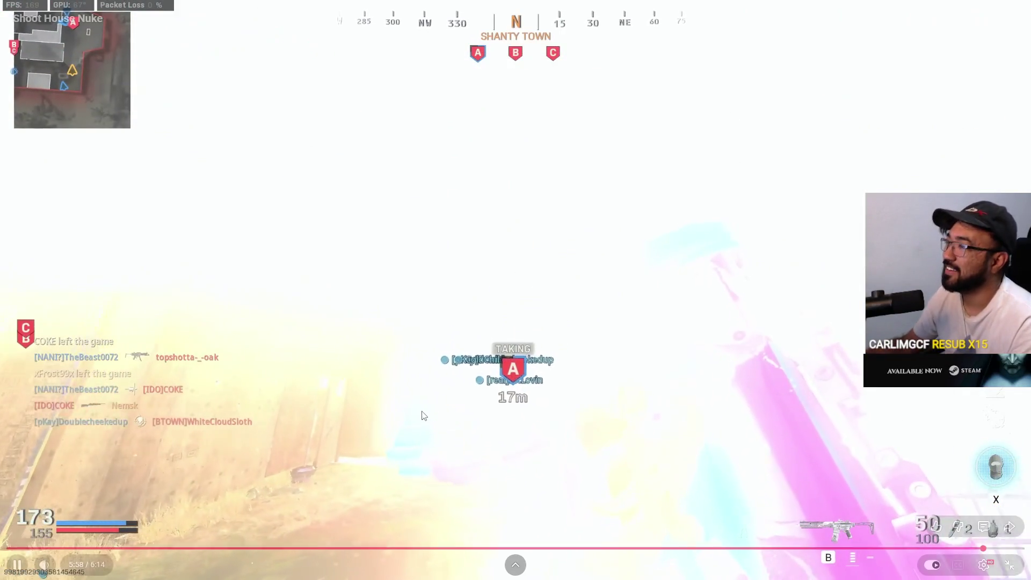
mouse_move(546, 278)
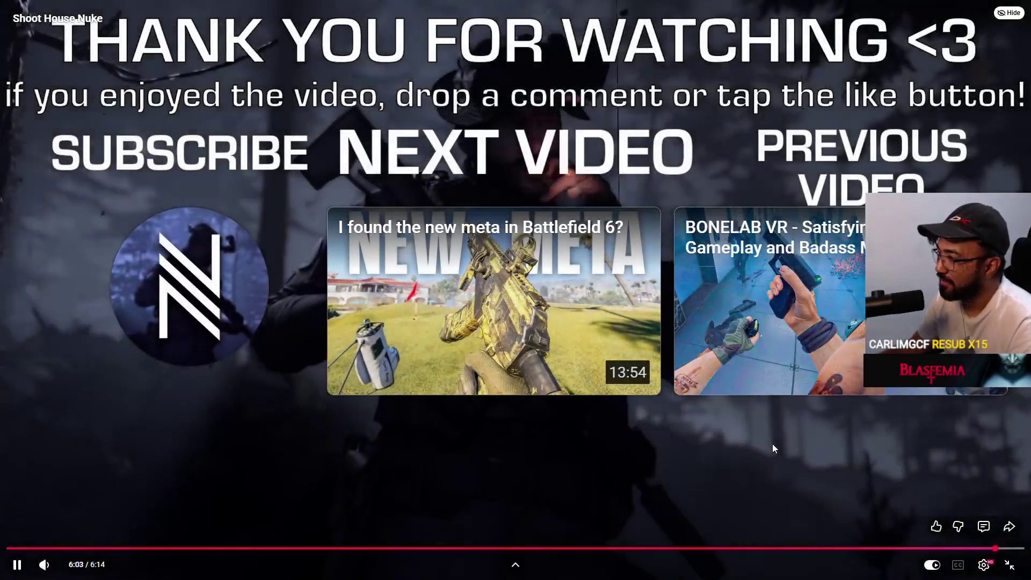
left_click(794, 461)
Exit fullscreen, close the Shoot House Nuke tab and open YouTube in a new tab.
left_click(1008, 566)
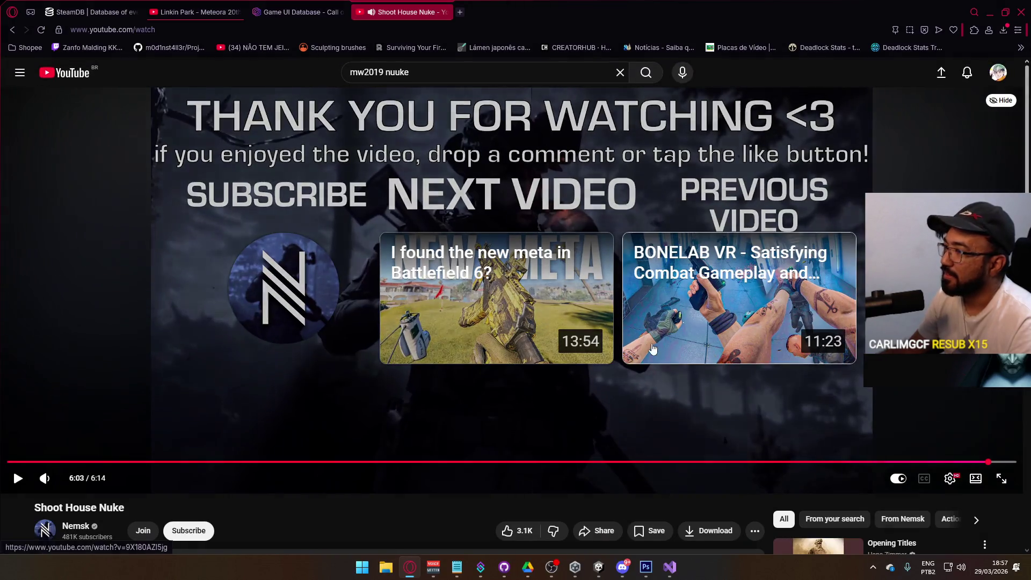
middle_click(379, 15)
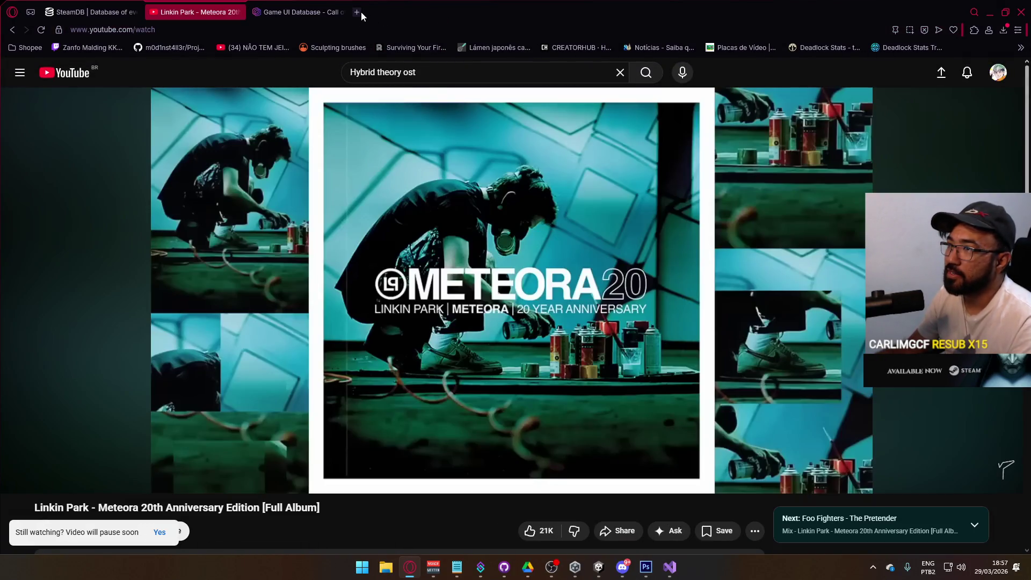
left_click(359, 12)
left_click(475, 328)
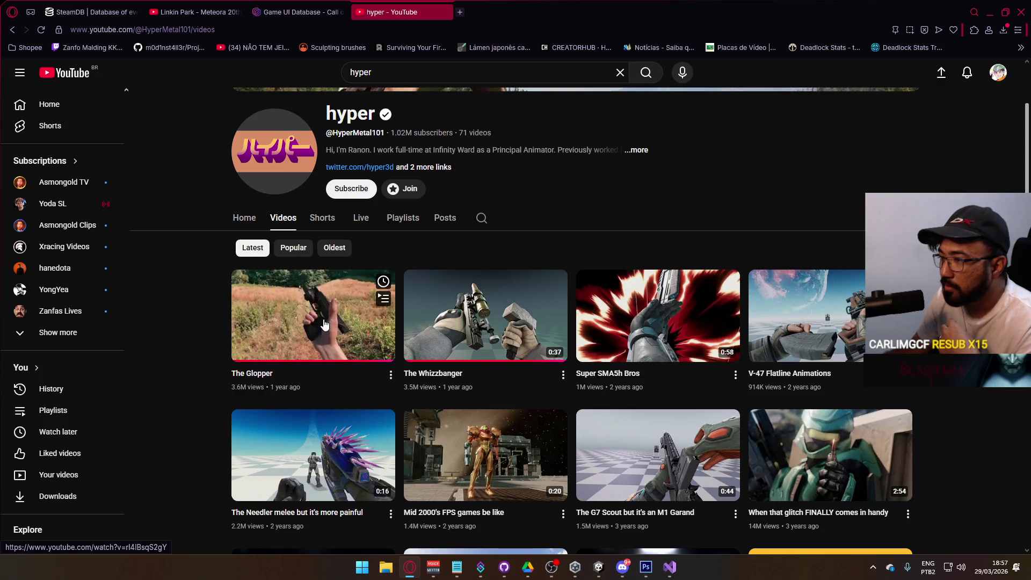
Open the full description and details of the hyper channel.
scroll(333, 314, "down", 3)
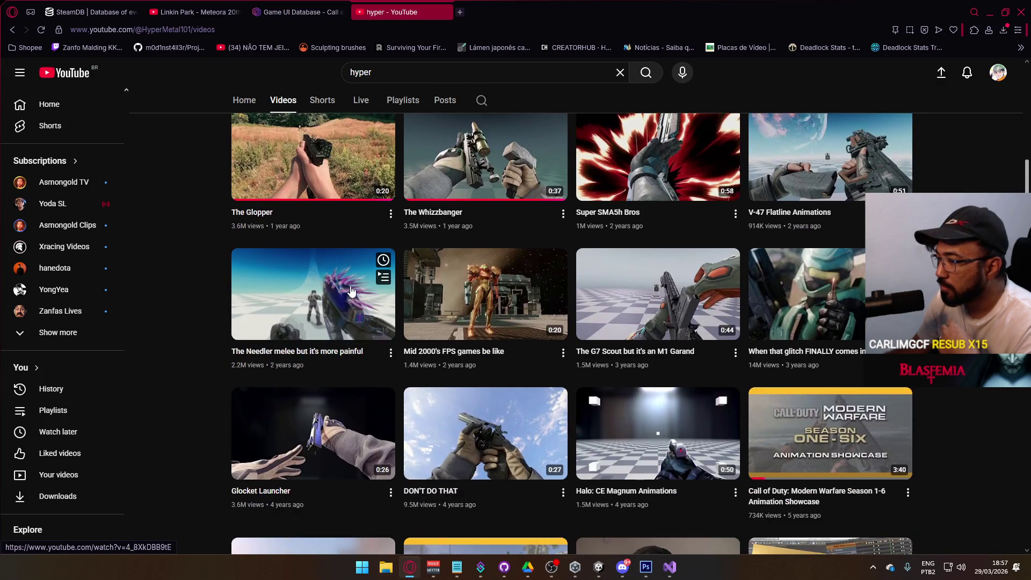
scroll(351, 291, "up", 5)
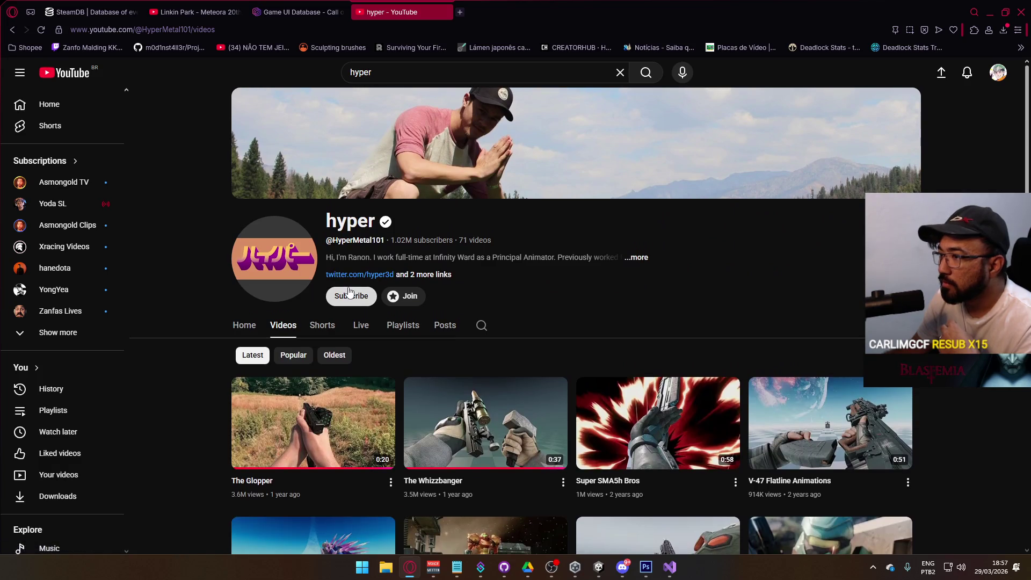
left_click(643, 260)
left_click(652, 131)
left_click(634, 259)
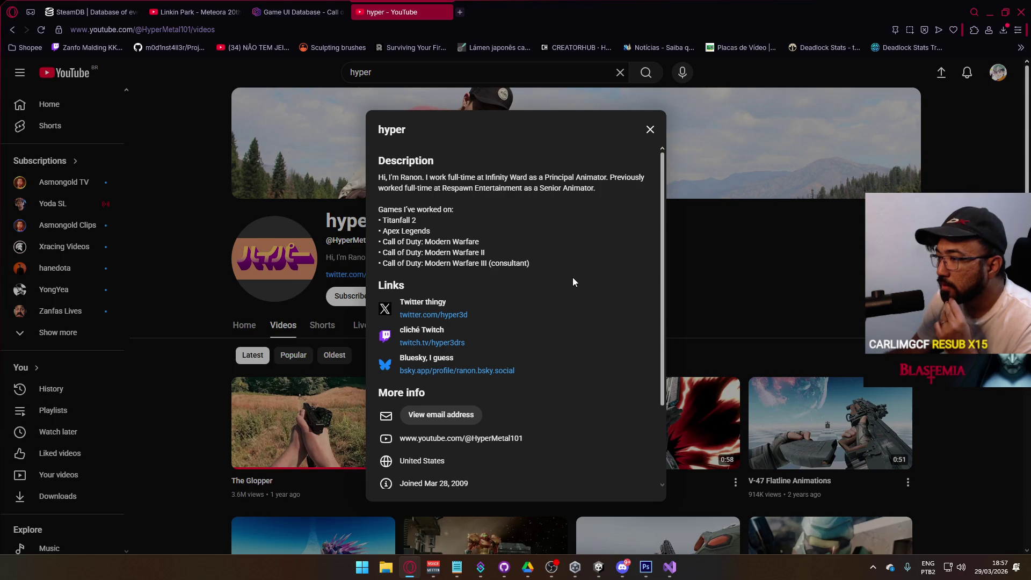
scroll(569, 279, "down", 2)
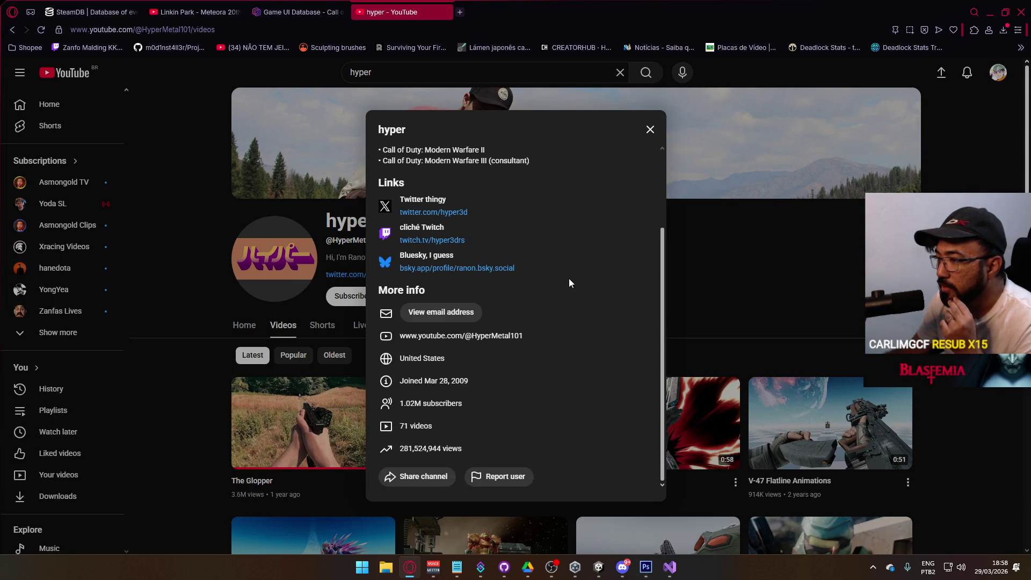
scroll(569, 279, "up", 2)
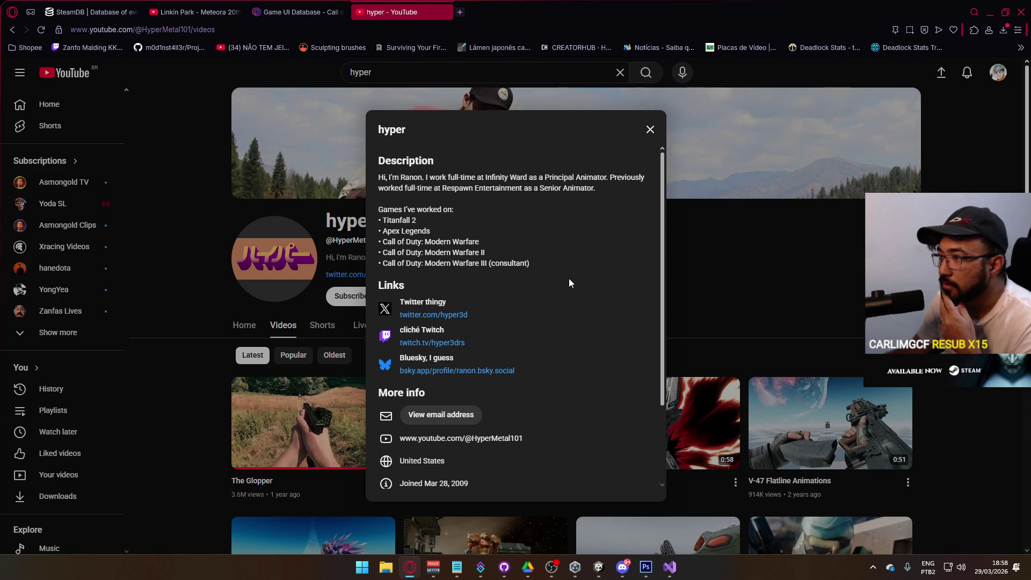
left_click_drag(541, 269, 401, 265)
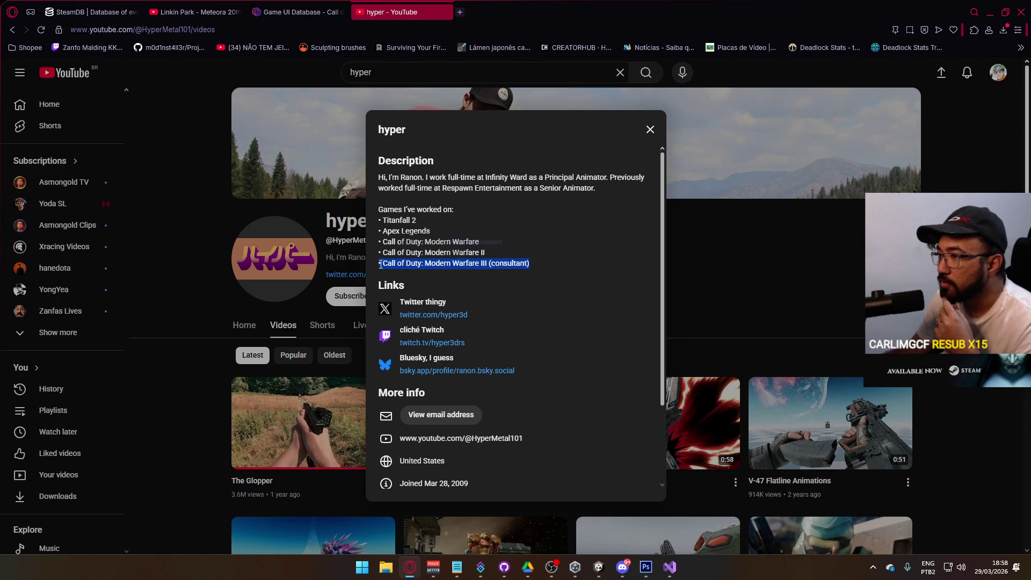
left_click(584, 239)
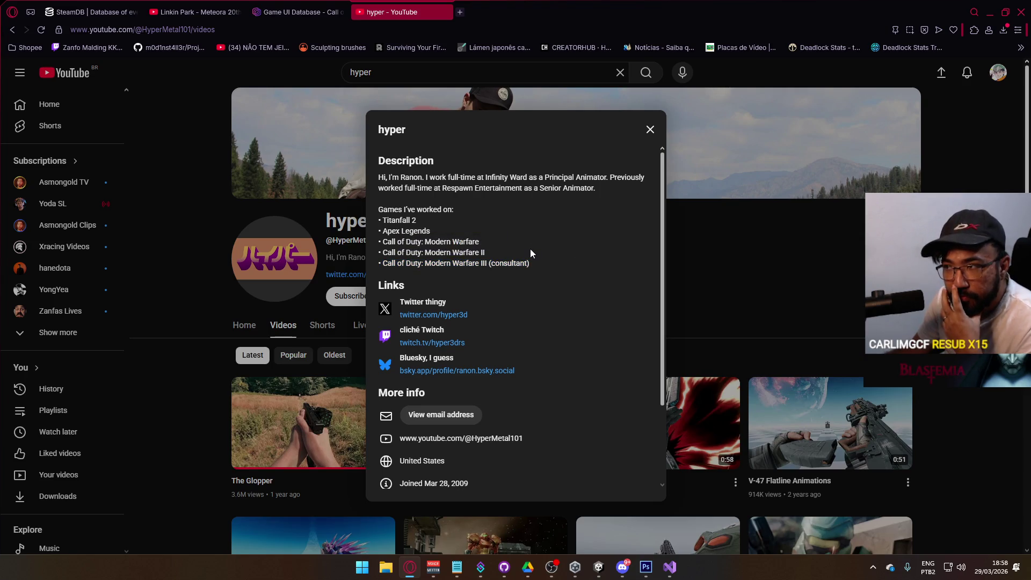
left_click_drag(449, 220, 389, 229)
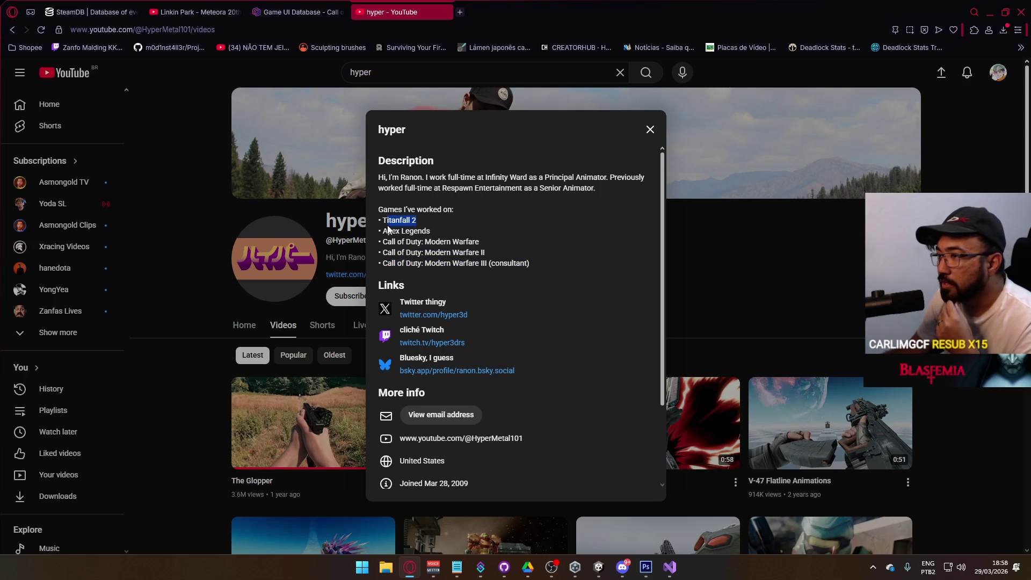
left_click(520, 238)
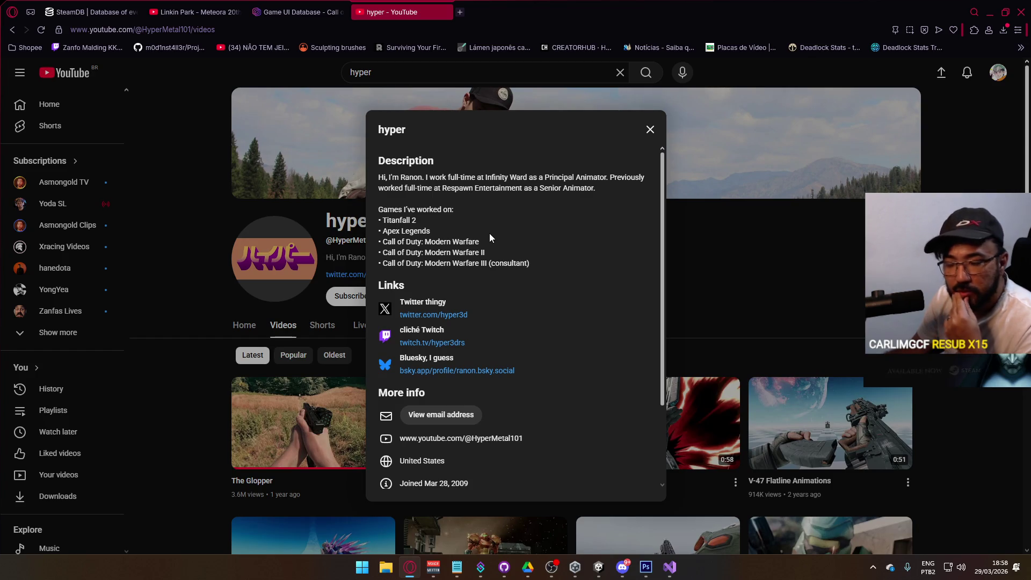
left_click_drag(487, 253, 381, 261)
left_click(649, 130)
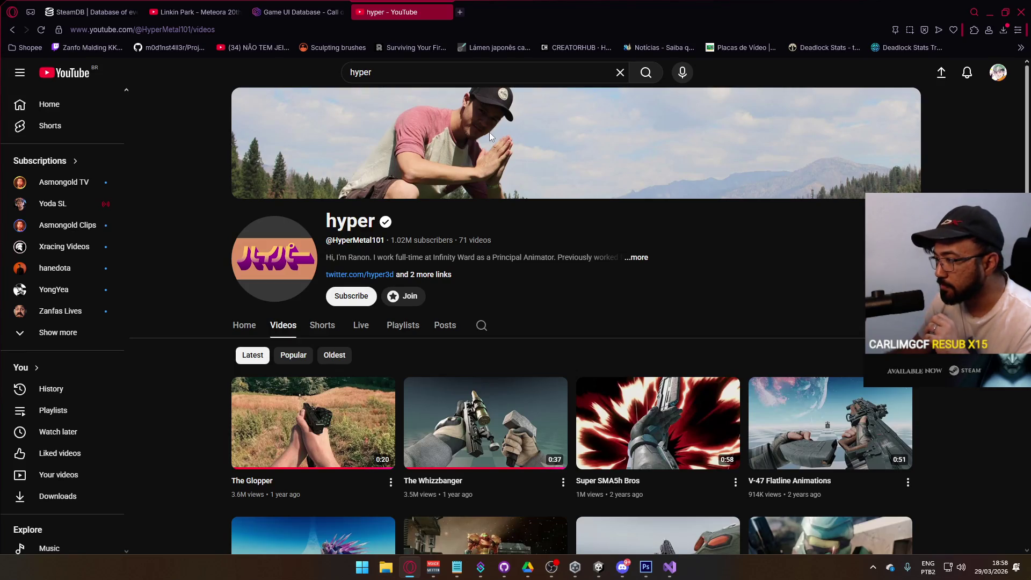
Scroll the hyper channel's page, then open its '...more' About details.
scroll(574, 119, "down", 6)
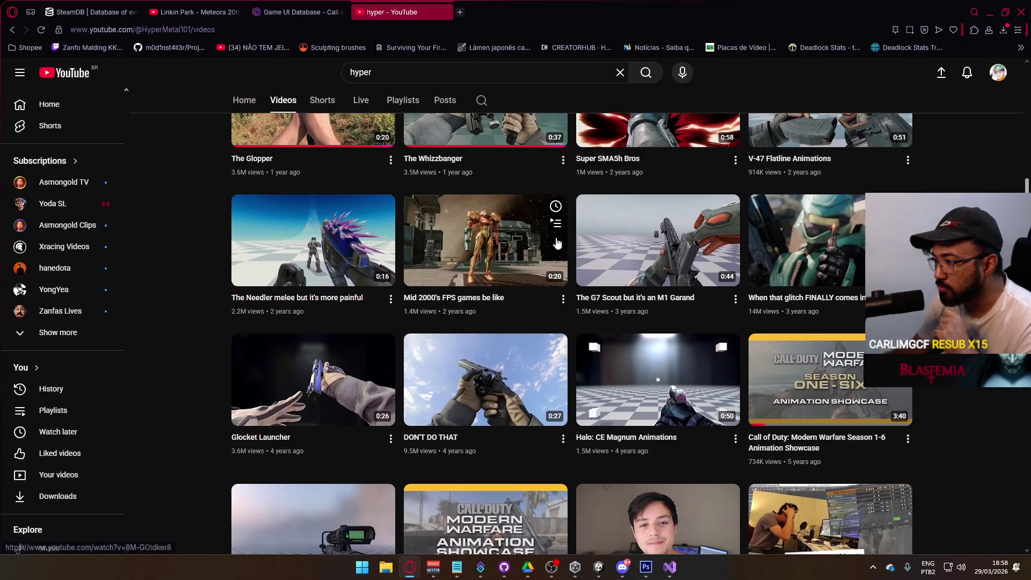
scroll(499, 262, "down", 2)
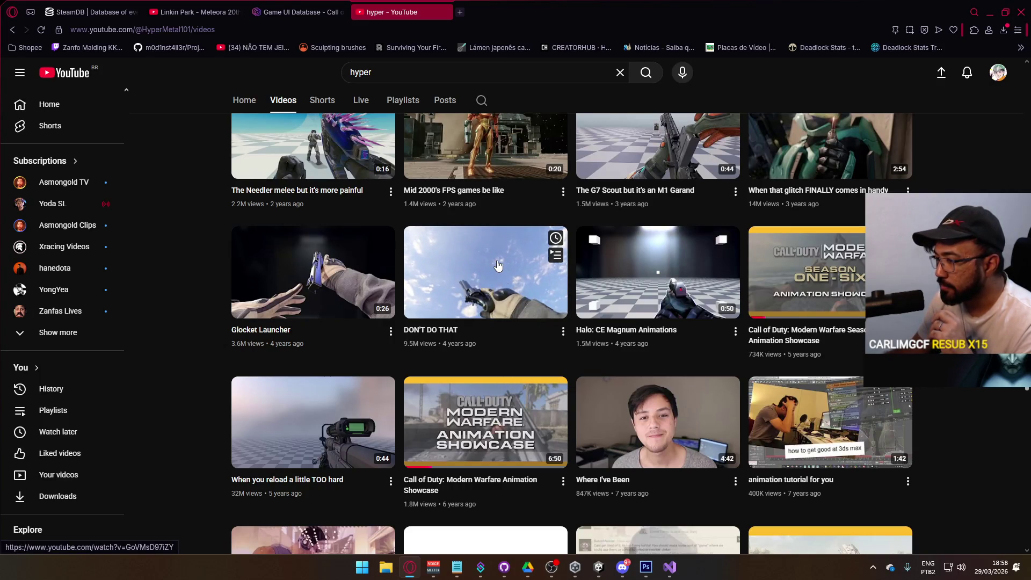
scroll(498, 265, "down", 6)
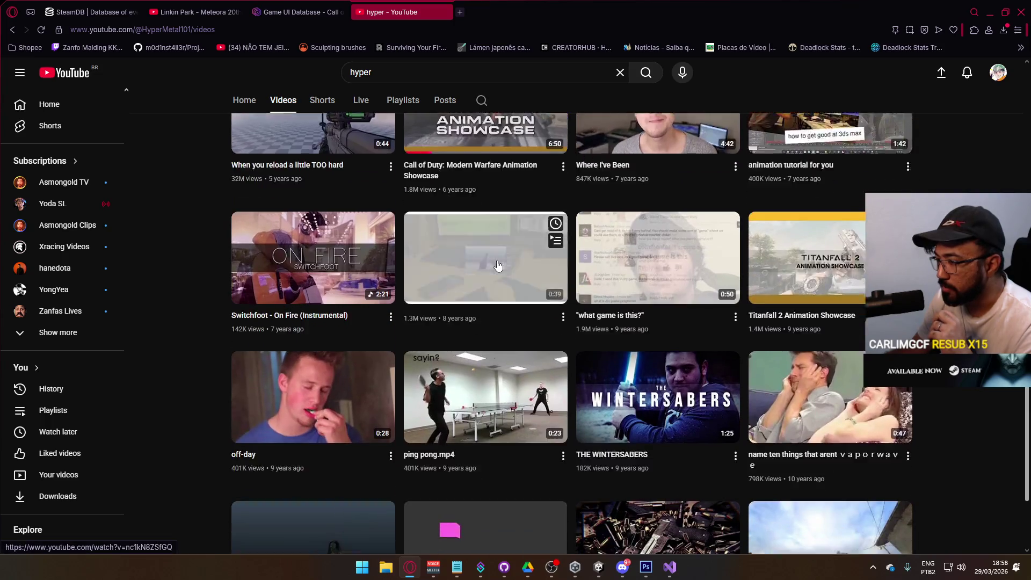
scroll(498, 265, "down", 3)
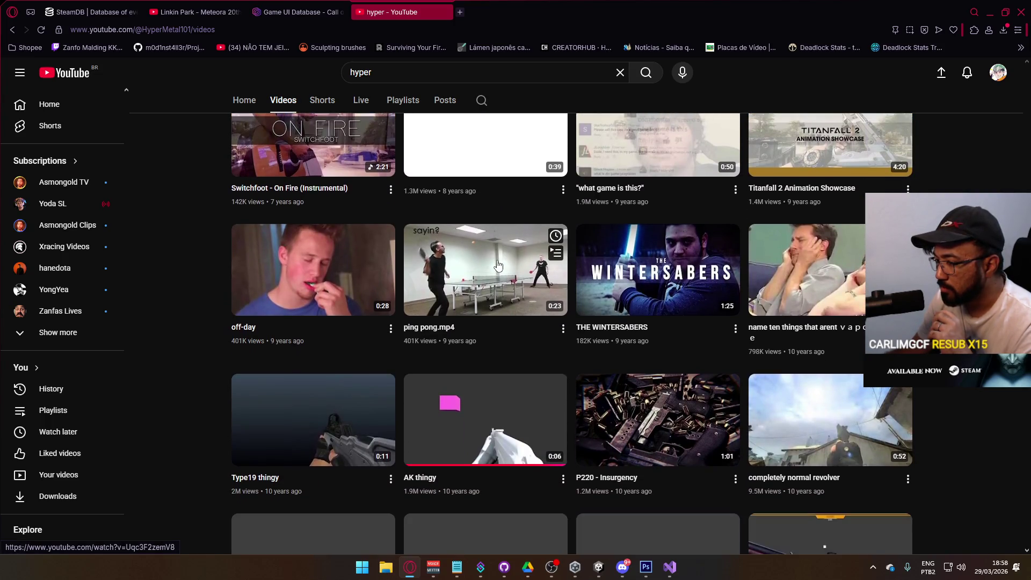
scroll(498, 264, "down", 3)
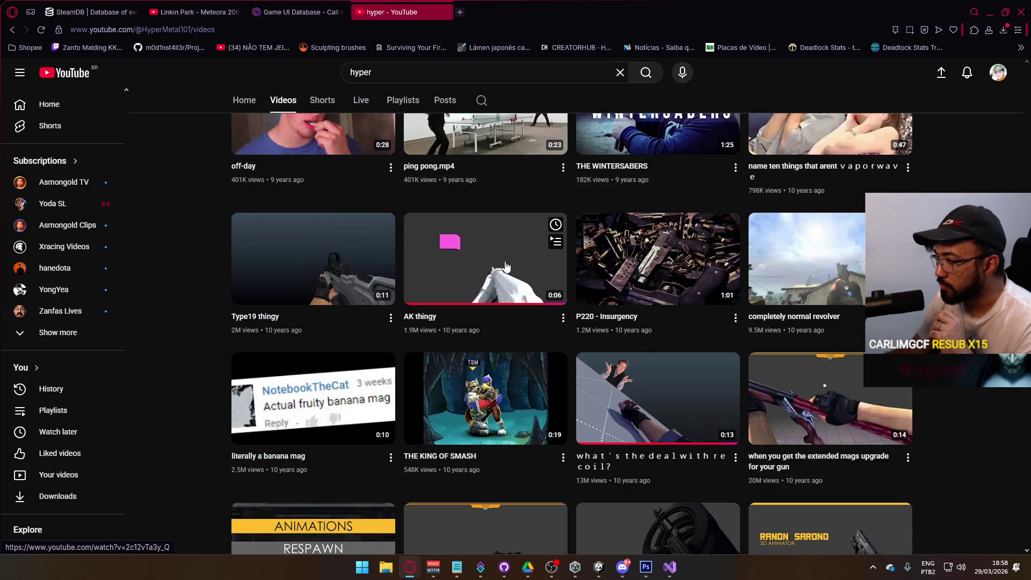
scroll(497, 265, "up", 20)
scroll(480, 276, "up", 5)
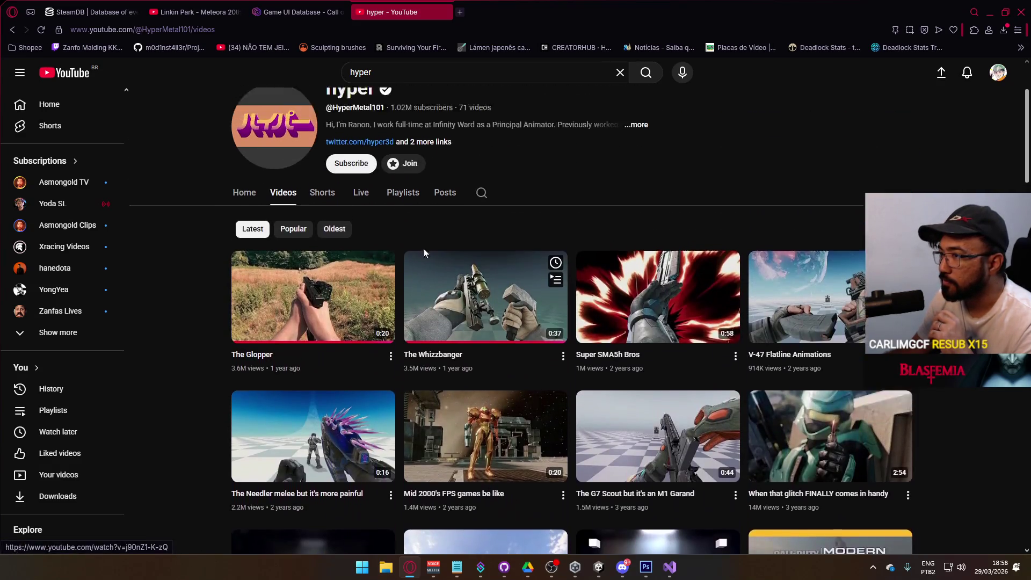
scroll(480, 276, "down", 3)
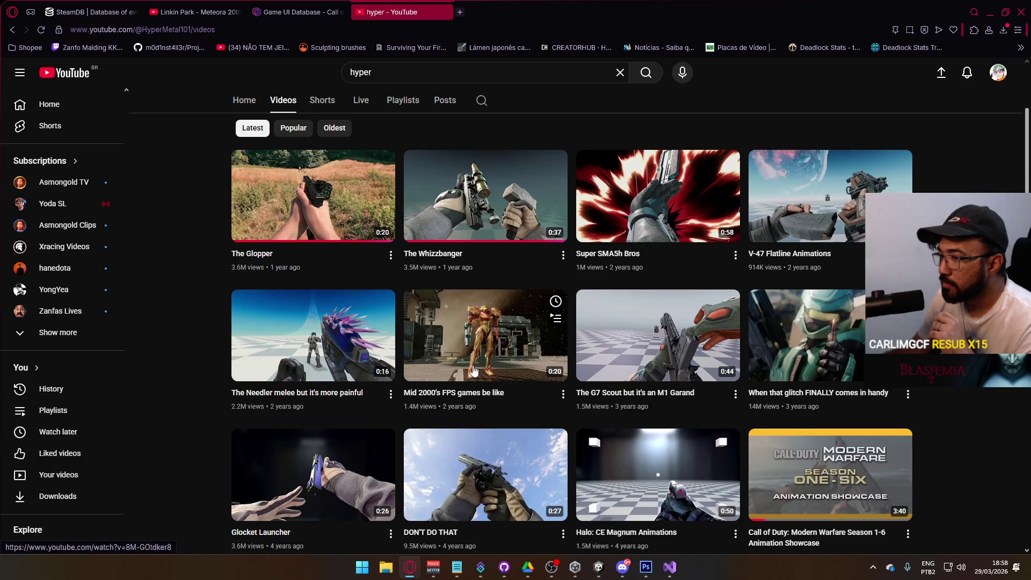
scroll(572, 297, "down", 3)
scroll(572, 297, "up", 6)
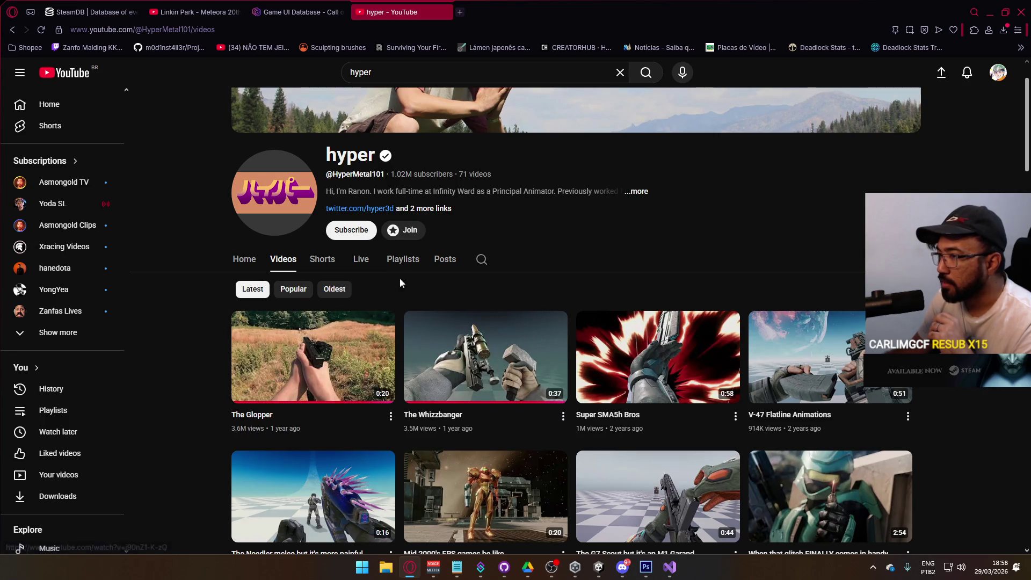
left_click(635, 193)
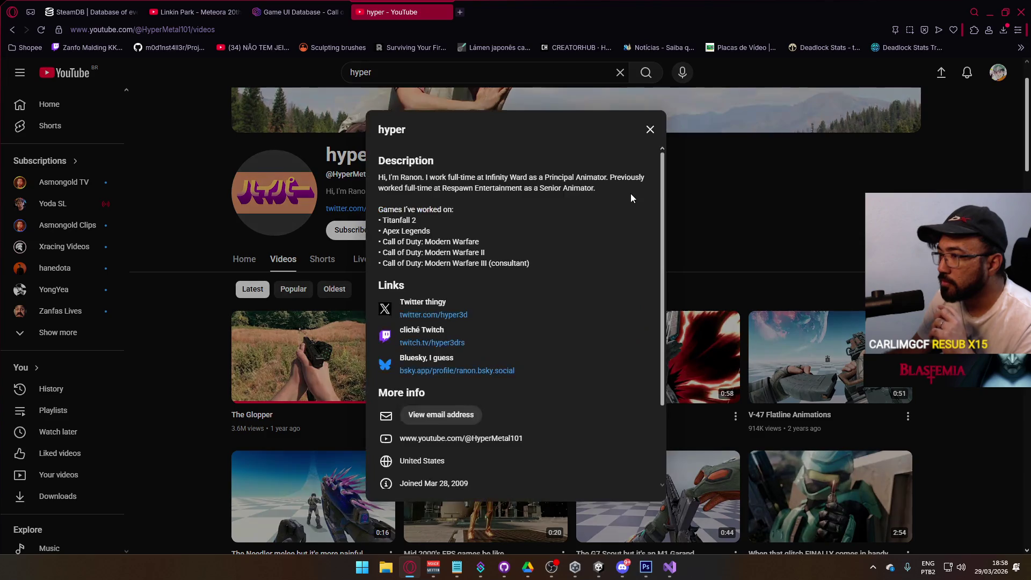
Highlight the last two game titles in the About details, then close the dialog.
left_click_drag(562, 260, 342, 240)
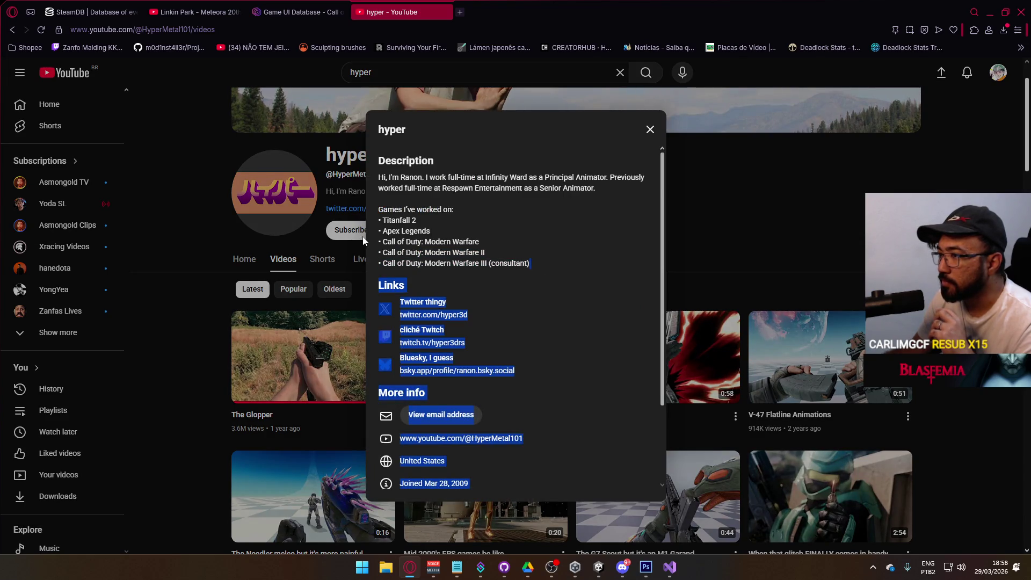
left_click_drag(532, 263, 488, 244)
left_click(552, 260)
left_click_drag(383, 251, 378, 252)
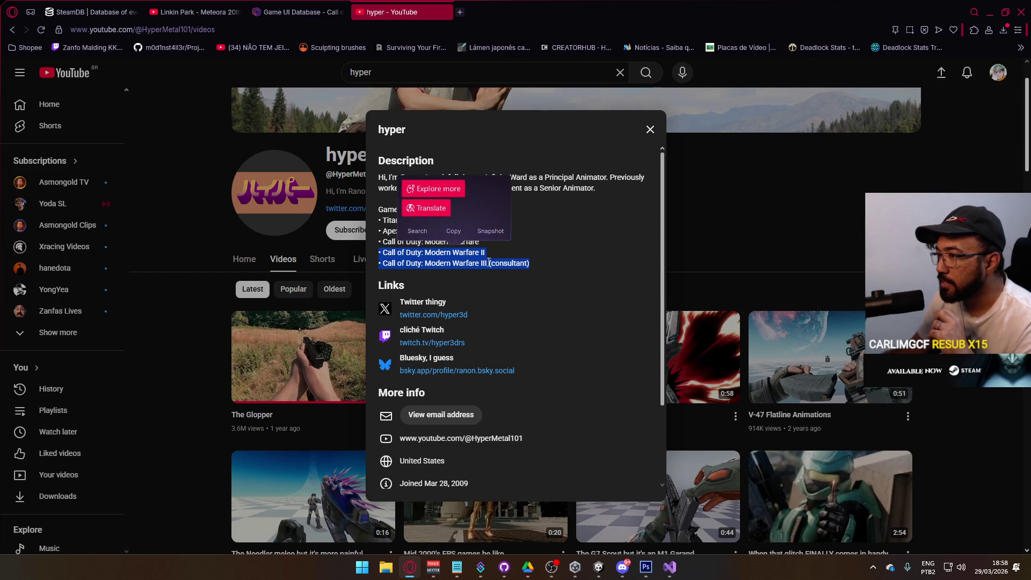
left_click(459, 251)
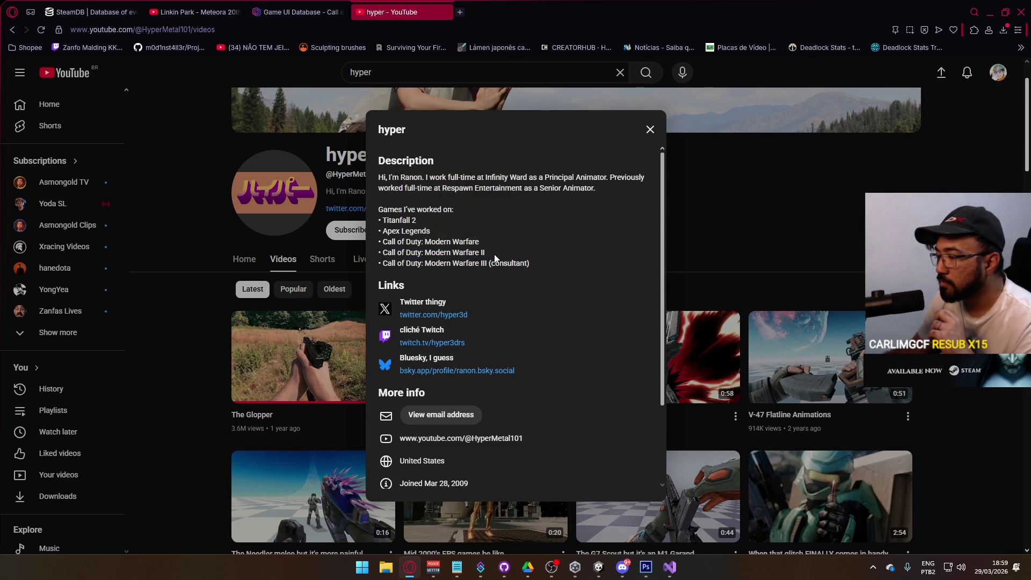
left_click_drag(530, 263, 368, 259)
left_click(604, 292)
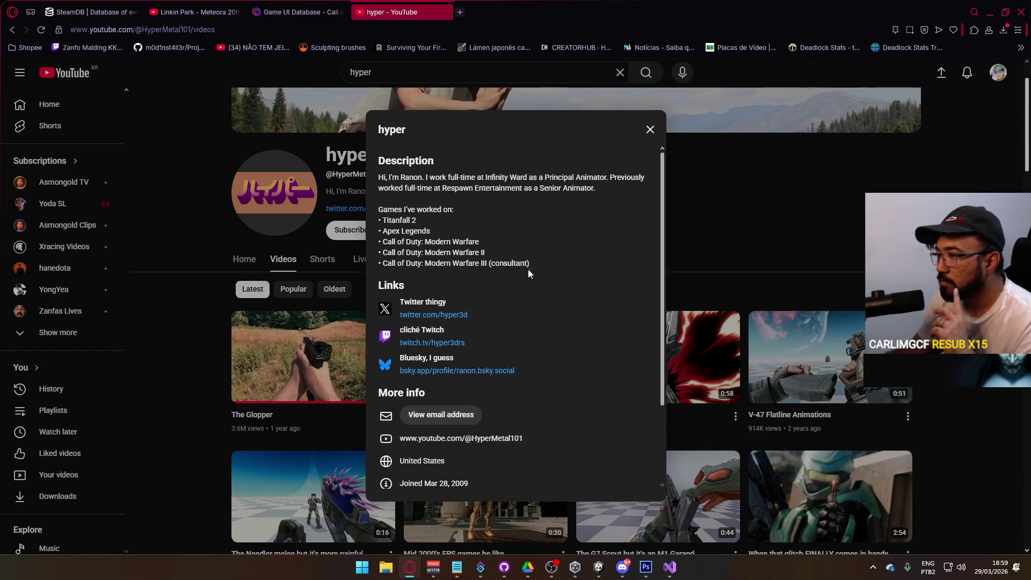
mouse_move(540, 262)
left_mouse_down()
mouse_move(334, 249)
mouse_move(368, 248)
left_mouse_up()
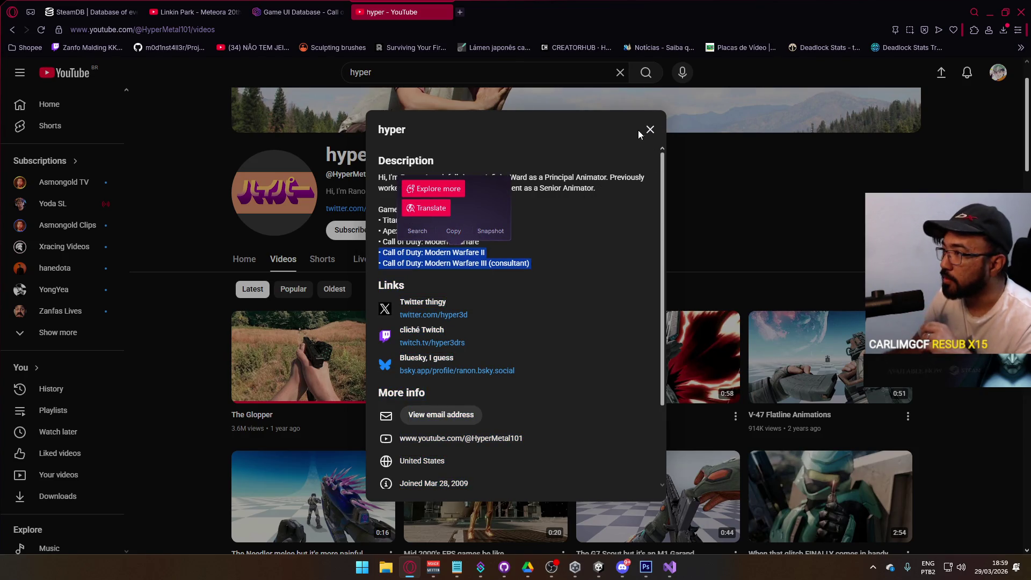
left_click(638, 134)
scroll(539, 285, "down", 5)
Watch the Modern Warfare Season 1-6 Animation Showcase, pause it at 0:55, then close its tab.
left_click(799, 334)
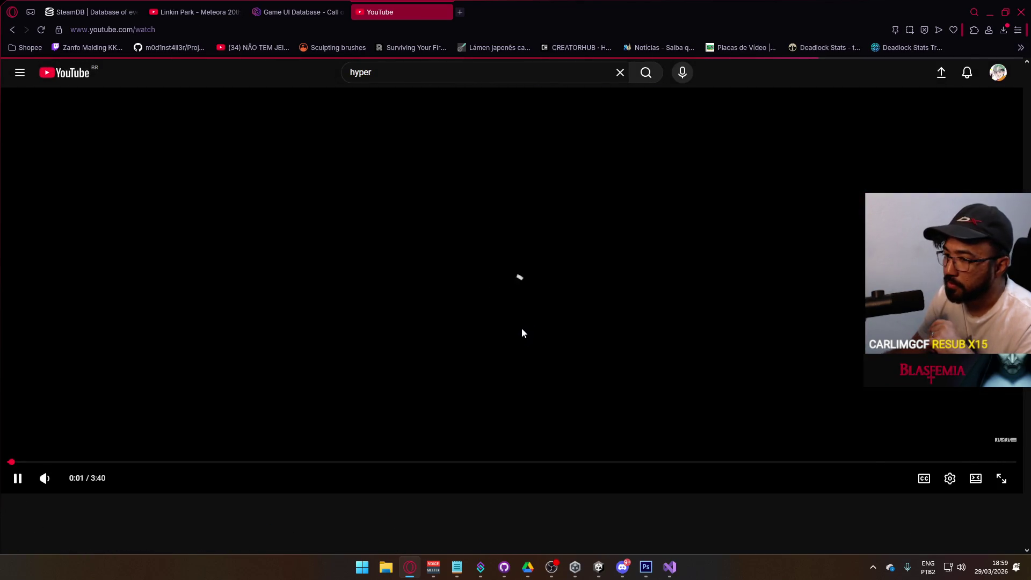
left_click_drag(40, 460, 43, 462)
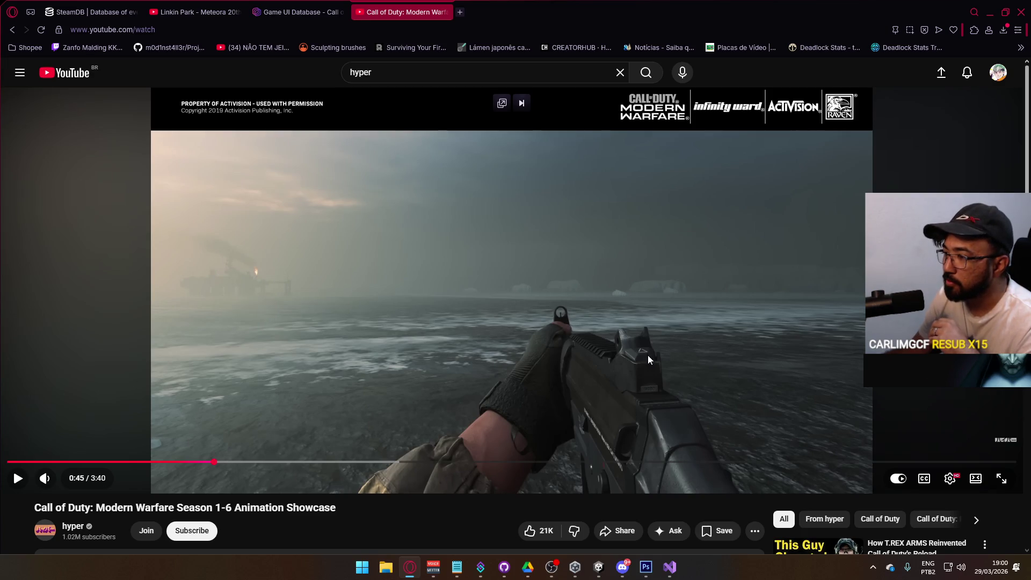
left_click(585, 367)
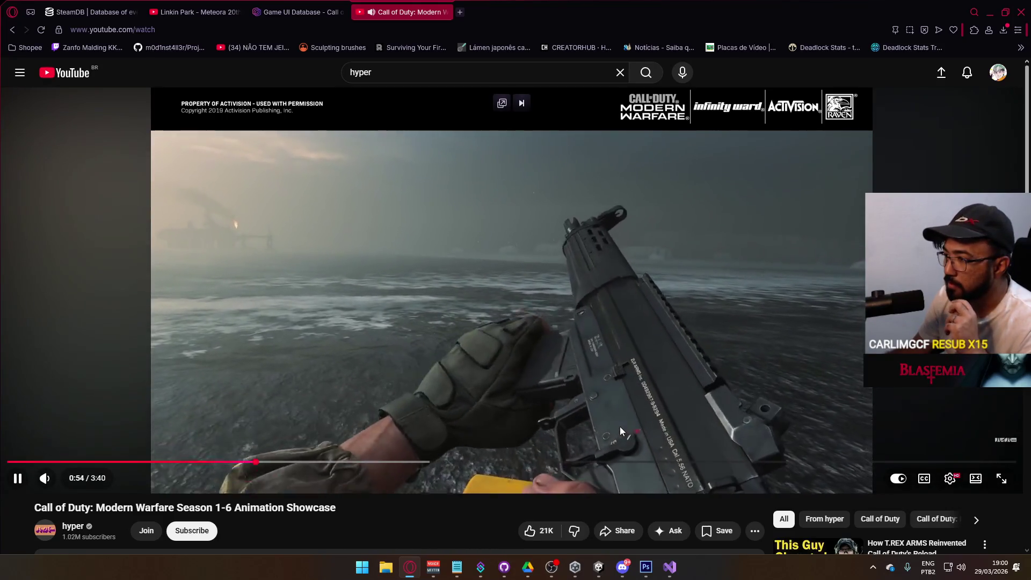
left_click(545, 337)
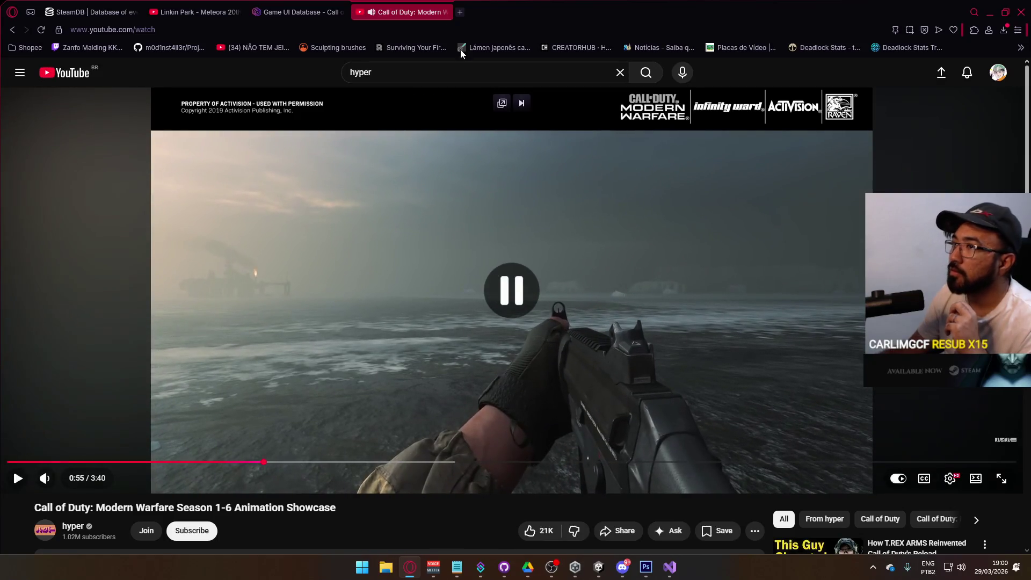
left_click(447, 12)
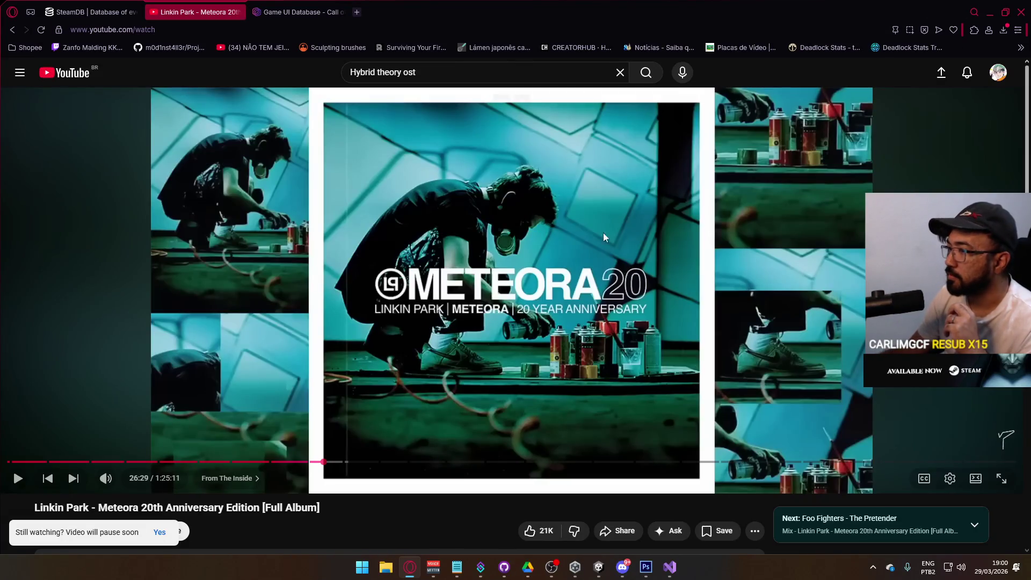
left_click(625, 217)
Return to Unity and frame the scoreboard reference's top row and its red bar in the Scene view.
key("alt+Tab")
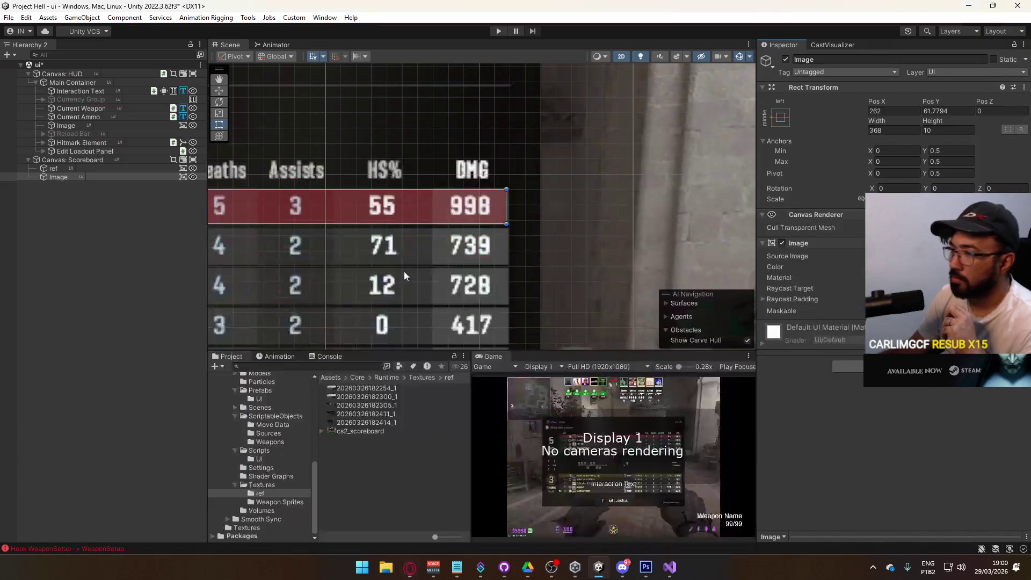
left_click_drag(535, 234, 752, 233)
left_click_drag(484, 242, 741, 242)
scroll(640, 257, "down", 2)
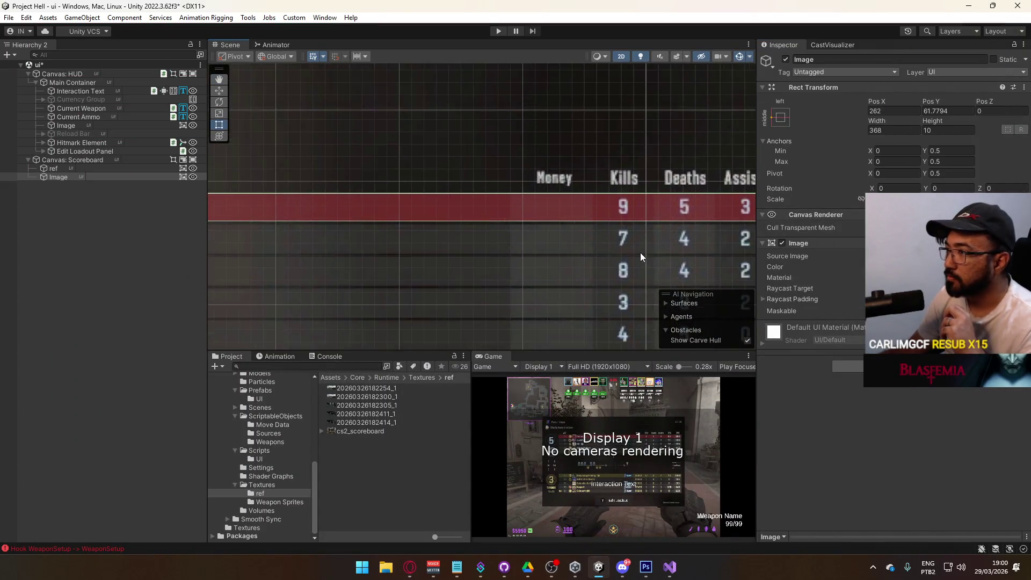
scroll(640, 253, "down", 3)
scroll(417, 233, "up", 2)
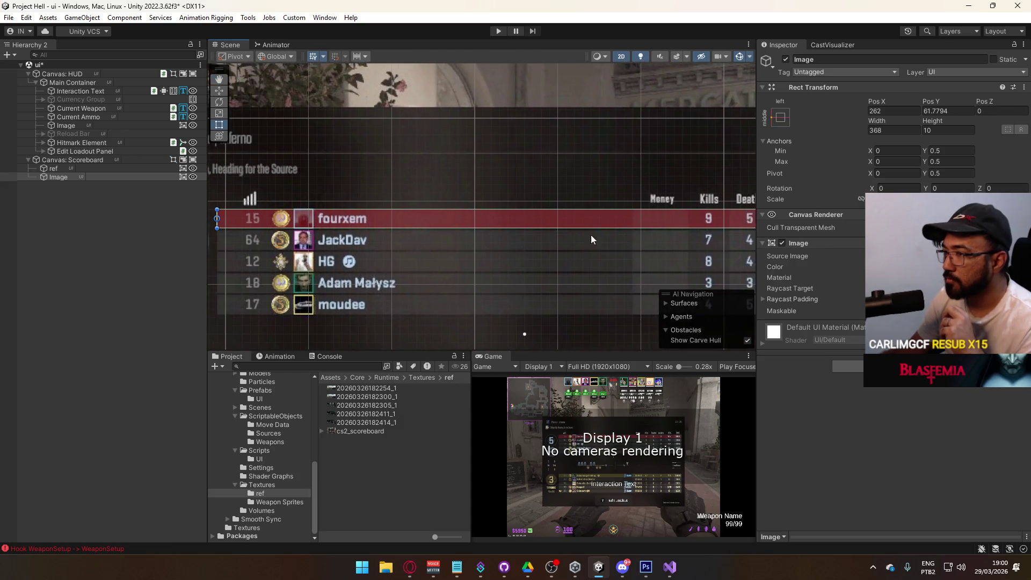
left_click_drag(465, 230, 592, 236)
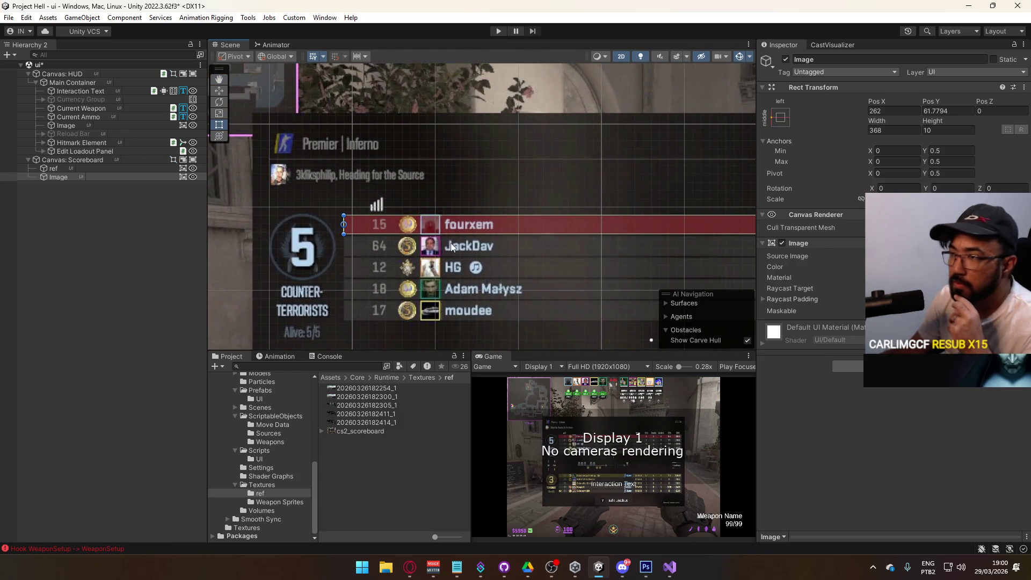
scroll(450, 243, "up", 2)
mouse_move(459, 239)
left_mouse_down()
mouse_move(481, 161)
mouse_move(532, 246)
mouse_move(540, 225)
left_mouse_up()
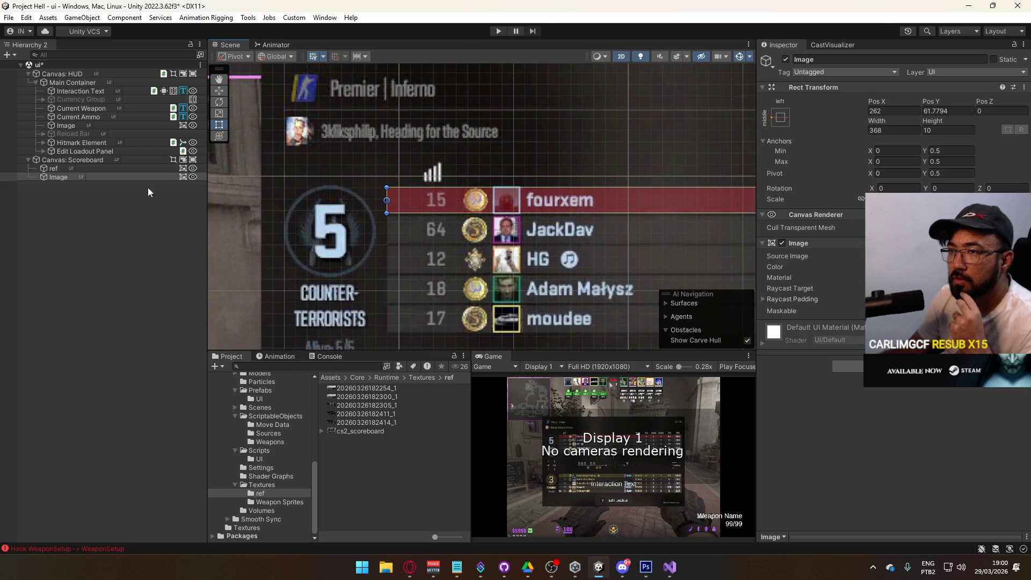
right_click(54, 178)
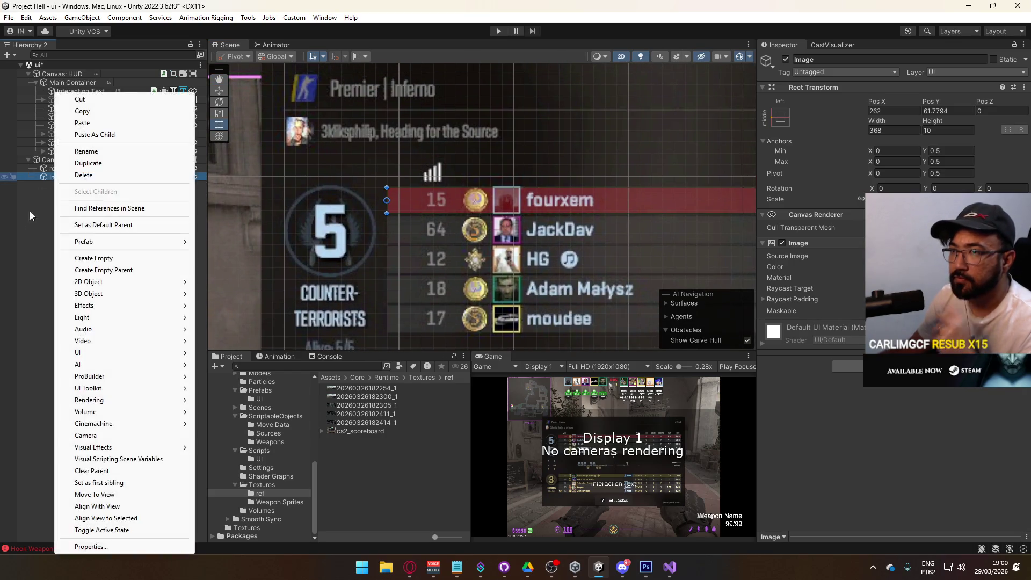
Add a Horizontal Layout Group to the row bar Image by searching 'hori'.
left_click(34, 204)
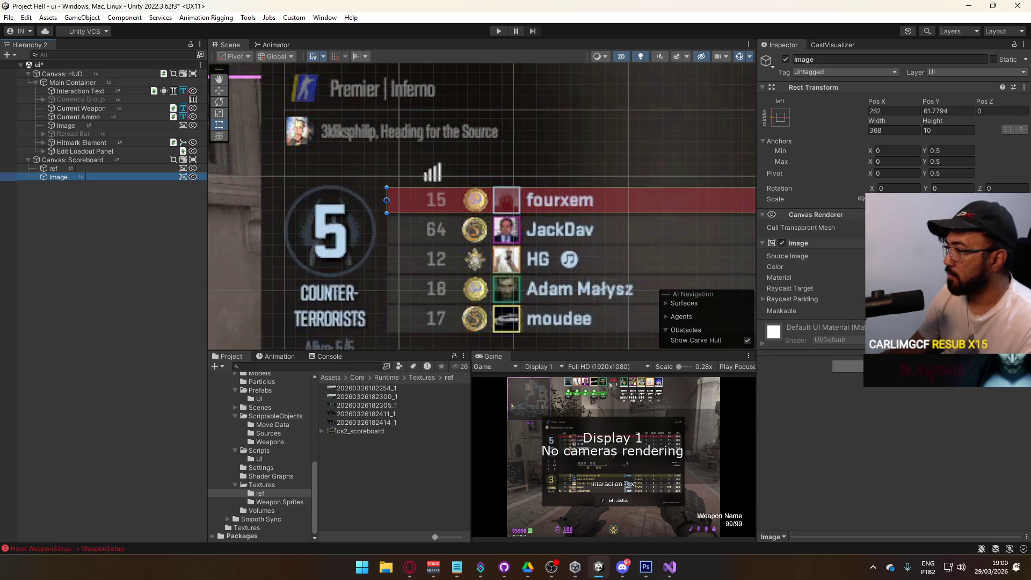
left_click(848, 366)
type("hori")
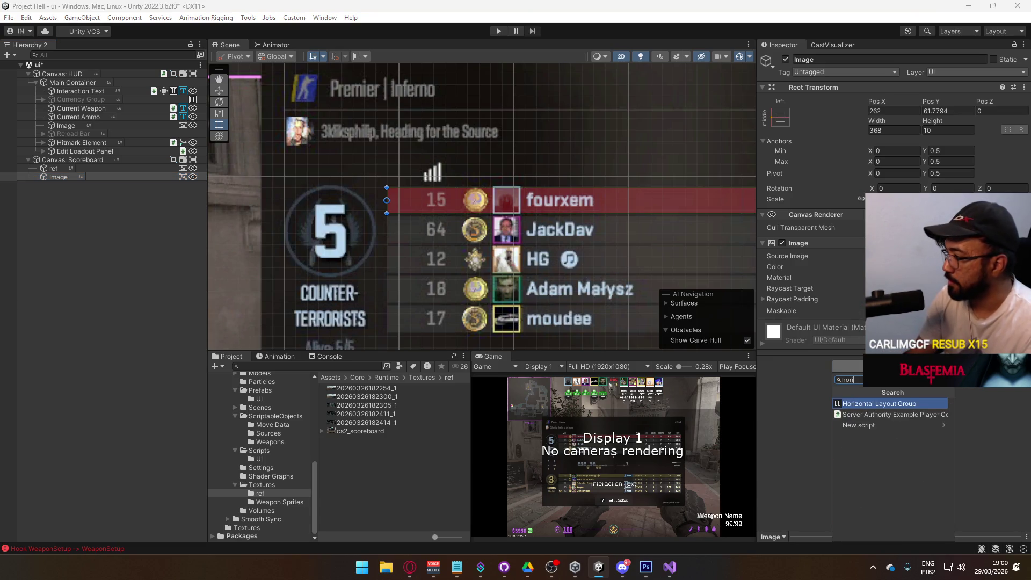
key("Return")
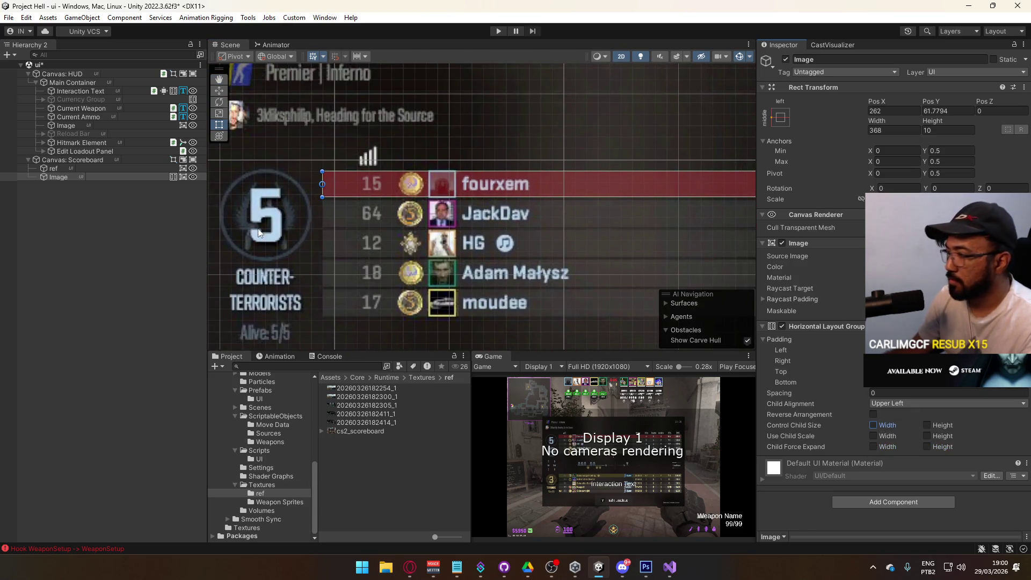
Create a child UI Image inside the row bar, keeping its default name.
right_click(67, 177)
mouse_move(130, 355)
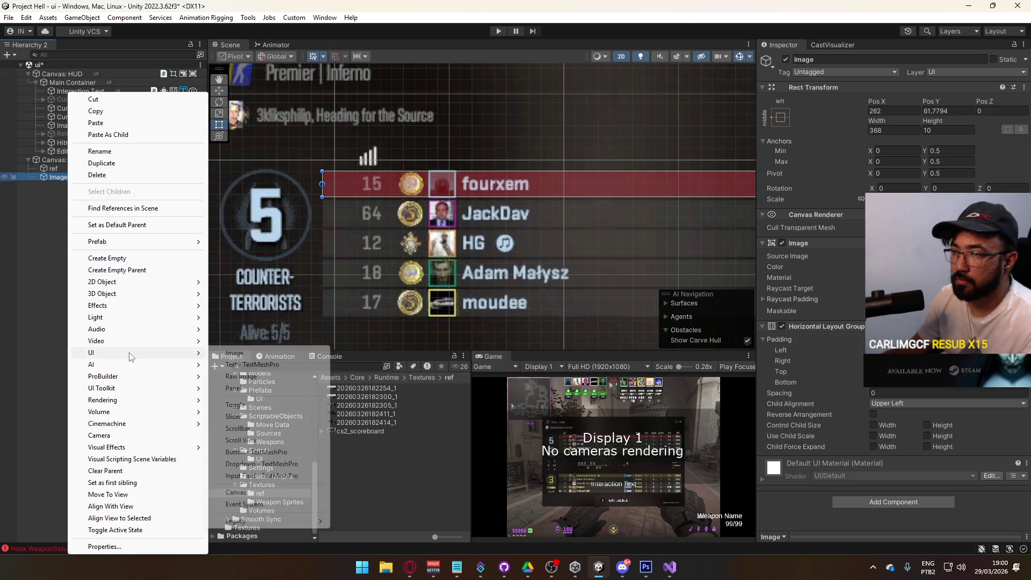
left_click(235, 352)
key("Return")
key("Up")
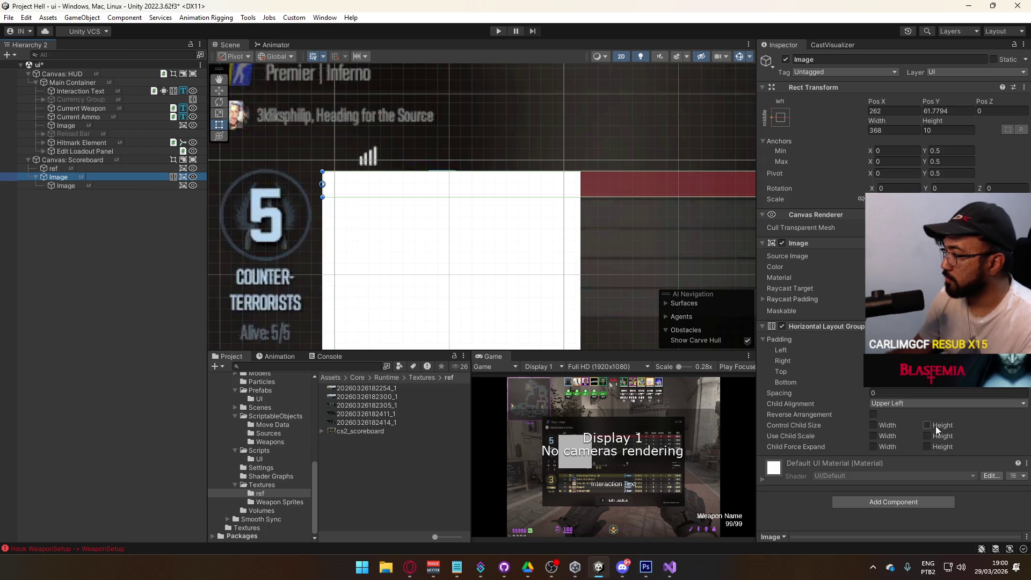
Enable Control Child Size and Child Force Expand height, set the child width to 100 and tint it blue.
left_click(935, 426)
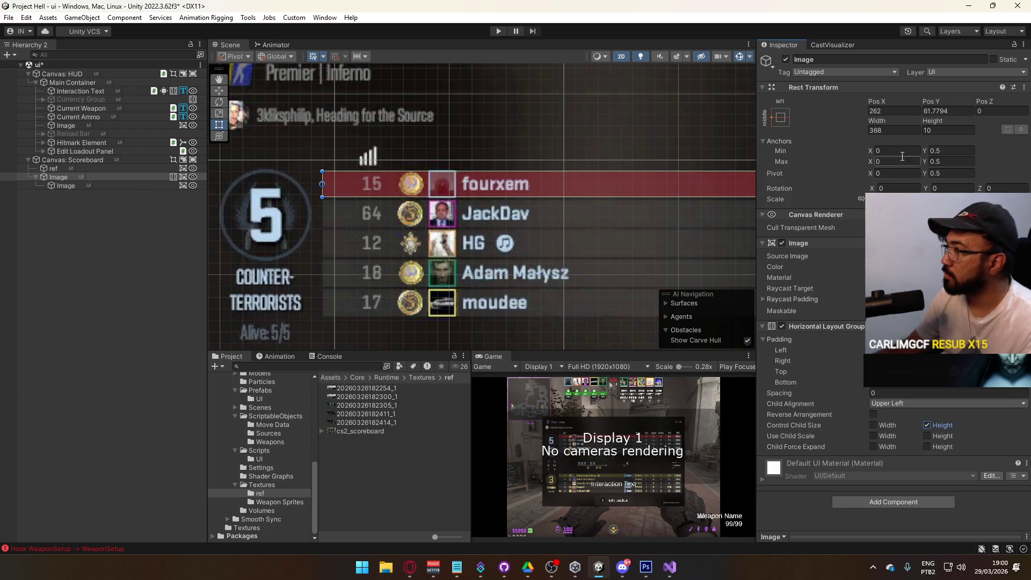
left_click(66, 186)
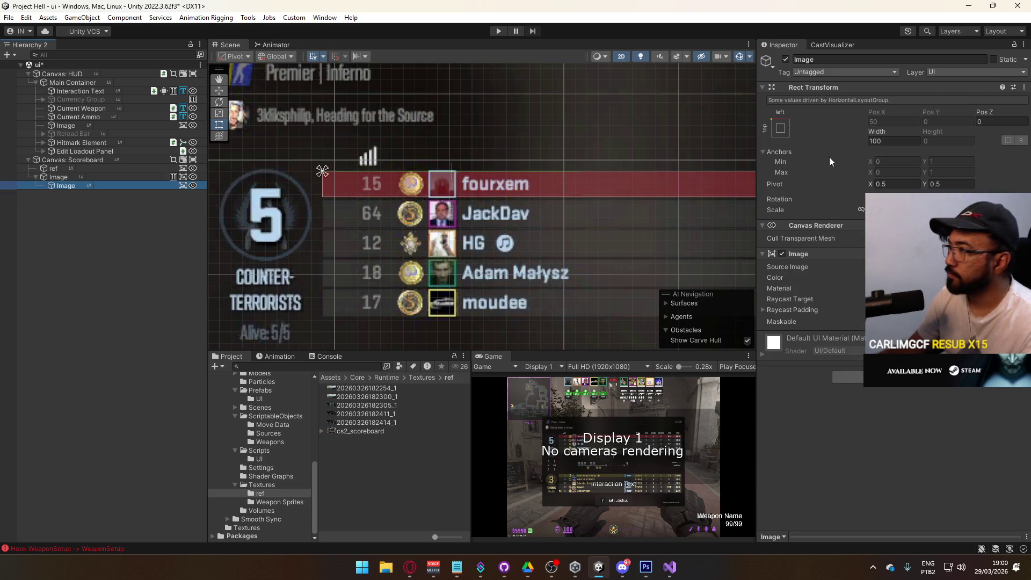
left_click_drag(877, 138, 860, 140)
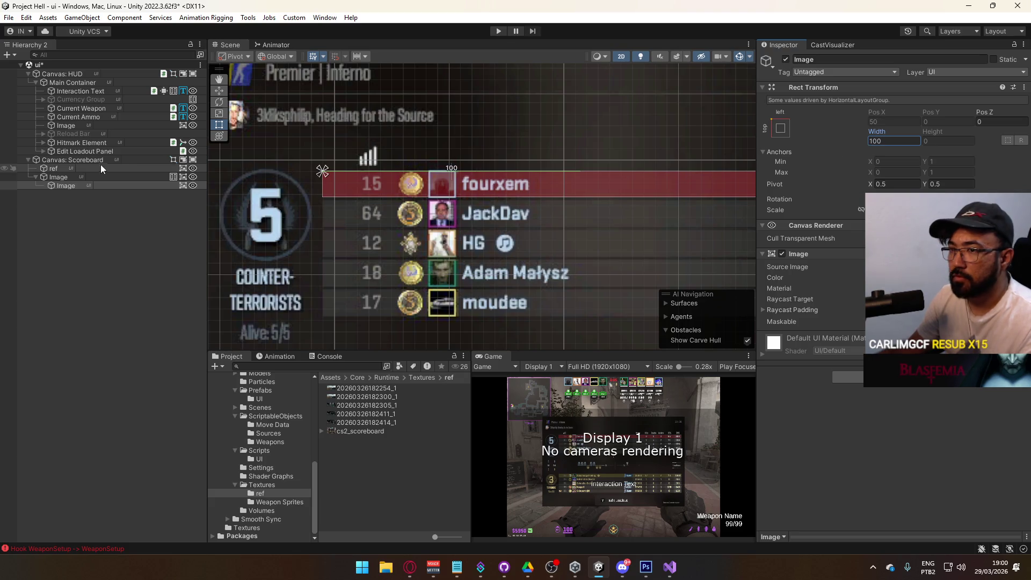
left_click(59, 177)
left_click(926, 446)
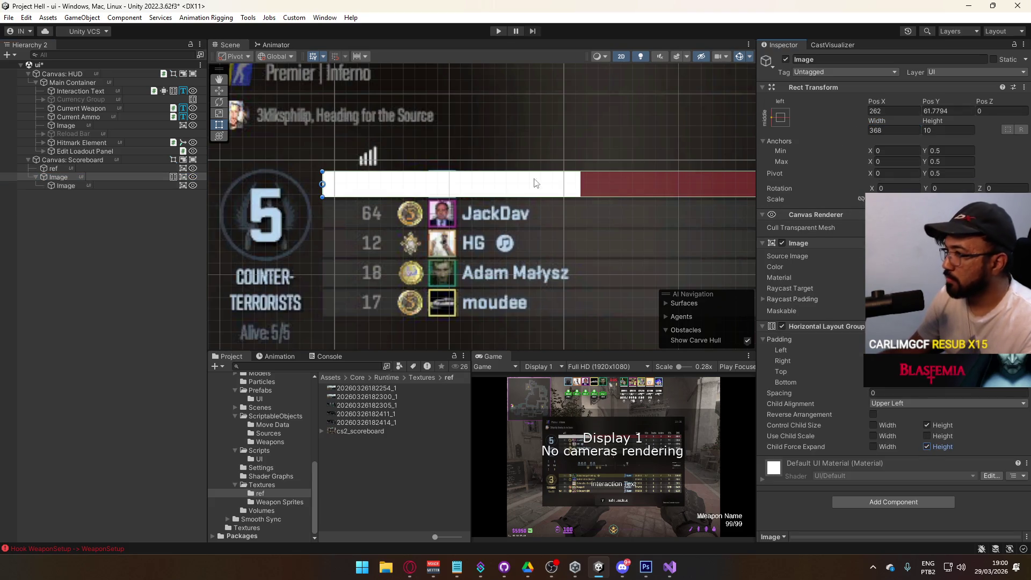
left_click(70, 185)
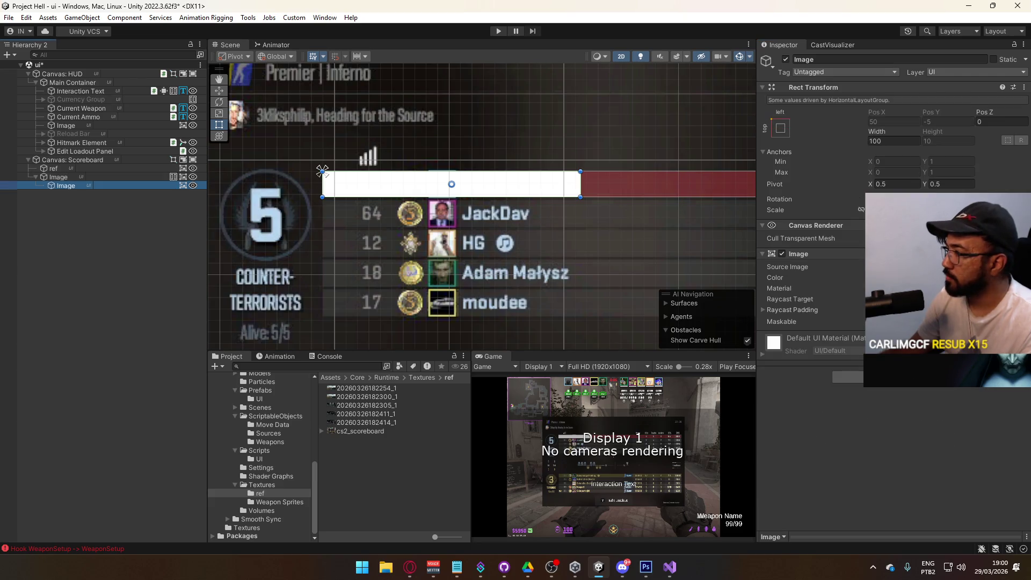
left_click_drag(924, 402, 934, 405)
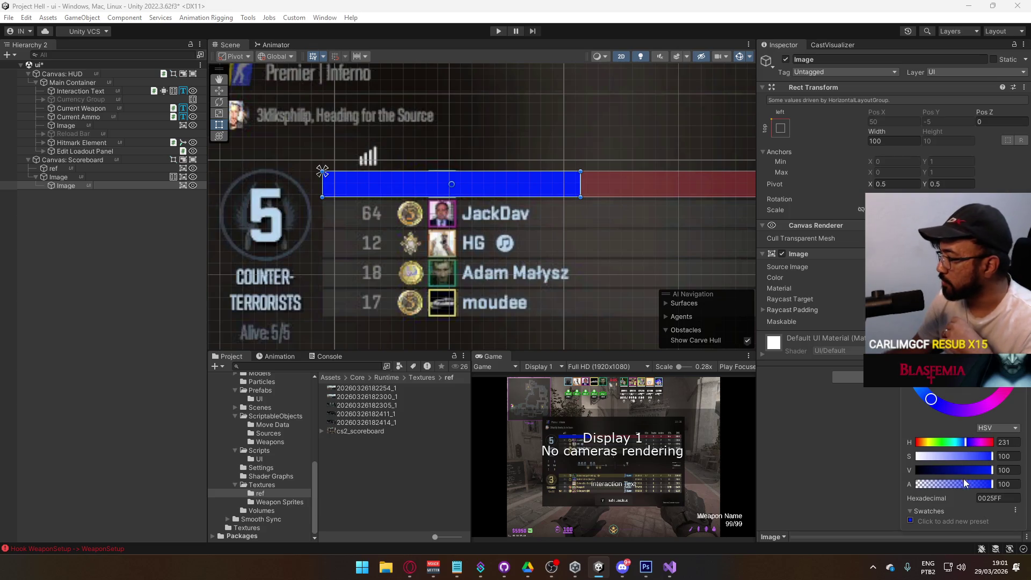
Make the blue child nearly transparent and narrow it to 27 wide over the ping column.
left_click_drag(964, 482, 925, 485)
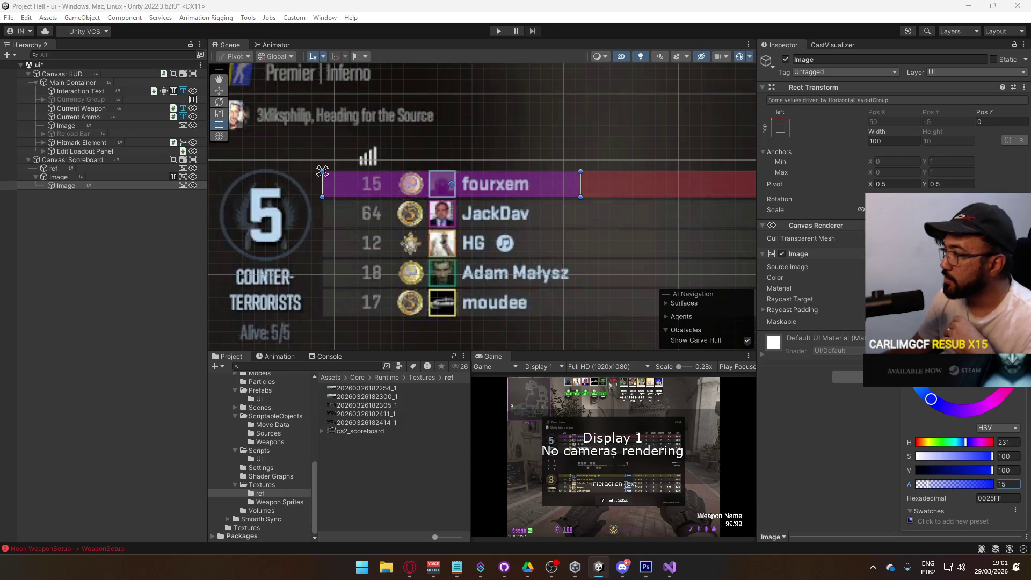
key("Return")
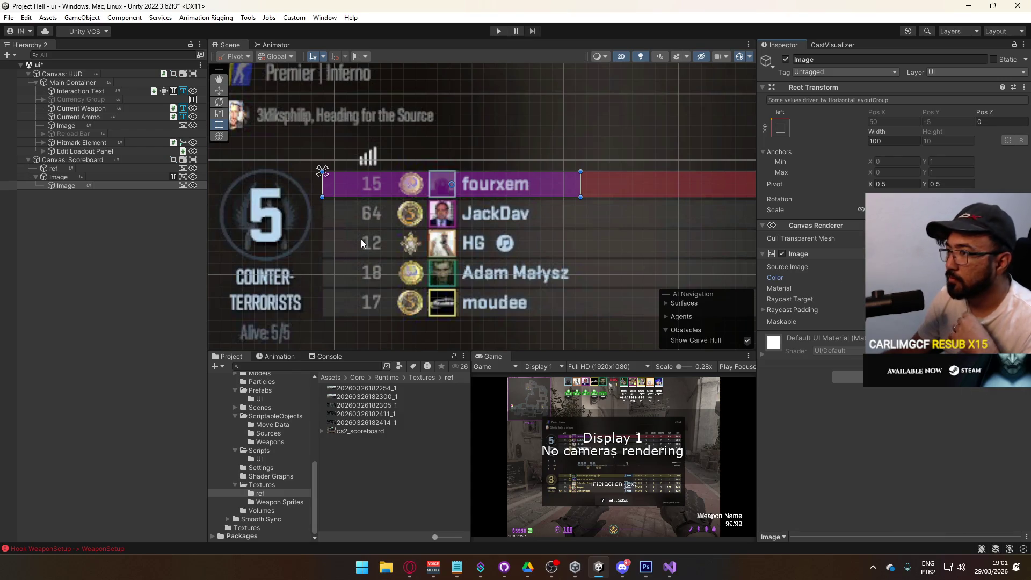
scroll(357, 240, "up", 2)
mouse_move(863, 139)
left_mouse_down()
mouse_move(868, 130)
mouse_move(739, 148)
mouse_move(823, 147)
left_mouse_up()
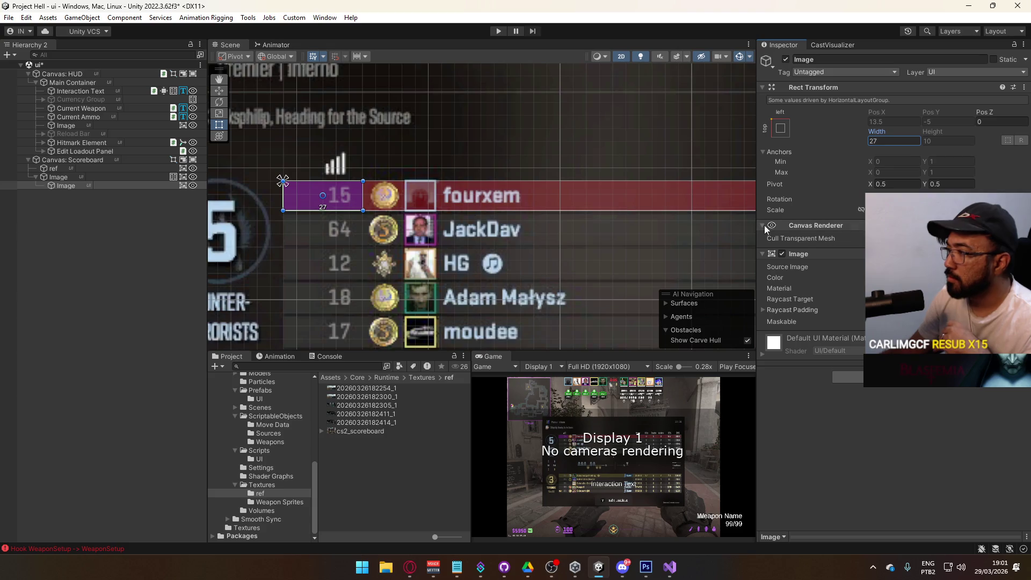
Rename the child image to 'Ping Container'.
left_click(66, 185)
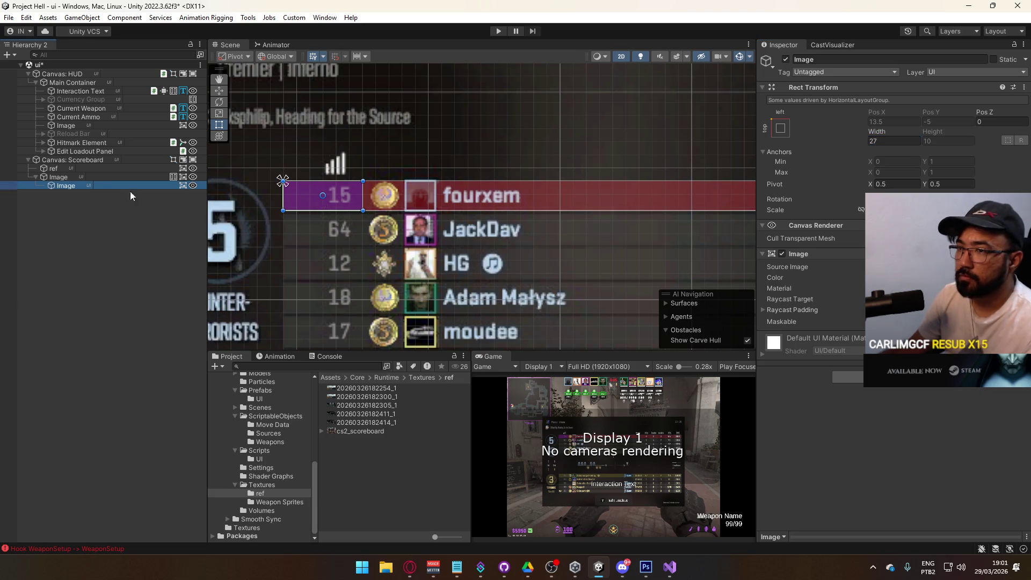
key("F2")
type("Ping Con")
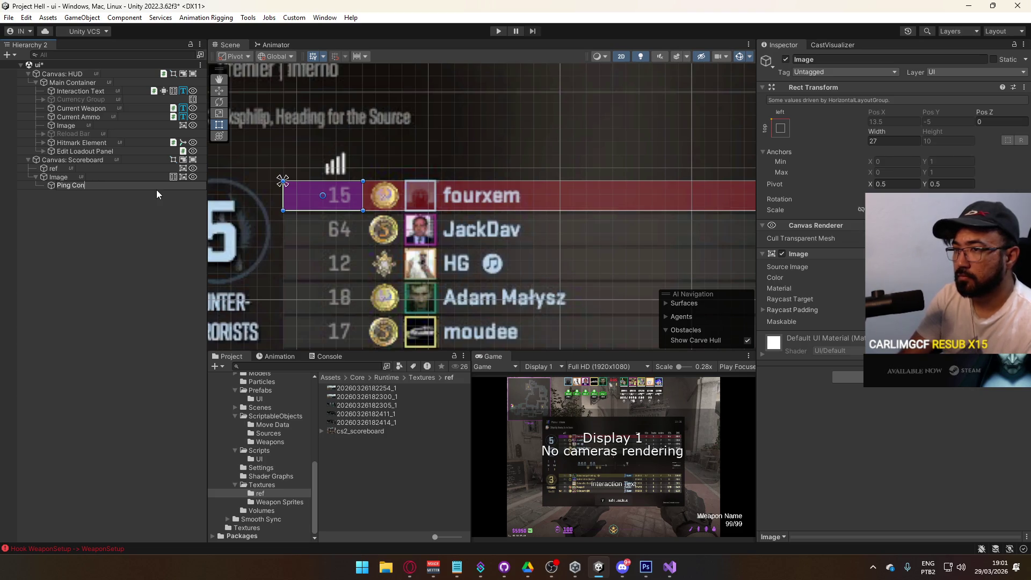
type("tainer")
key("Return")
Duplicate the Ping Container, undoing an accidental resize of the copy.
mouse_move(344, 195)
left_mouse_down()
mouse_move(357, 134)
mouse_move(406, 152)
mouse_move(464, 119)
mouse_move(543, 103)
mouse_move(549, 121)
left_mouse_up()
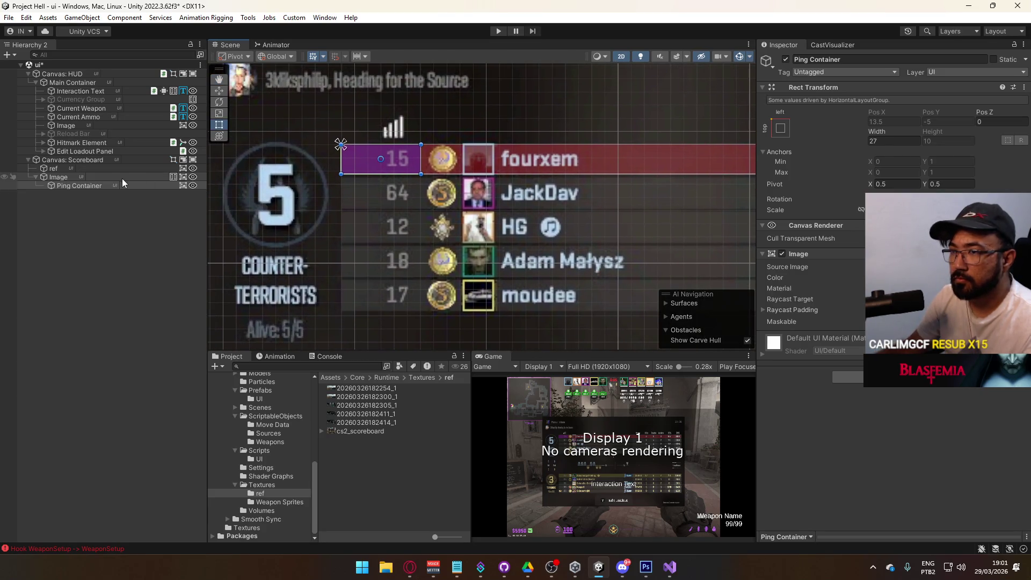
key("ctrl+d")
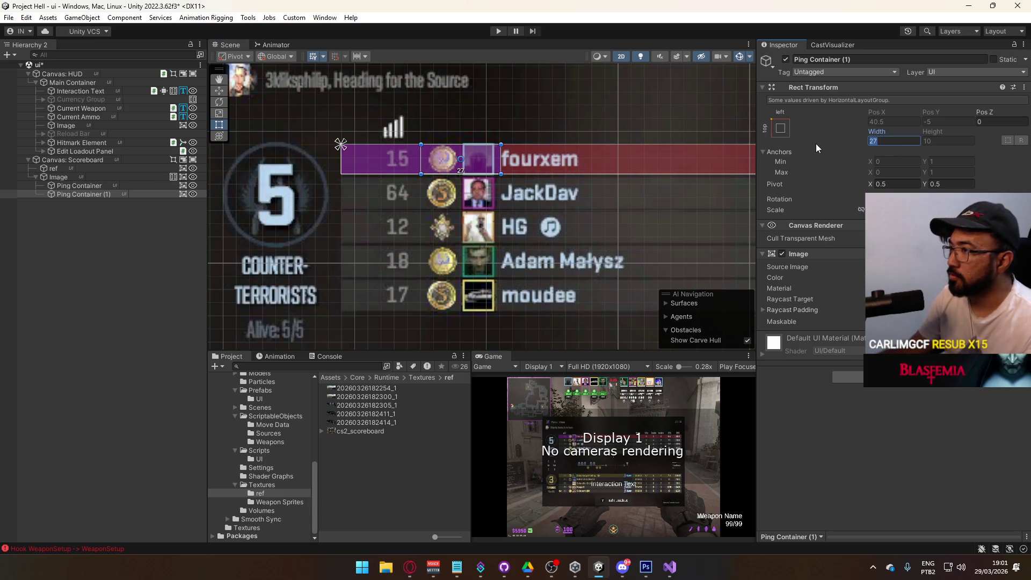
scroll(497, 168, "up", 2)
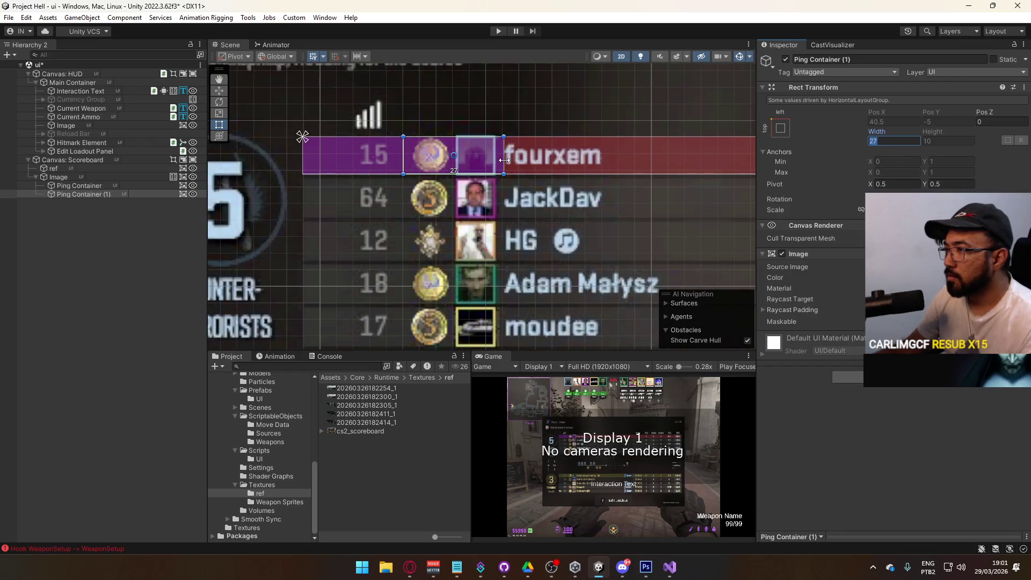
left_click_drag(504, 160, 461, 169)
key("ctrl+z")
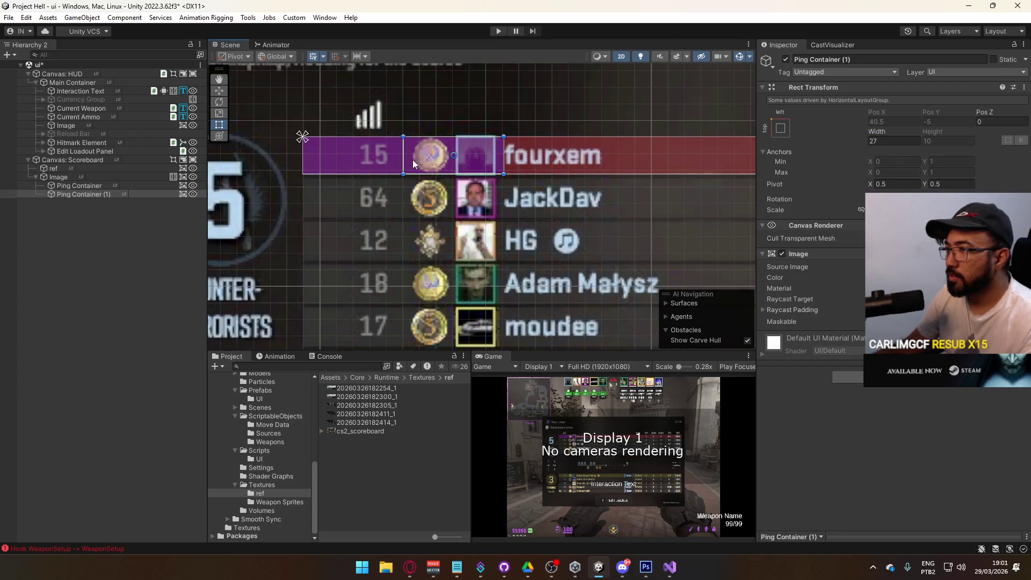
Nudge the row bar right and tint the second box translucent green (14FF00).
left_click(91, 177)
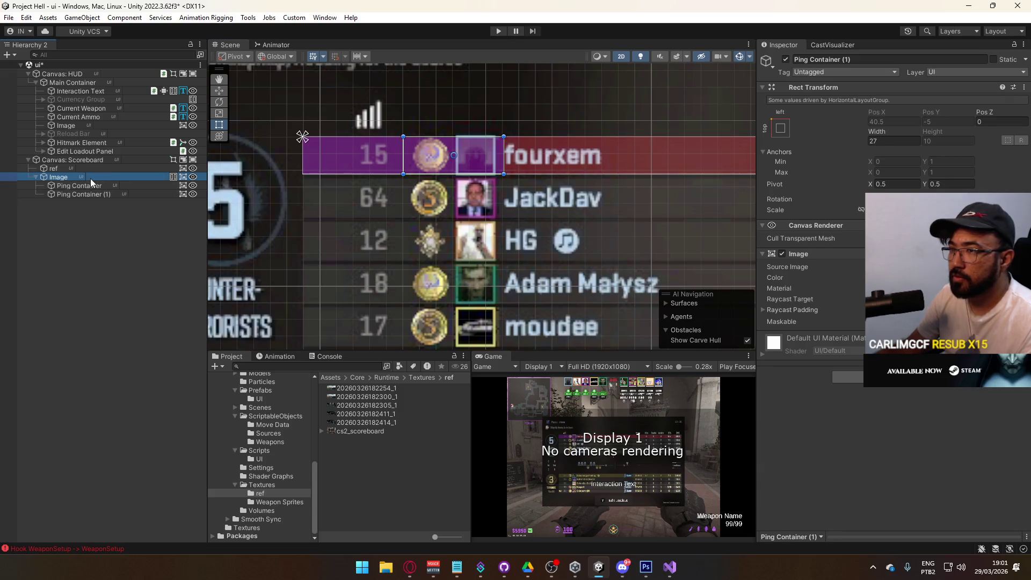
left_click_drag(878, 105, 916, 103)
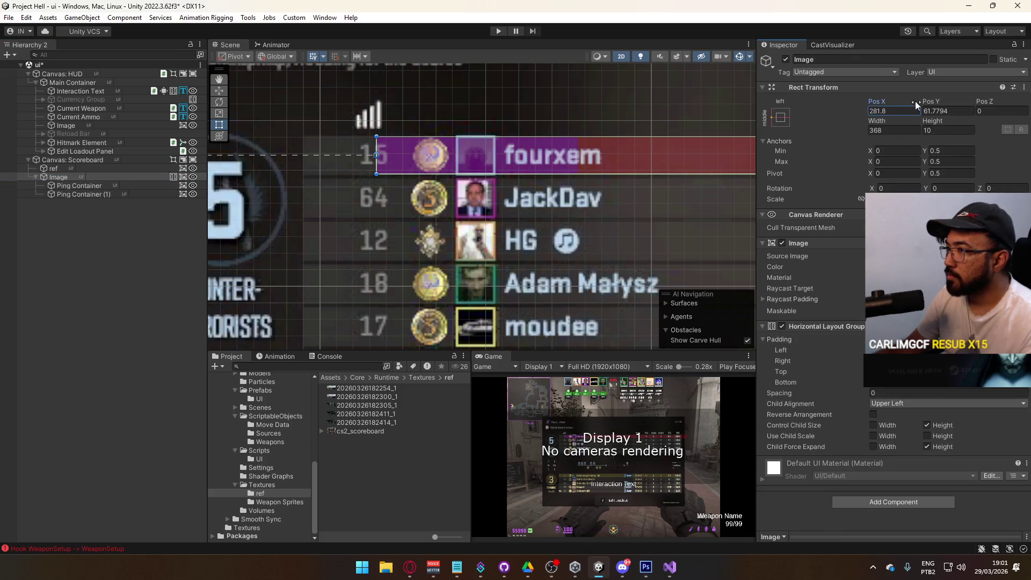
left_click(306, 165)
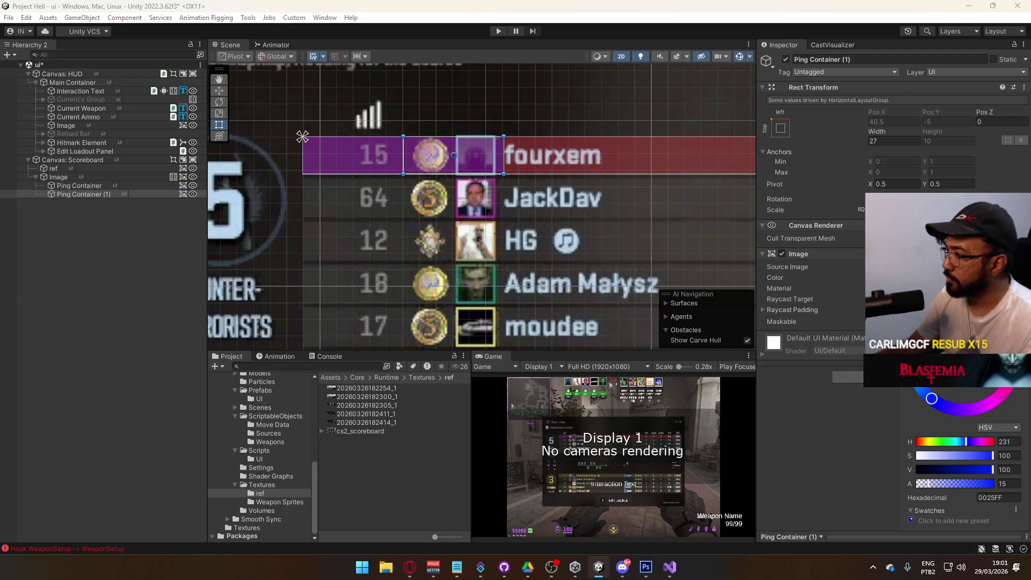
left_click(996, 399)
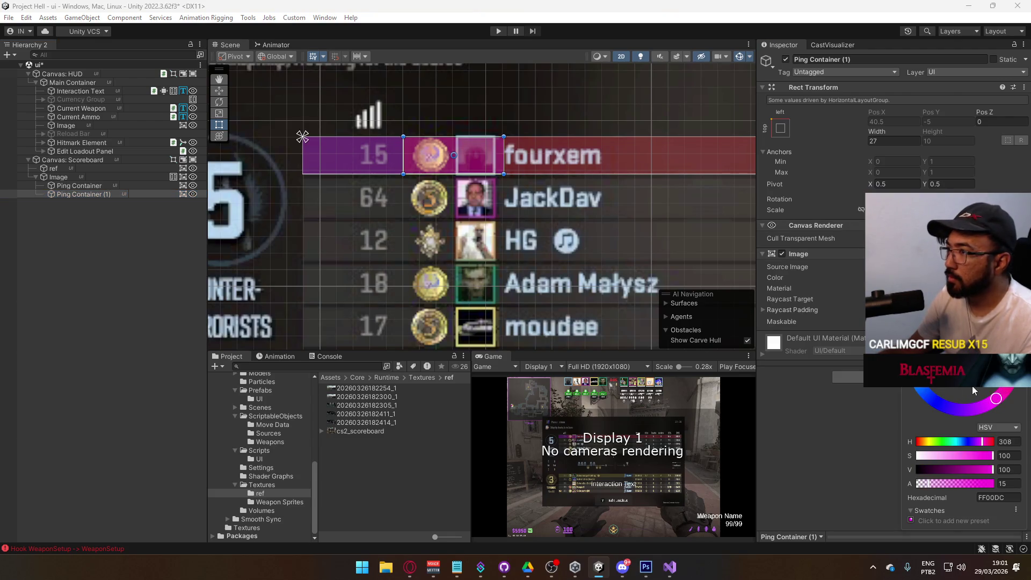
left_click_drag(996, 398, 932, 333)
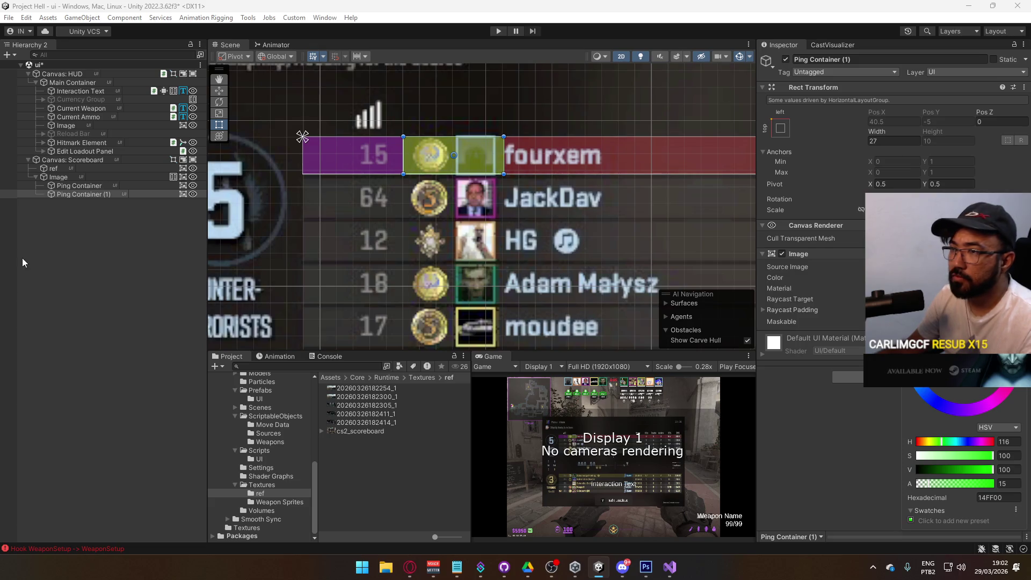
left_click(81, 194)
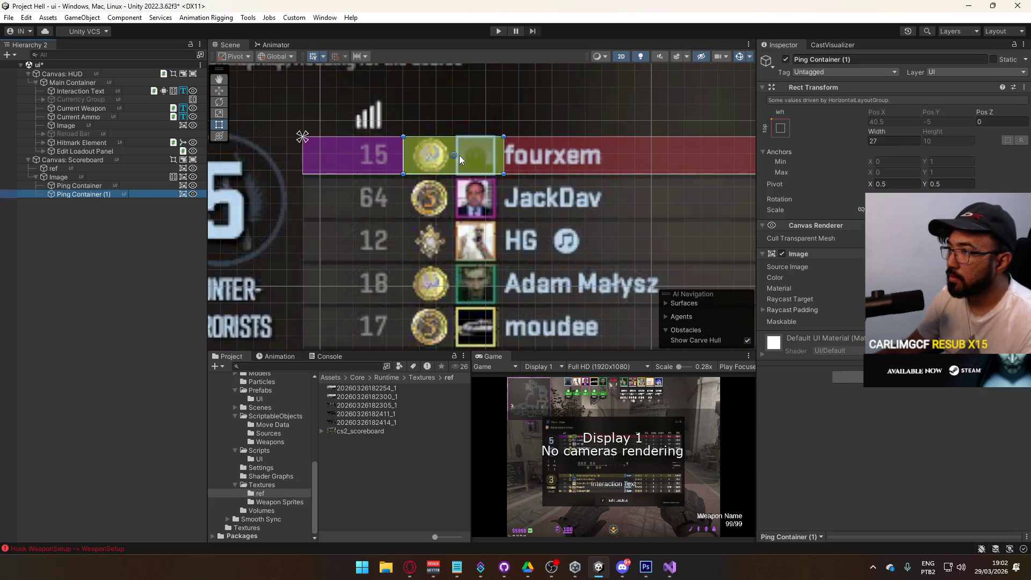
left_click(108, 177)
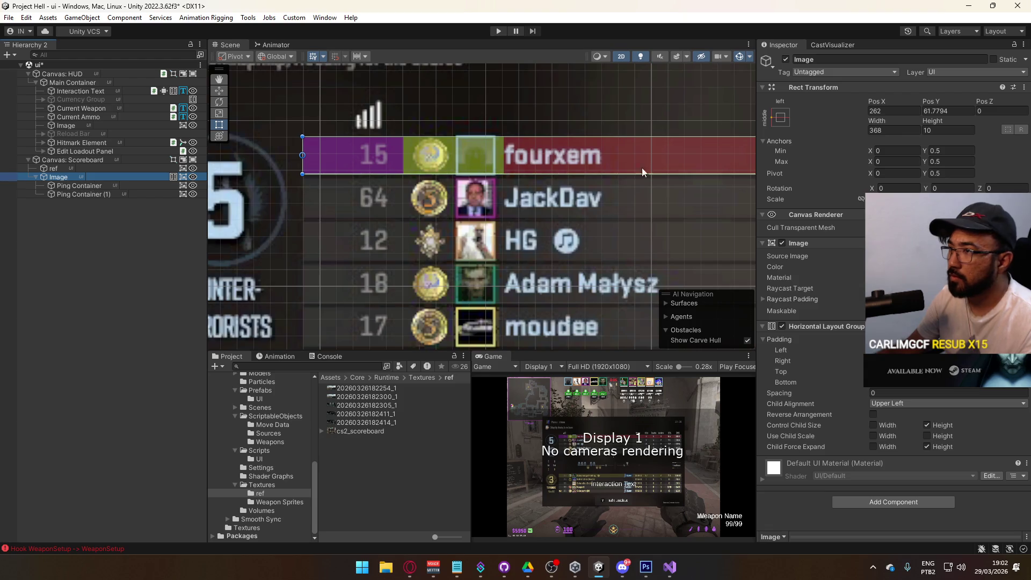
Set the second box's width to 10 and rename it 'Steam Container'.
left_click(96, 194)
left_click(908, 141)
type("10")
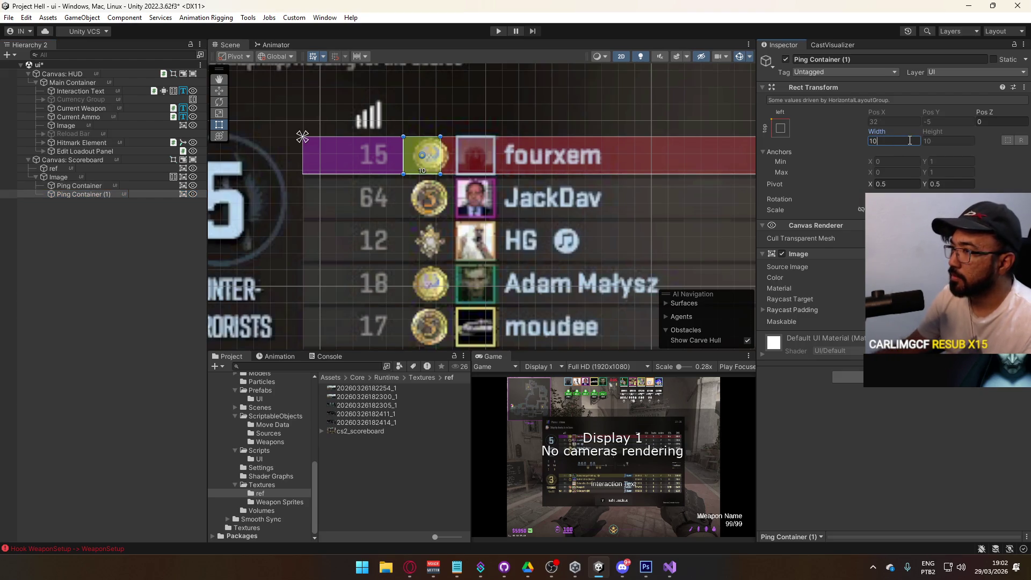
left_click(59, 177)
left_click(86, 194)
left_click(86, 194)
type("Steam")
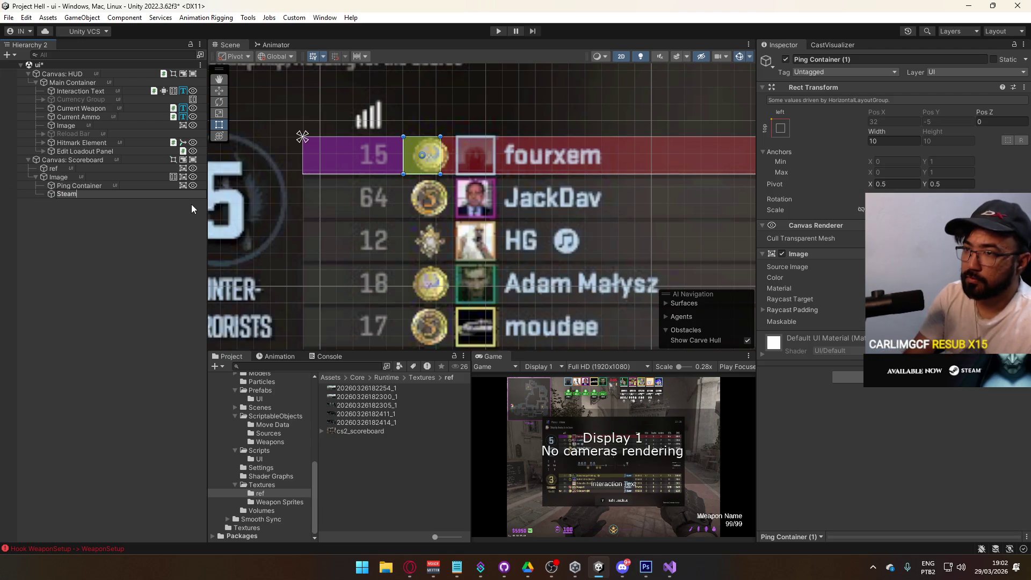
type(" Container")
key("Return")
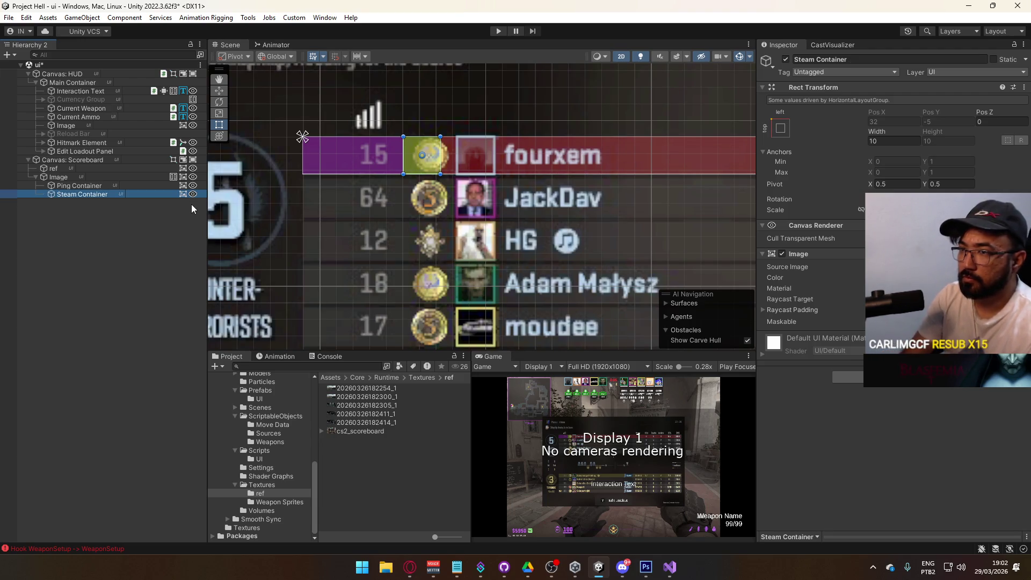
Duplicate the Steam Container and tint the copy translucent blue (003AFF).
key("ctrl+d")
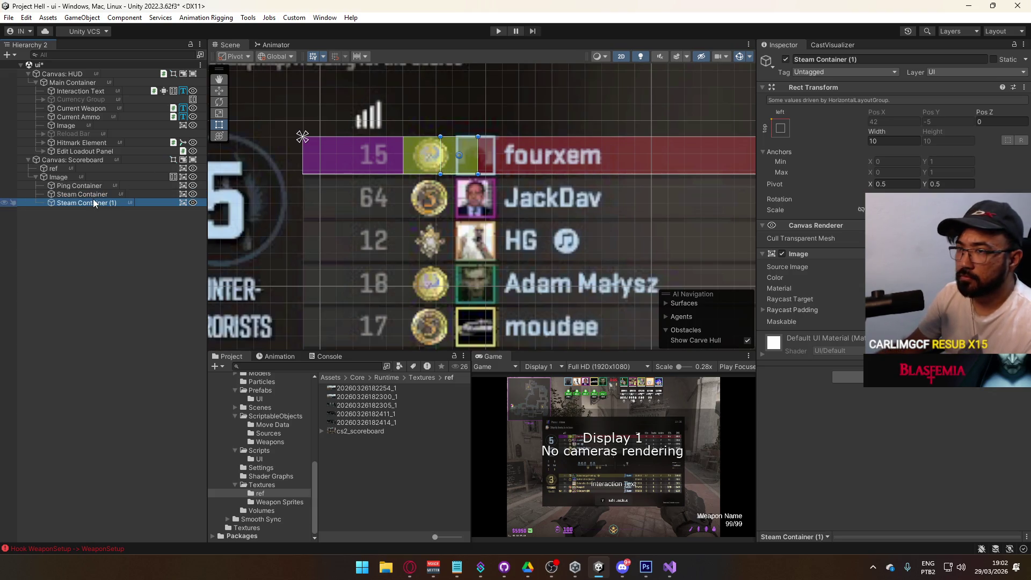
left_click(945, 277)
left_click_drag(940, 446, 958, 445)
left_click_drag(919, 390, 930, 403)
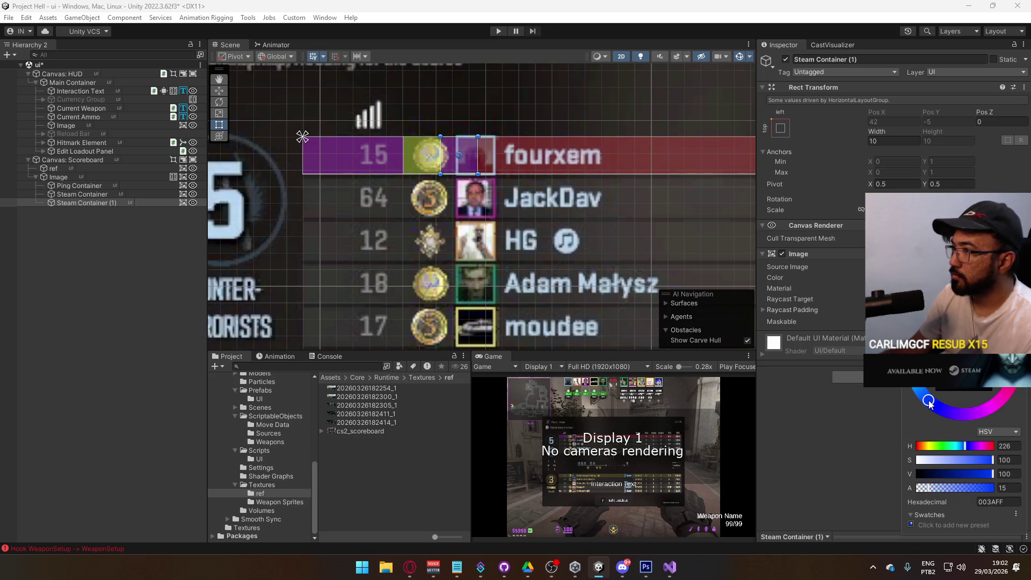
left_click(98, 259)
Select the blue duplicate and begin renaming it 'Alias Container'.
left_click(97, 202)
left_click(101, 208)
left_click(112, 205)
key("F2")
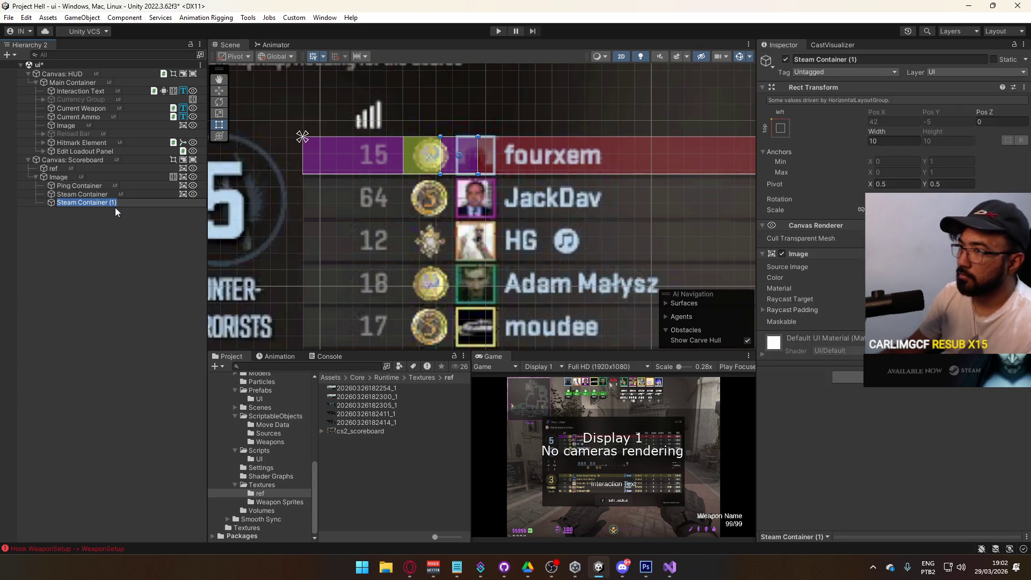
type("Ali")
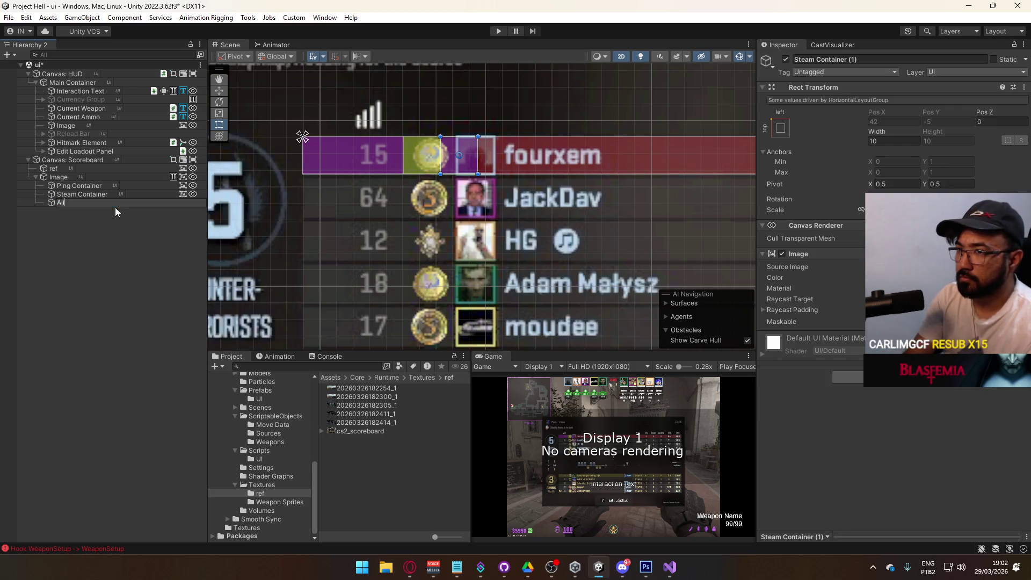
type("as Container")
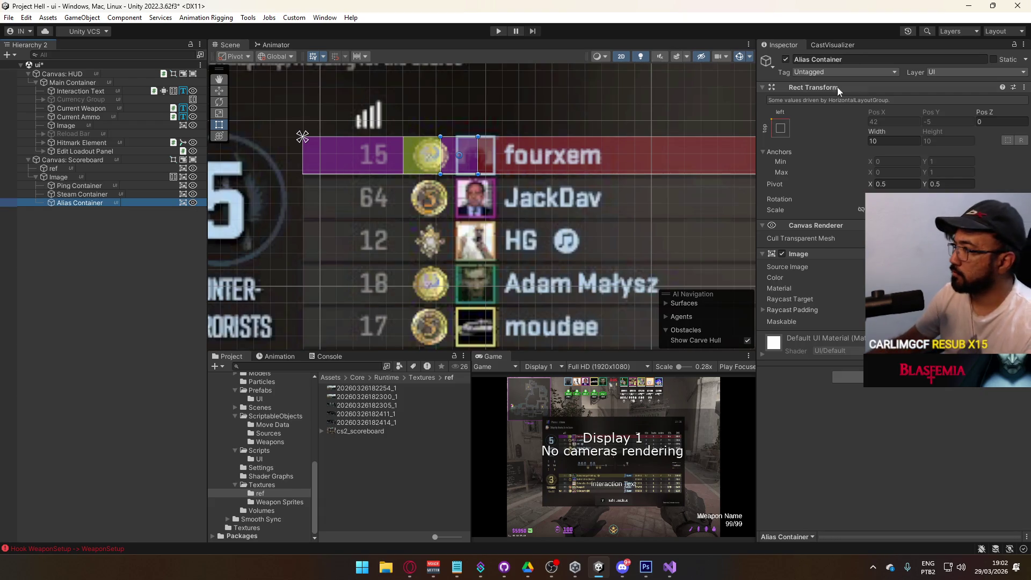
Widen the Alias Container to about 185 so it spans the name area.
left_click_drag(874, 131, 891, 131)
mouse_move(706, 165)
left_mouse_down()
mouse_move(620, 195)
mouse_move(463, 193)
mouse_move(395, 217)
left_mouse_up()
scroll(484, 198, "down", 4)
mouse_move(513, 190)
left_mouse_down()
mouse_move(485, 131)
mouse_move(485, 186)
left_mouse_up()
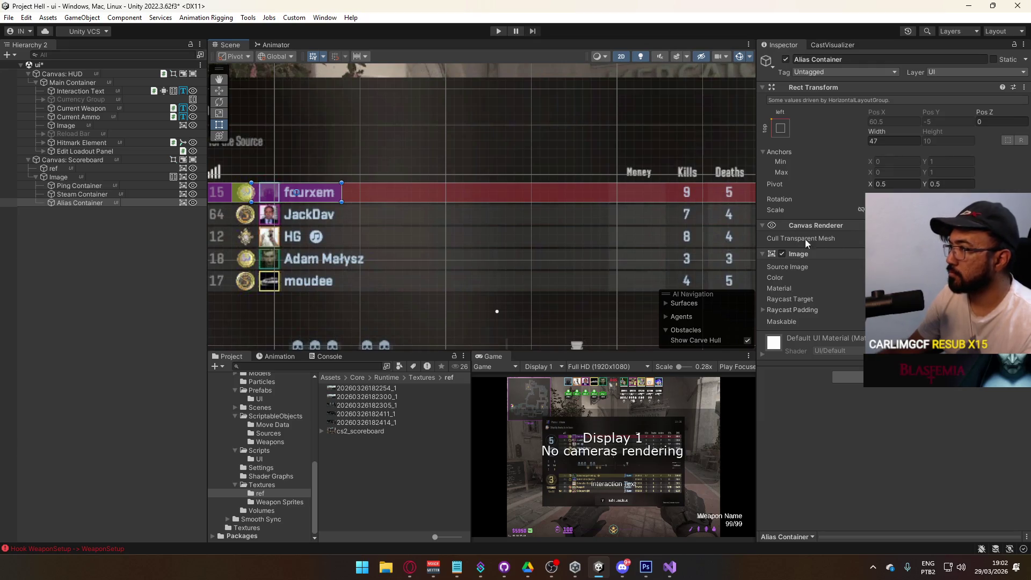
mouse_move(877, 136)
left_mouse_down()
mouse_move(1029, 140)
mouse_move(422, 199)
left_mouse_up()
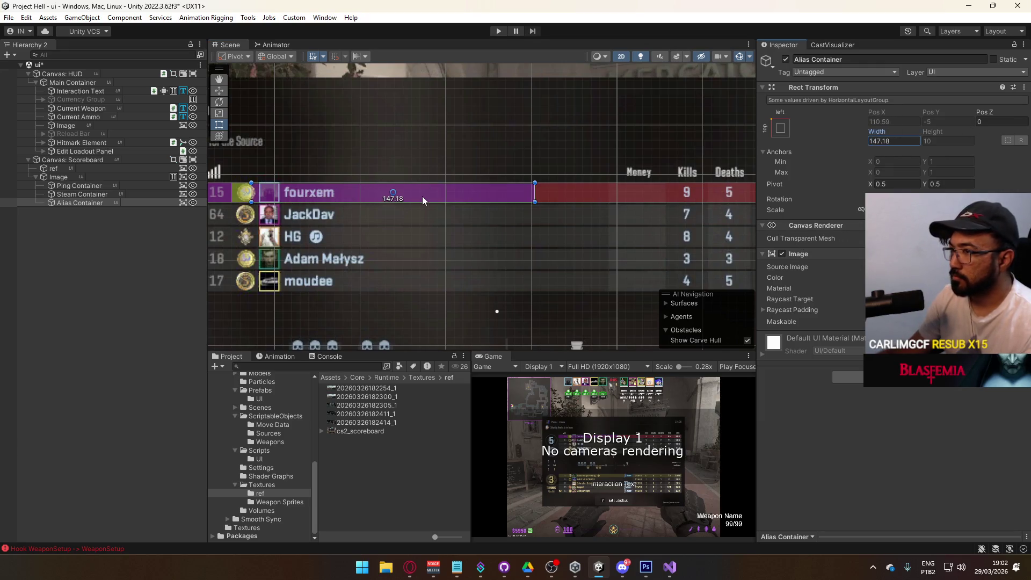
mouse_move(539, 189)
left_mouse_down()
mouse_move(649, 194)
mouse_move(682, 209)
mouse_move(651, 217)
mouse_move(425, 191)
mouse_move(541, 135)
mouse_move(452, 101)
mouse_move(510, 139)
mouse_move(632, 173)
left_mouse_up()
left_click_drag(497, 203, 398, 204)
Duplicate the Alias Container, tint the copy green and set its width to 30.
key("ctrl+d")
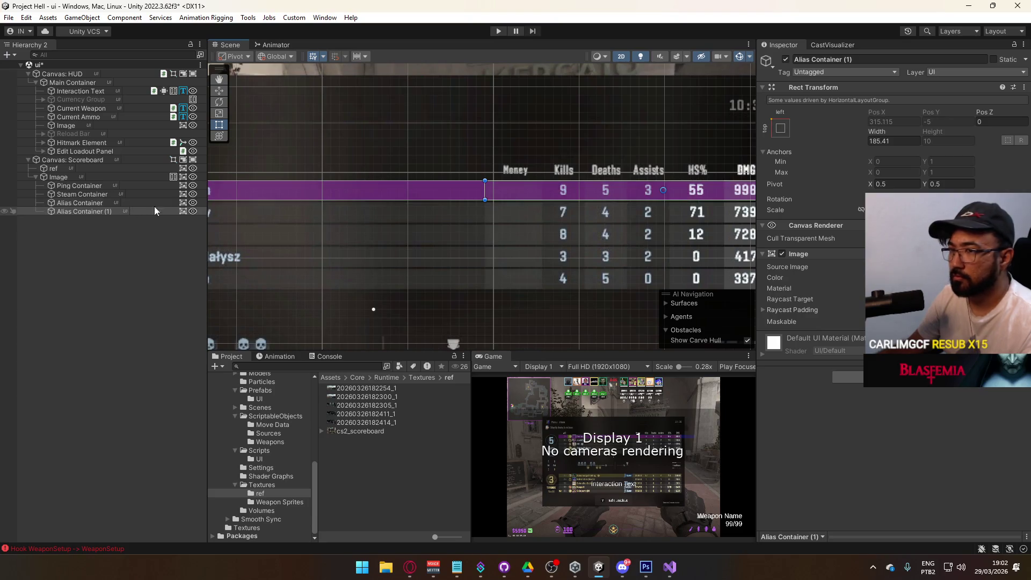
left_click(945, 277)
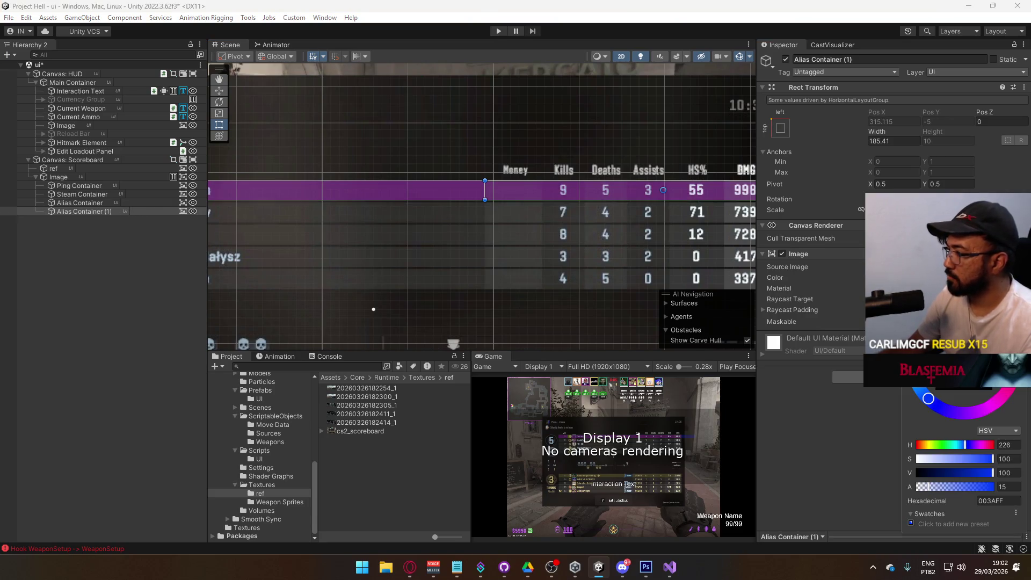
left_click_drag(961, 371, 967, 376)
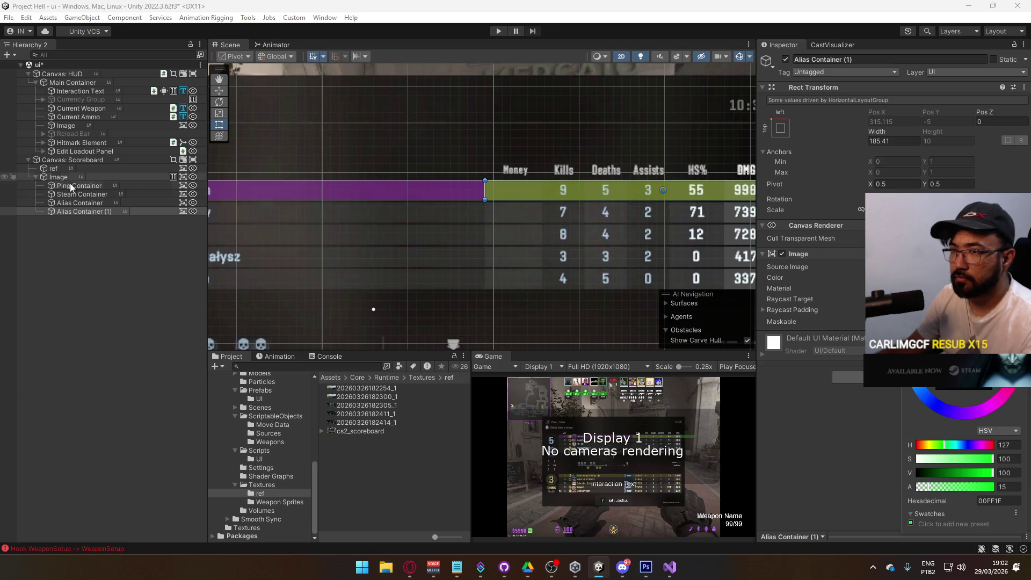
left_click(85, 203)
left_click(85, 211)
left_click(886, 142)
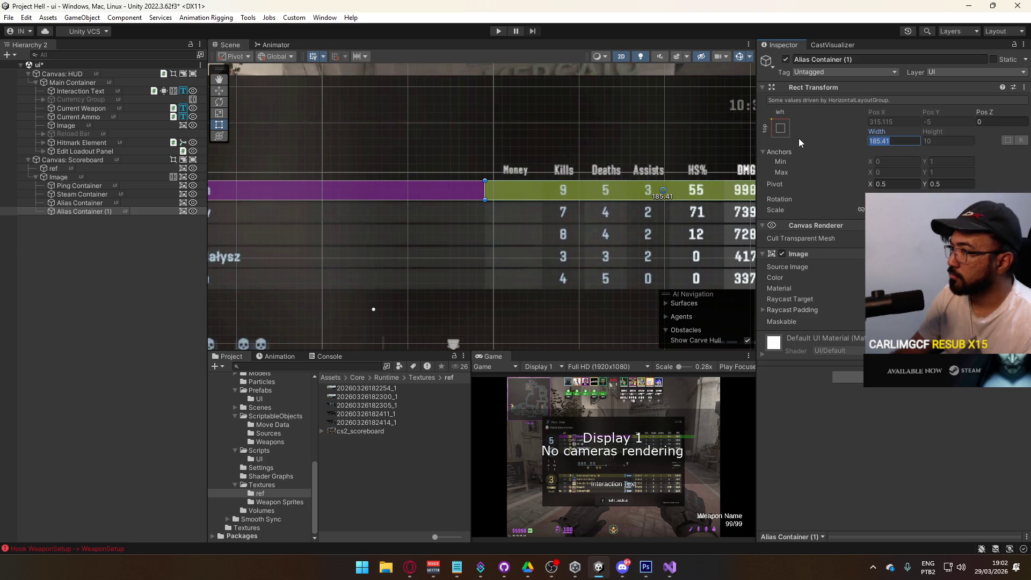
type("30")
key("Return")
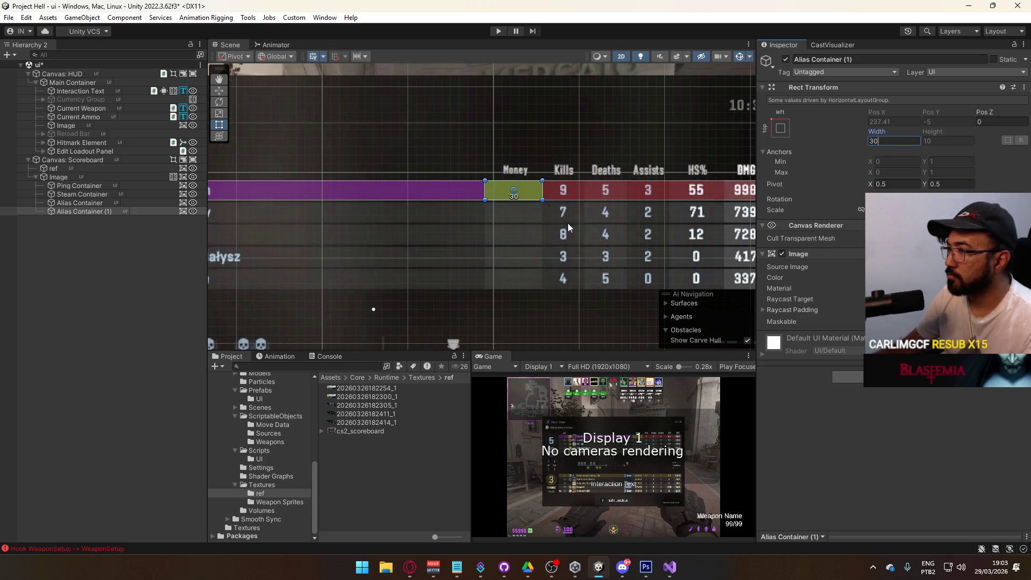
Duplicate the green box and tint the new copy blue.
scroll(567, 223, "up", 5)
scroll(542, 236, "up", 2)
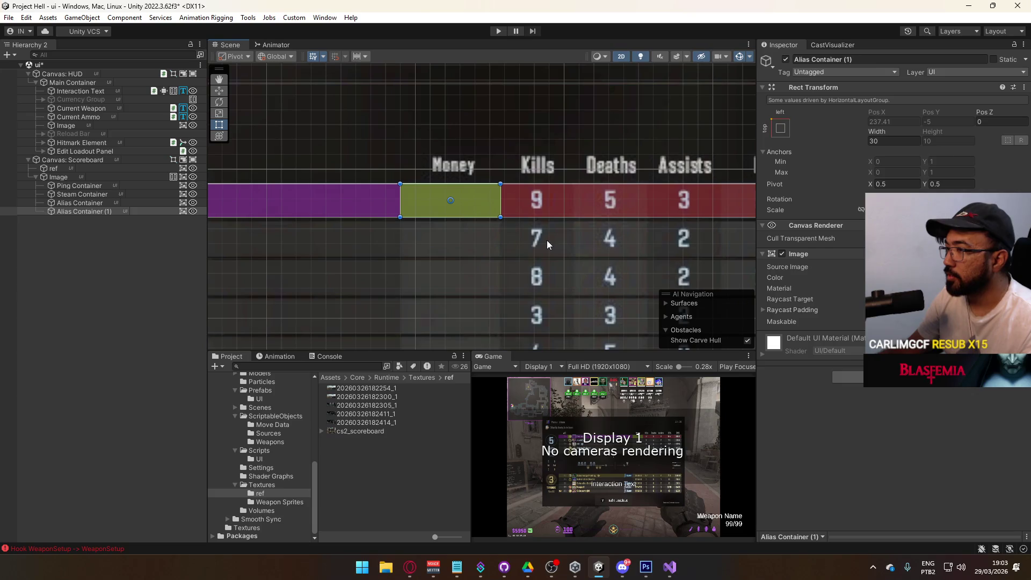
left_click(106, 195)
left_click(85, 212)
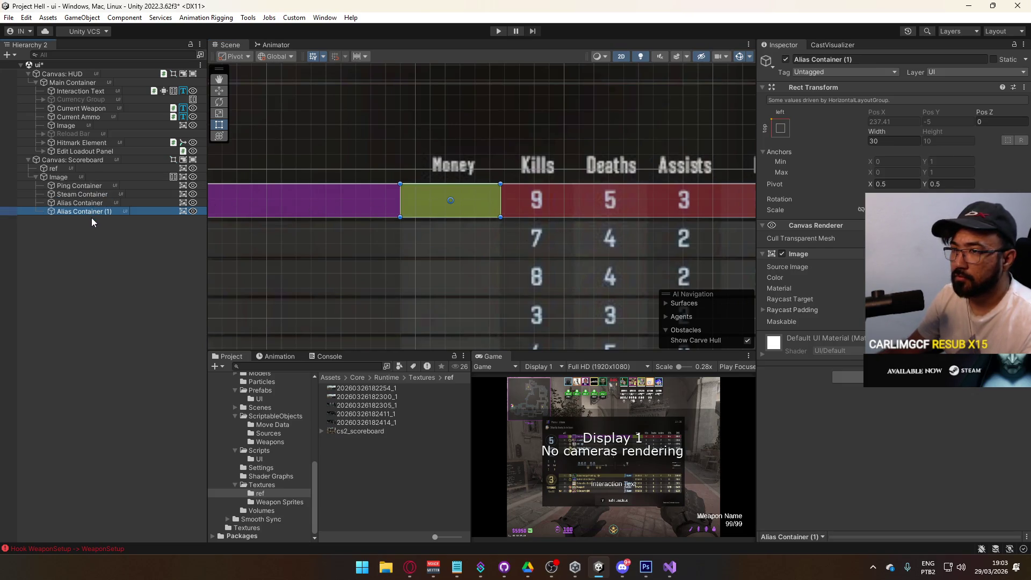
key("ctrl+d")
left_click(940, 277)
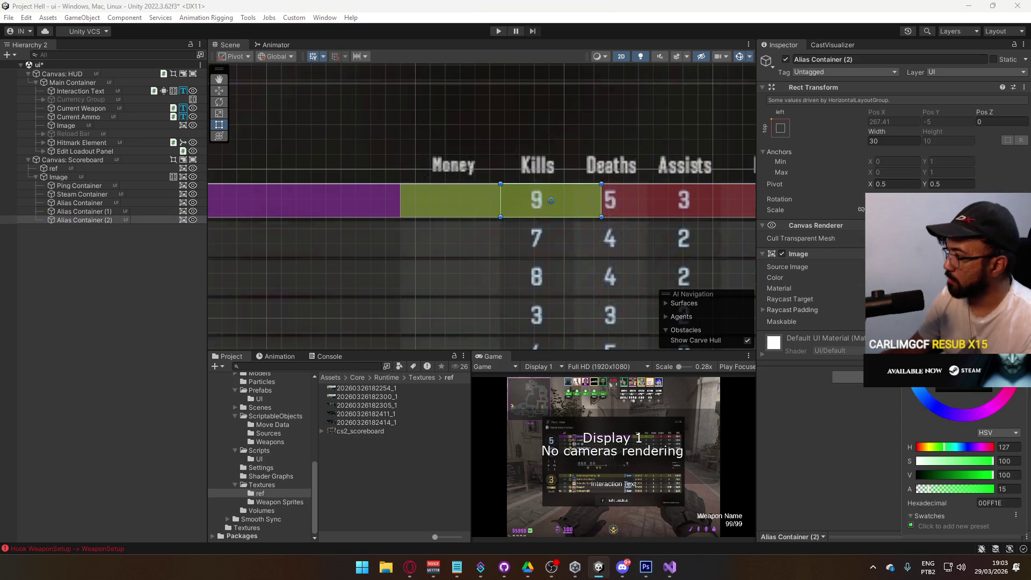
left_click(937, 408)
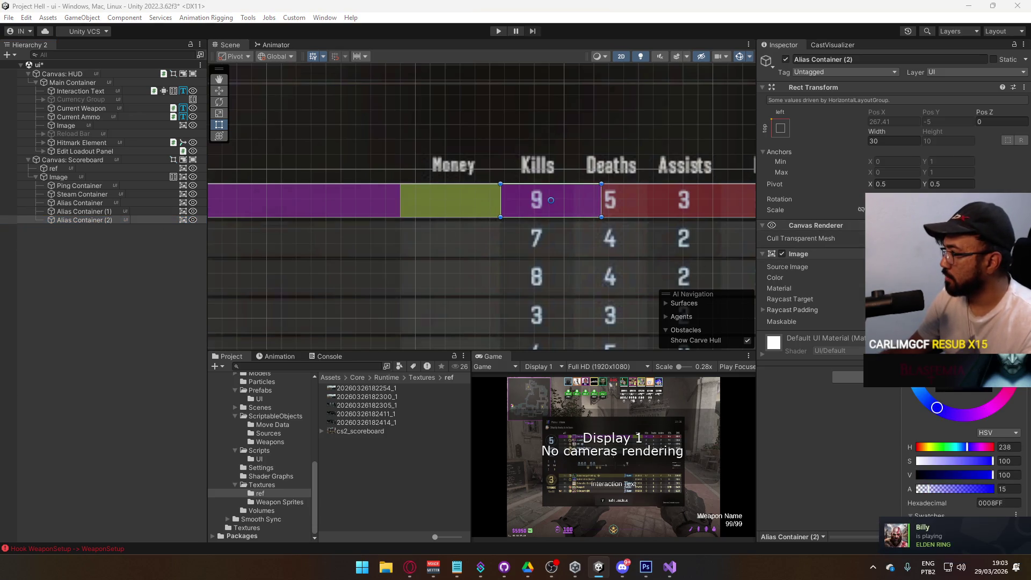
Set the blue copy's width and rename it 'Kills Container'.
left_click(890, 140)
type("20")
type("24")
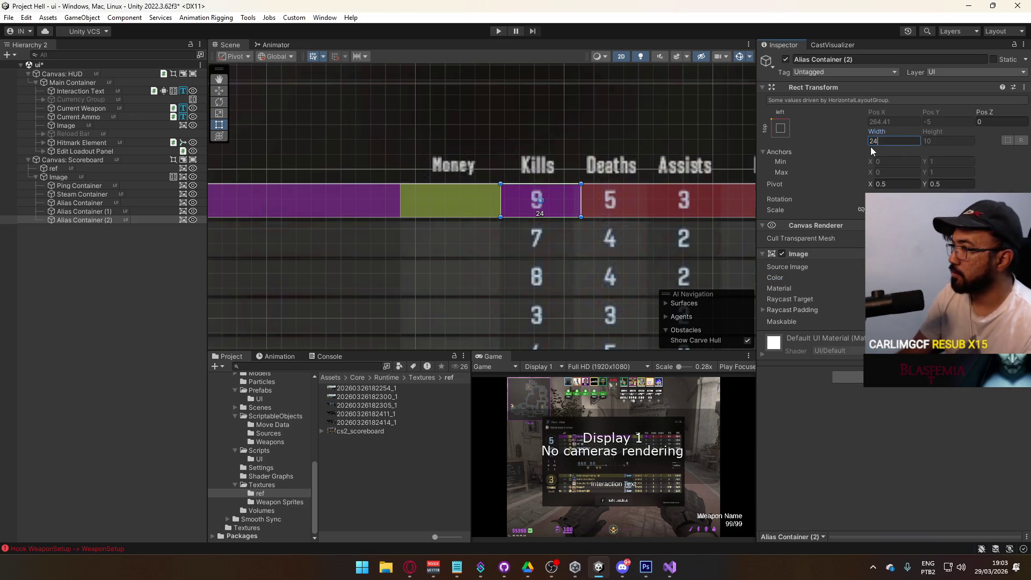
type("22")
left_click(82, 244)
left_click(82, 220)
left_click(89, 220)
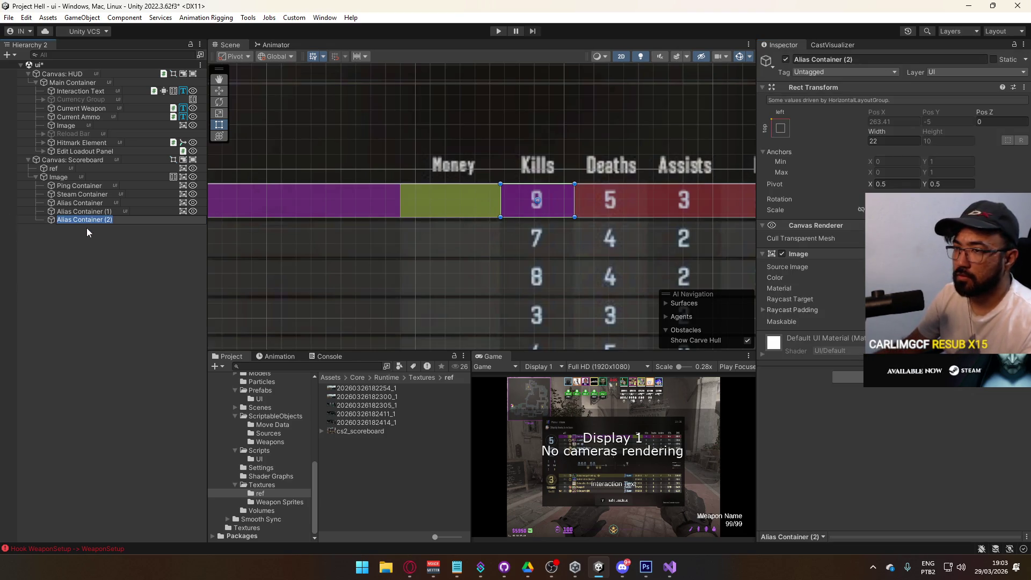
type("Kills ")
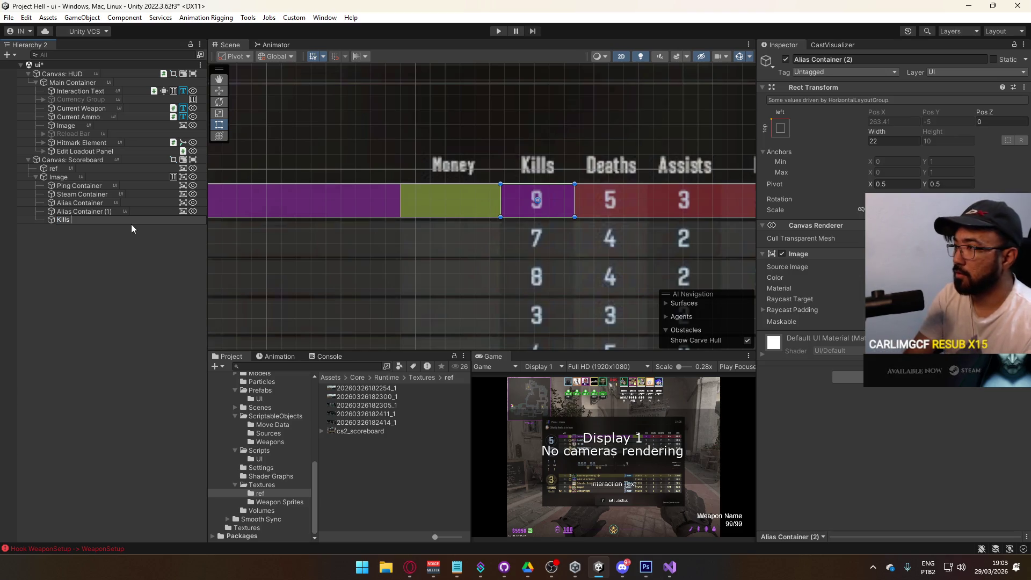
type("Container")
key("Return")
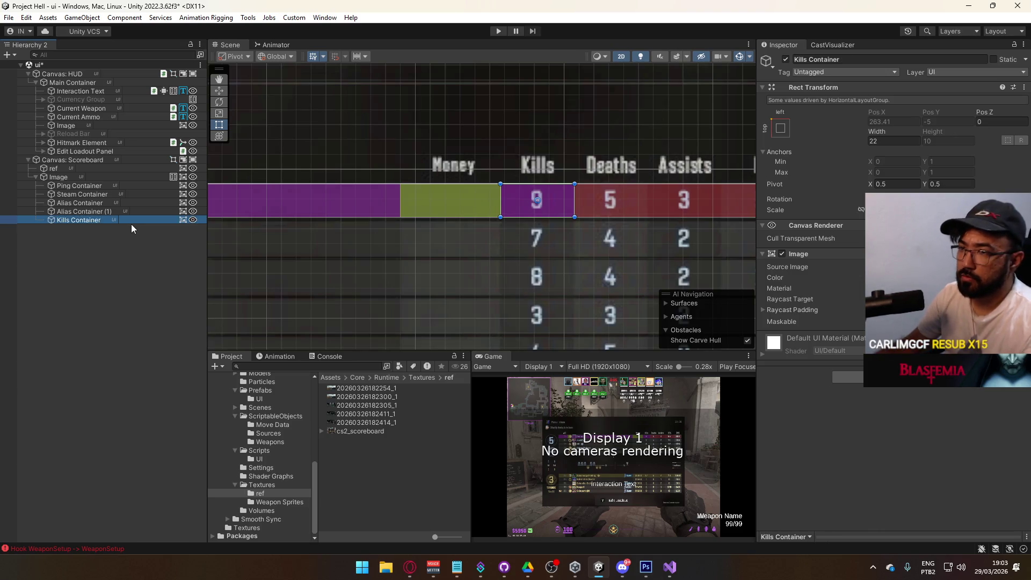
Duplicate the Kills Container and name the copy 'Deaths Container'.
key("ctrl+d")
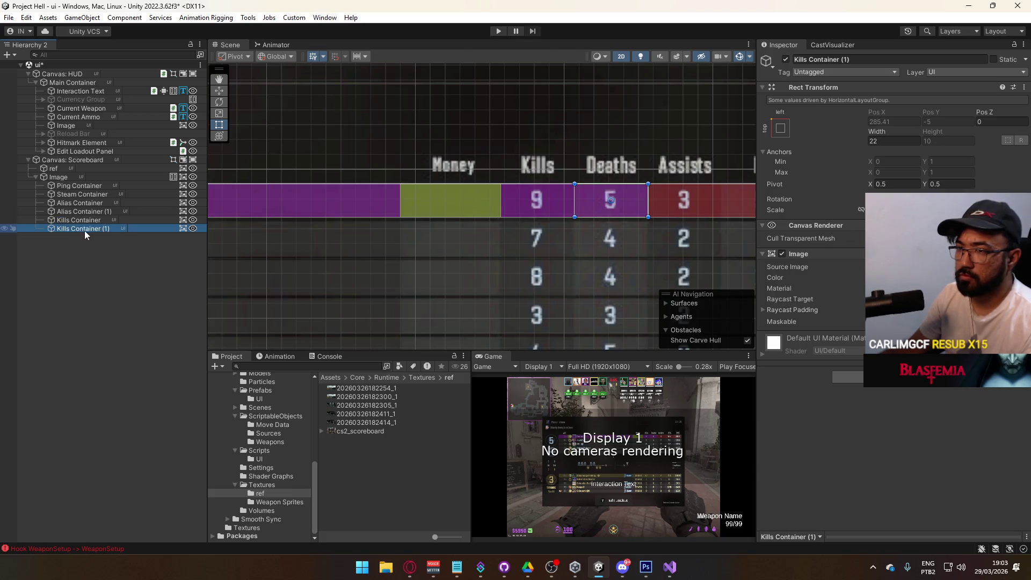
key("F2")
type("Deaths ")
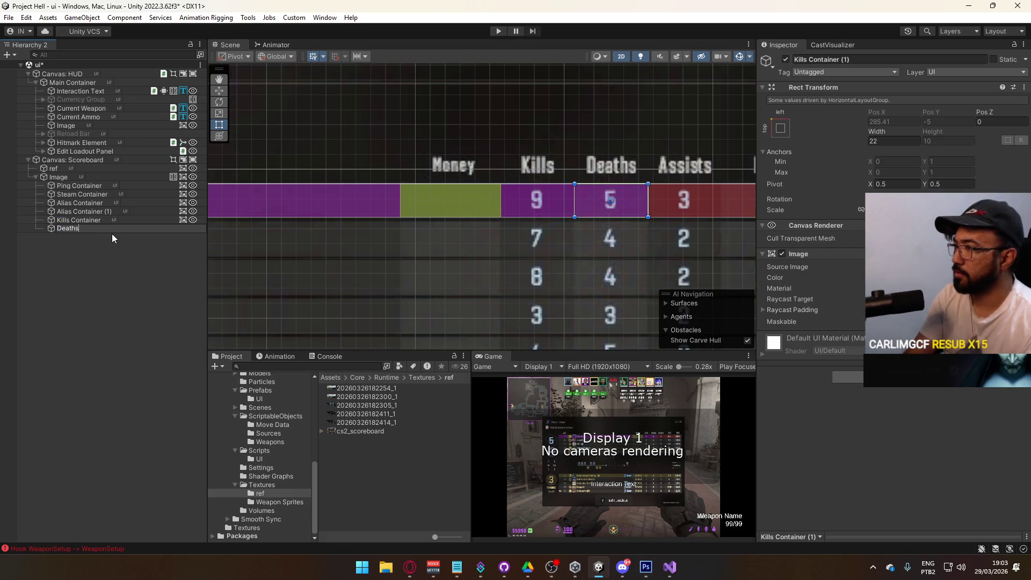
type("Container")
key("Return")
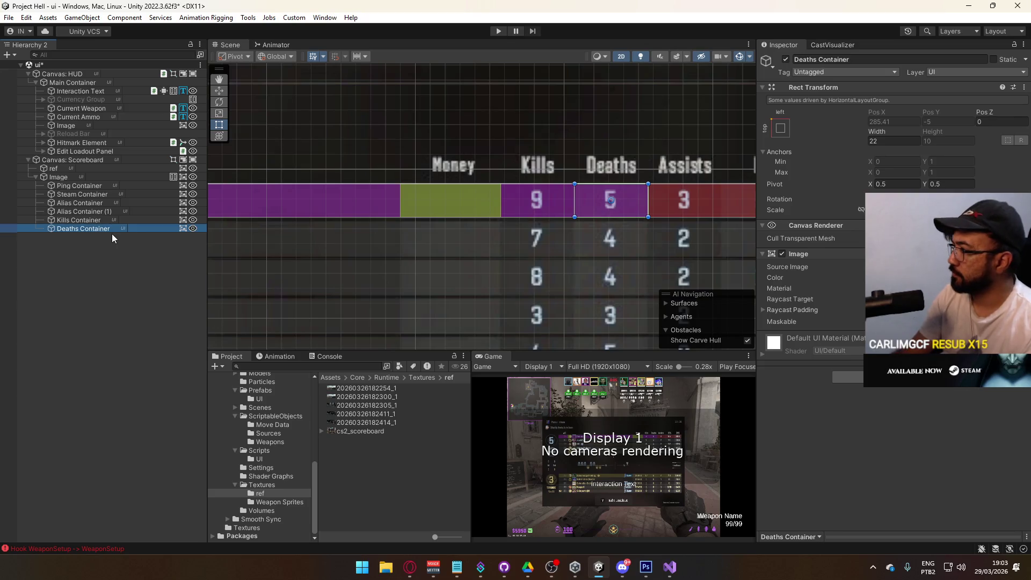
scroll(568, 178, "down", 1)
mouse_move(627, 216)
left_mouse_down()
mouse_move(539, 235)
mouse_move(473, 220)
mouse_move(473, 188)
mouse_move(510, 206)
mouse_move(556, 206)
left_mouse_up()
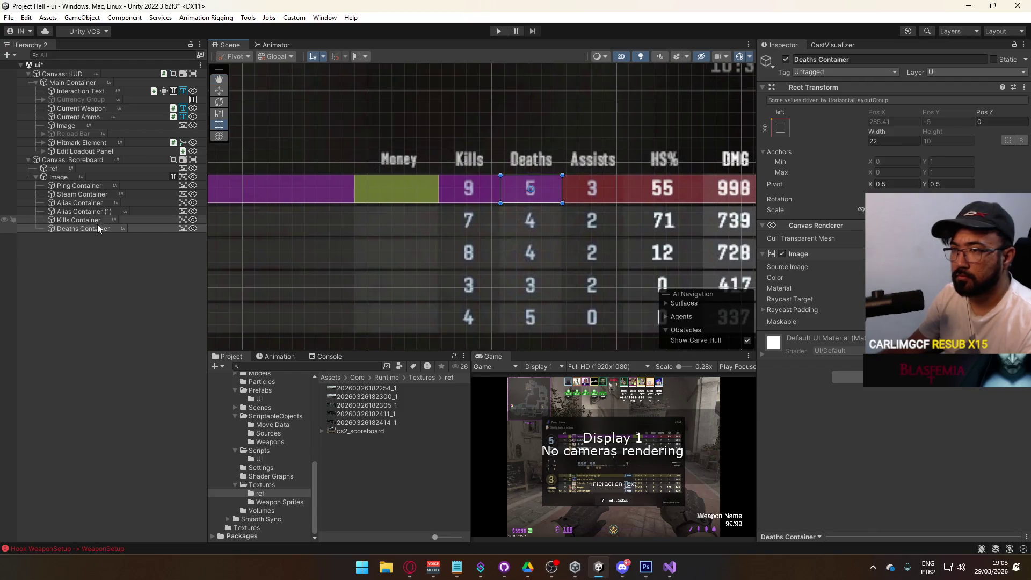
Add two more duplicates named 'HS Container' and 'DMG Container'.
key("ctrl+d")
left_click(90, 239)
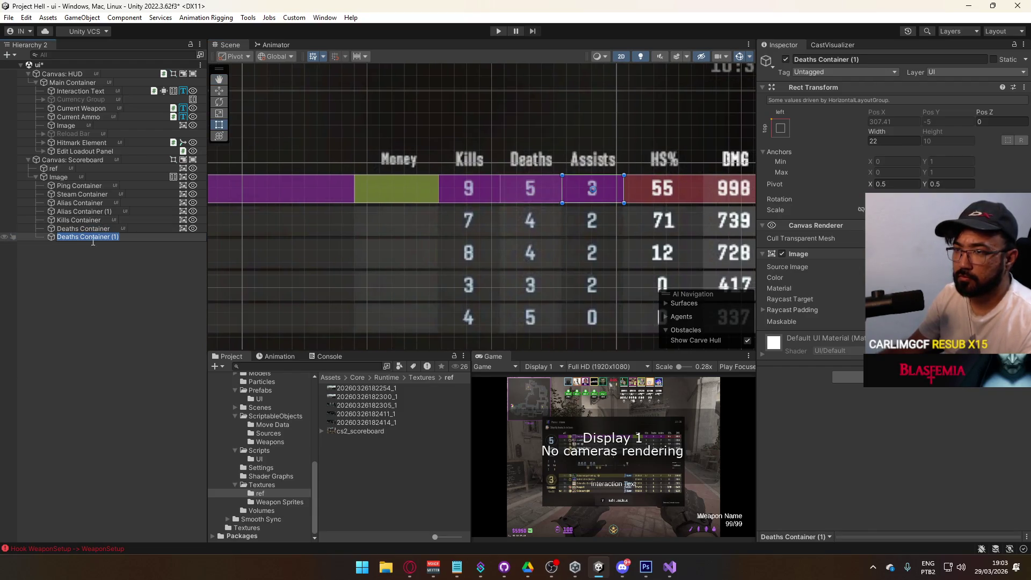
type("HS Container")
key("Return")
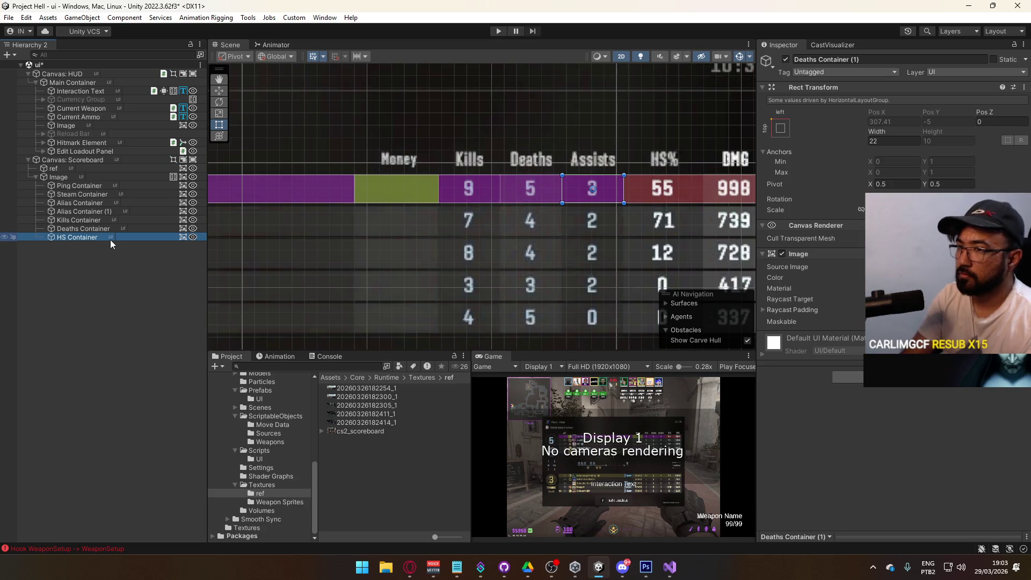
key("ctrl+d")
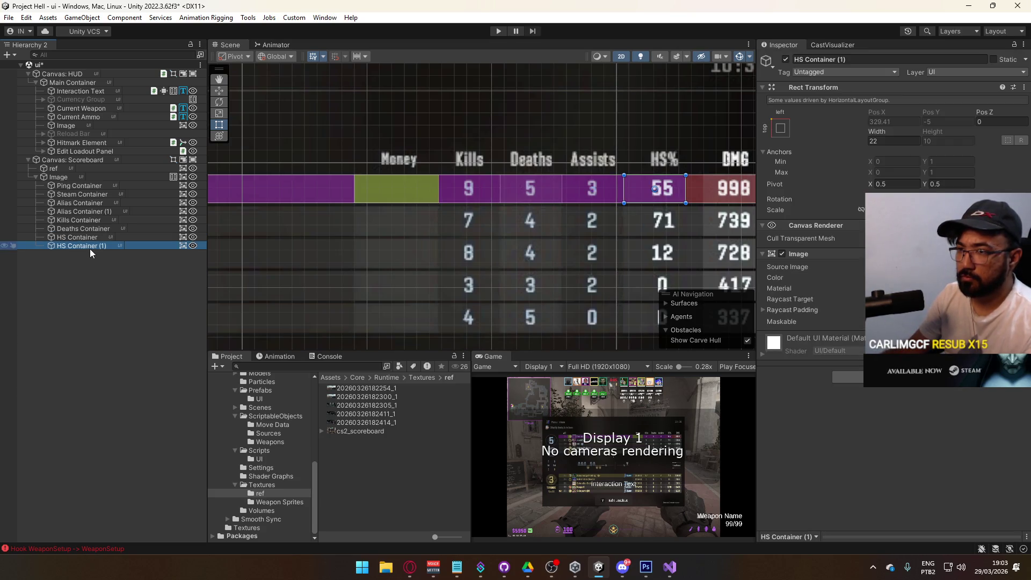
left_click(90, 247)
type("DMG conta")
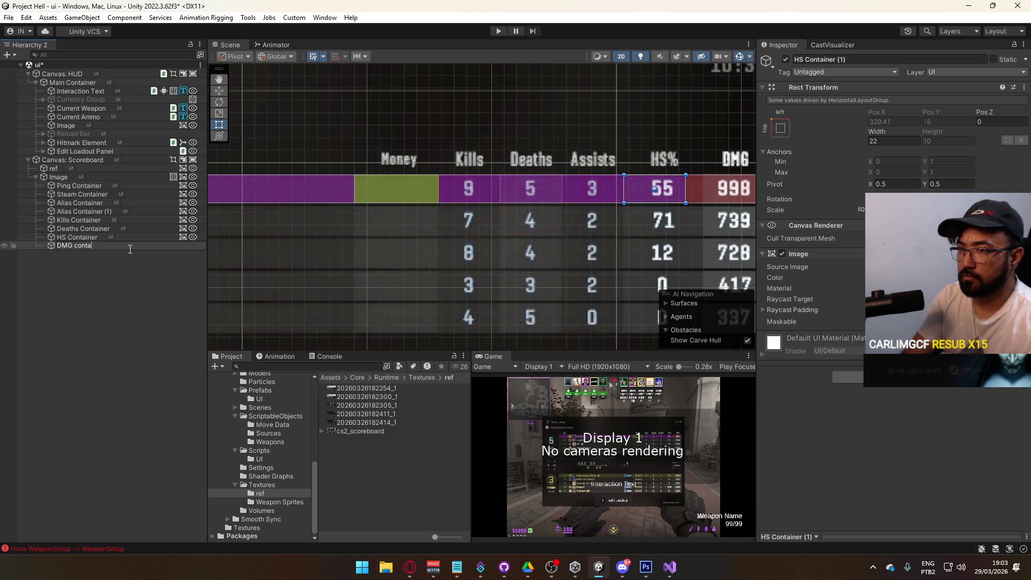
key("Return")
scroll(501, 191, "down", 2)
scroll(501, 191, "down", 2)
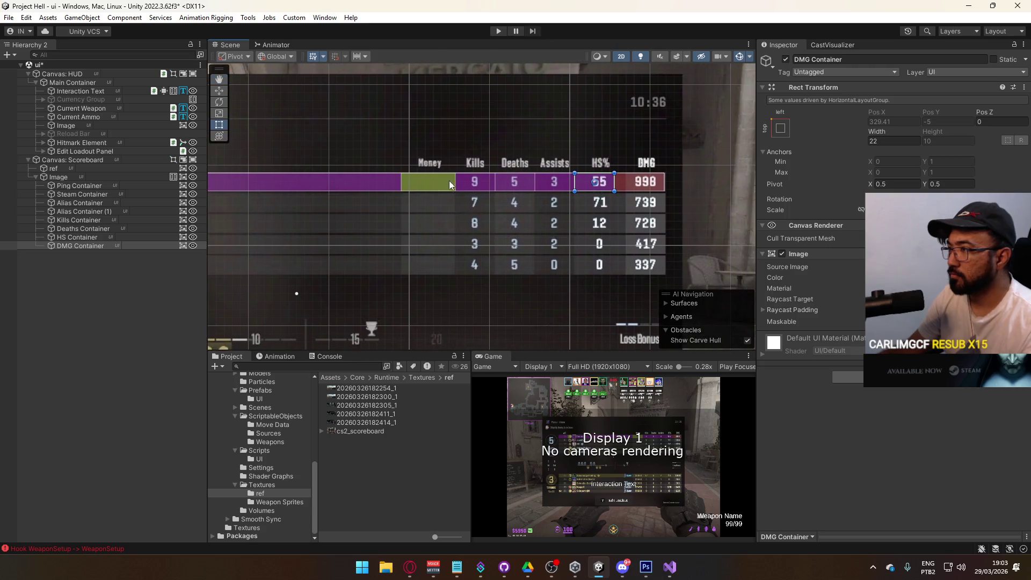
Tint the Deaths and DMG Containers green.
left_click(135, 236)
left_click(84, 221, "ctrl")
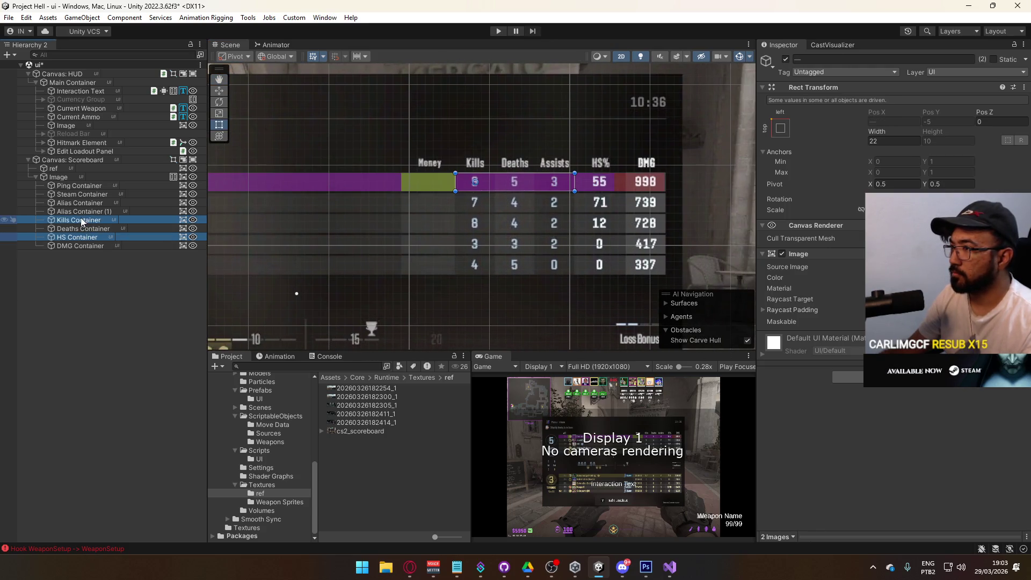
left_click(79, 220)
left_click(73, 229)
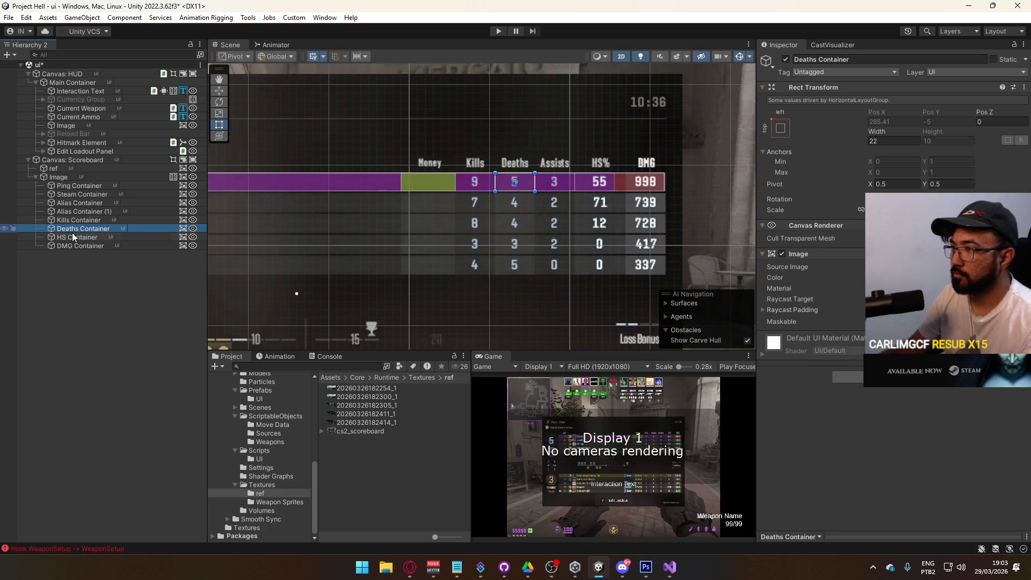
left_click(71, 246, "ctrl")
left_click(945, 278)
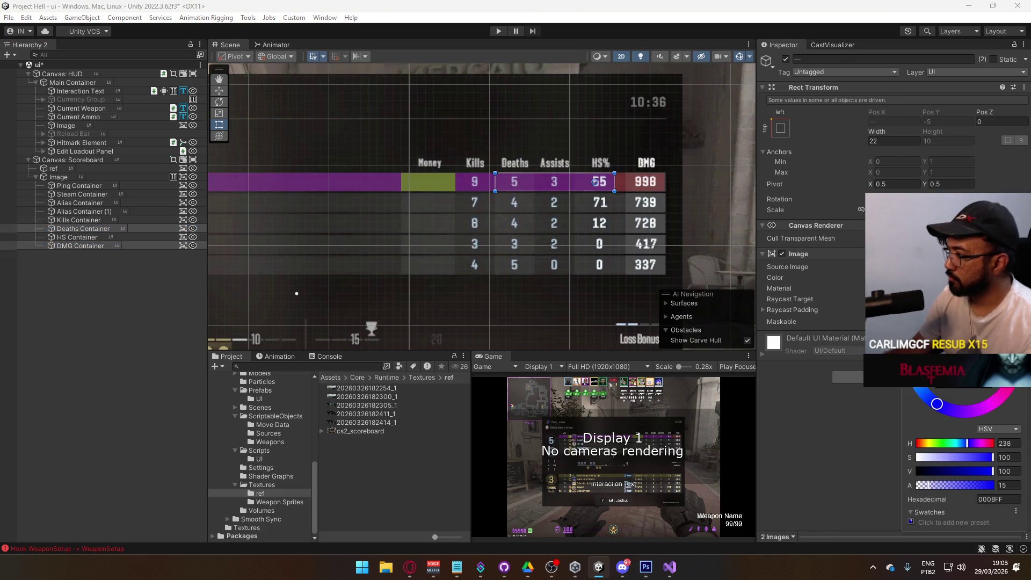
left_click_drag(937, 404, 947, 332)
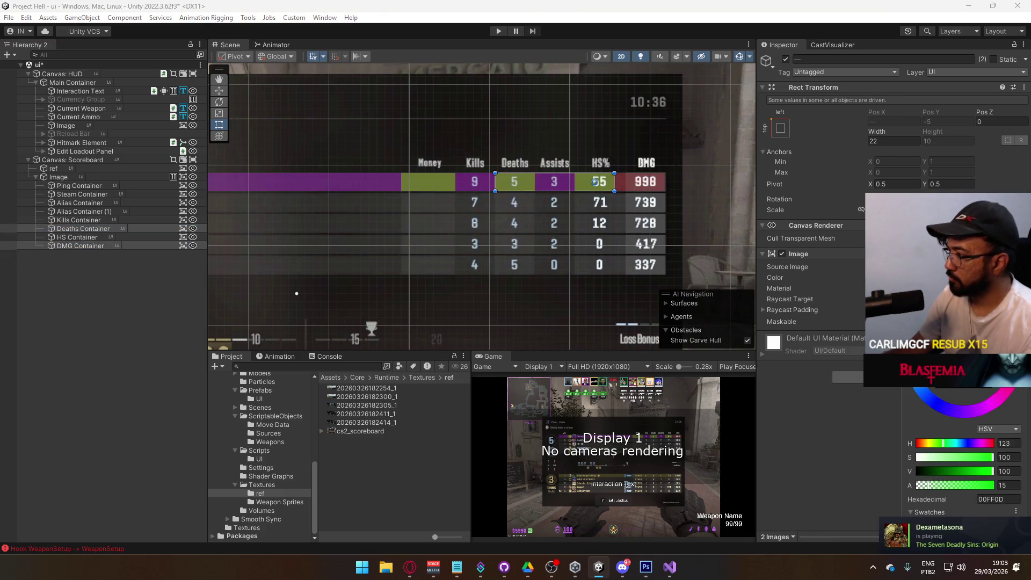
left_click(32, 255)
Delete the extra Alias Container (1).
left_click(112, 228)
left_click(101, 211)
mouse_move(482, 221)
left_mouse_down()
mouse_move(610, 215)
mouse_move(545, 242)
left_mouse_up()
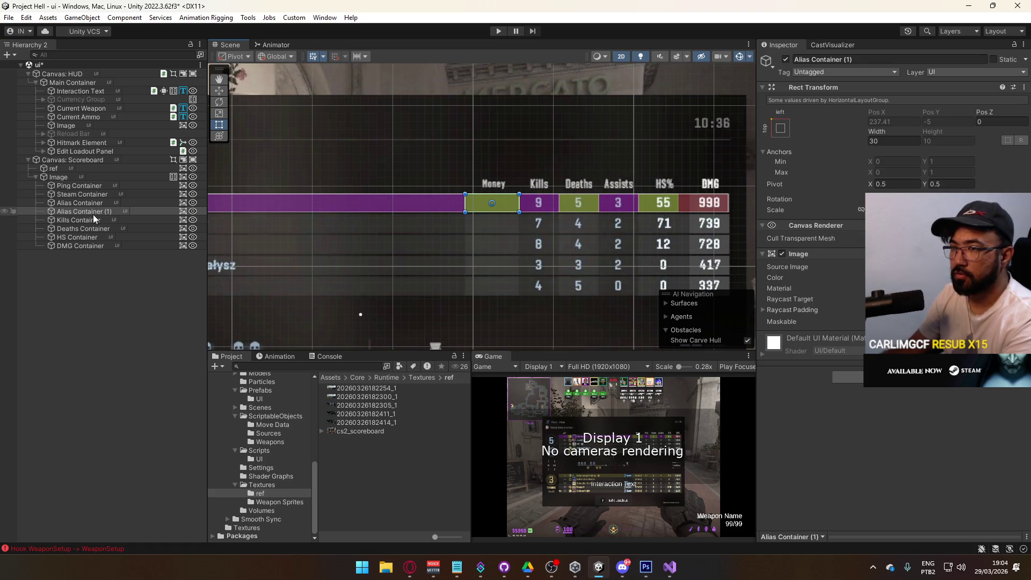
key("Delete")
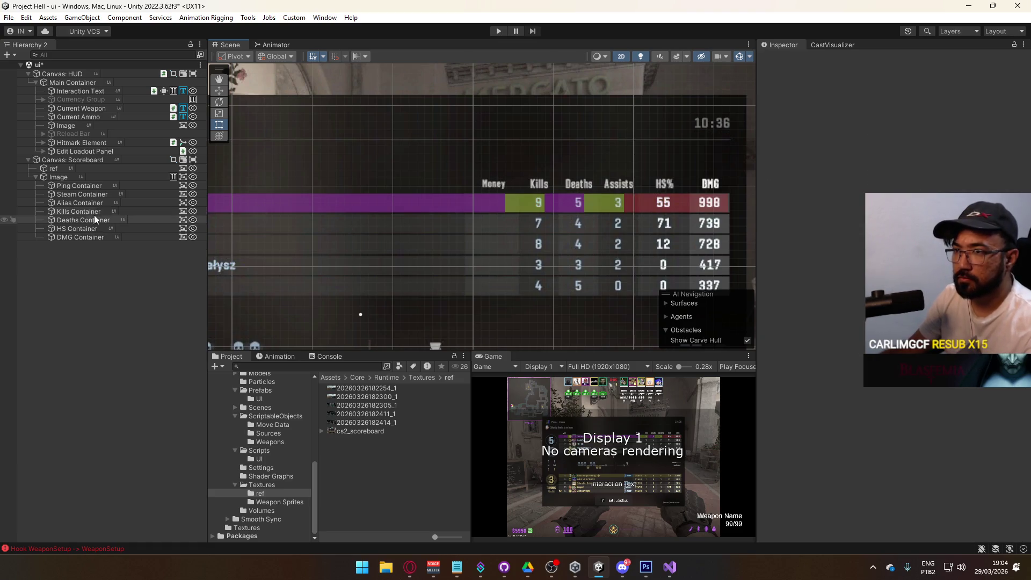
Select the Kills and HS Containers and open their Image colour.
left_click(94, 212)
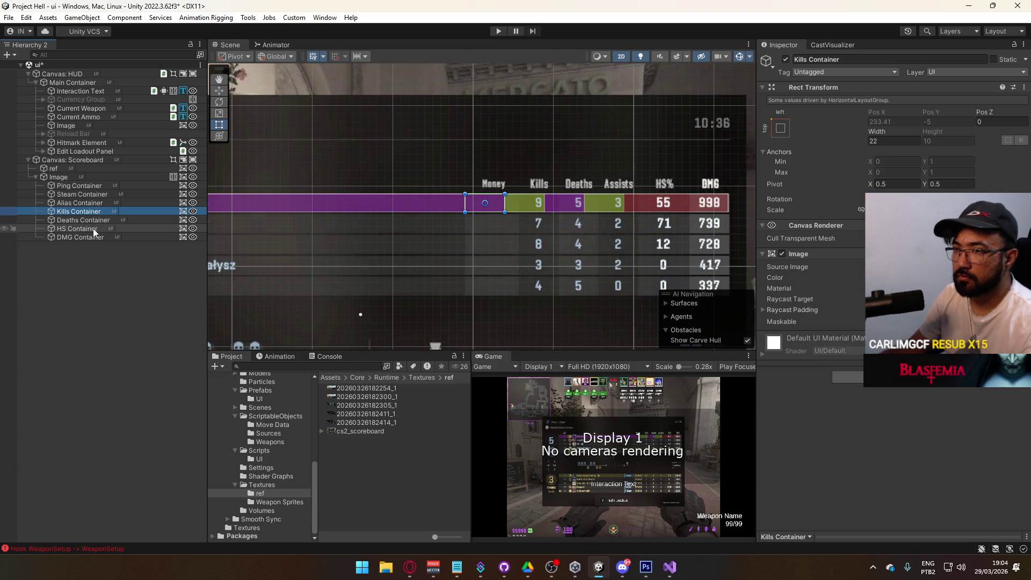
left_click(92, 229, "ctrl")
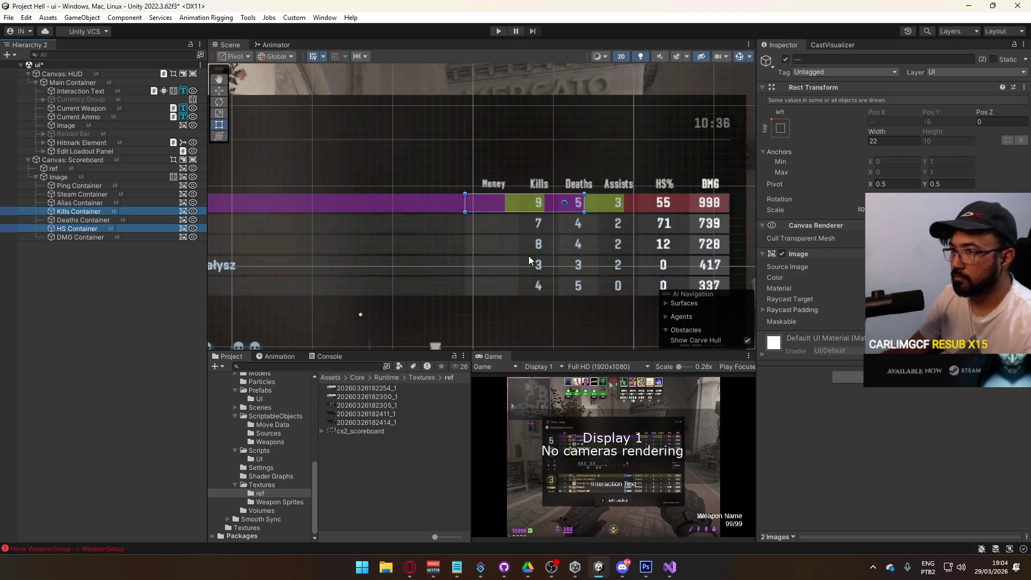
left_click(83, 229)
left_click(82, 210, "ctrl")
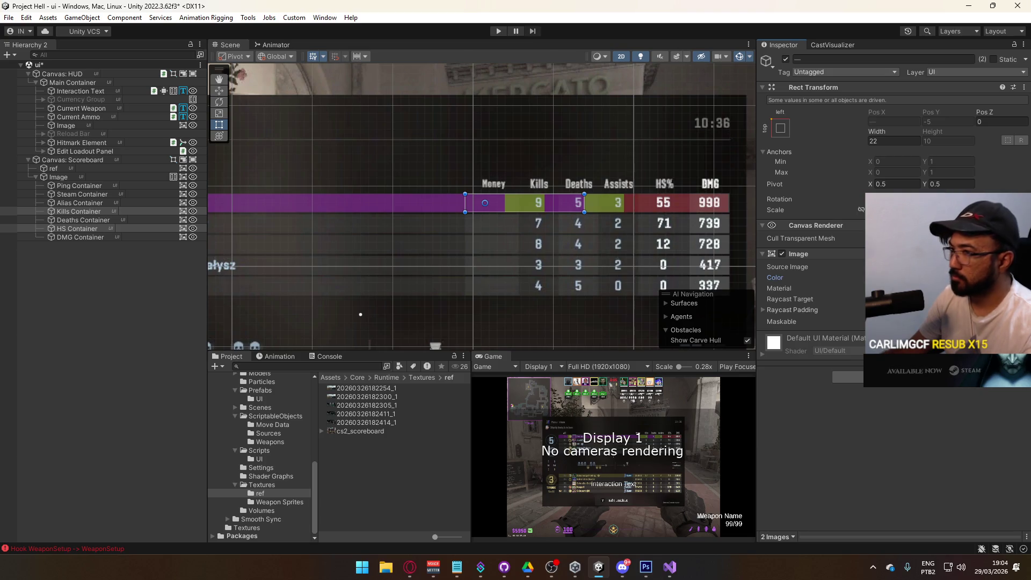
left_click(913, 277)
left_click(469, 287)
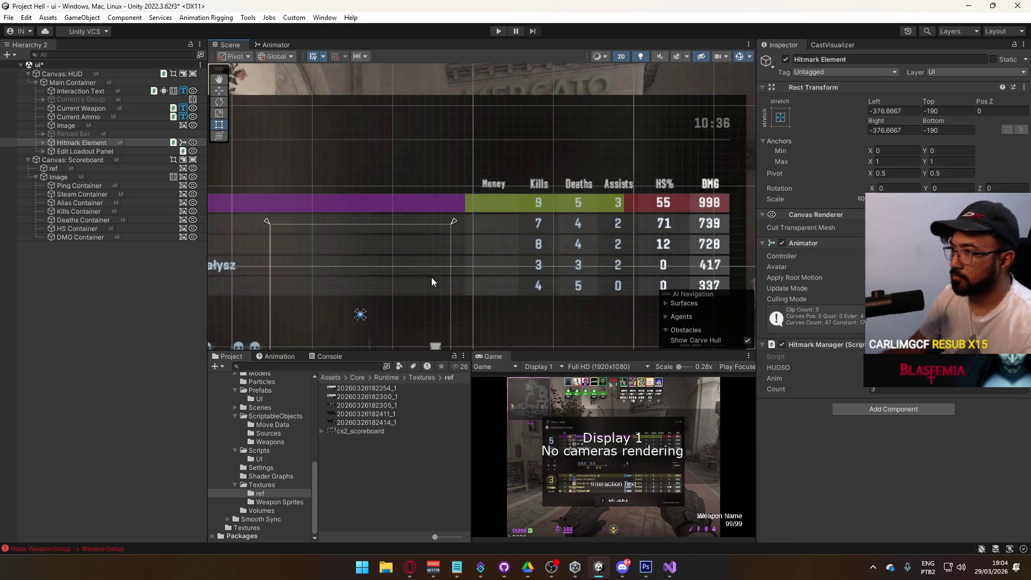
Paste the purple bar colour onto the Deaths and DMG Containers.
left_click(101, 227)
left_click(98, 237, "ctrl")
left_click(95, 227, "ctrl")
left_click(95, 220, "ctrl")
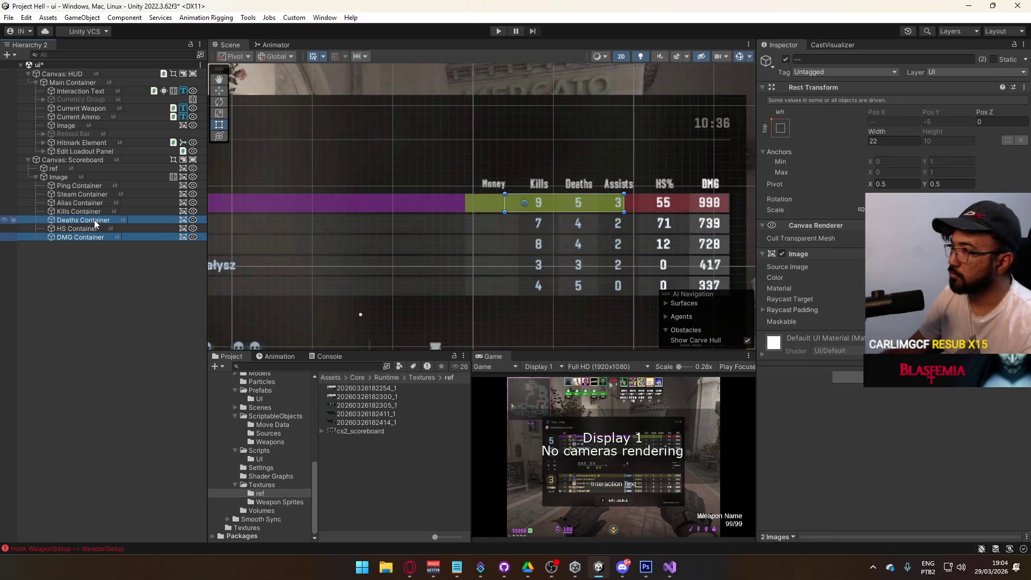
left_click(913, 277)
key("ctrl+v")
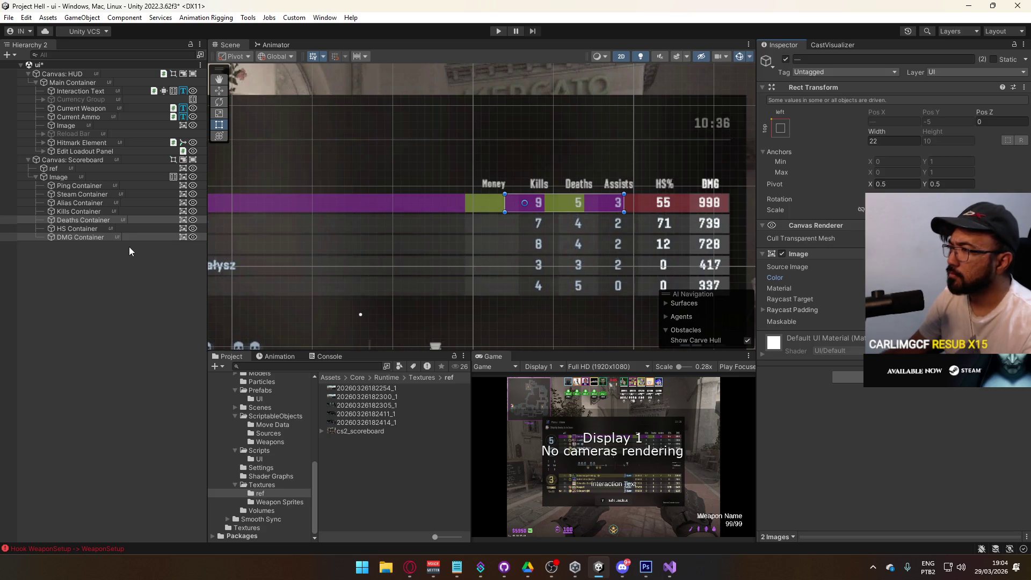
left_click(98, 252)
Widen the Alias Container under the scoreboard row Image to a width of 244.
scroll(269, 258, "down", 2)
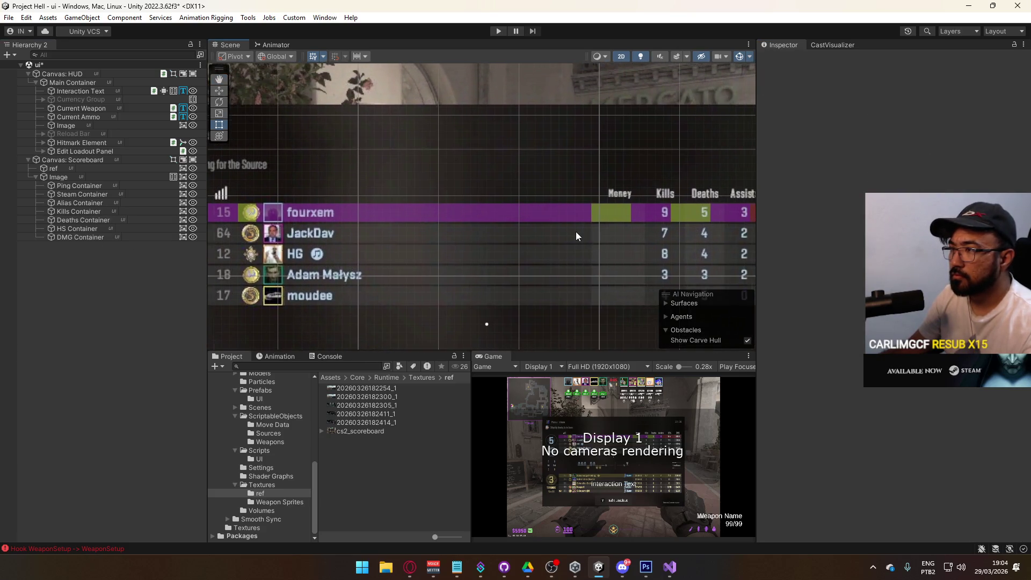
double_click(73, 179)
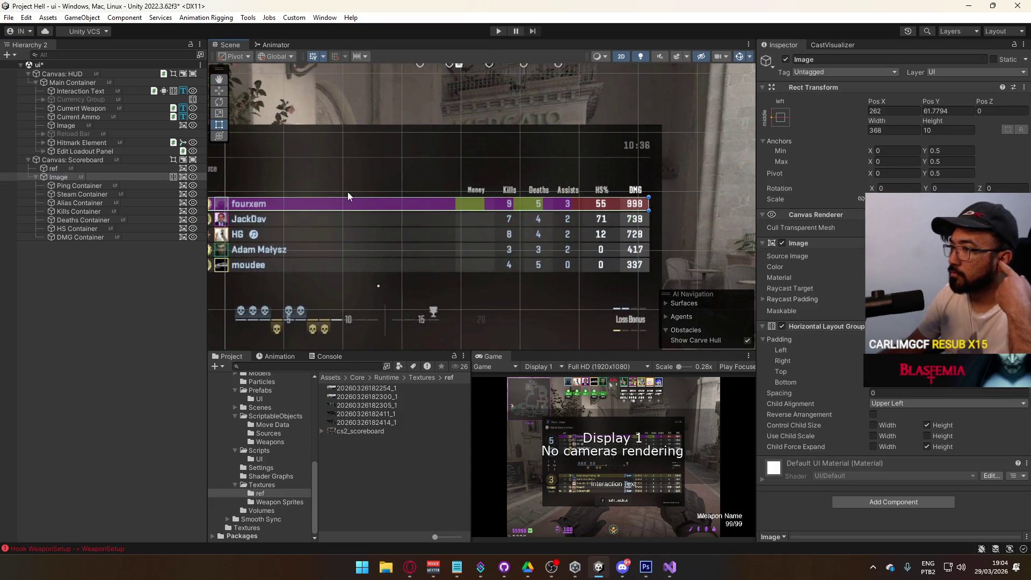
left_click(92, 202)
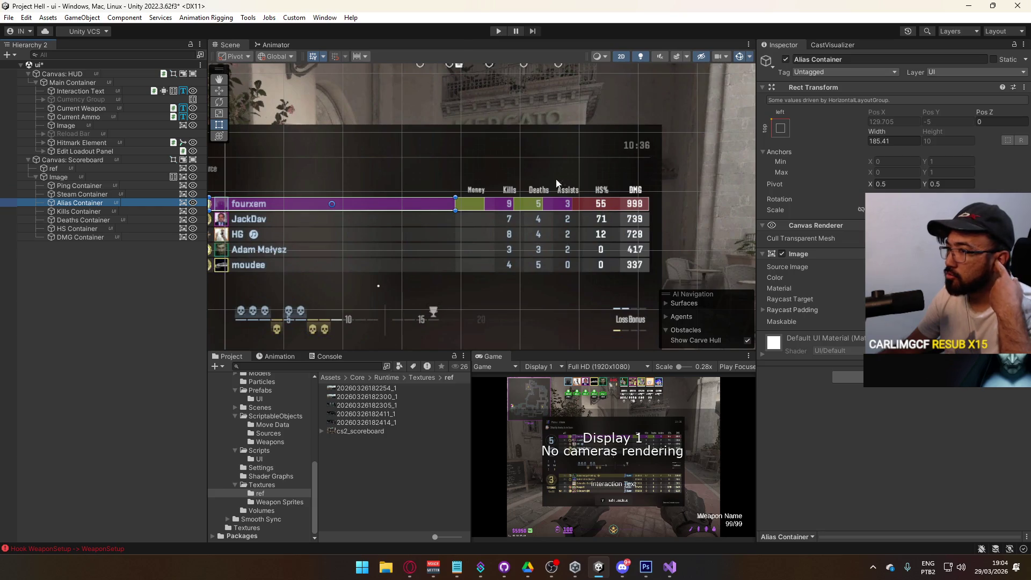
mouse_move(875, 131)
left_mouse_down()
mouse_move(956, 131)
mouse_move(31, 140)
mouse_move(42, 146)
left_mouse_up()
double_click(877, 142)
type("244")
Narrow the Alias Container back to about 185.7 wide and collapse the Image's containers.
scroll(420, 236, "up", 2)
mouse_move(480, 234)
left_mouse_down()
mouse_move(406, 205)
mouse_move(463, 155)
left_mouse_up()
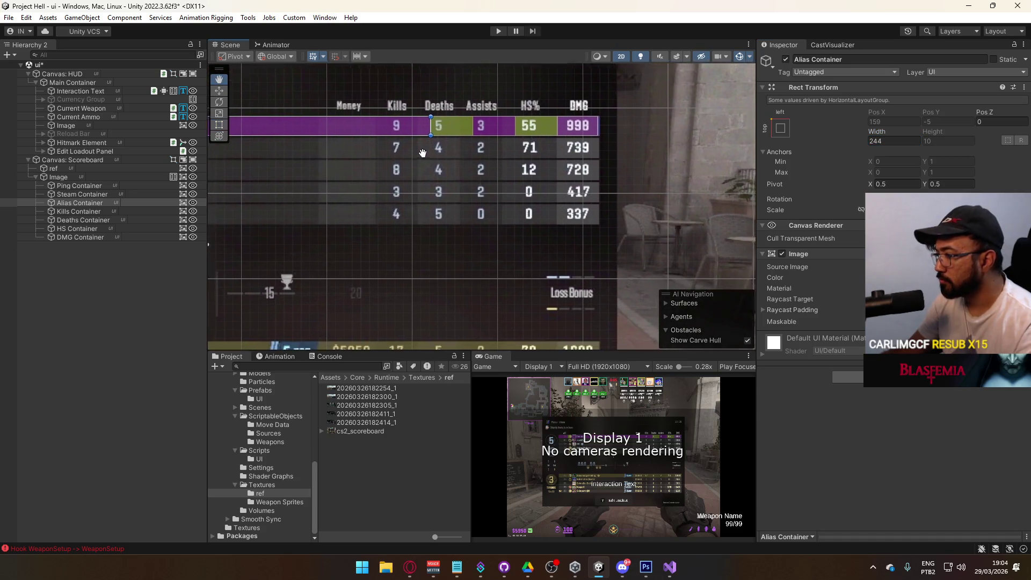
scroll(569, 204, "down", 2)
mouse_move(569, 204)
left_mouse_down()
mouse_move(515, 205)
mouse_move(508, 77)
mouse_move(463, 204)
left_mouse_up()
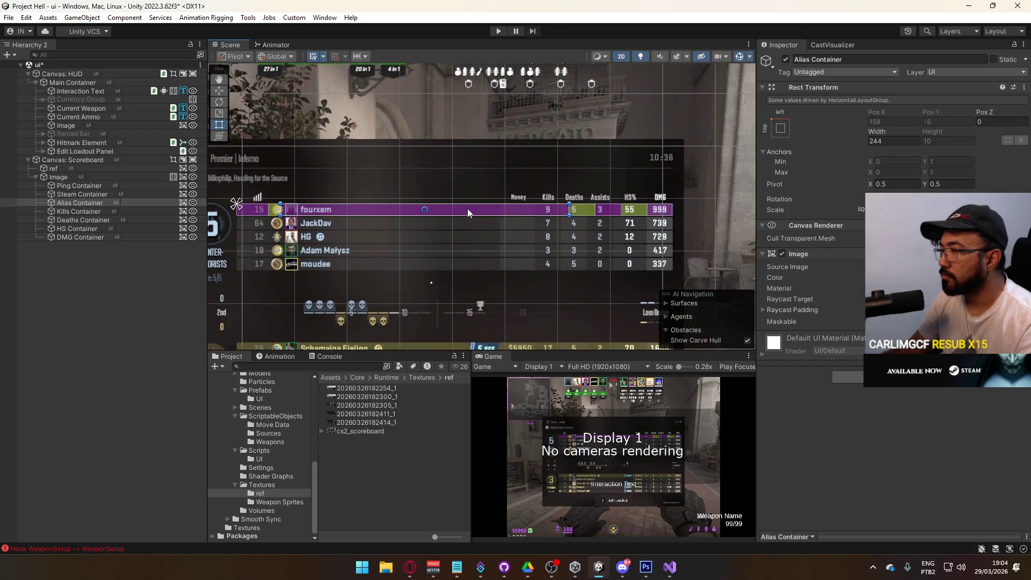
mouse_move(500, 254)
left_mouse_down()
mouse_move(515, 210)
mouse_move(542, 234)
mouse_move(470, 257)
left_mouse_up()
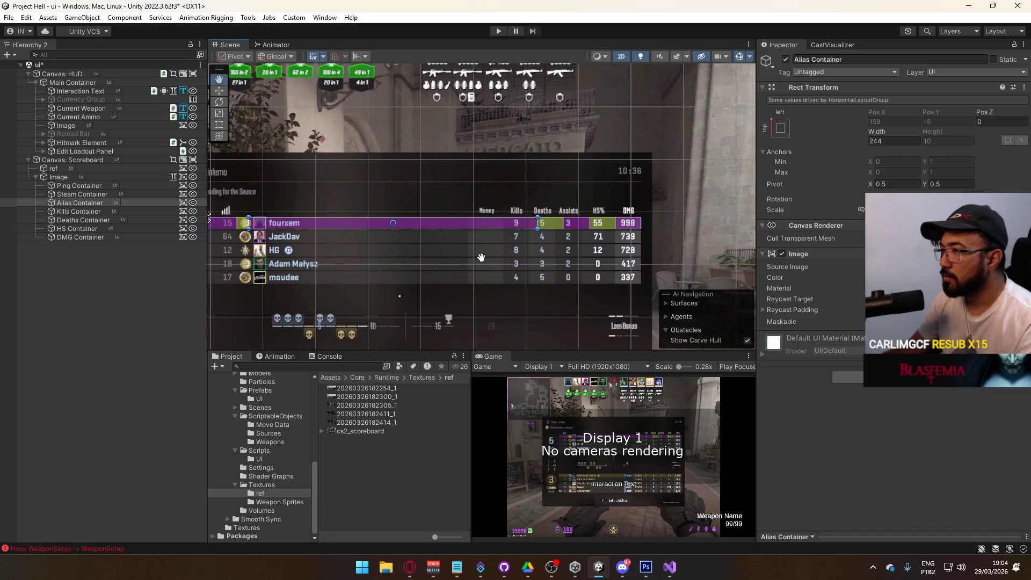
left_click_drag(876, 134, 806, 150)
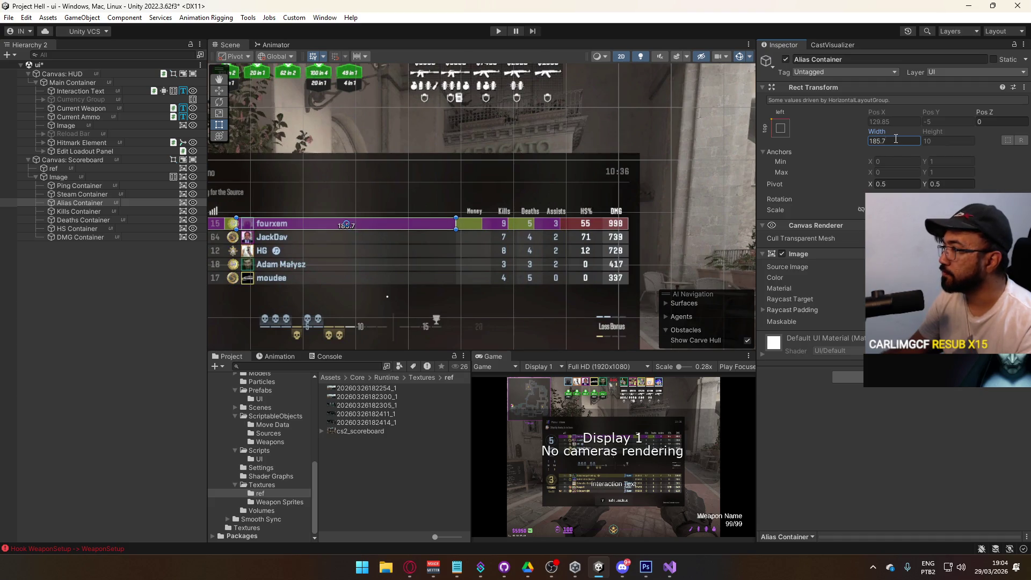
double_click(76, 177)
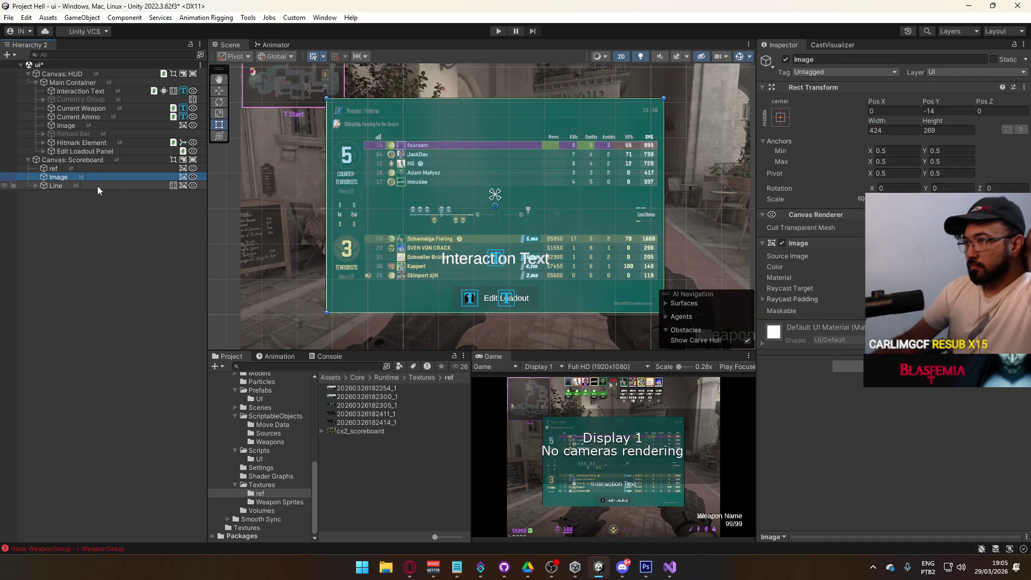
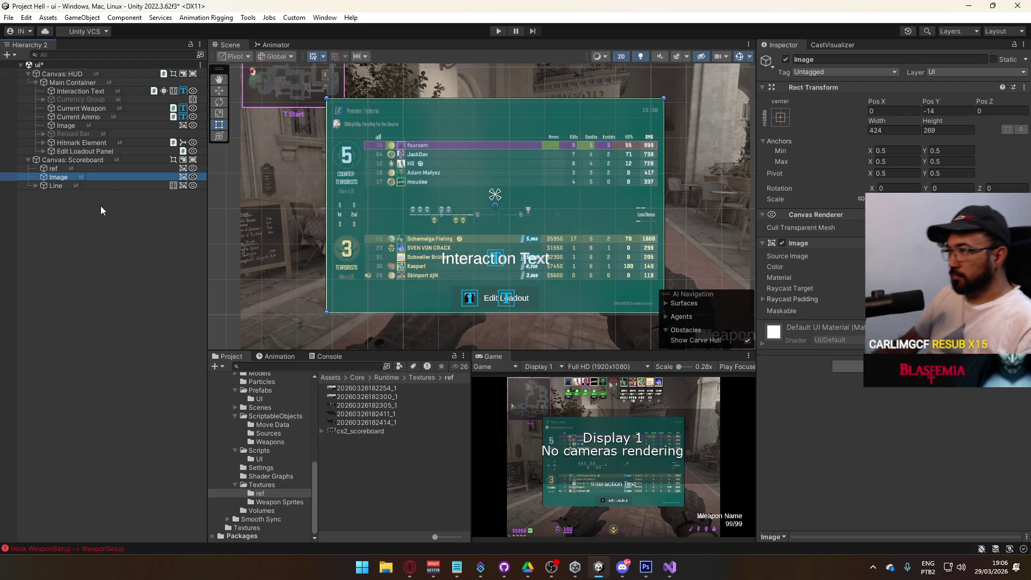
Create a new child Image under Image and name it List.
left_click(60, 184)
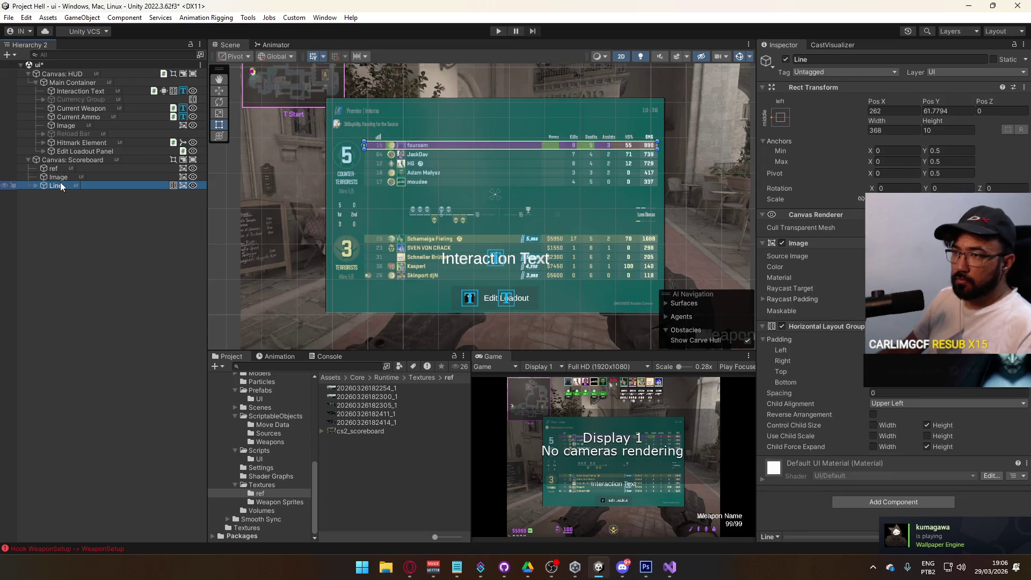
left_click(68, 177)
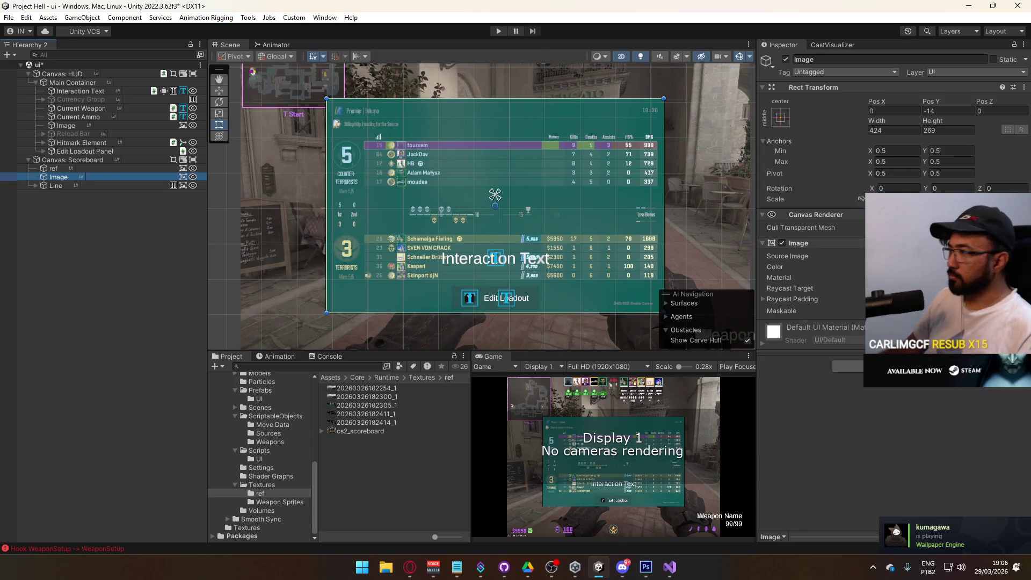
type("hori")
left_click(57, 255)
right_click(61, 177)
mouse_move(119, 341)
left_click(225, 272)
type("List")
key("Return")
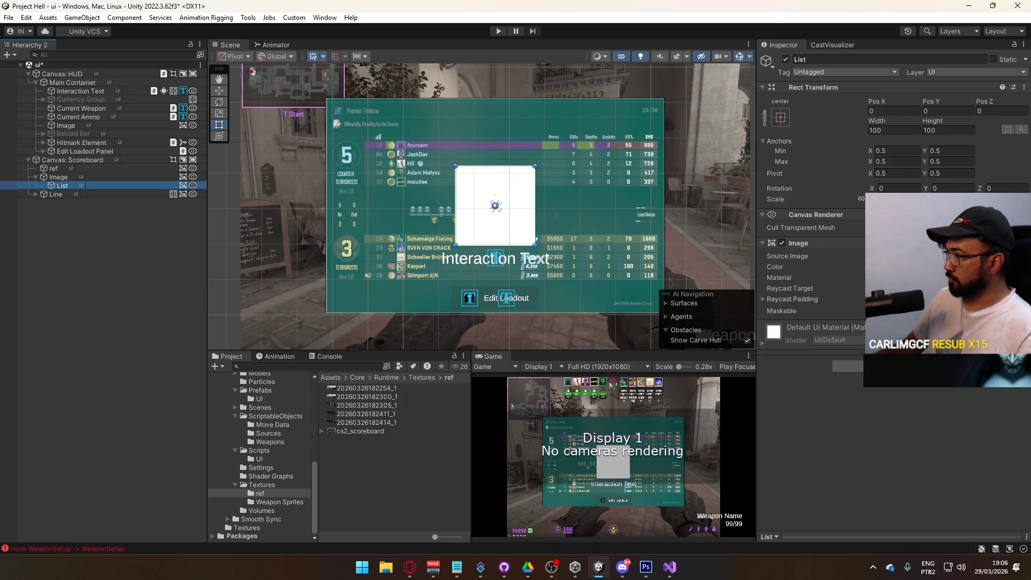
Tint the List image magenta and lower its alpha to about 49.
left_click(945, 267)
left_click(998, 388)
key("Return")
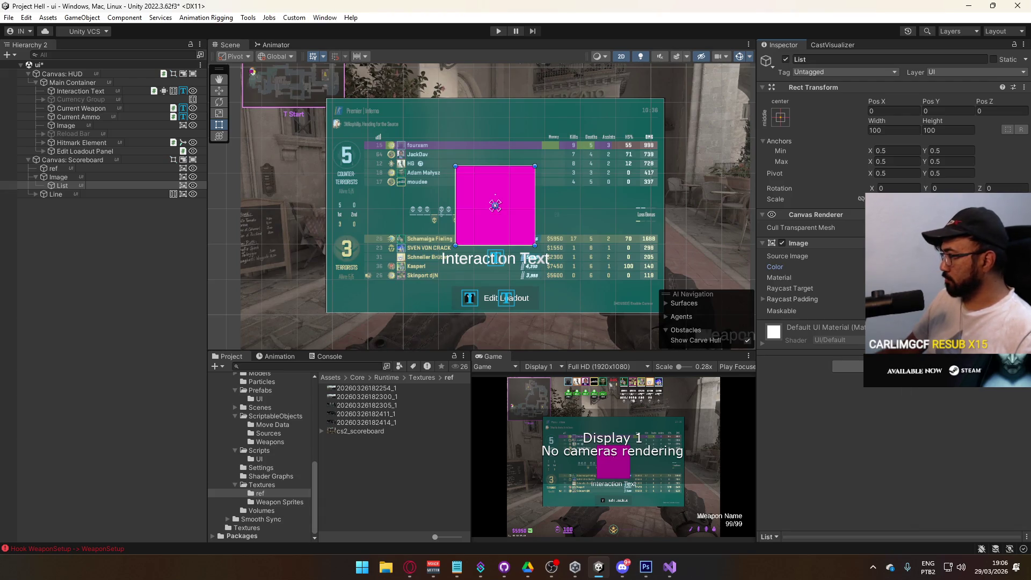
left_click(945, 267)
left_click_drag(992, 475, 954, 475)
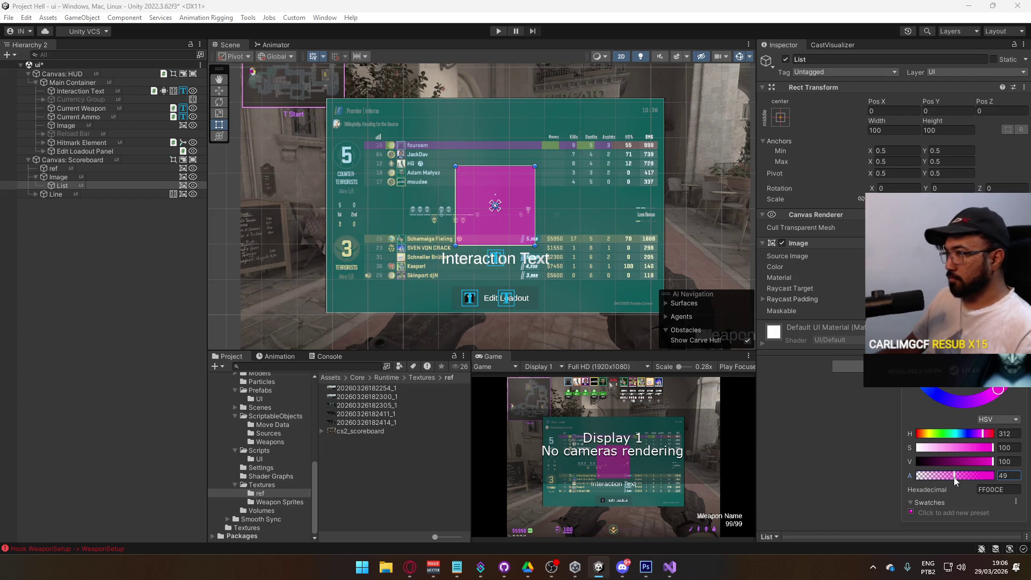
left_click(61, 186)
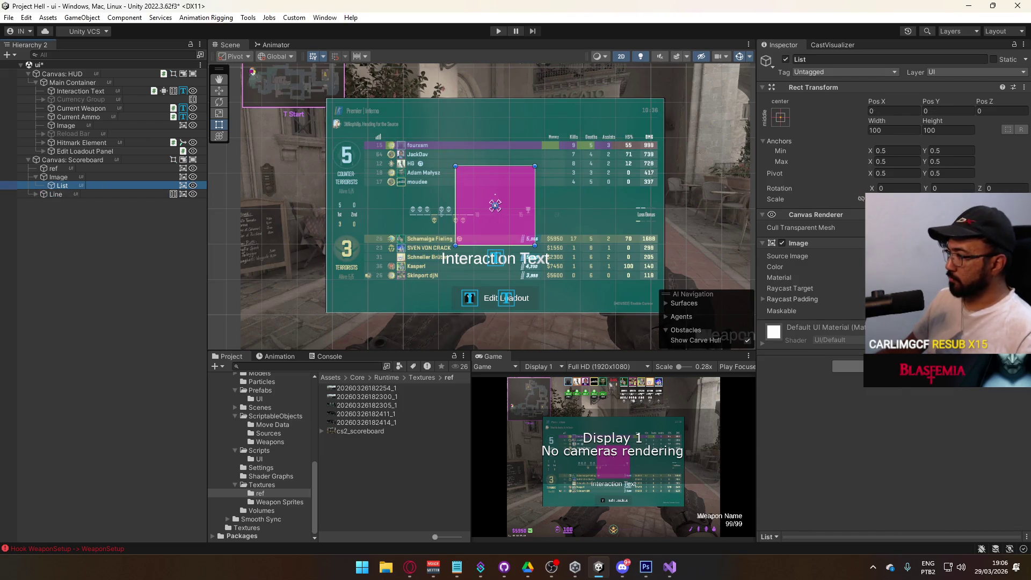
Add a Vertical Layout Group to List with Force Expand Height off, and move Line under List.
left_click(892, 366)
type("vert")
key("Return")
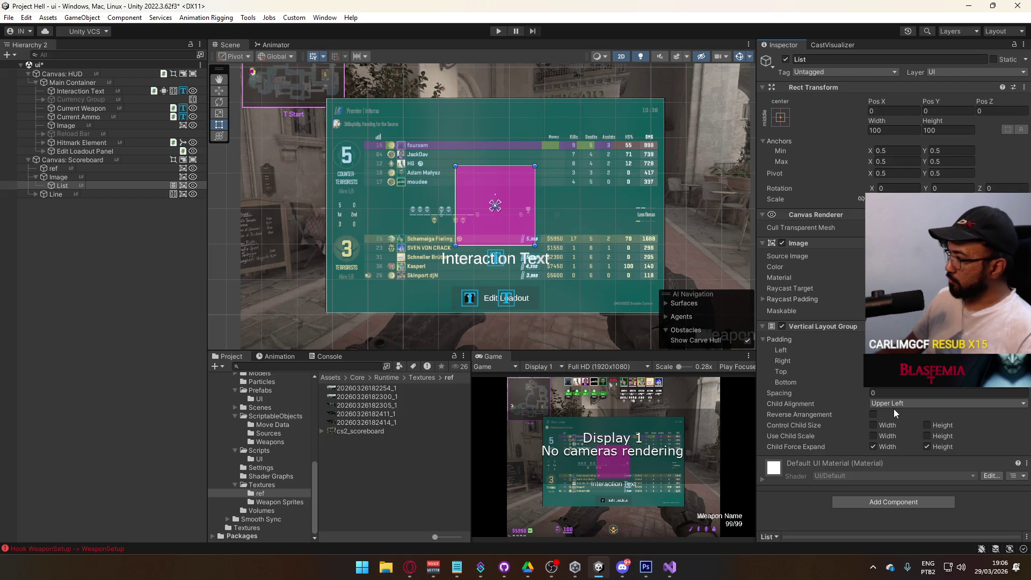
left_click(927, 447)
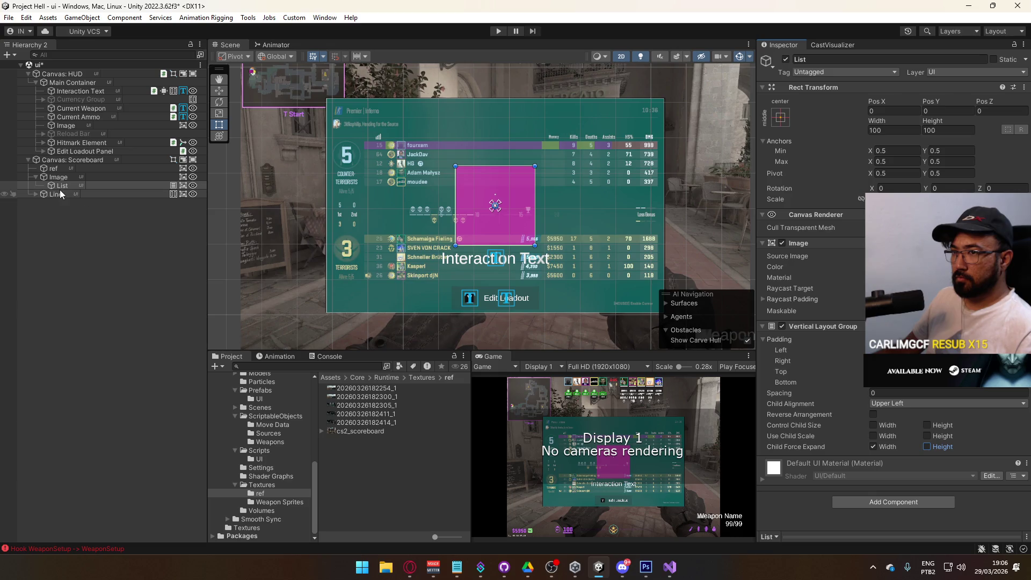
left_click_drag(67, 199, 62, 185)
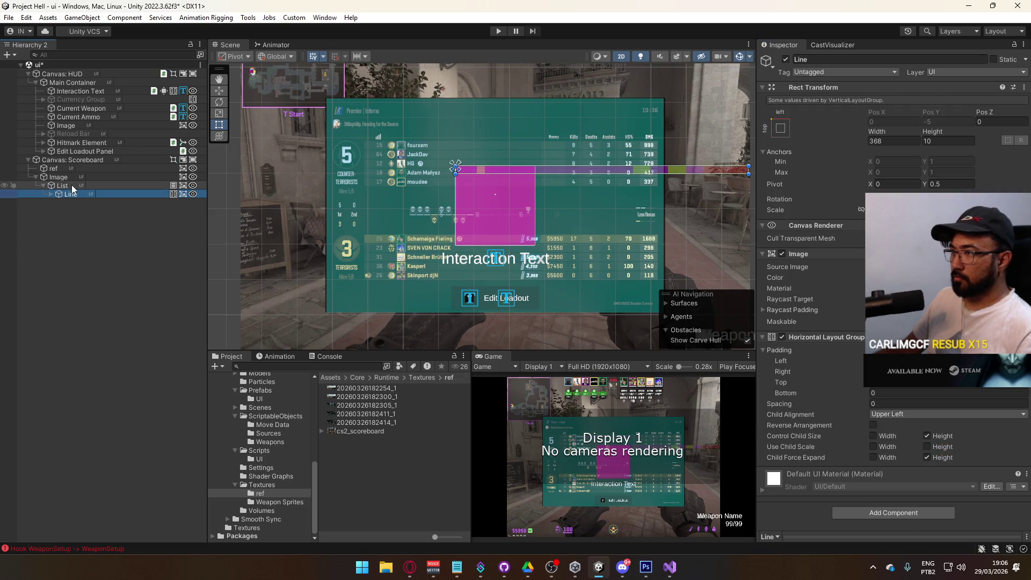
Try Middle Center child alignment on List, then set it back to Upper Left.
left_click(913, 402)
left_click(912, 463)
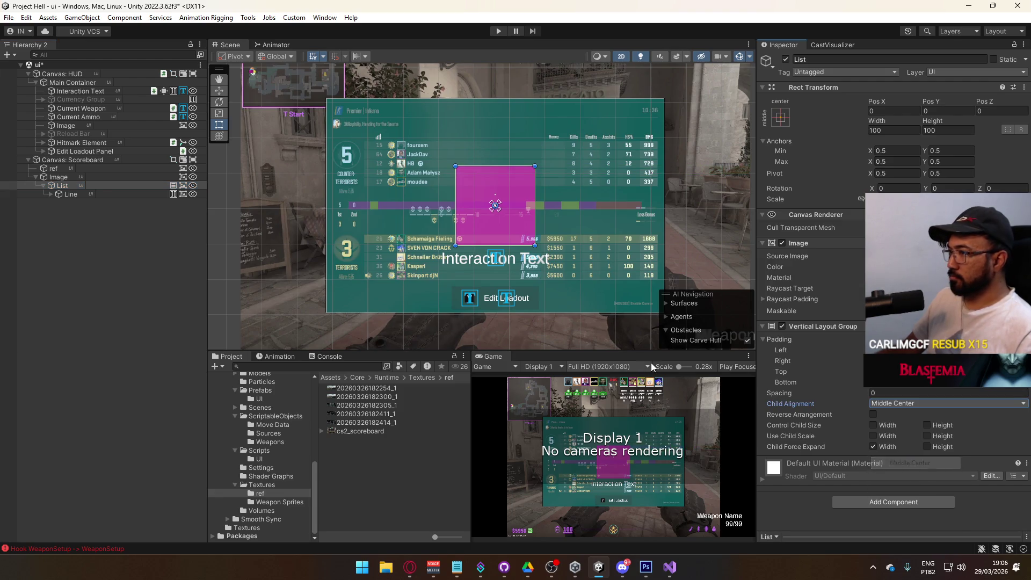
left_click(918, 403)
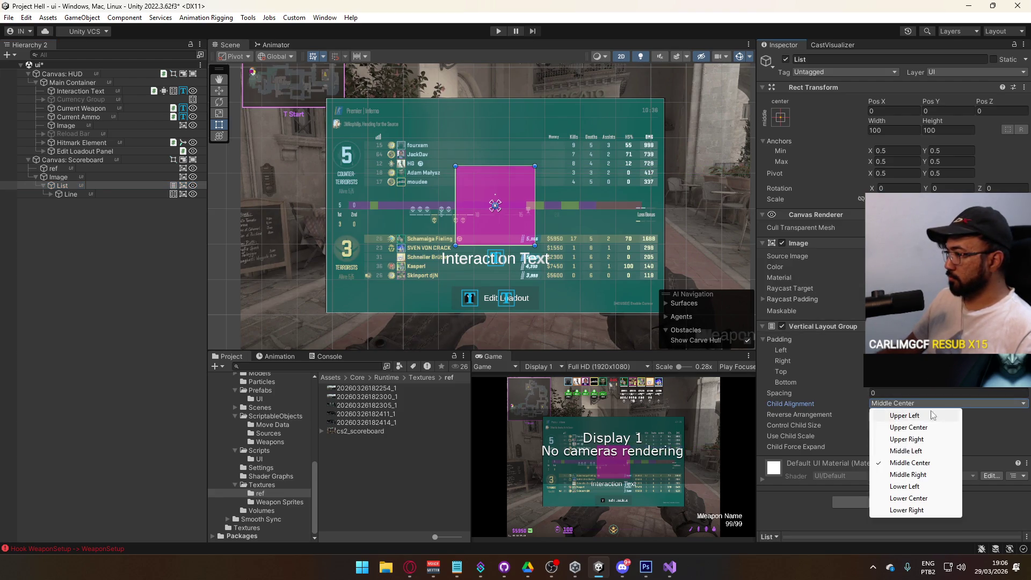
left_click(902, 416)
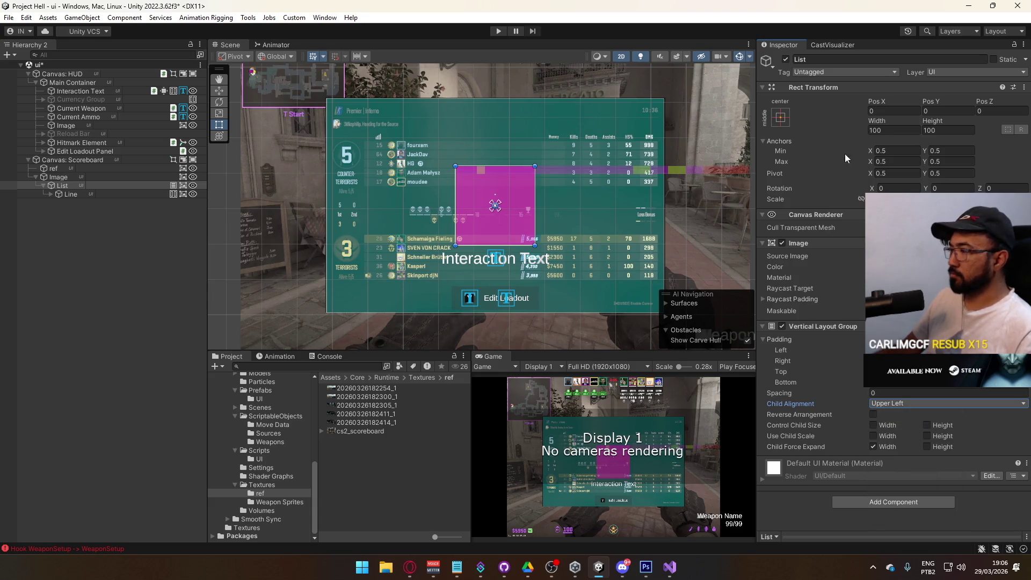
left_click(780, 117)
Stretch List to fill its parent with Left offset 48 and Right offset 8.
left_click(895, 279)
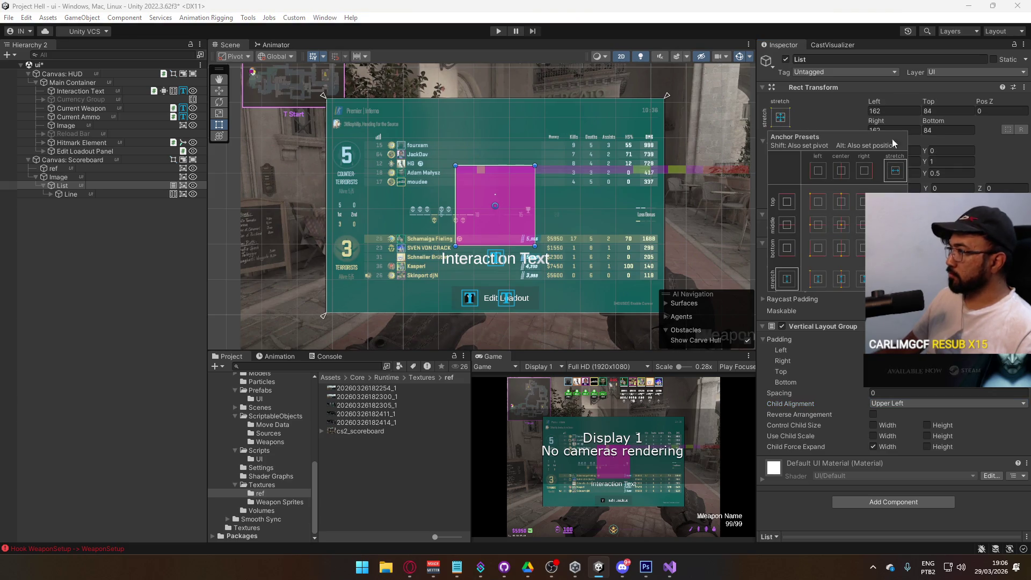
left_click(895, 112)
type("40")
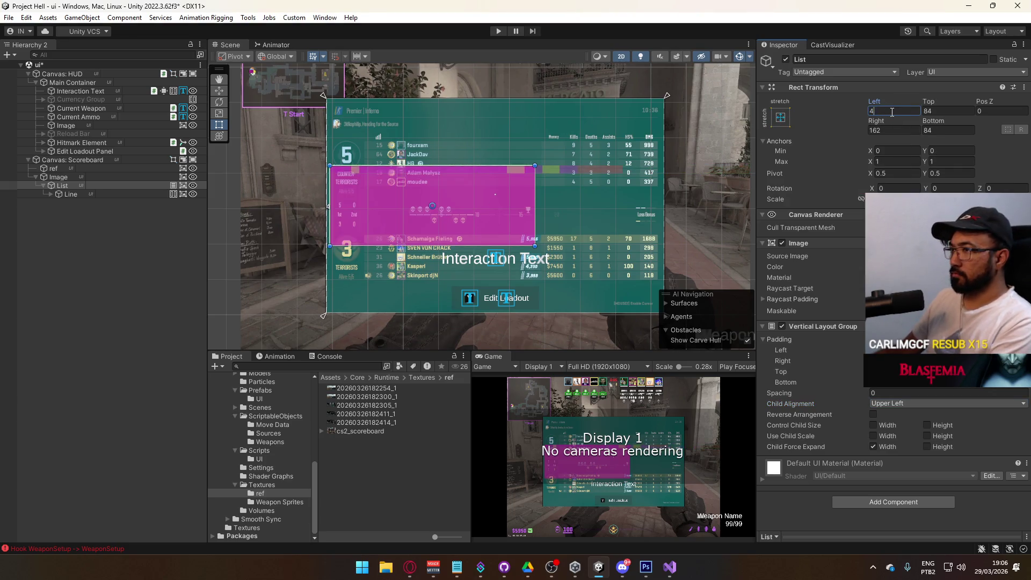
type("44")
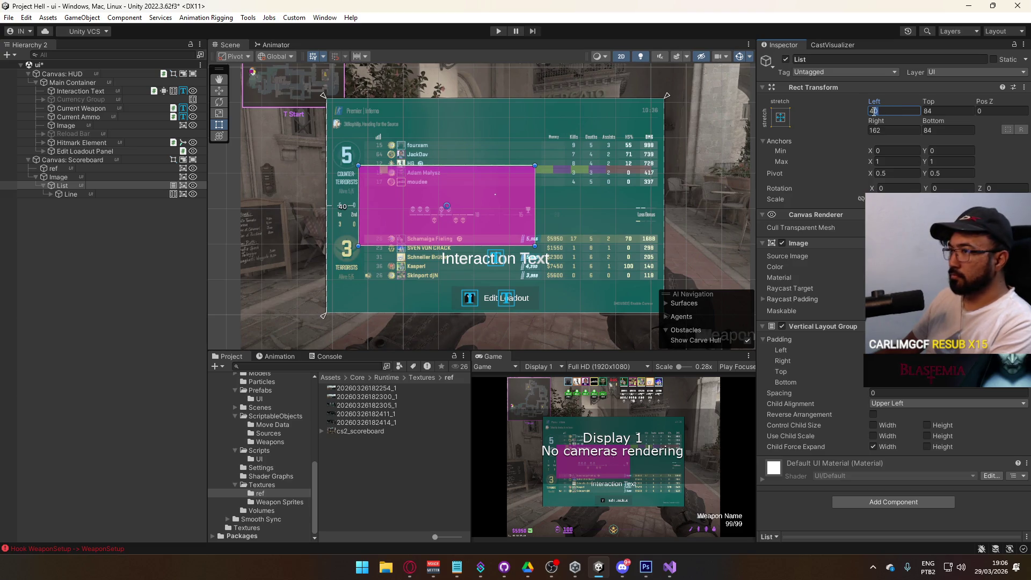
key("BackSpace")
type("8")
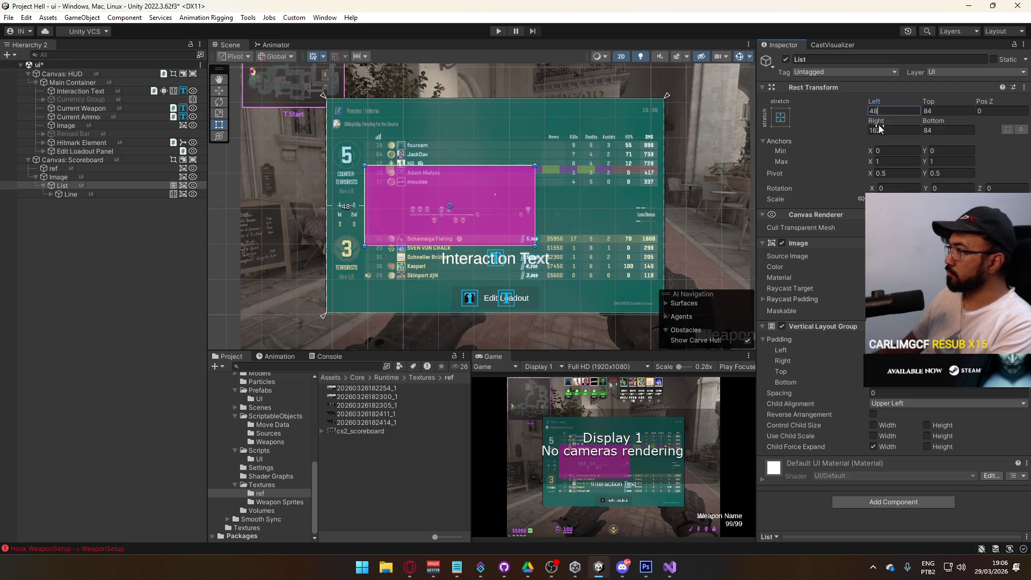
left_click(877, 129)
type("0")
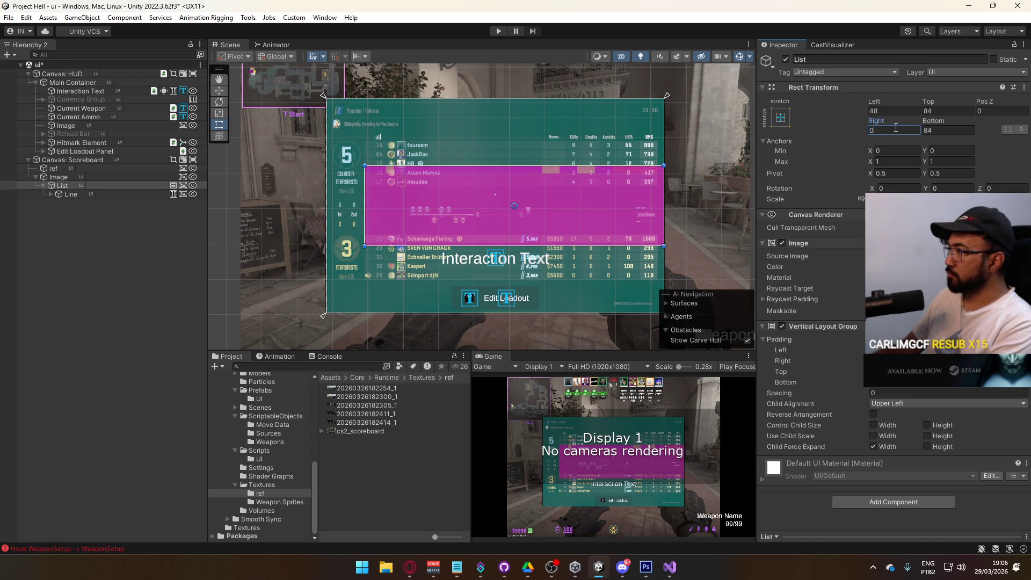
type("10")
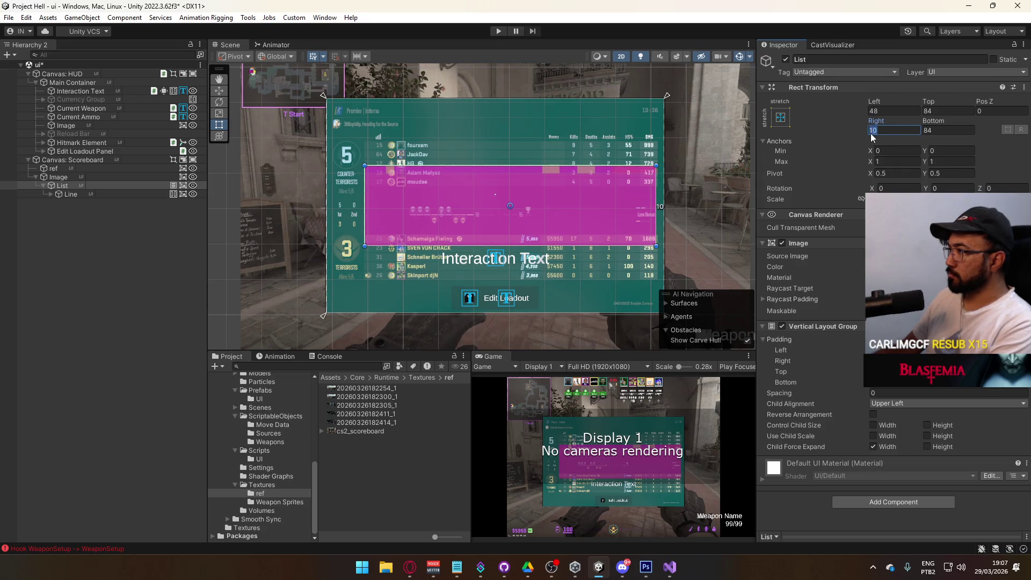
type("8")
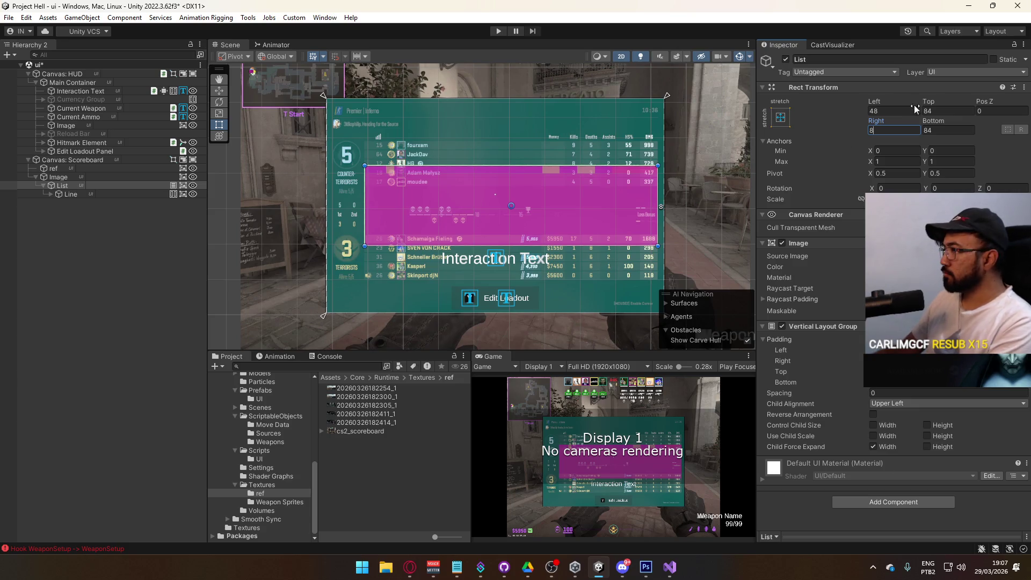
Set List's Top offset to 52 and Bottom offset to 40.
left_click_drag(931, 106, 379, 121)
left_click(932, 111)
type("52")
left_click(935, 121)
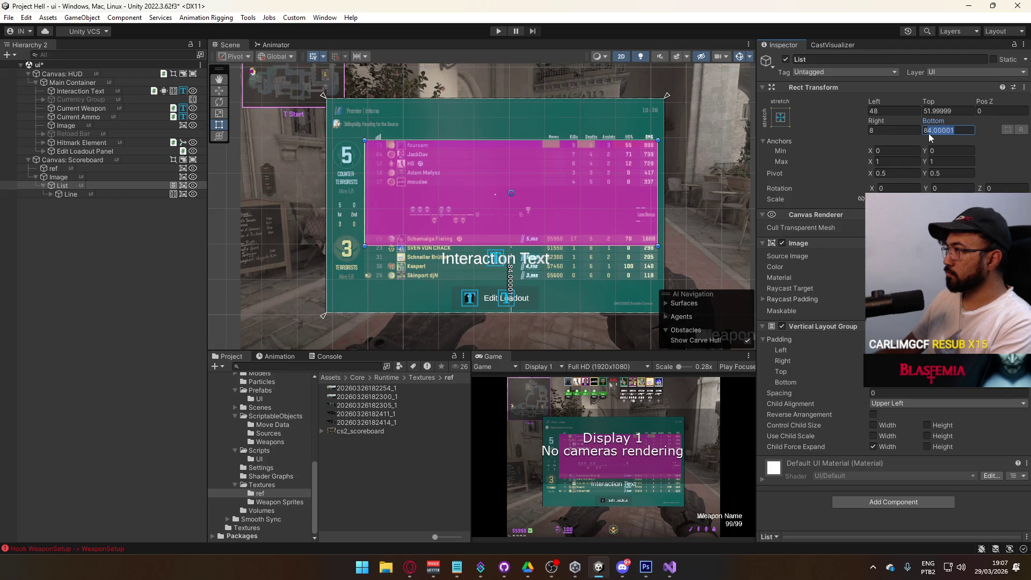
type("0")
mouse_move(945, 121)
left_mouse_down()
mouse_move(897, 124)
mouse_move(1011, 132)
mouse_move(1001, 128)
left_mouse_up()
type("40")
key("Tab")
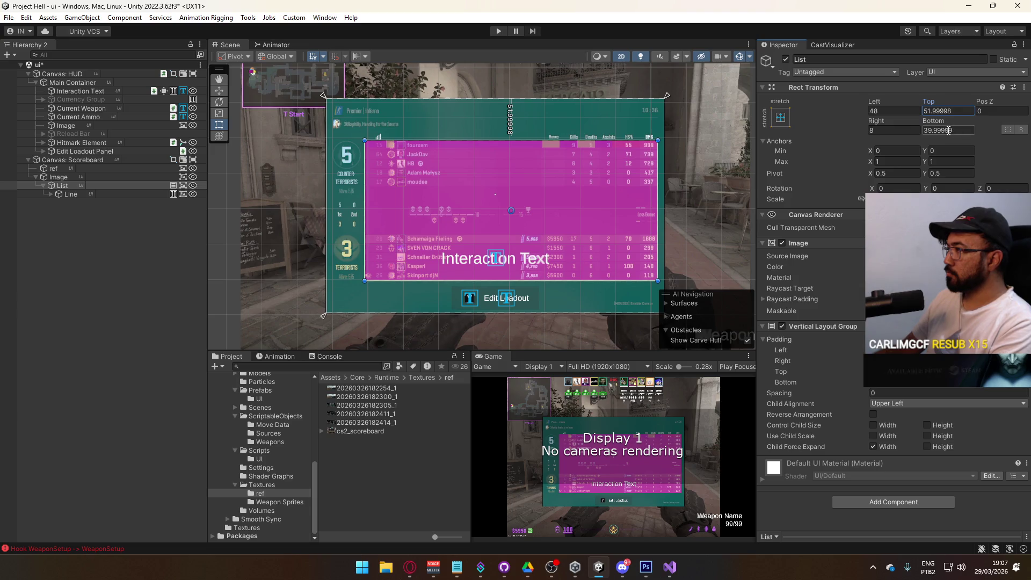
scroll(444, 197, "up", 1)
scroll(443, 197, "up", 1)
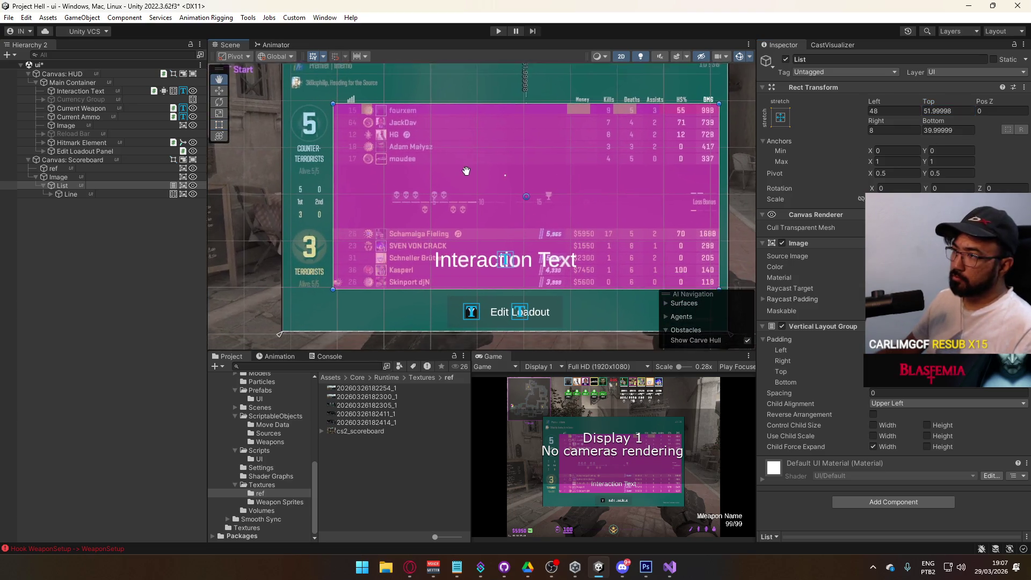
Make the List's magenta overlay fully transparent.
left_click(76, 184)
left_click(75, 192)
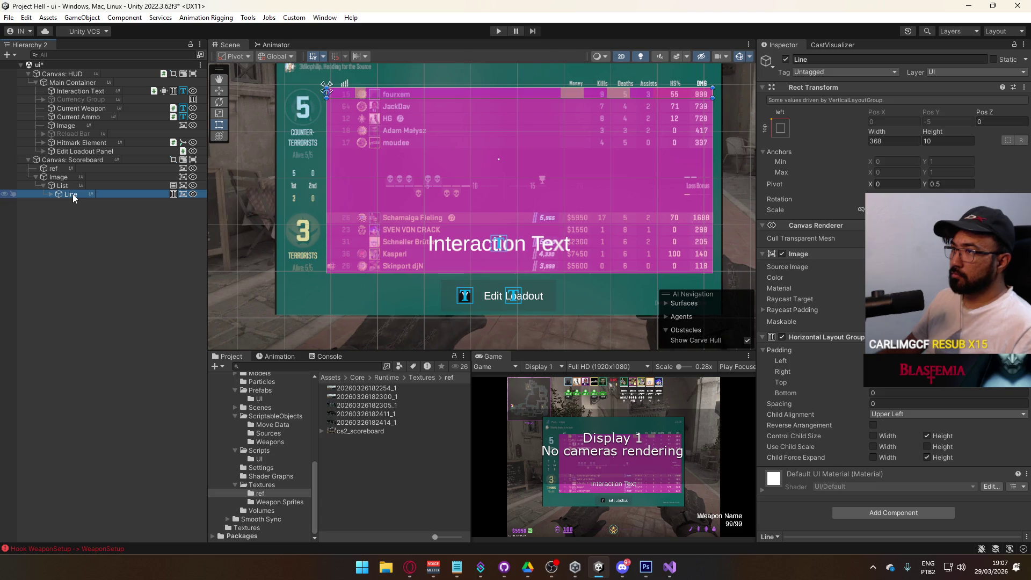
left_click(75, 184)
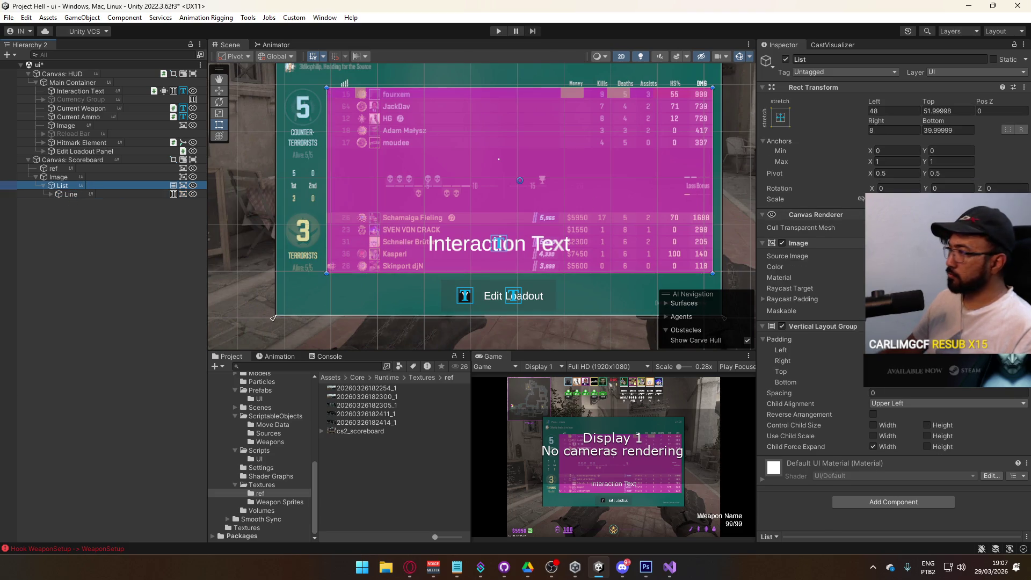
left_click(939, 266)
left_click_drag(940, 475, 908, 476)
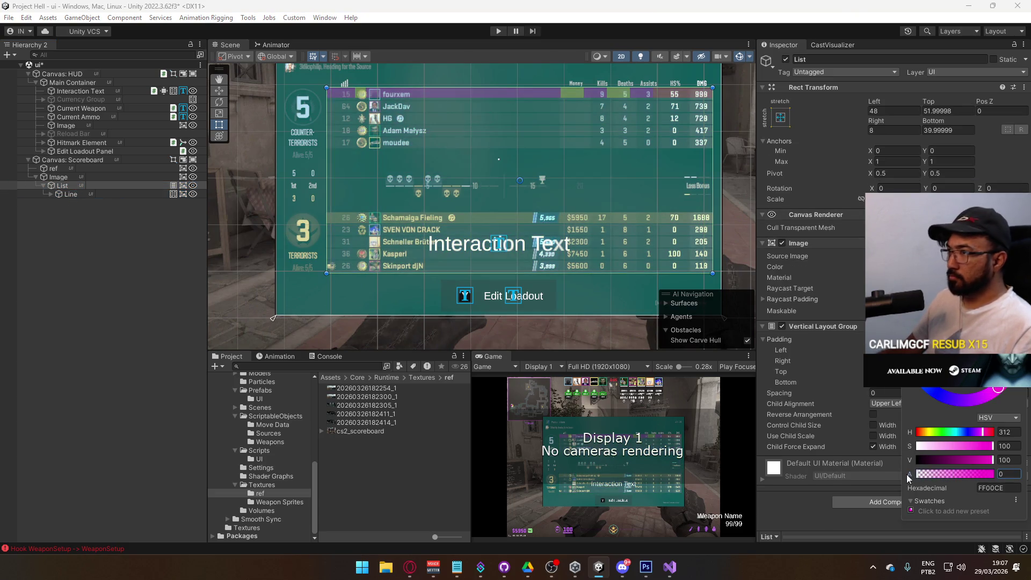
scroll(417, 237, "up", 5)
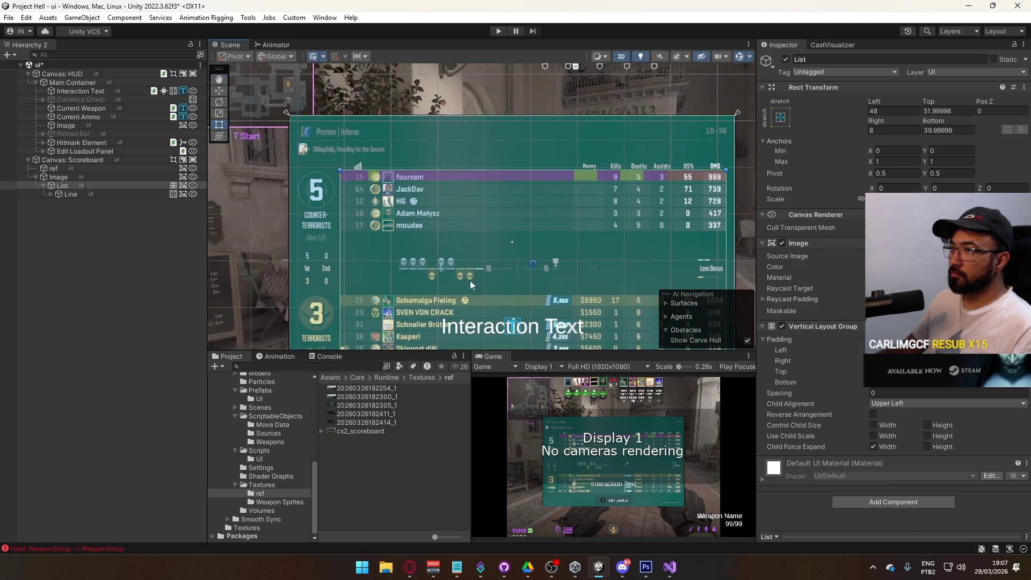
scroll(416, 237, "up", 2)
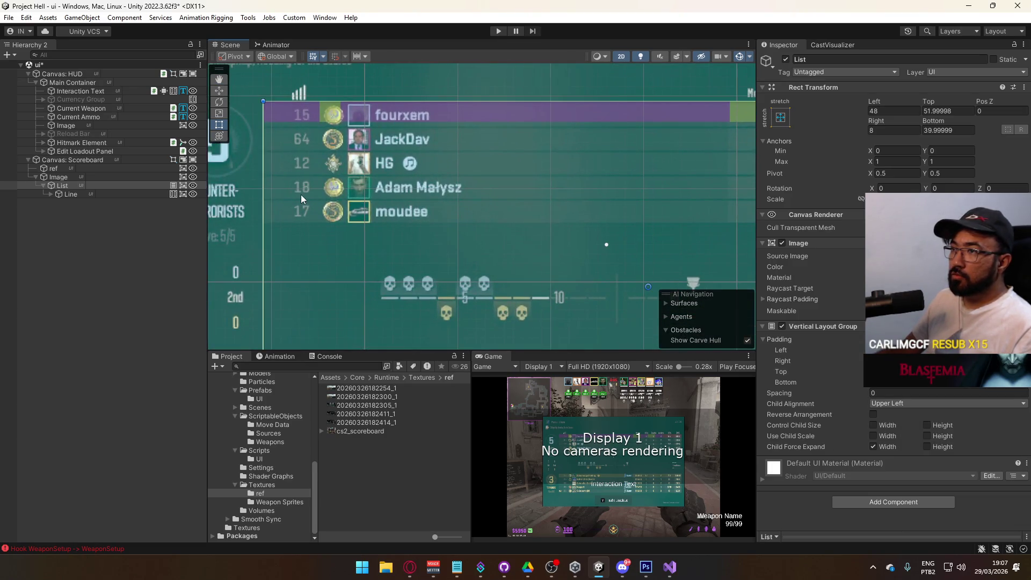
Set the List's top offset to 53.5.
left_click(73, 193)
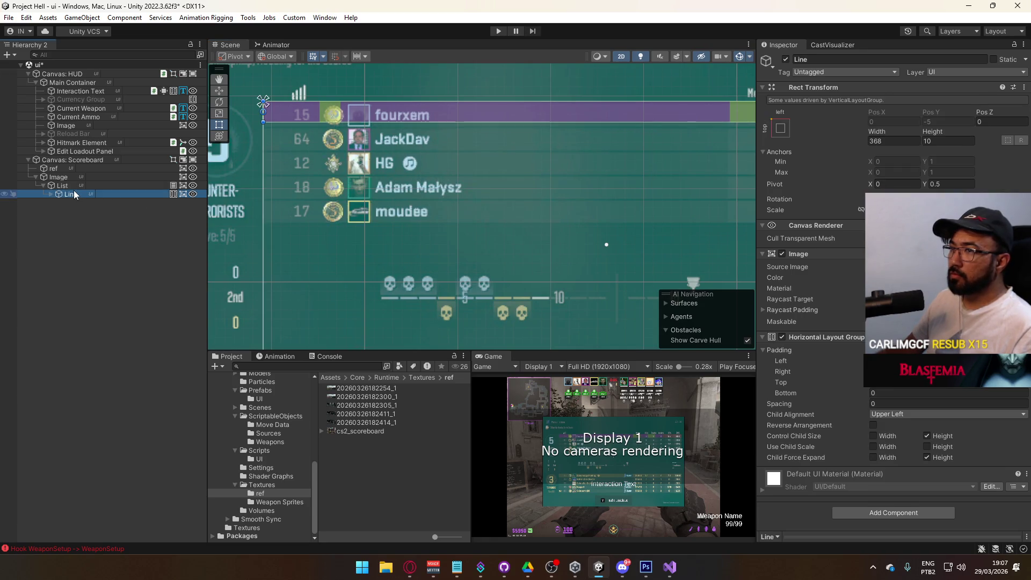
left_click(75, 185)
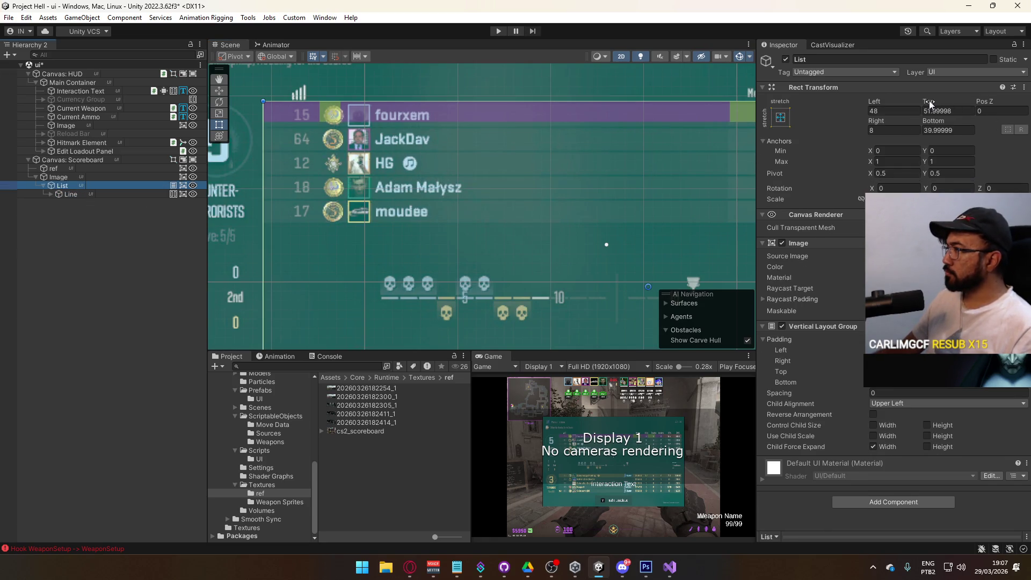
mouse_move(928, 100)
left_mouse_down()
mouse_move(963, 99)
mouse_move(960, 116)
left_mouse_up()
type("53")
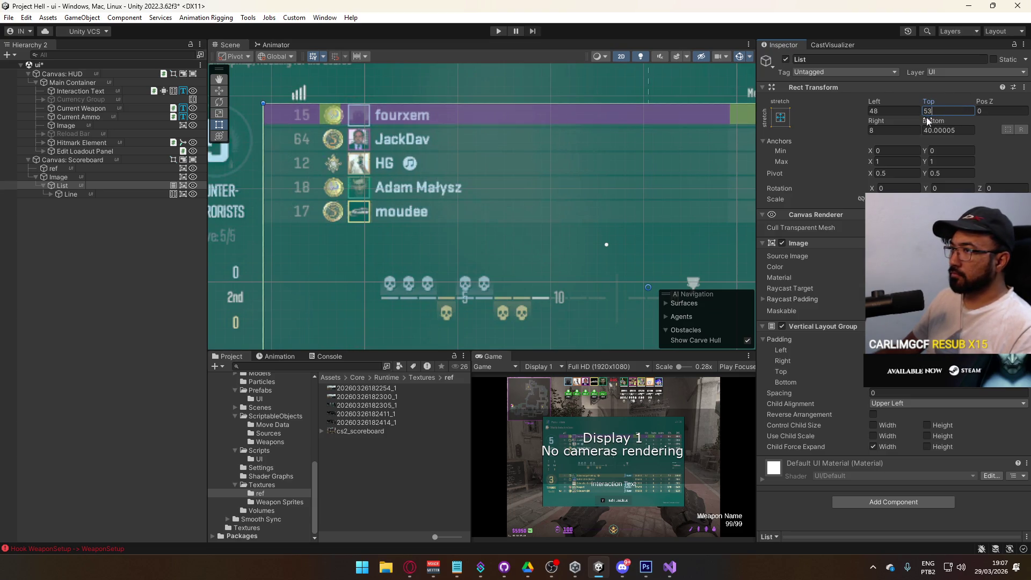
type(".5")
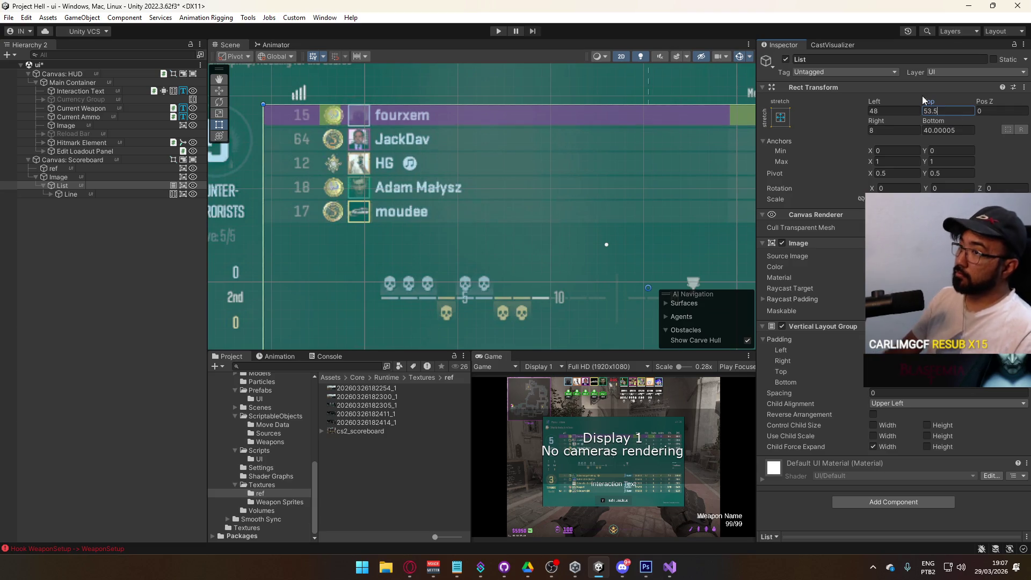
Set the Line row's height to 10 and duplicate it four times.
left_click(86, 194)
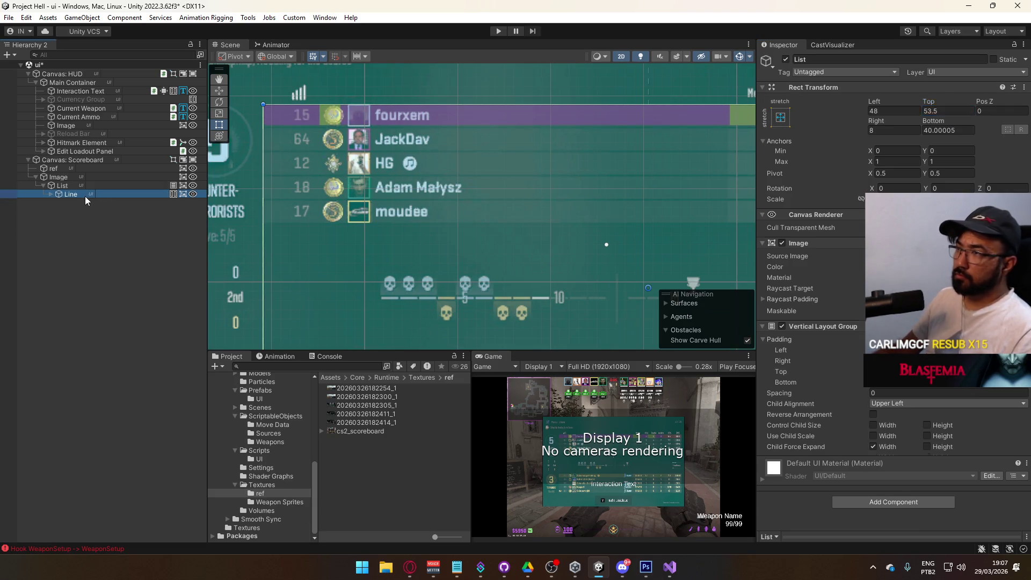
left_click(928, 140)
type("12")
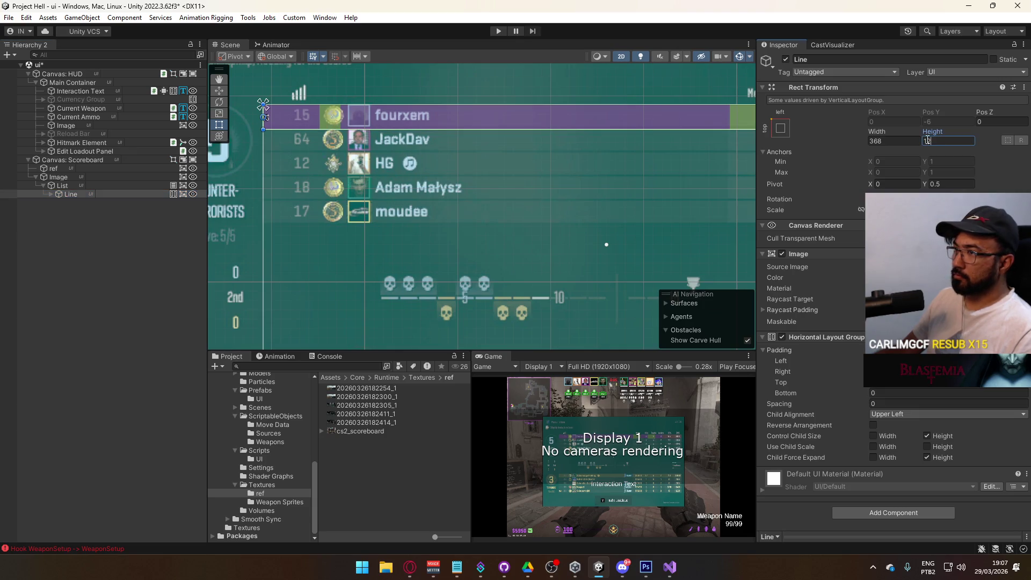
key("BackSpace")
type("1")
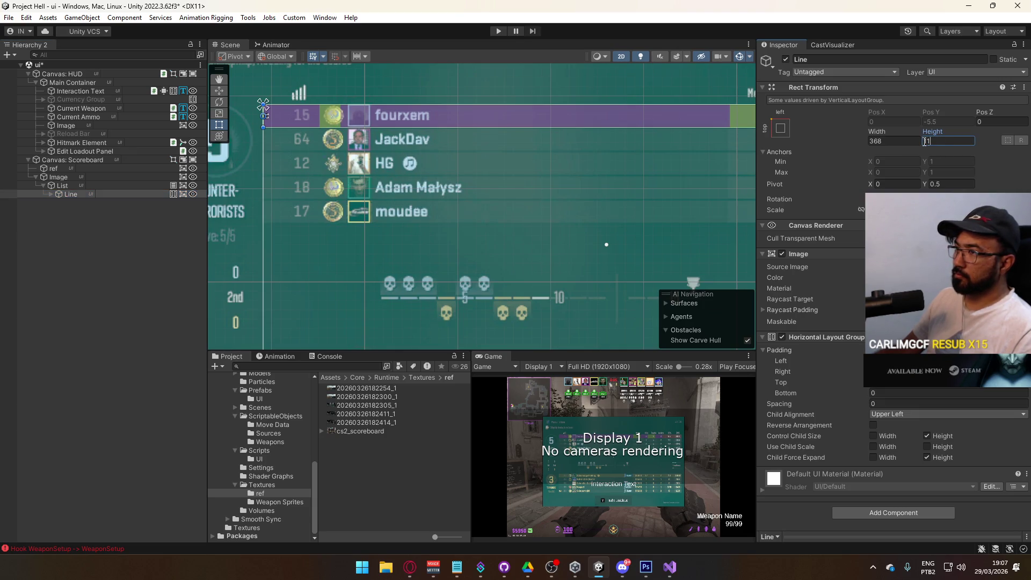
key("BackSpace")
type("0")
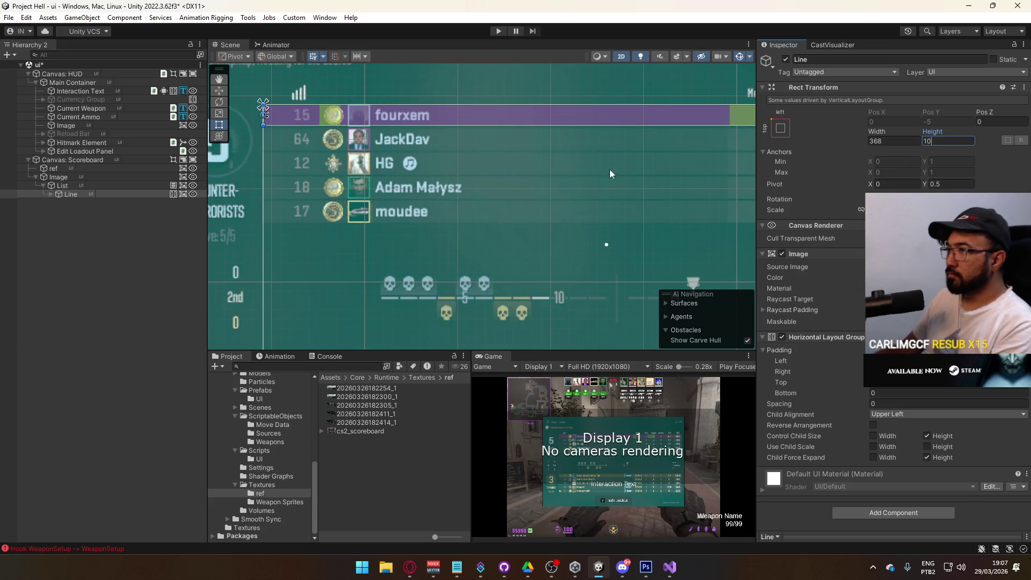
double_click(87, 187)
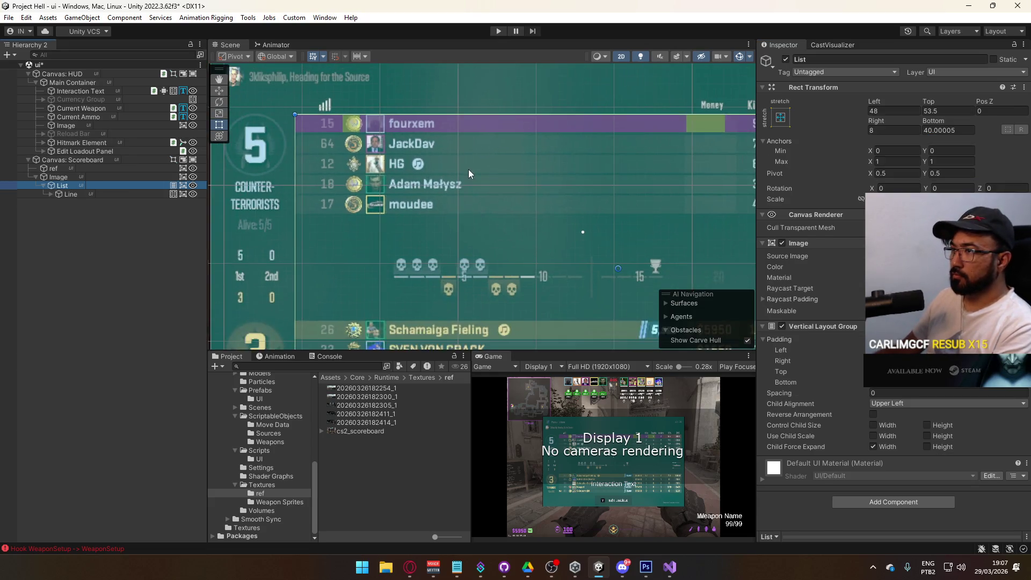
left_click(89, 197)
key("ctrl+d")
key("ctrl+d")
key("ctrl+d")
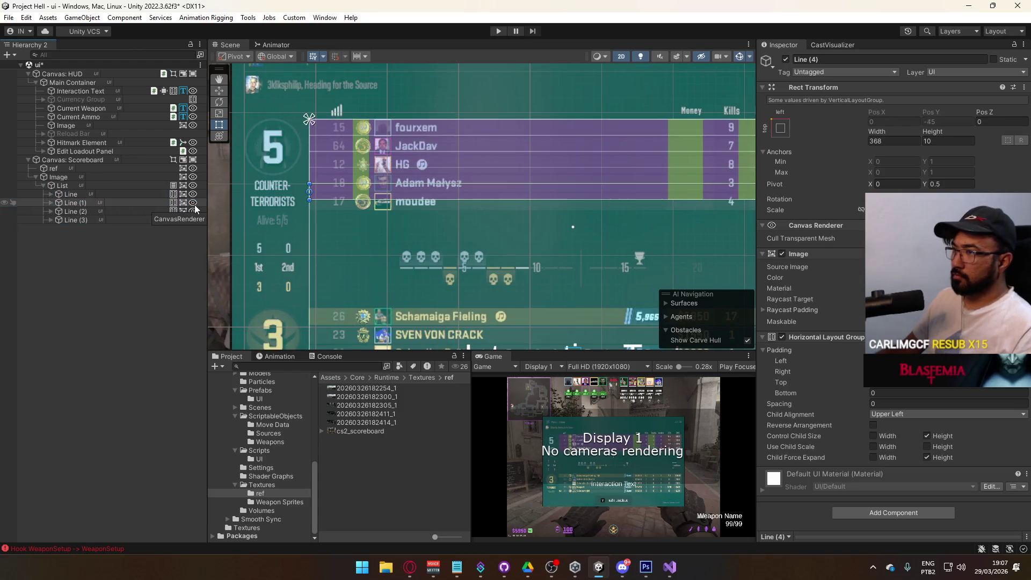
Set the List's Vertical Layout Group spacing to 1.
left_click(110, 185)
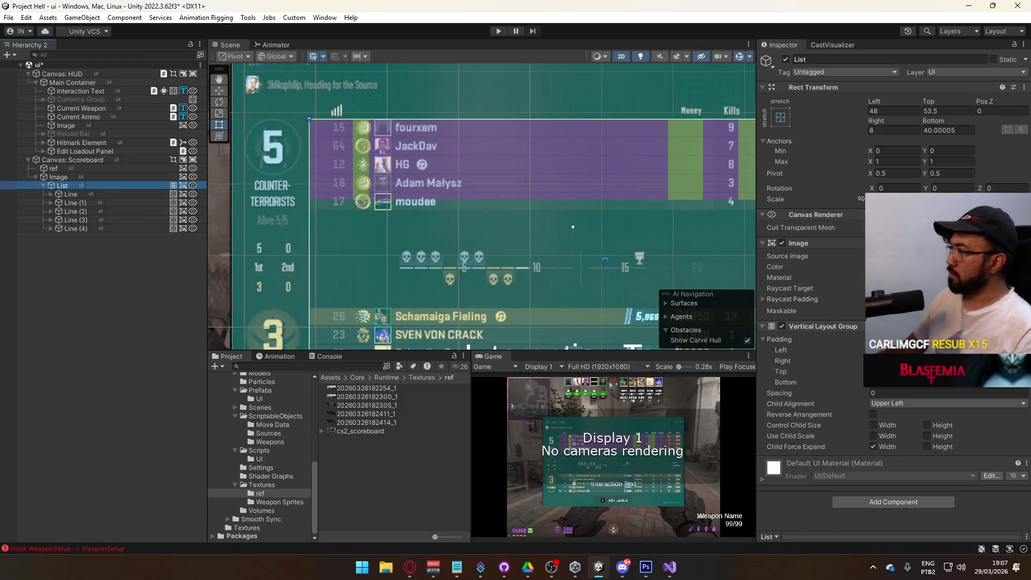
left_click(884, 392)
type("1")
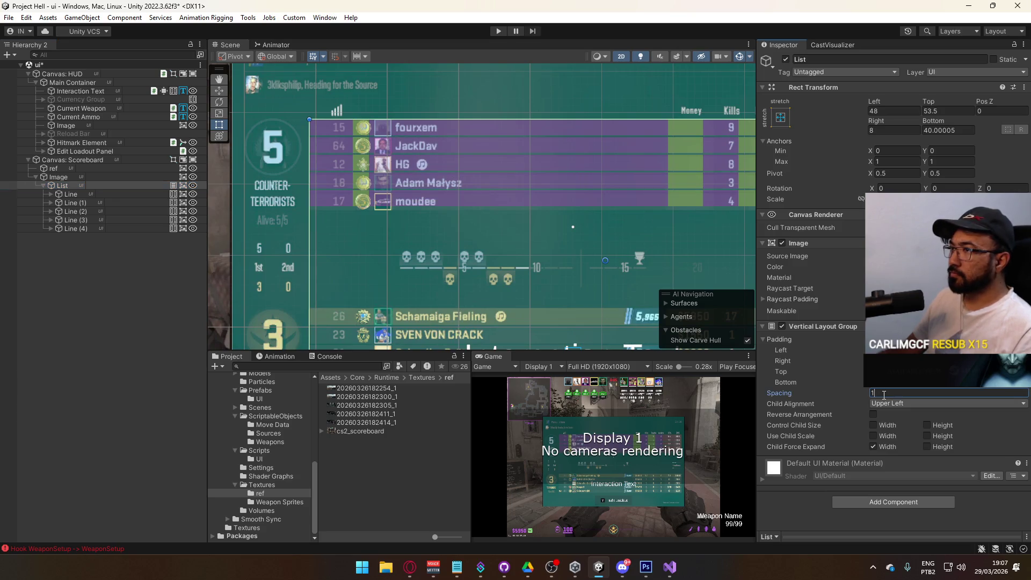
mouse_move(662, 223)
left_mouse_down()
mouse_move(343, 228)
mouse_move(529, 128)
mouse_move(473, 198)
mouse_move(450, 267)
mouse_move(548, 170)
mouse_move(668, 244)
mouse_move(669, 220)
mouse_move(575, 150)
mouse_move(635, 187)
left_mouse_up()
left_click(70, 178)
left_click_drag(483, 140, 507, 188)
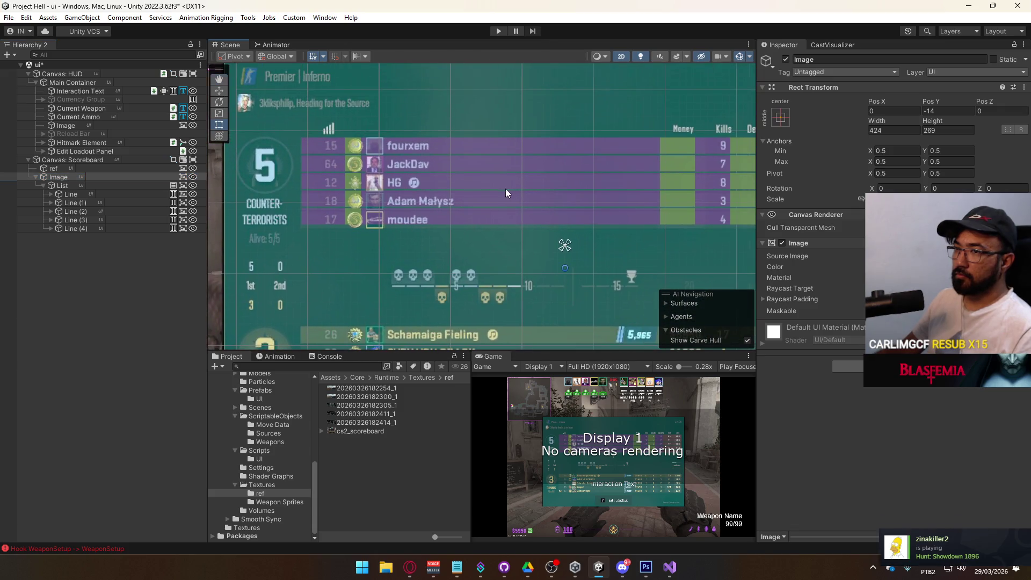
scroll(478, 220, "down", 3)
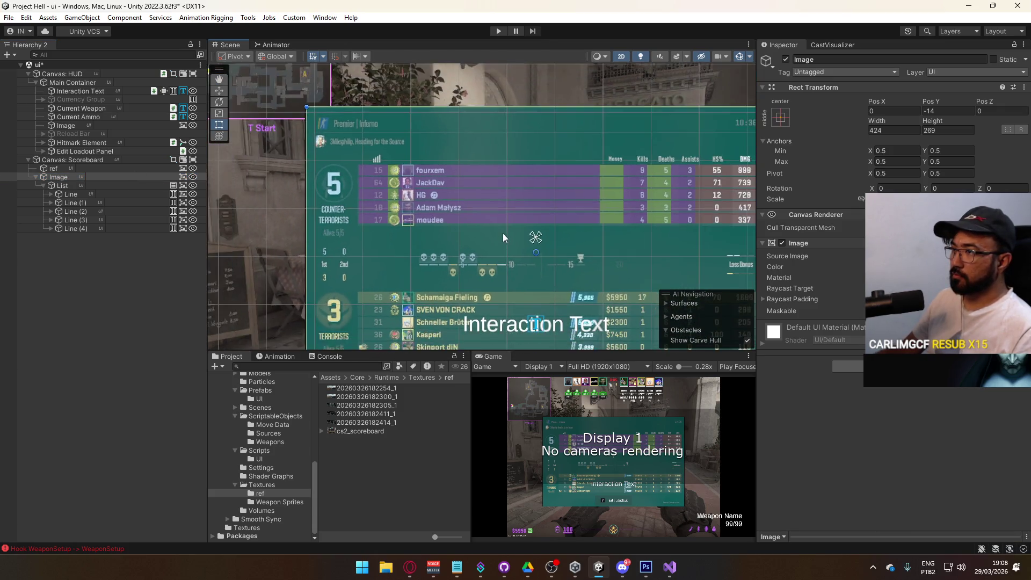
scroll(502, 237, "down", 1)
left_click(57, 184)
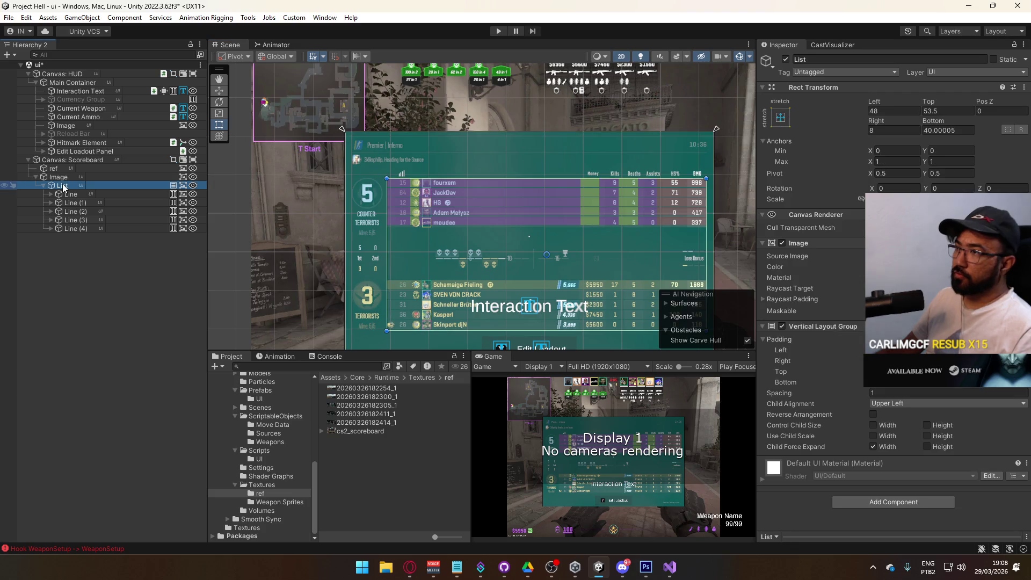
Raise List's tint alpha to 7 and delete duplicate rows Line (1) through Line (4).
left_click(945, 267)
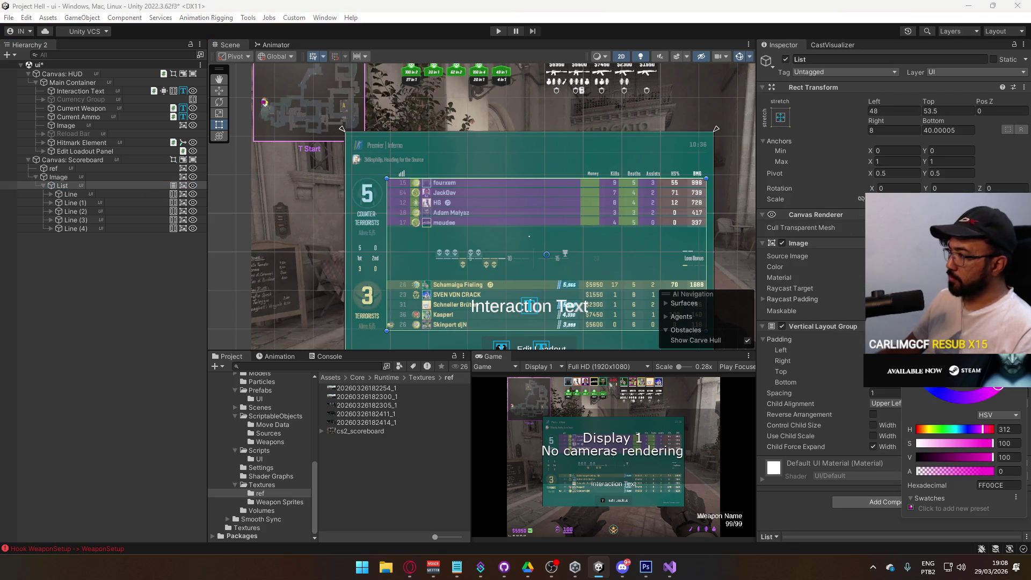
left_click_drag(930, 471, 920, 475)
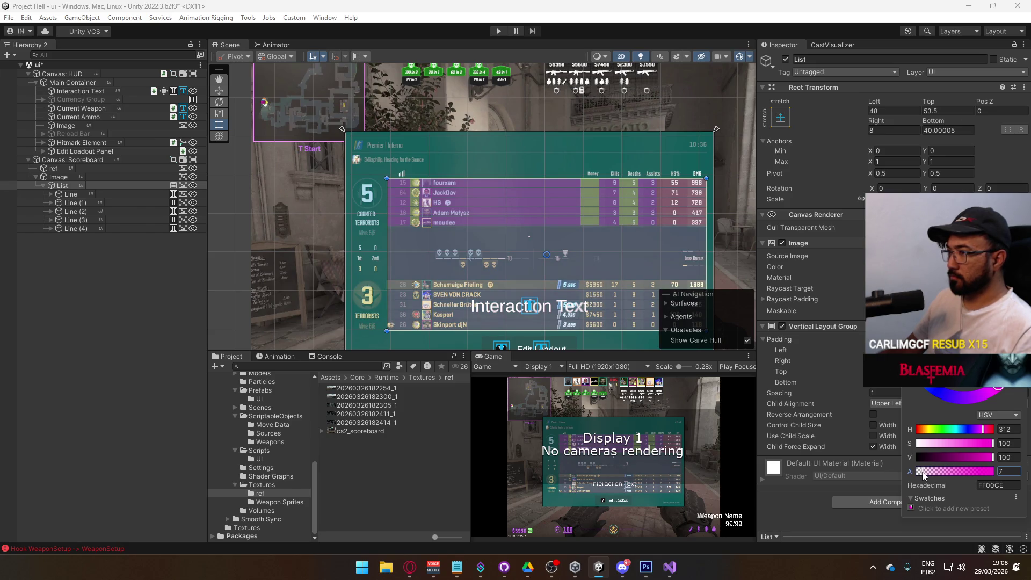
left_click(73, 202)
left_click(84, 229, "shift")
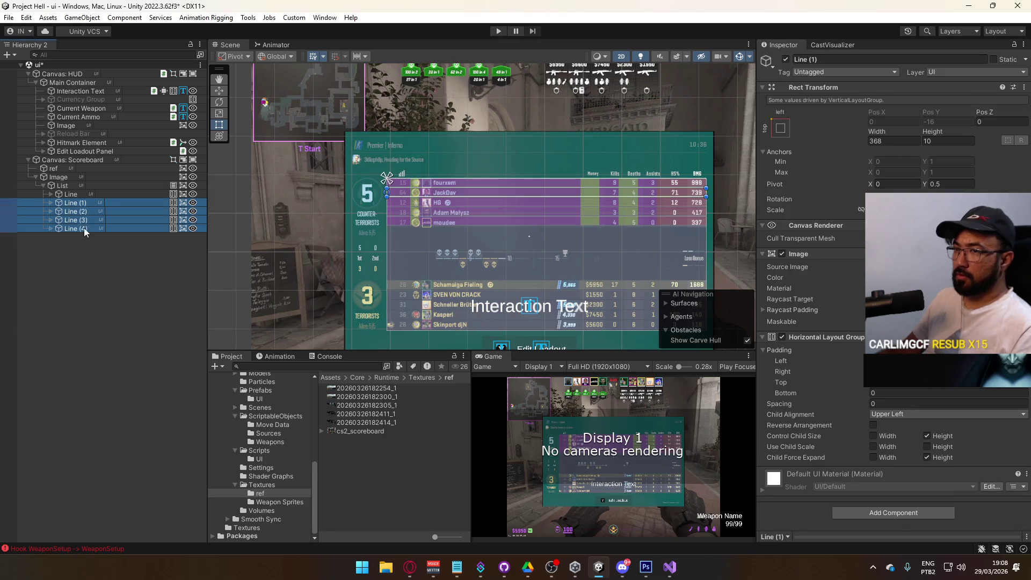
key("Delete")
left_click(70, 196)
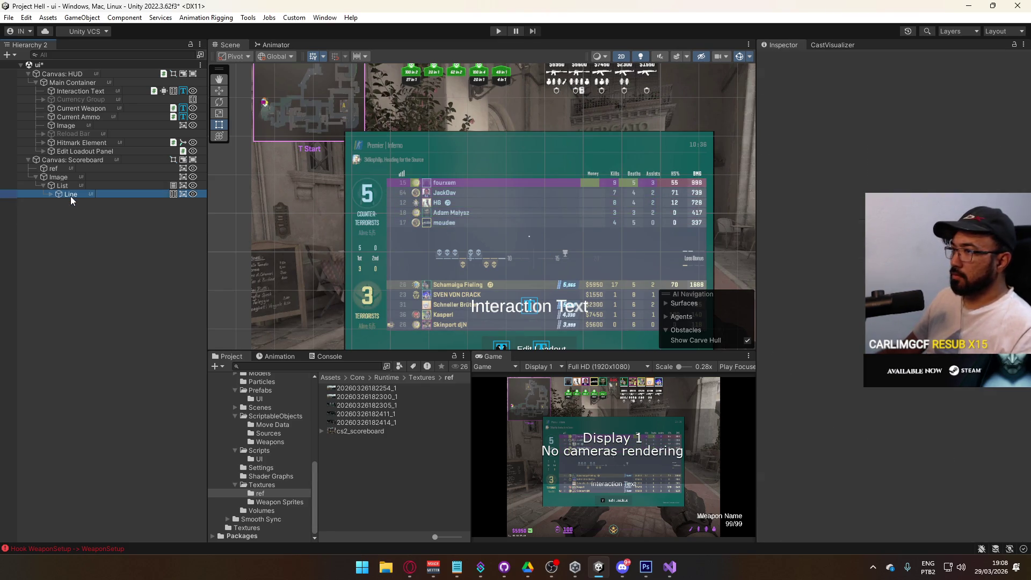
Raise the Line row's opacity so its bar shows solid red.
left_click(51, 194)
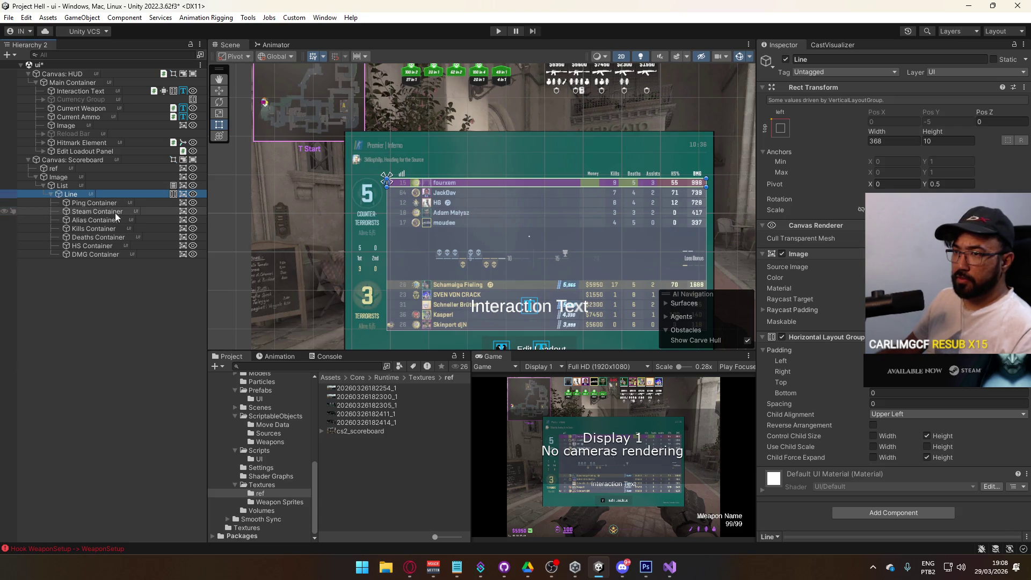
left_click(945, 277)
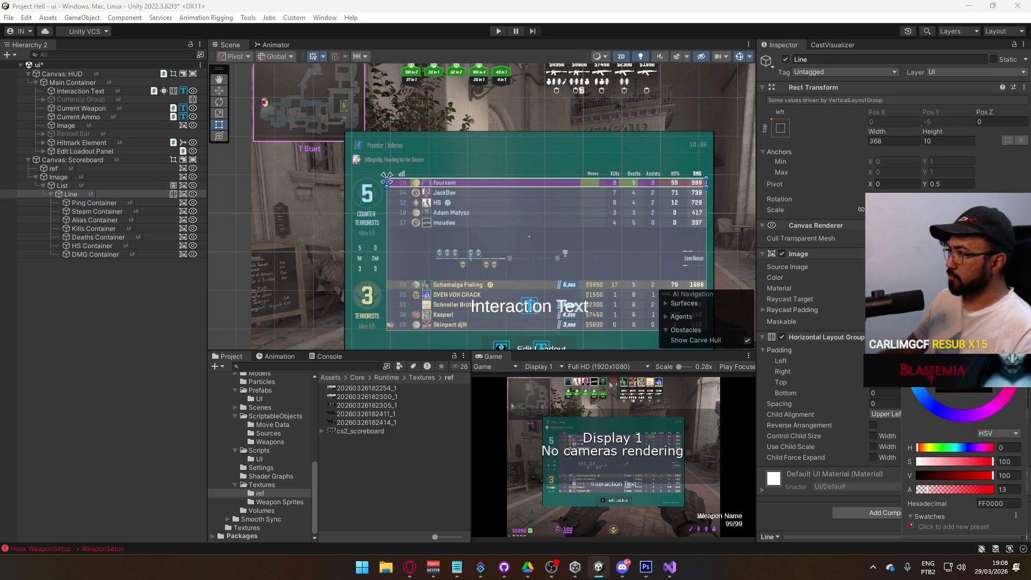
left_click_drag(976, 486, 992, 489)
Color the Ping, Alias, Deaths and DMG containers blue.
left_click(94, 202)
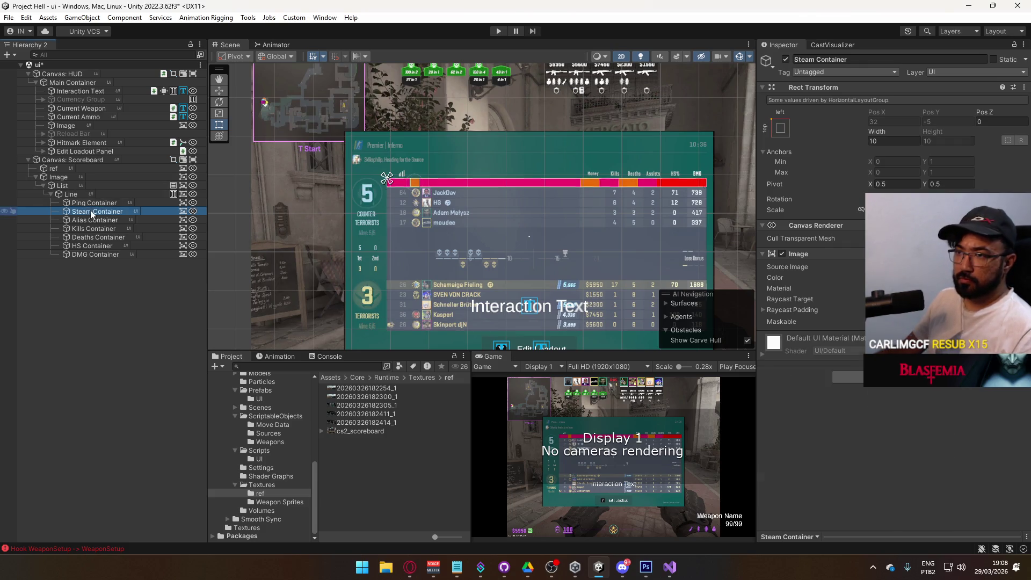
left_click(99, 212)
left_click(96, 203)
left_click(97, 220, "ctrl")
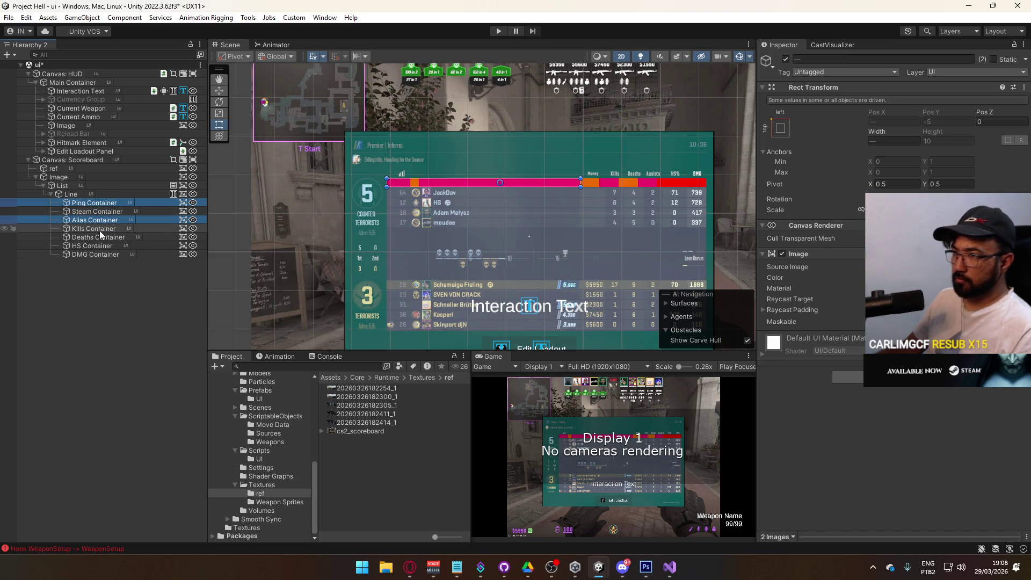
left_click(102, 220)
left_click(102, 210)
left_click(101, 221)
left_click(104, 205, "ctrl")
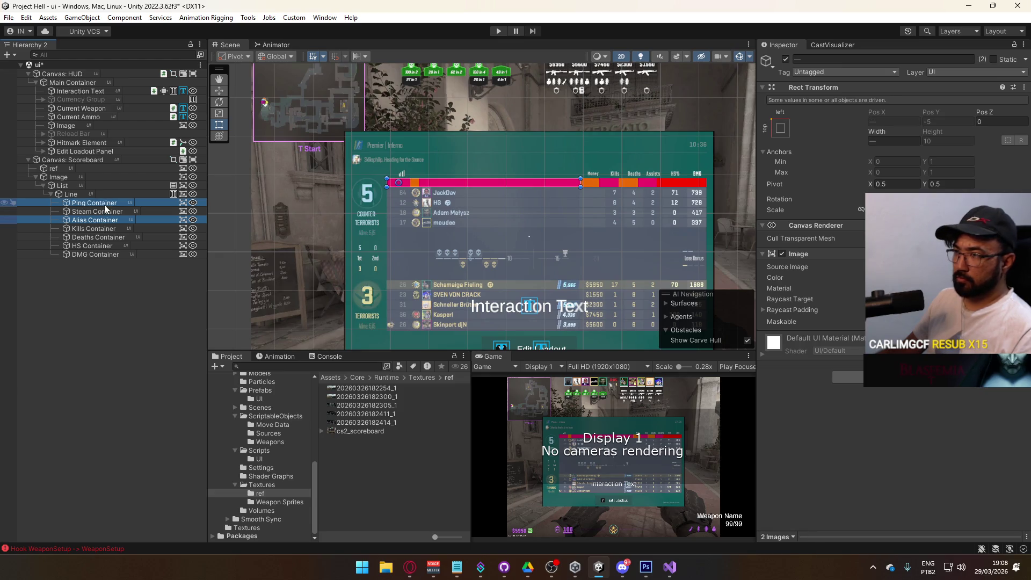
left_click(100, 237, "ctrl")
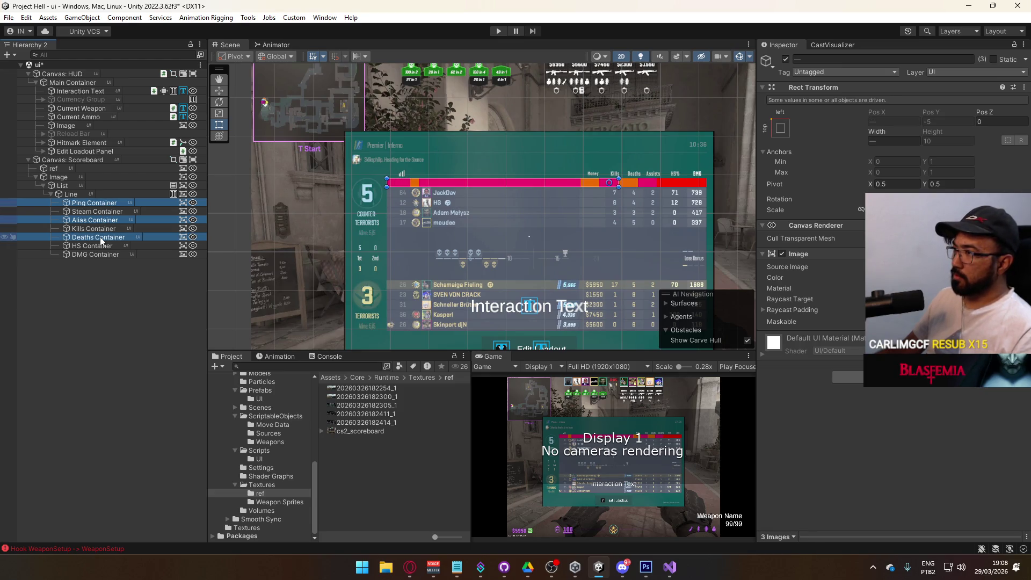
left_click(104, 252, "ctrl")
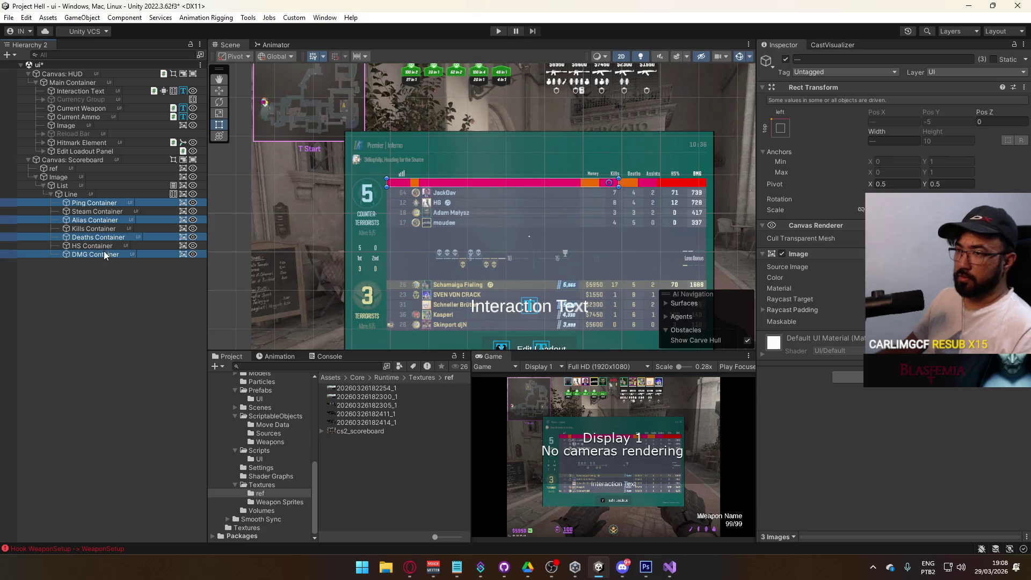
left_click(913, 277)
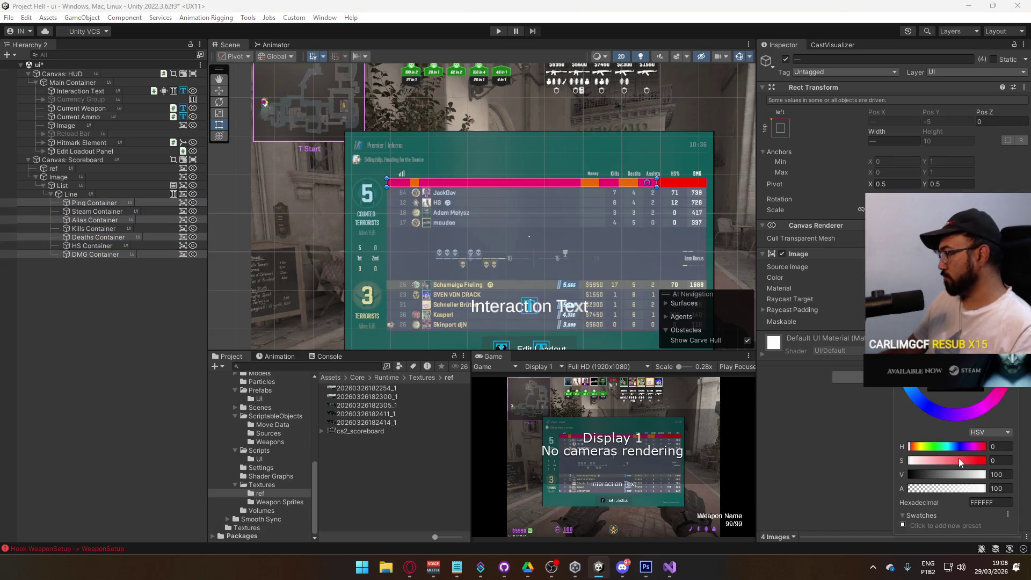
left_click(928, 407)
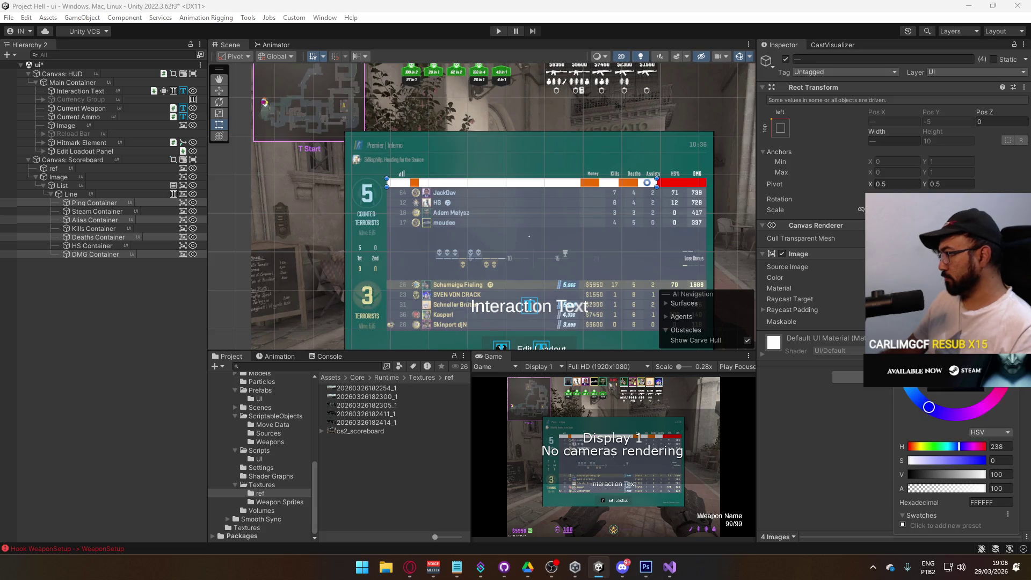
left_click(985, 322)
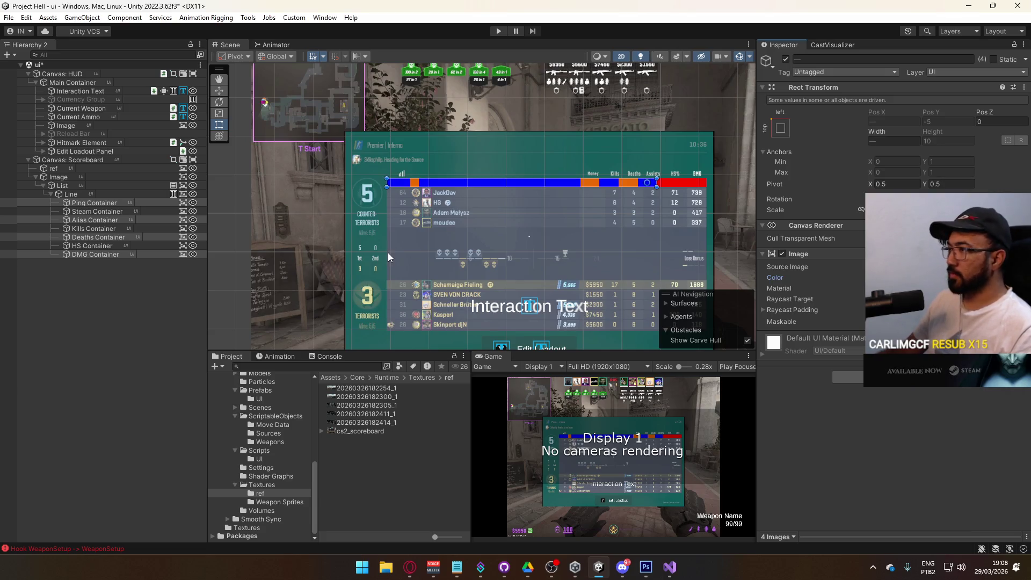
Set the Steam Container's width to 0.
left_click(96, 246)
left_click(94, 228, "ctrl")
left_click(104, 211, "ctrl")
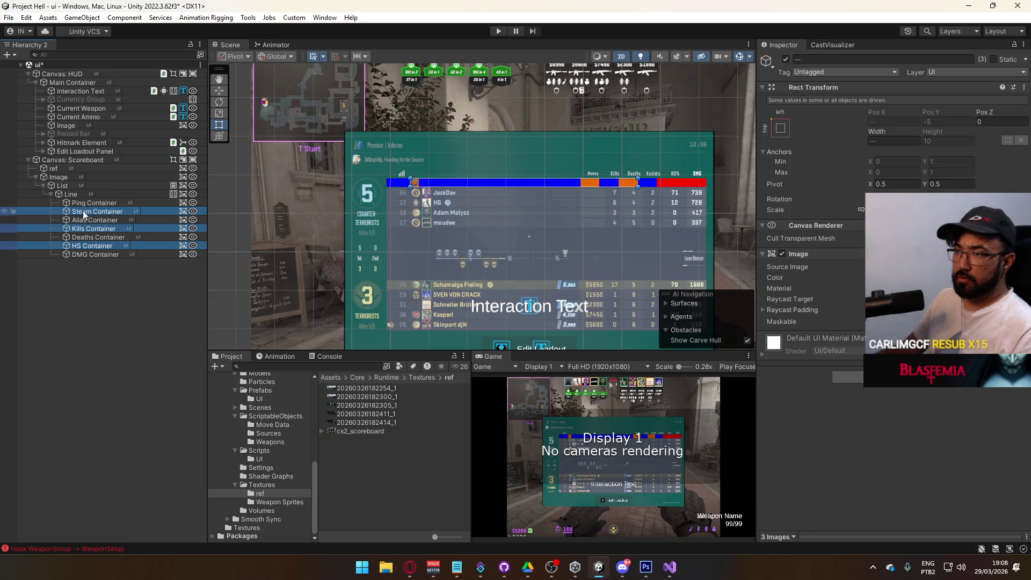
left_click(91, 212)
left_click(893, 141)
type("0")
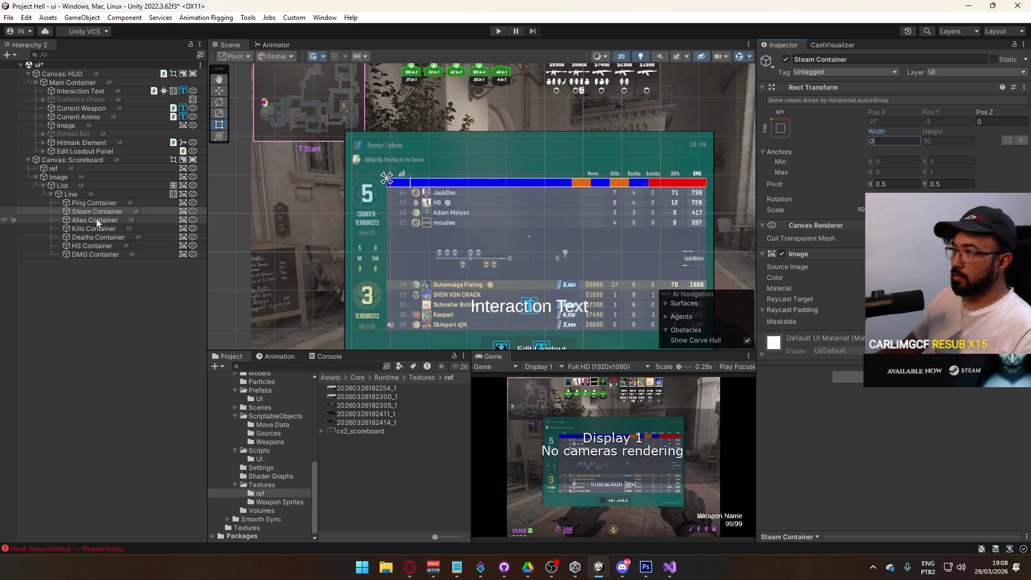
Check the Line row's 368 width and set the Alias Container's width to 196.
left_click(80, 196)
left_click(879, 142)
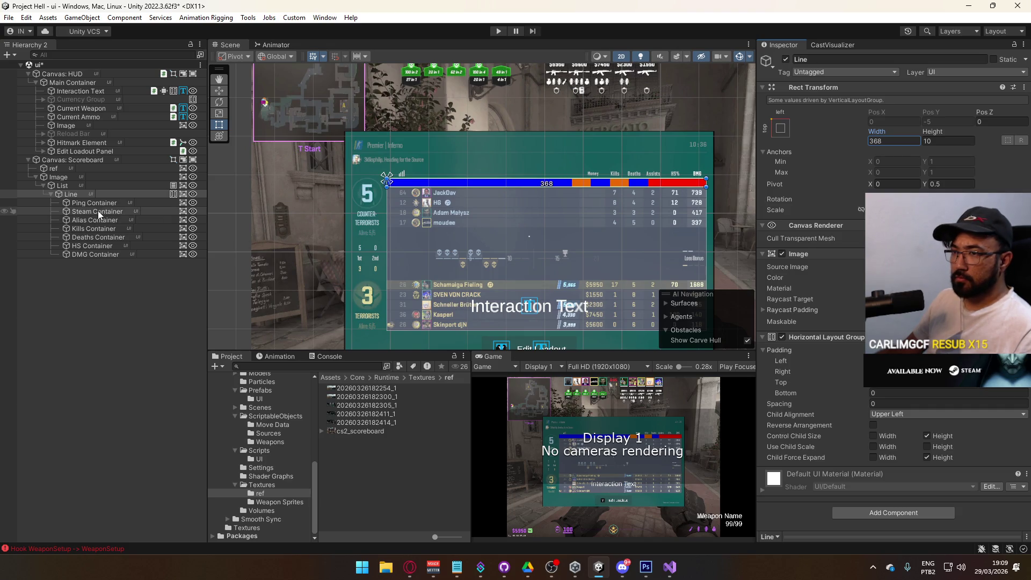
left_click(204, 220)
left_click(874, 142)
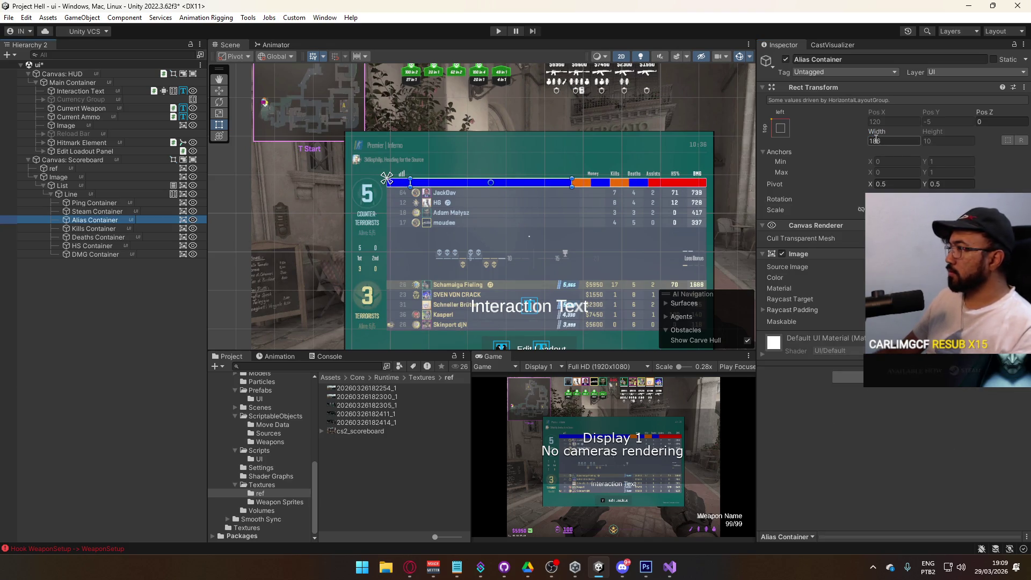
type("9")
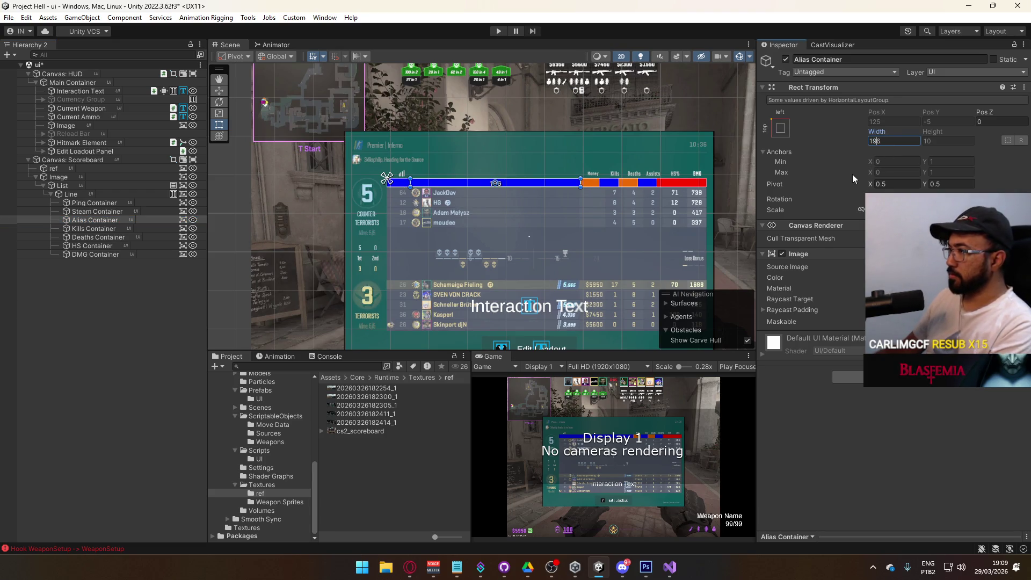
Make the Kills and HS containers opaque green at alpha 100.
left_click(90, 254)
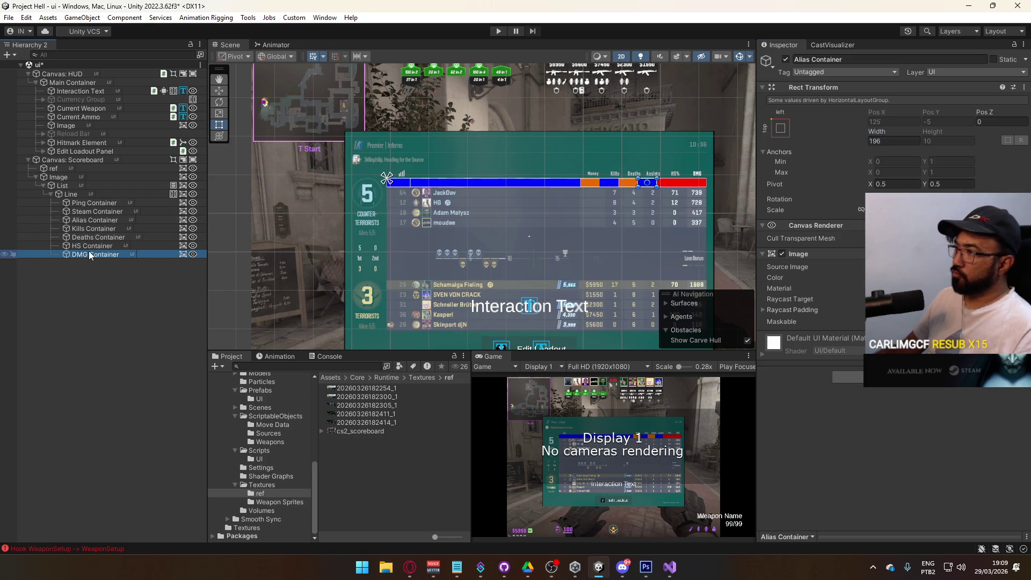
left_click(94, 246)
left_click(101, 237)
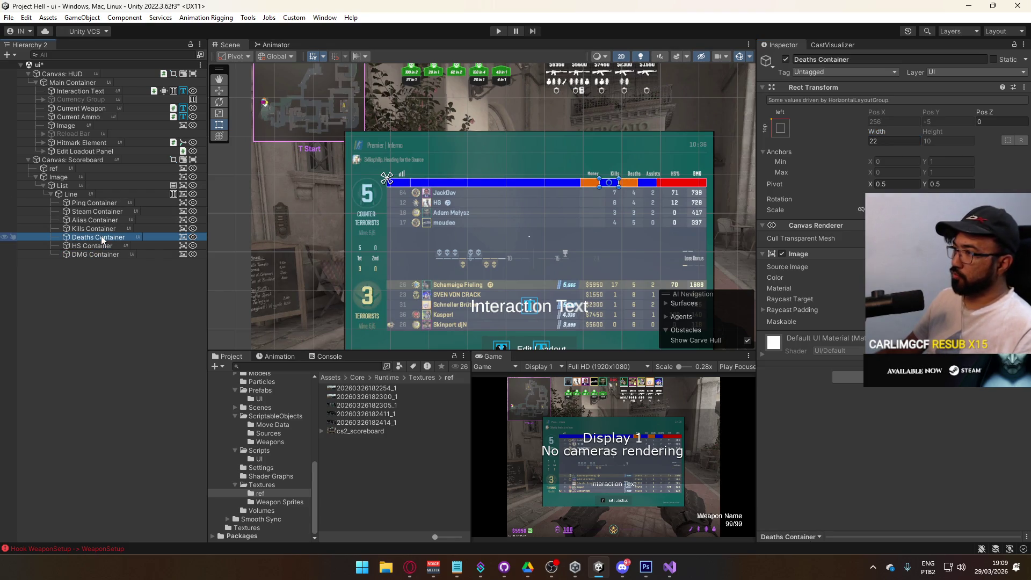
left_click(98, 244)
left_click(101, 228, "ctrl")
left_click(912, 278)
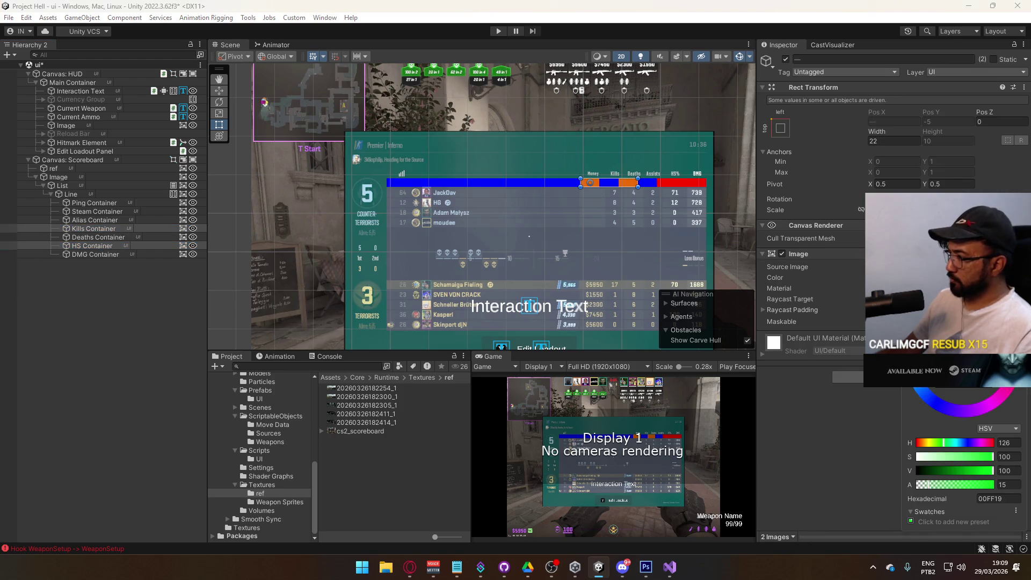
left_click(1004, 484)
type("100")
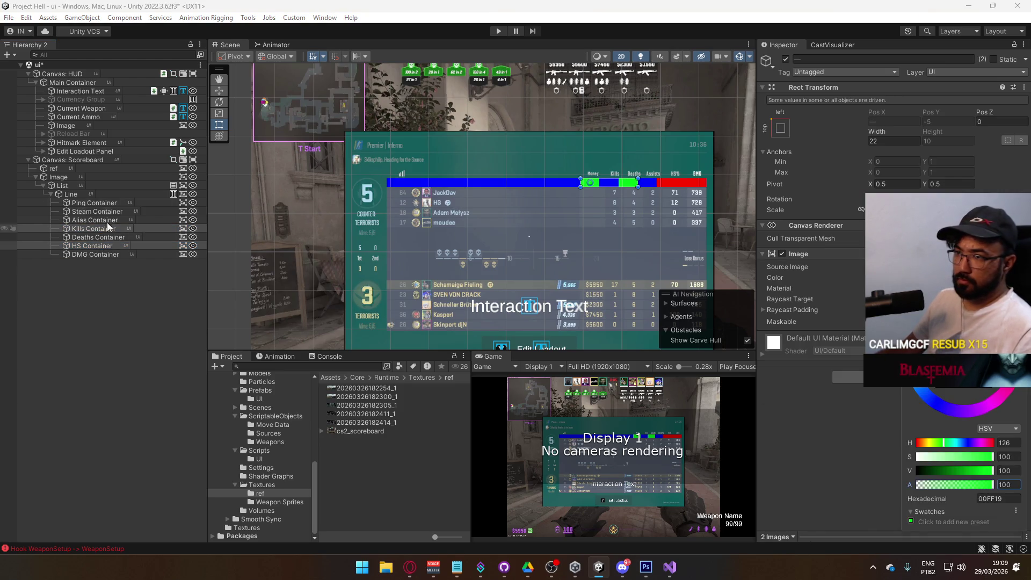
left_click(81, 194)
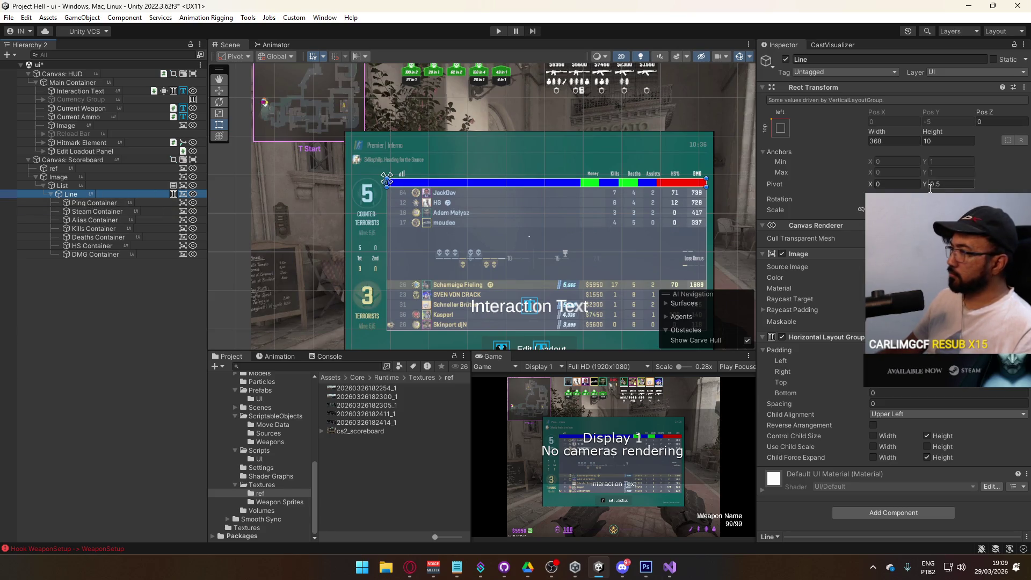
Shrink the Line row's width to 311 so its bar stops before the HS% column.
mouse_move(876, 141)
left_mouse_down()
mouse_move(737, 154)
mouse_move(867, 156)
left_mouse_up()
scroll(659, 229, "up", 6)
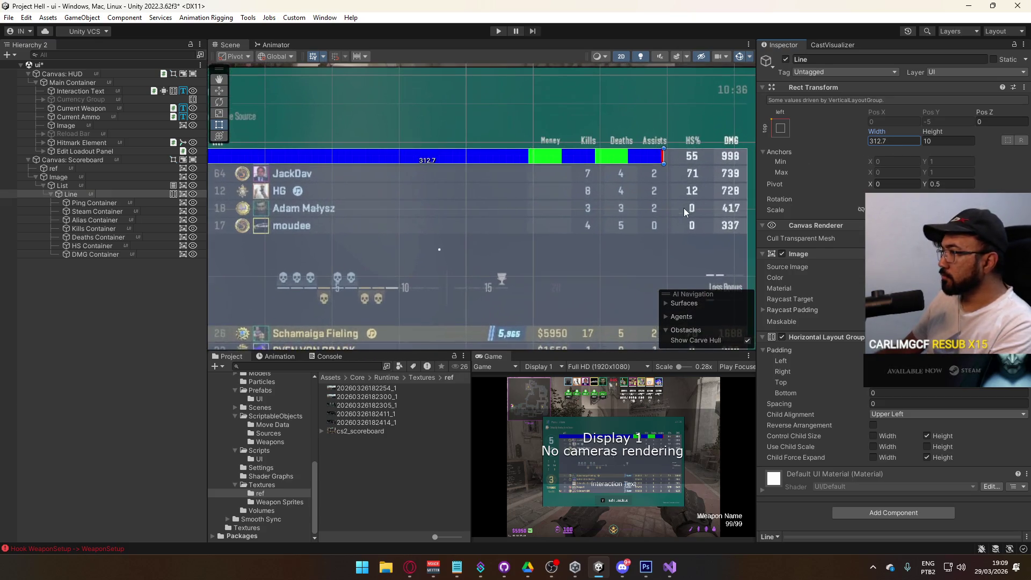
left_click(888, 141)
key("BackSpace")
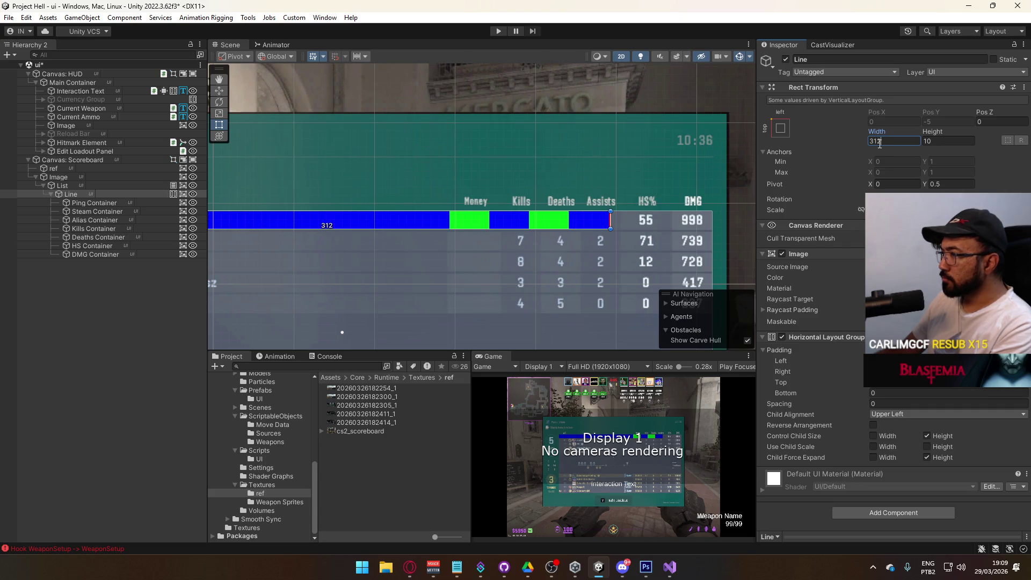
key("BackSpace")
type("0")
type("1")
scroll(546, 264, "down", 5)
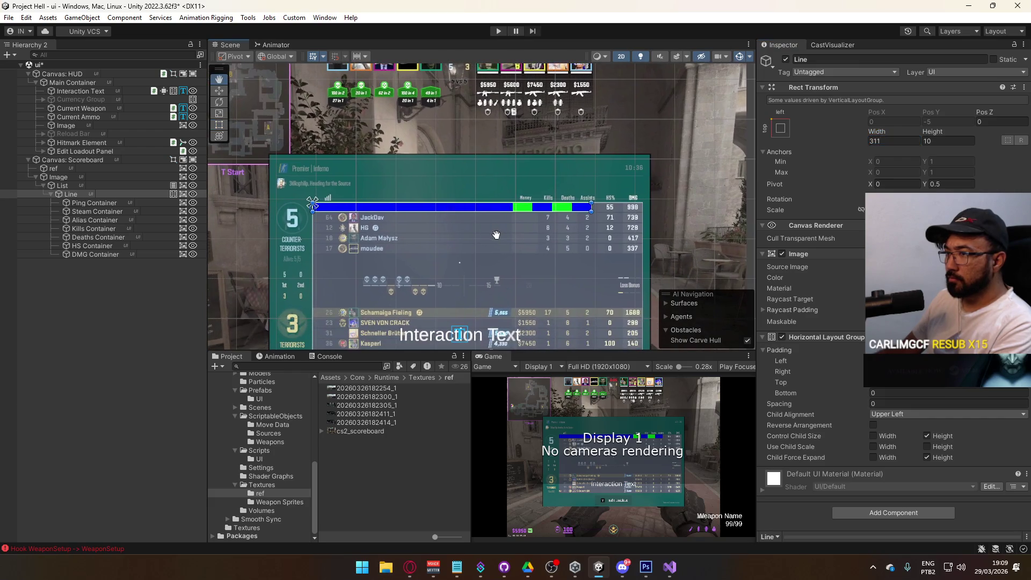
left_click(91, 201)
left_click(94, 185)
left_click(91, 194)
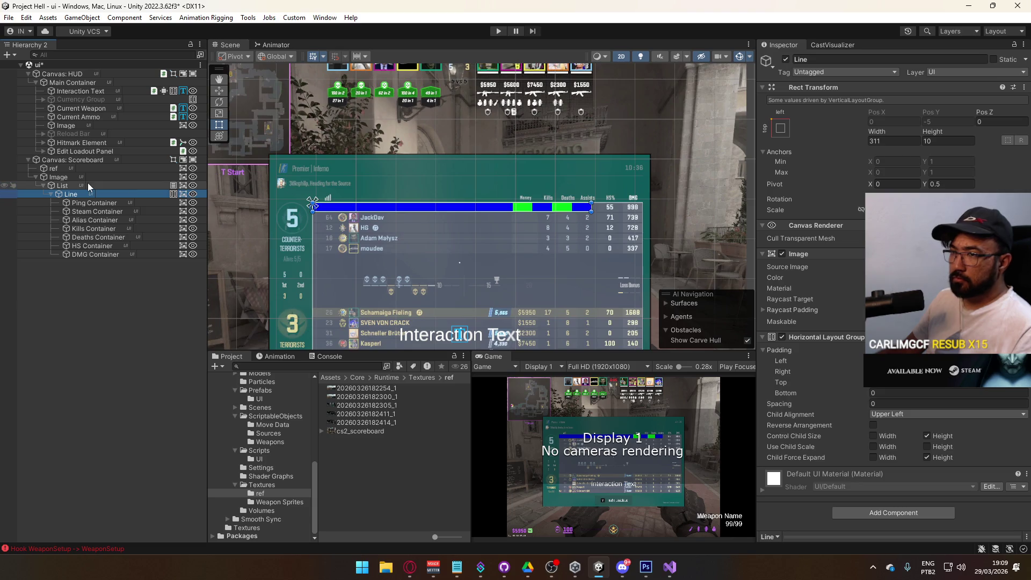
left_click(82, 187)
left_click(84, 194)
left_click(86, 186)
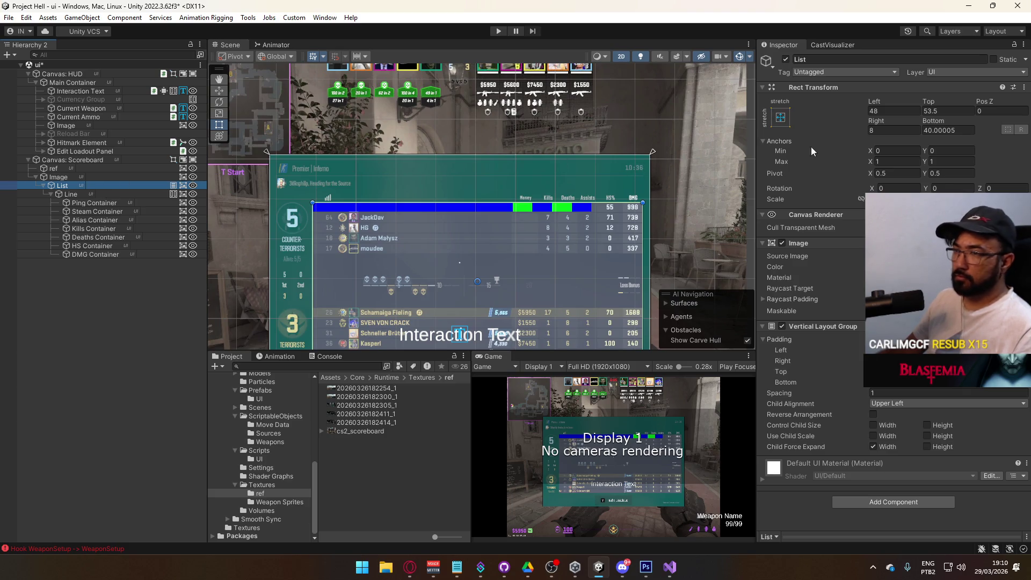
mouse_move(876, 107)
left_mouse_down()
mouse_move(841, 107)
mouse_move(848, 115)
left_mouse_up()
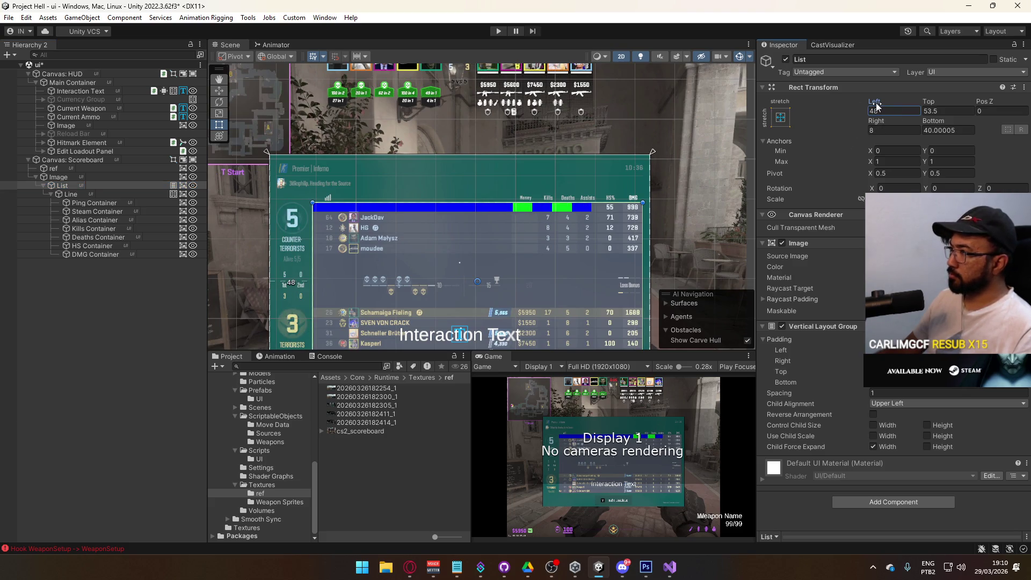
left_click_drag(874, 107, 883, 108)
left_click_drag(984, 115, 1019, 123)
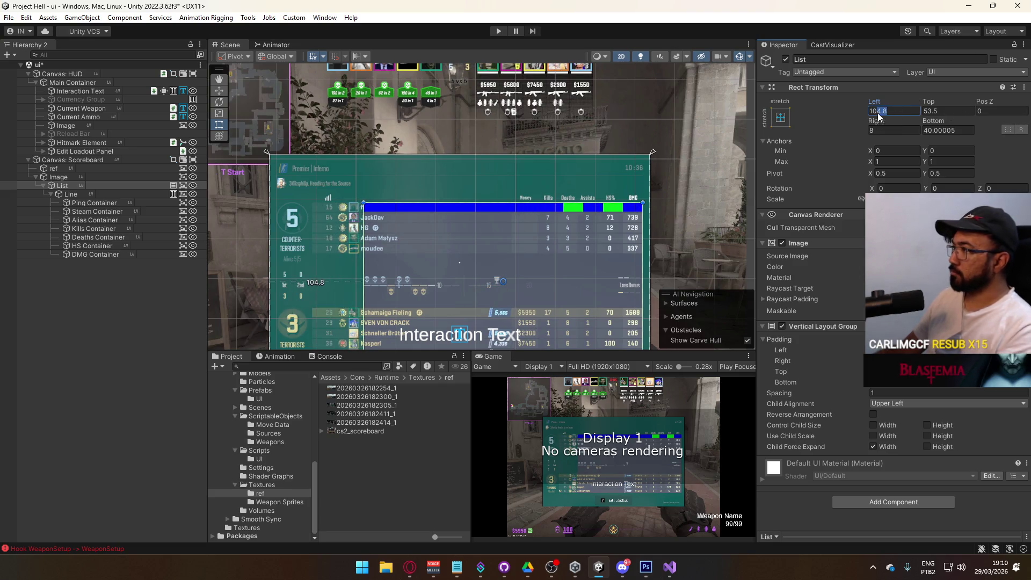
type("104")
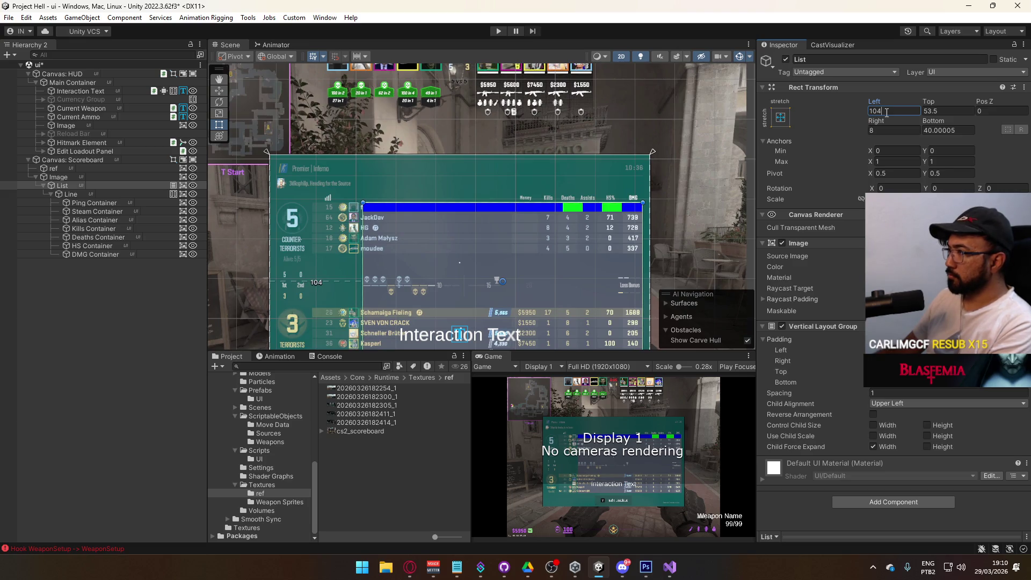
key("Return")
scroll(611, 264, "up", 5)
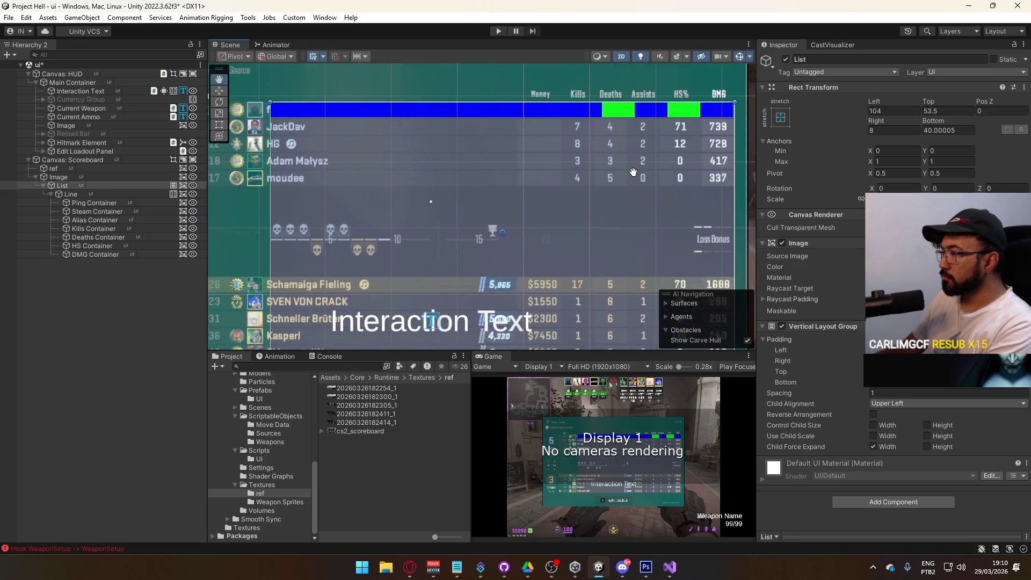
scroll(544, 229, "down", 2)
key("ctrl+z")
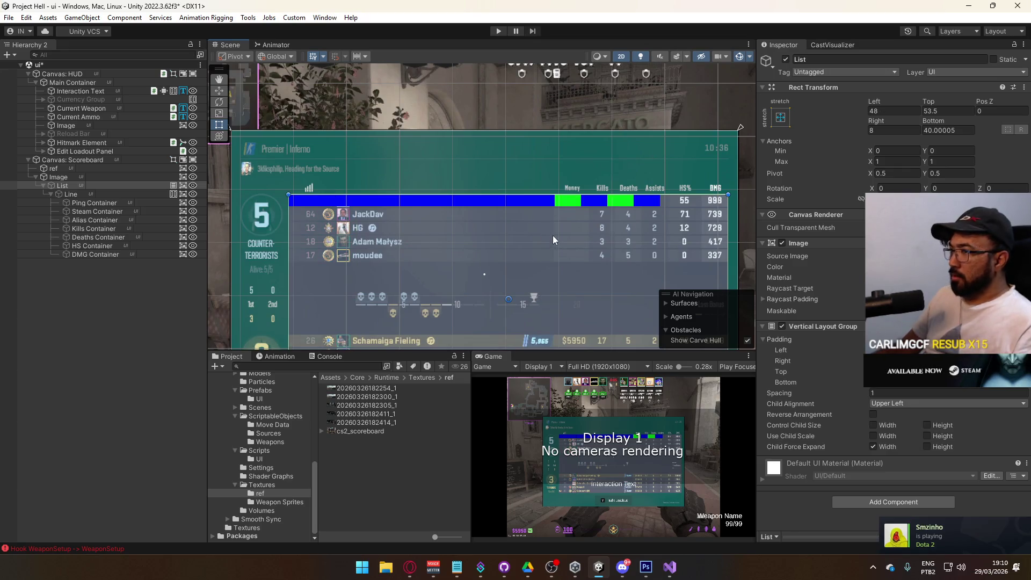
left_click(83, 193)
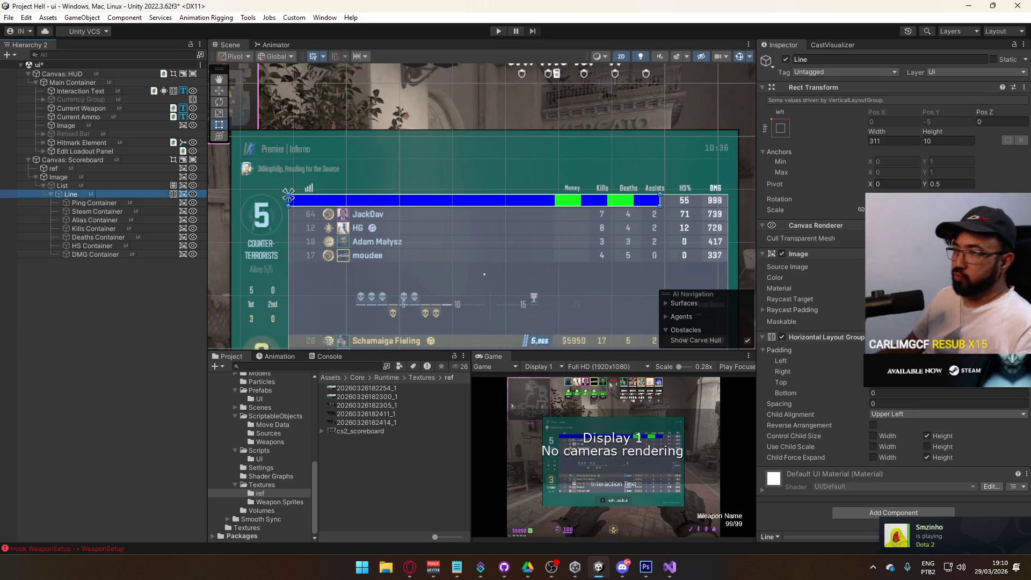
Add a Content Size Fitter to Line with Horizontal Fit set to Preferred Size.
left_click(859, 510)
type("content")
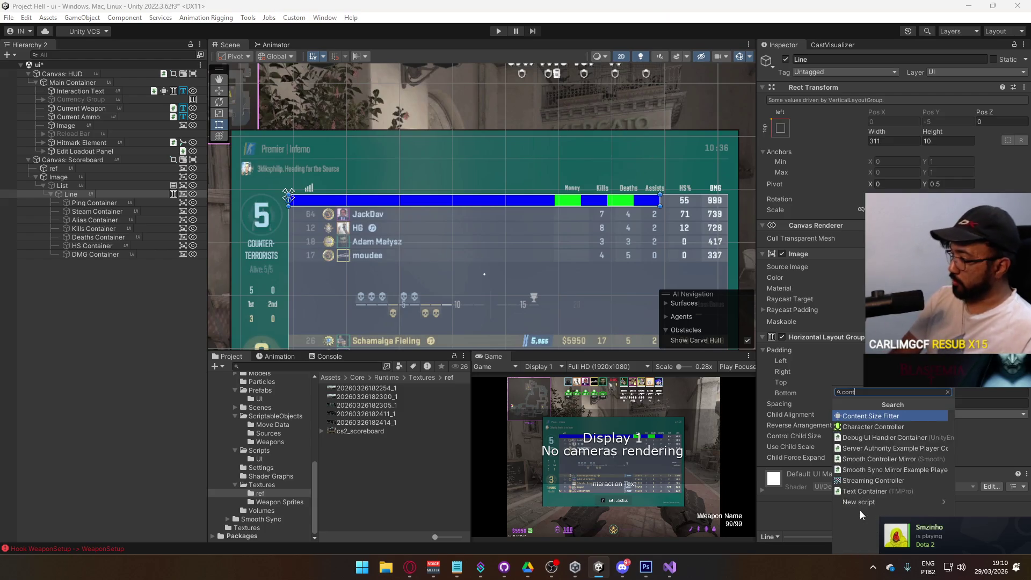
key("Return")
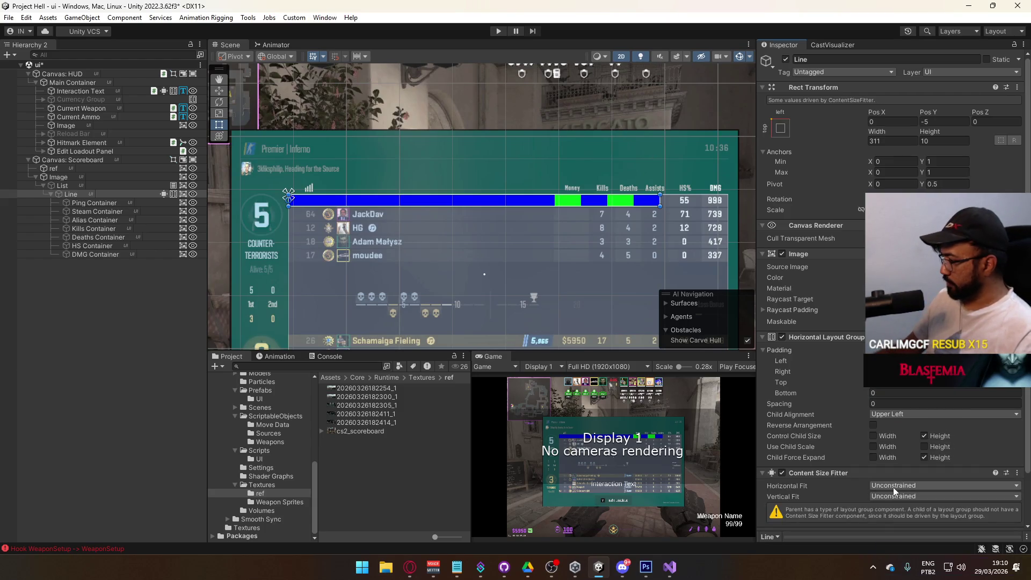
left_click(893, 486)
left_click(907, 518)
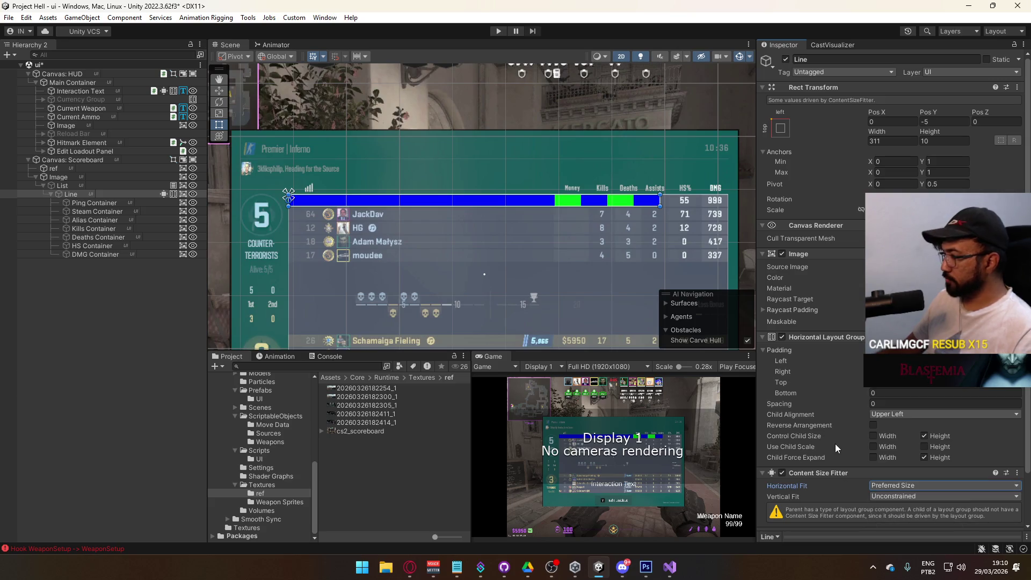
scroll(827, 443, "down", 2)
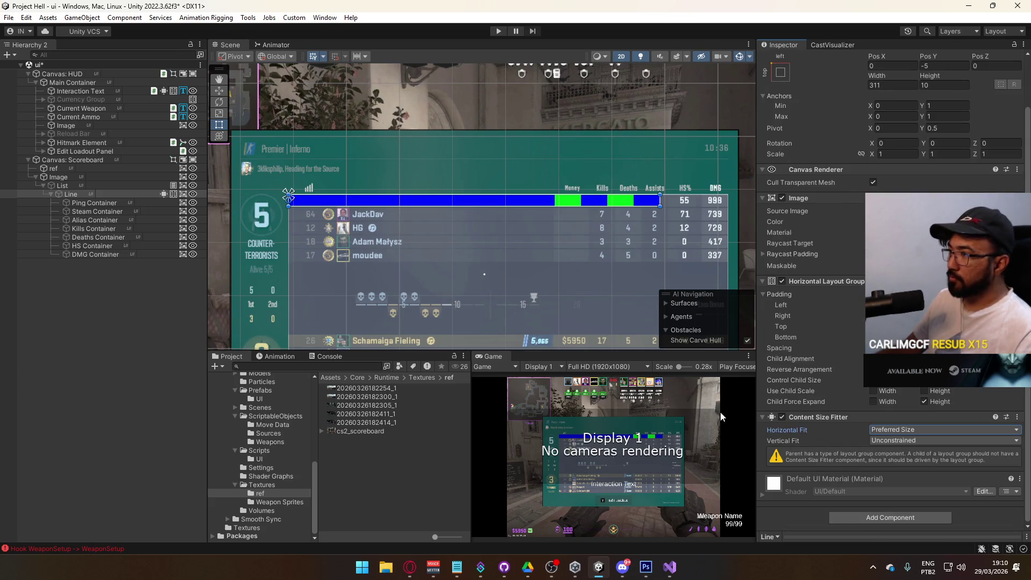
scroll(836, 198, "up", 2)
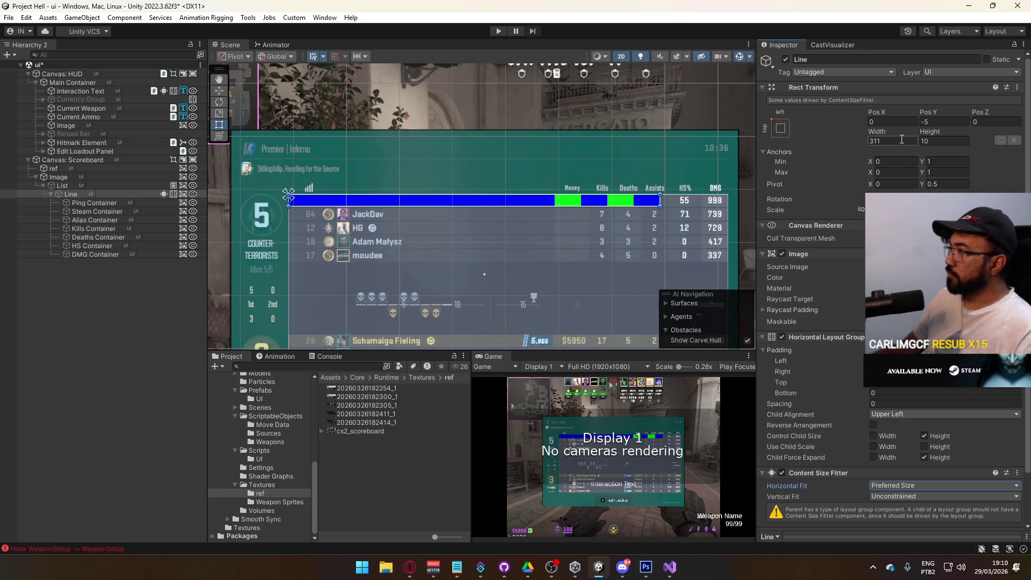
Set the Steam Container's width to 10.
left_click(89, 207)
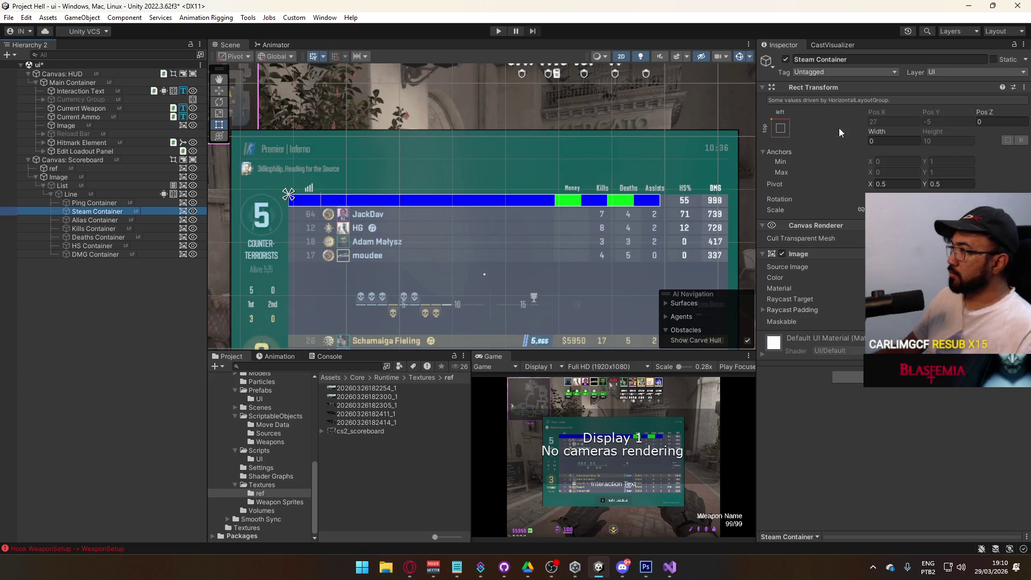
left_click(880, 141)
type("10")
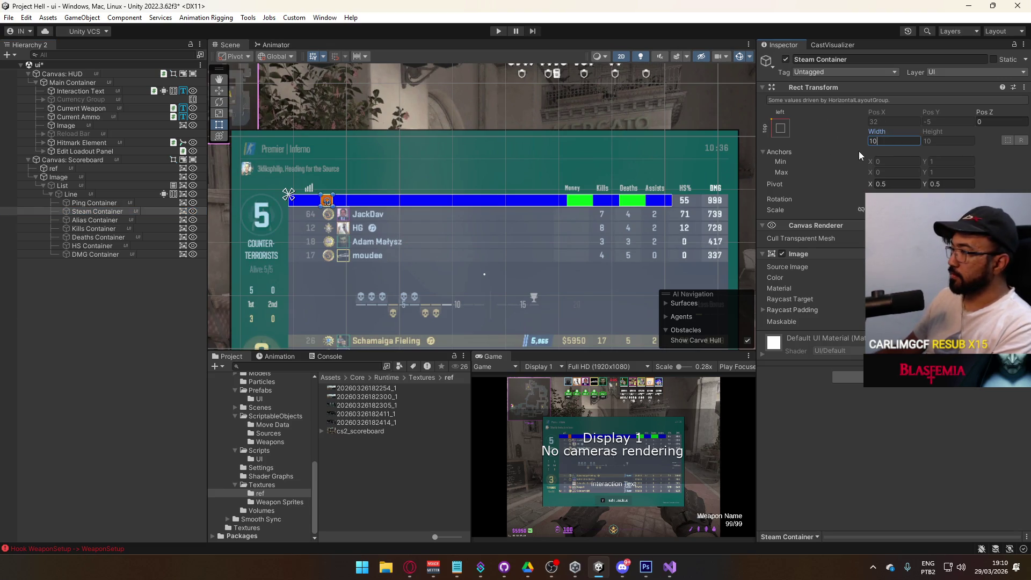
Add a Content Size Fitter to List and set its fit to Preferred Size.
left_click(76, 196)
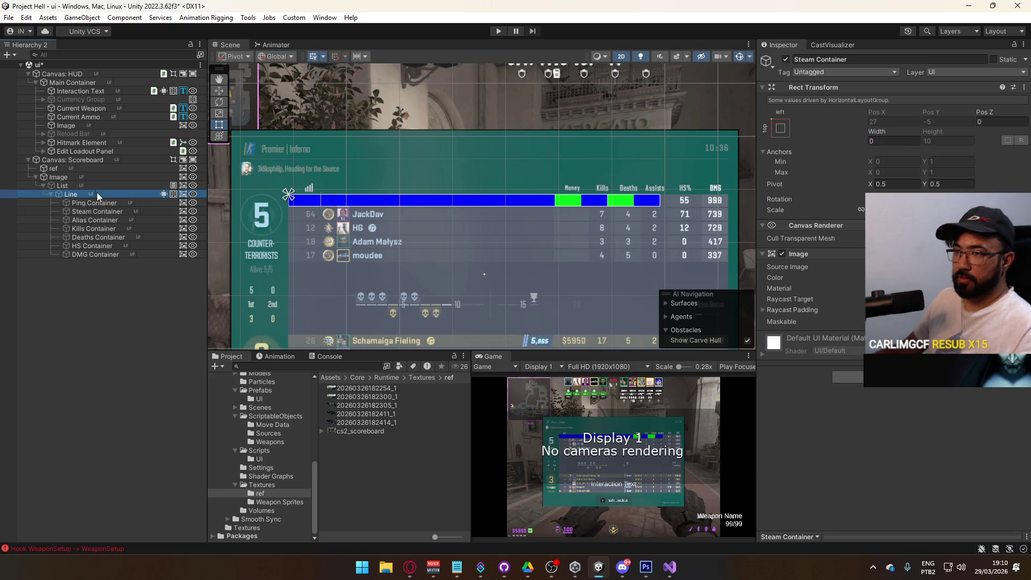
left_click(65, 185)
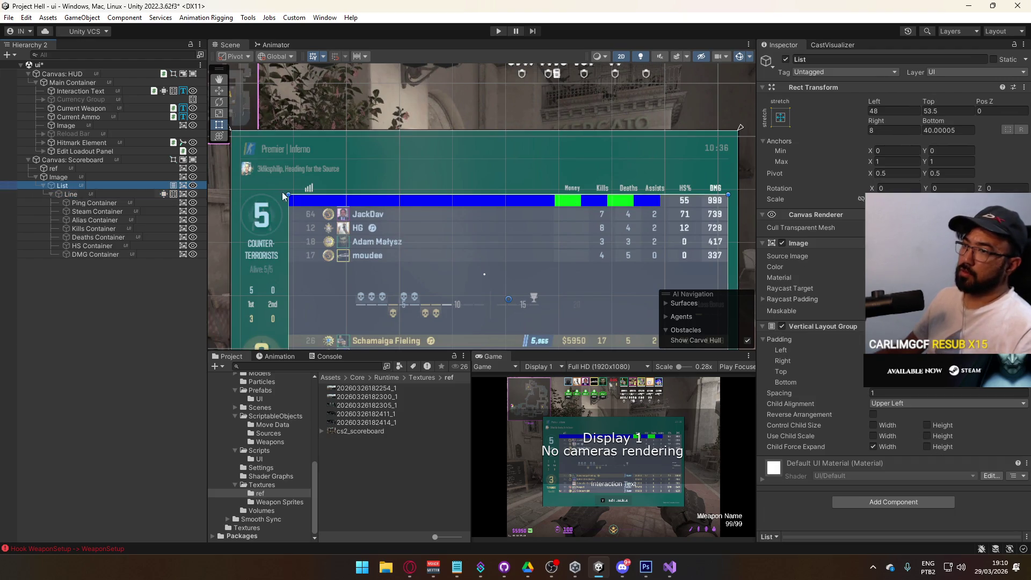
left_click(882, 499)
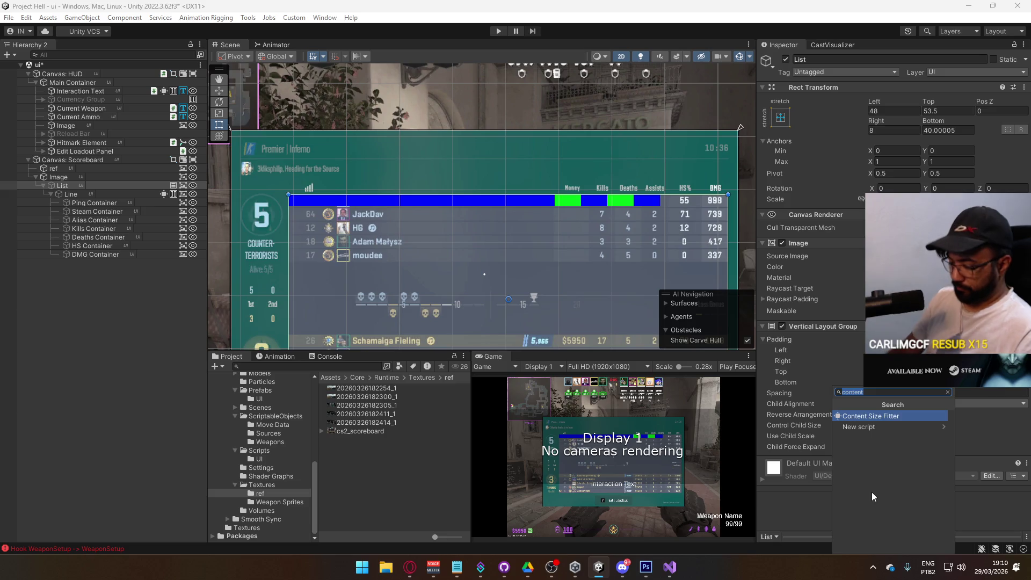
type("content")
key("Return")
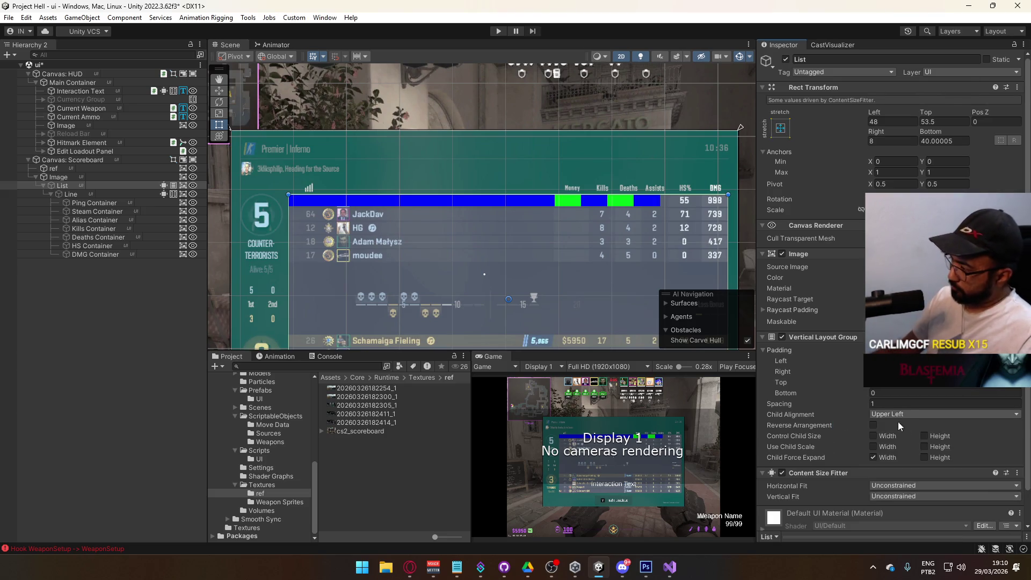
scroll(913, 473, "down", 2)
left_click(918, 463)
left_click(908, 490)
scroll(437, 192, "down", 2)
mouse_move(437, 193)
left_mouse_down()
mouse_move(433, 133)
mouse_move(465, 187)
mouse_move(479, 172)
mouse_move(490, 182)
mouse_move(420, 182)
left_mouse_up()
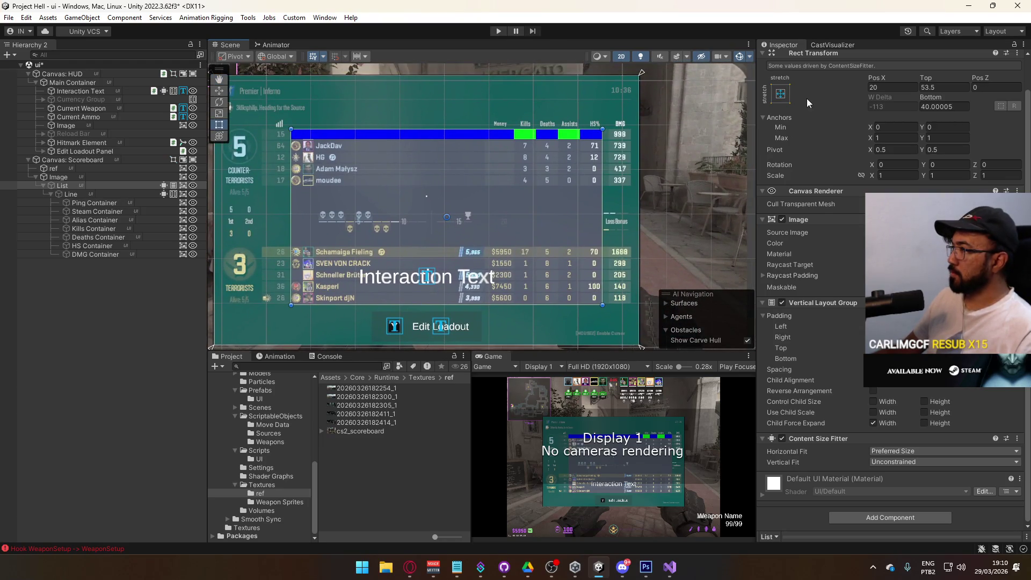
Set List's child alignment to upper right, nudge List right, then pick another alignment.
left_click(913, 379)
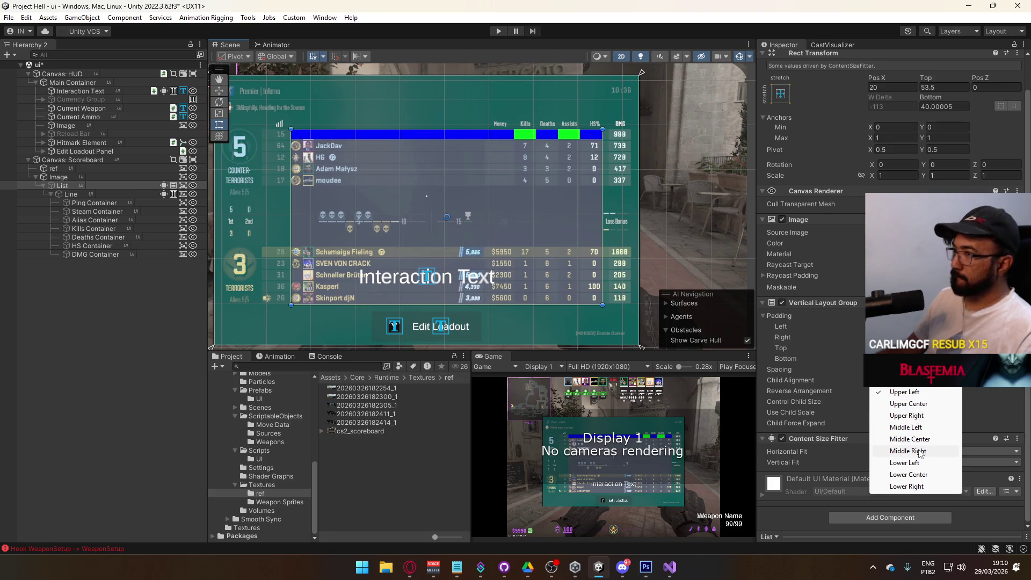
left_click(926, 417)
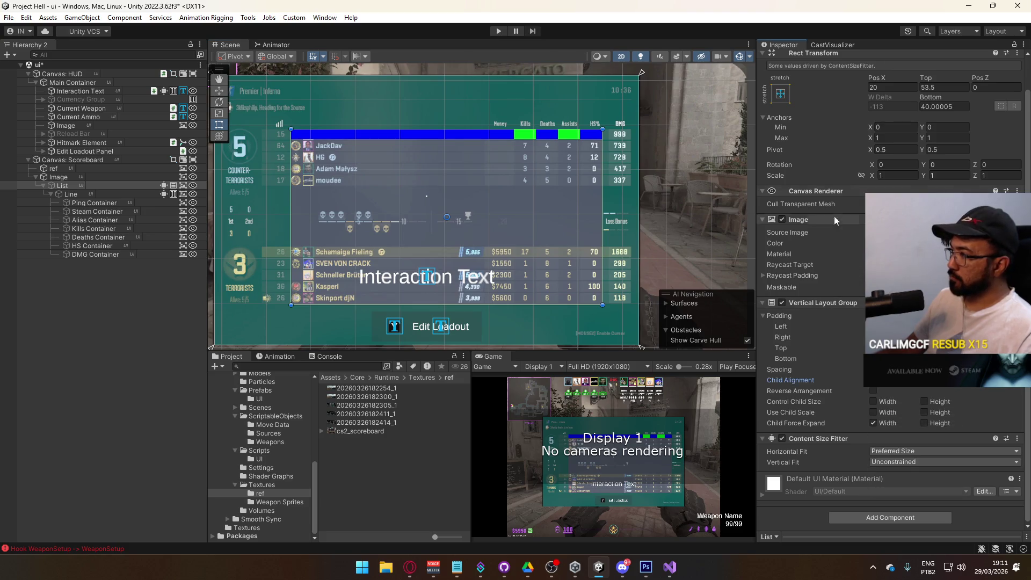
scroll(937, 134, "up", 2)
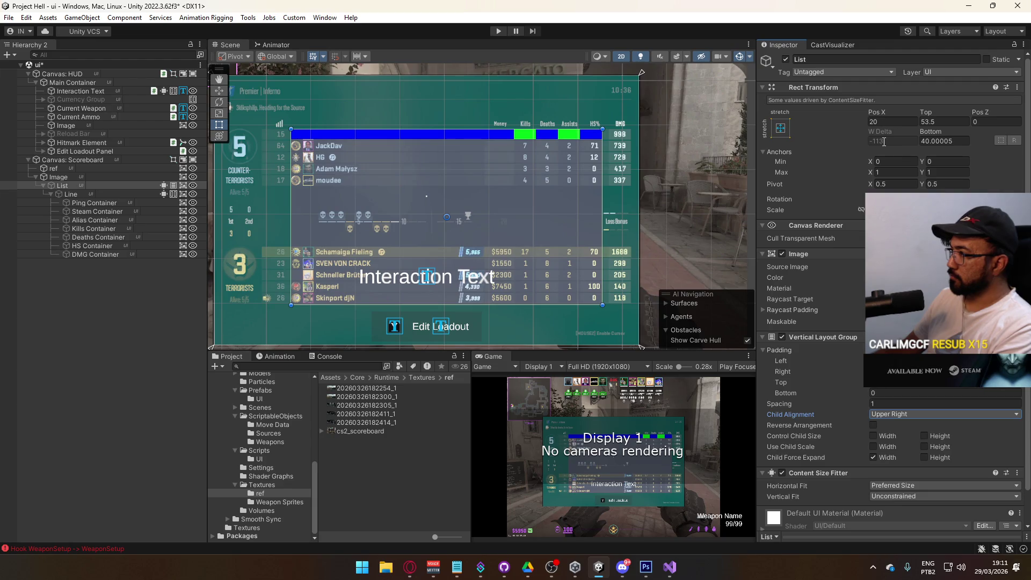
mouse_move(884, 113)
left_mouse_down()
mouse_move(903, 118)
mouse_move(885, 116)
left_mouse_up()
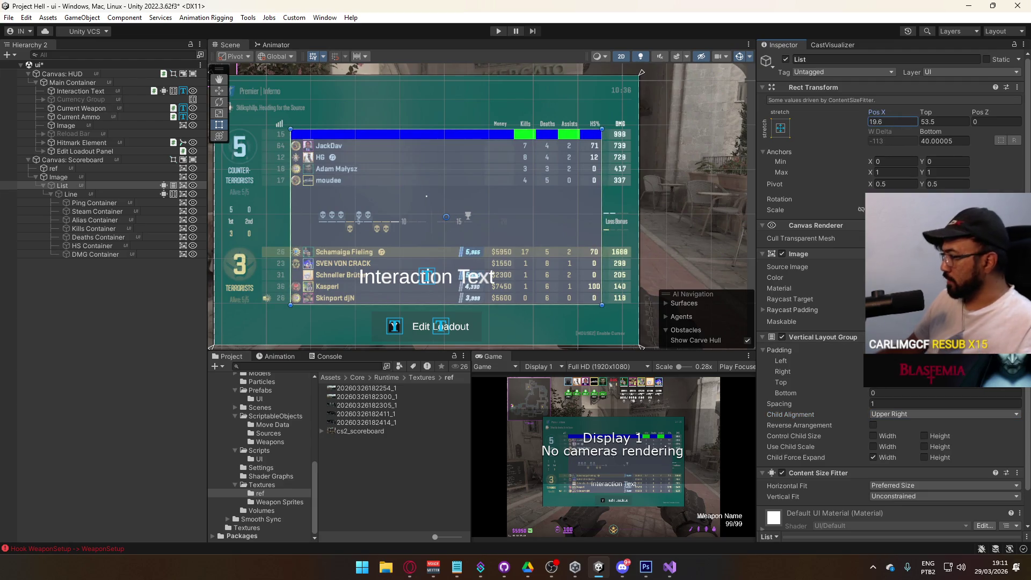
scroll(948, 440, "down", 2)
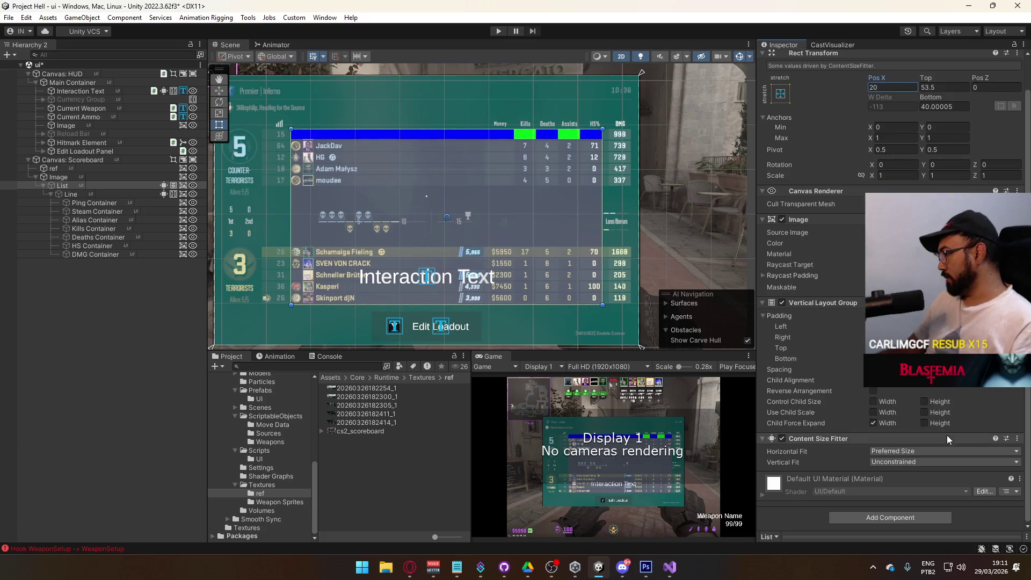
left_click(894, 386)
left_click(894, 395)
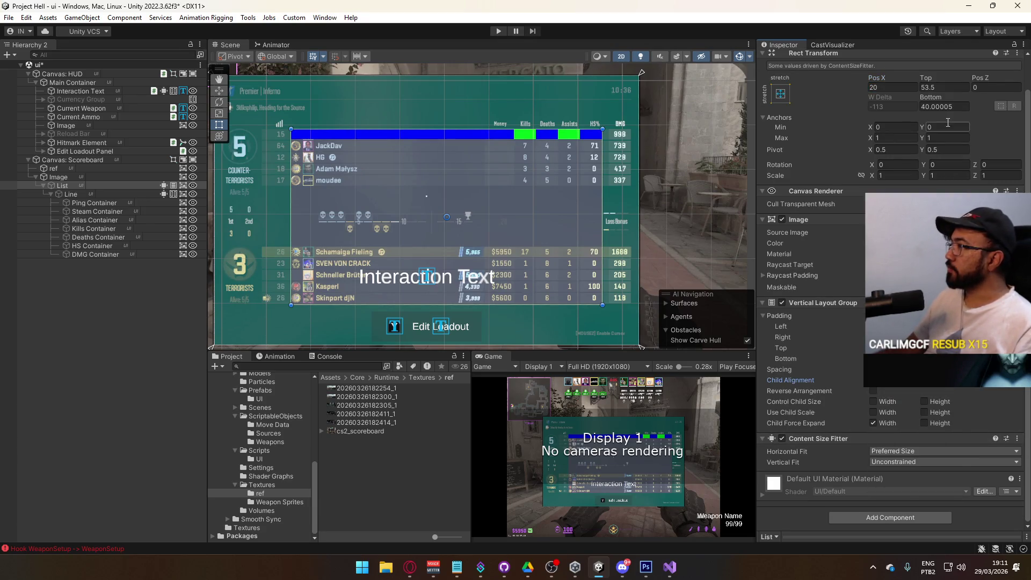
Set List's bottom inset to 40 and its Vertical Fit to Preferred Size.
left_click(938, 105)
type("40")
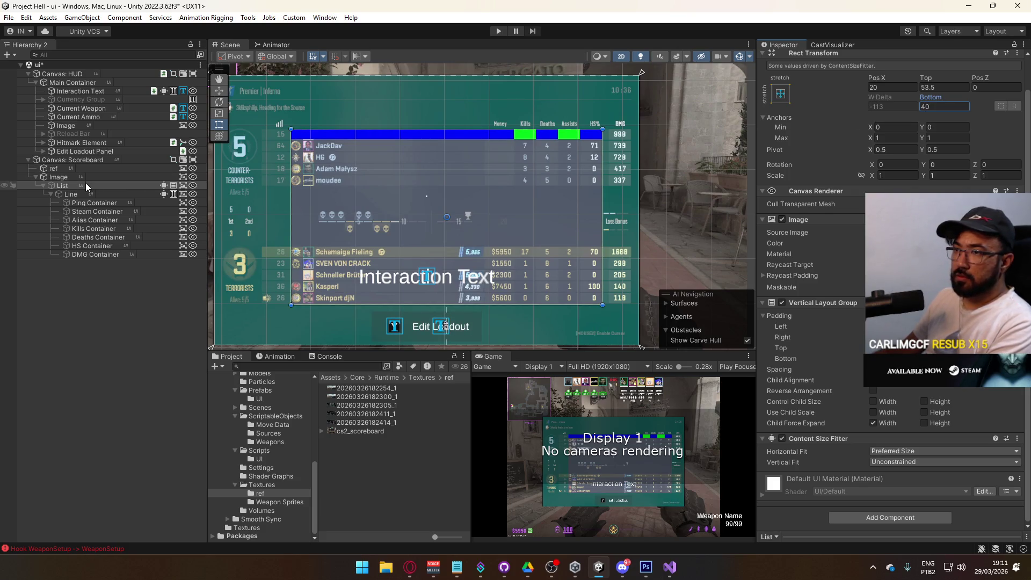
left_click(908, 462)
left_click(907, 497)
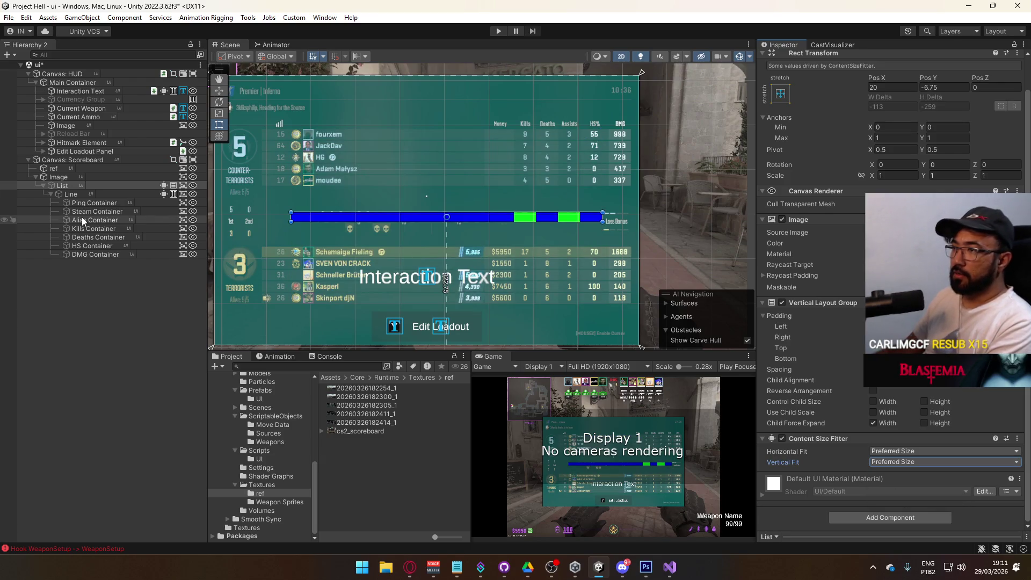
Collapse the Line row and duplicate it with Ctrl+D.
left_click(50, 194)
left_click(107, 195)
key("ctrl+d")
key("ctrl+d")
Duplicate Line repeatedly up to Line (15), then inspect Image and List settings.
key("ctrl+d")
key("ctrl+d")
key("ctrl+d")
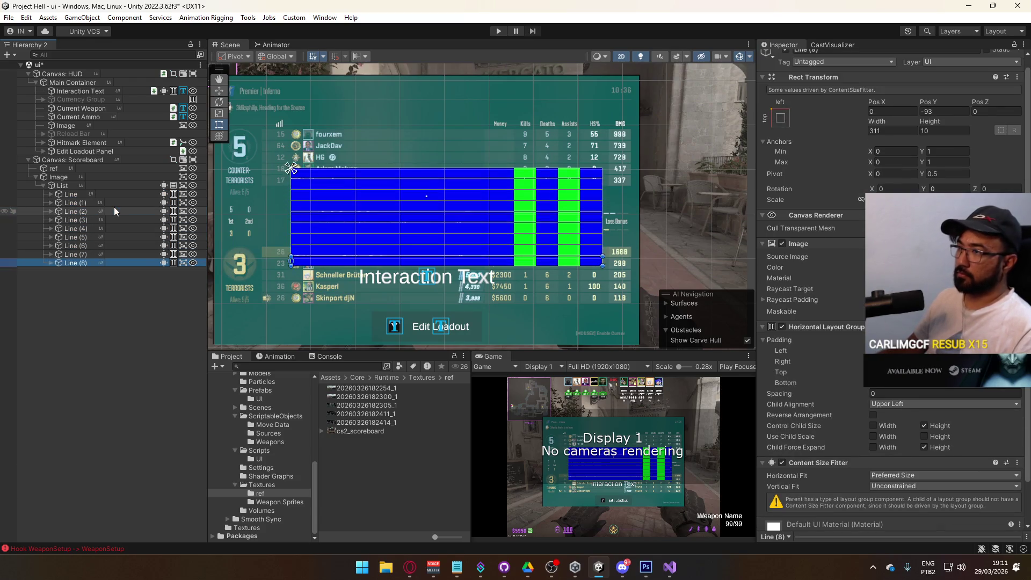
key("ctrl+d")
key("ctrl+d")
key("ctrl+d")
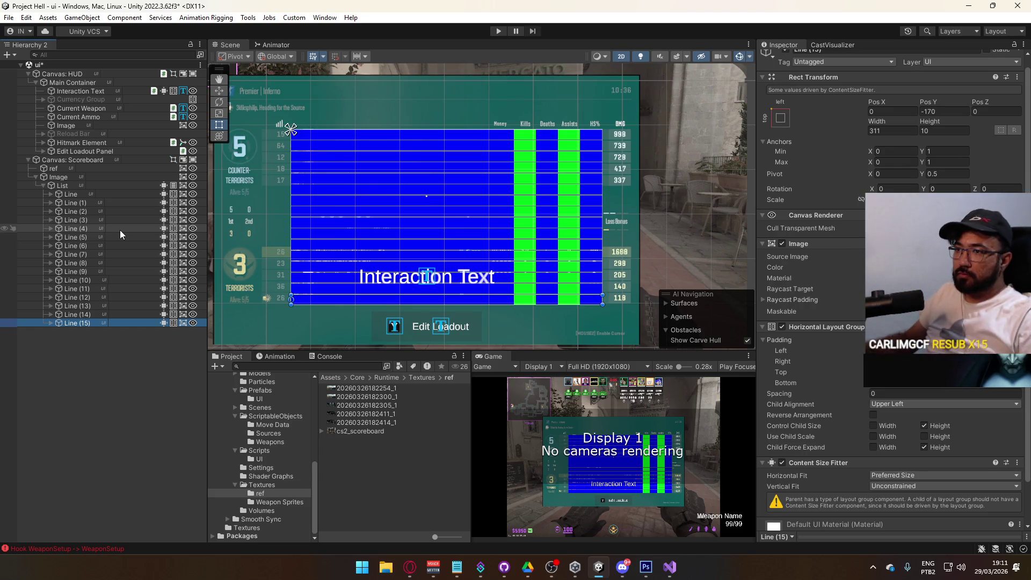
left_click(105, 178)
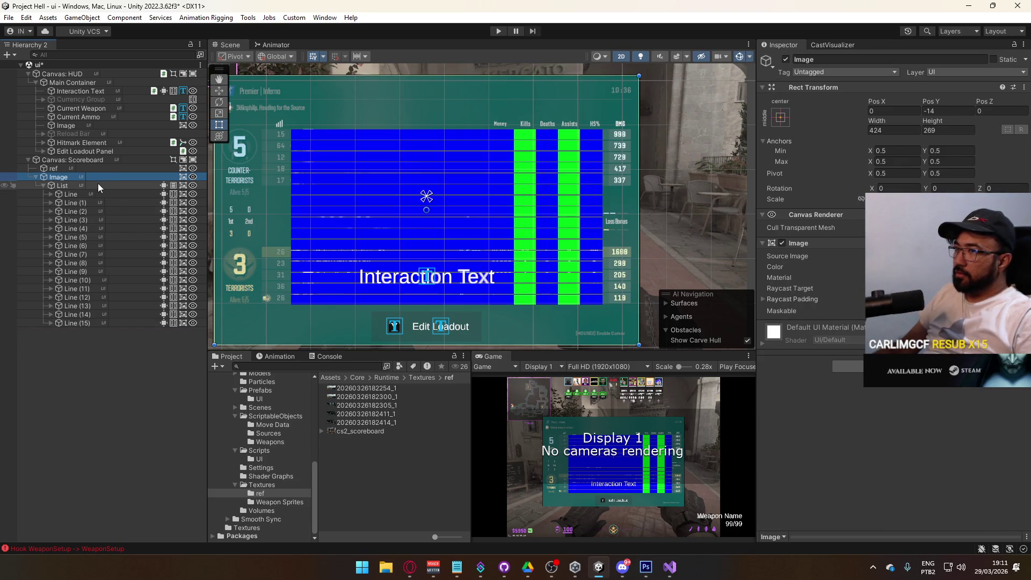
left_click(97, 185)
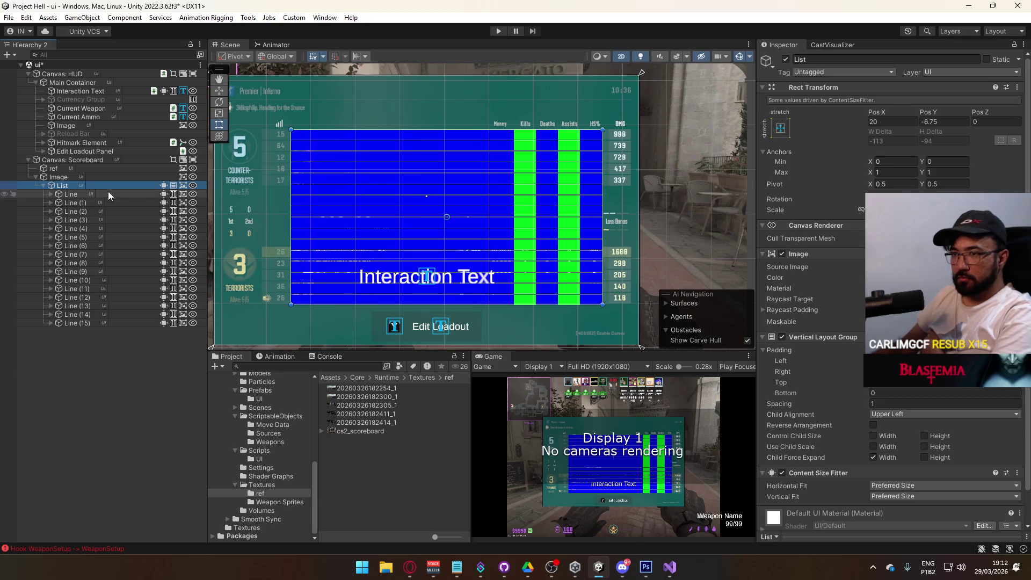
Create a UI Scroll View under Image, placed above List in the Hierarchy.
right_click(88, 178)
mouse_move(176, 353)
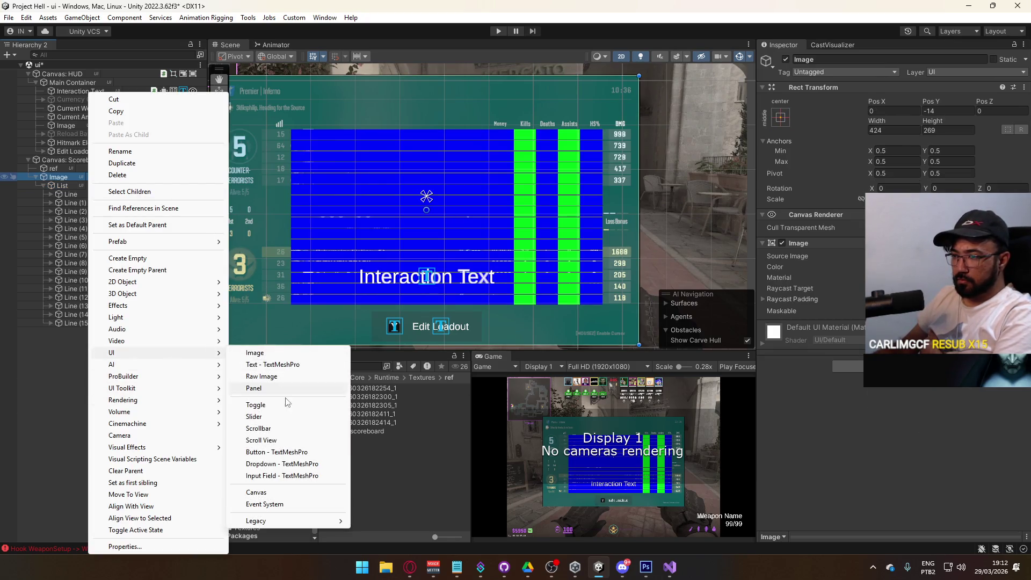
left_click(285, 443)
mouse_move(37, 333)
left_mouse_down()
mouse_move(55, 323)
mouse_move(78, 183)
left_mouse_up()
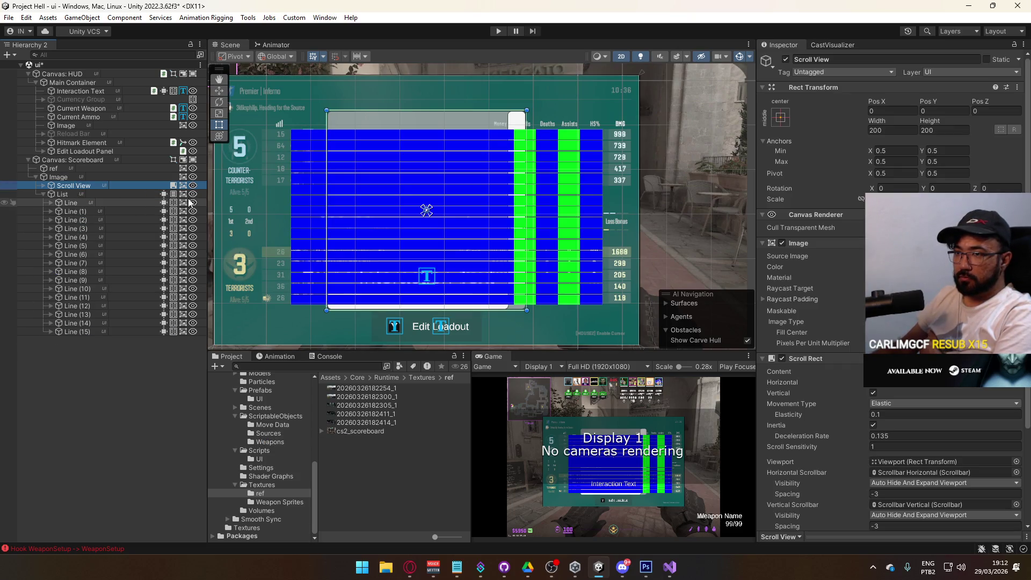
Copy Image's Rect Transform and paste its component values onto the Scroll View.
left_click(69, 178)
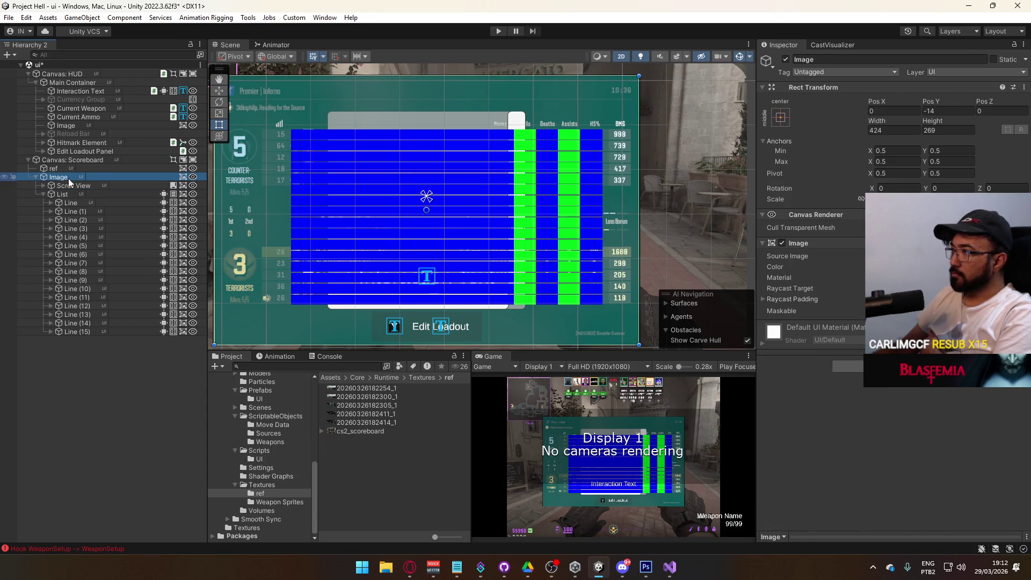
right_click(820, 87)
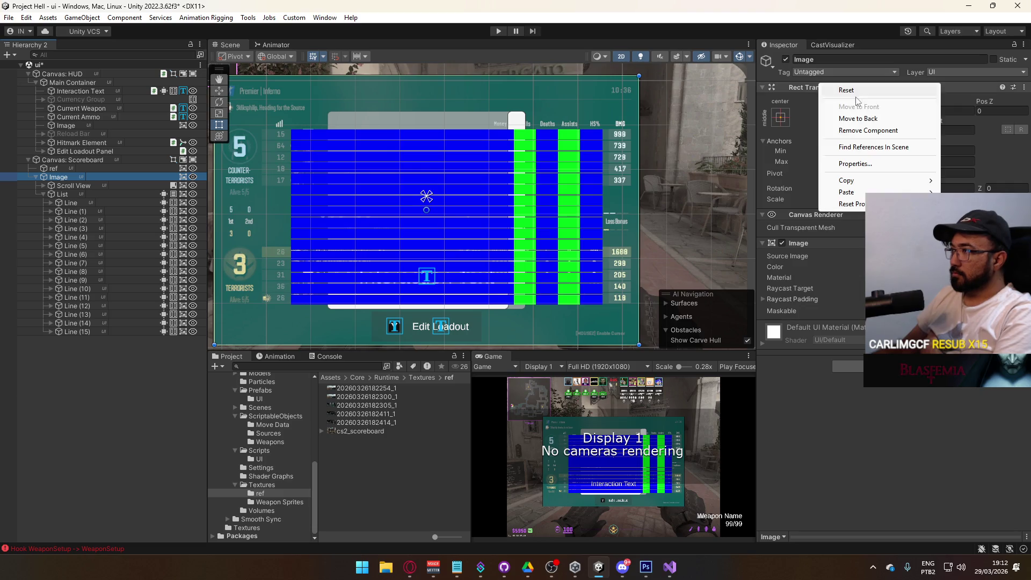
mouse_move(847, 181)
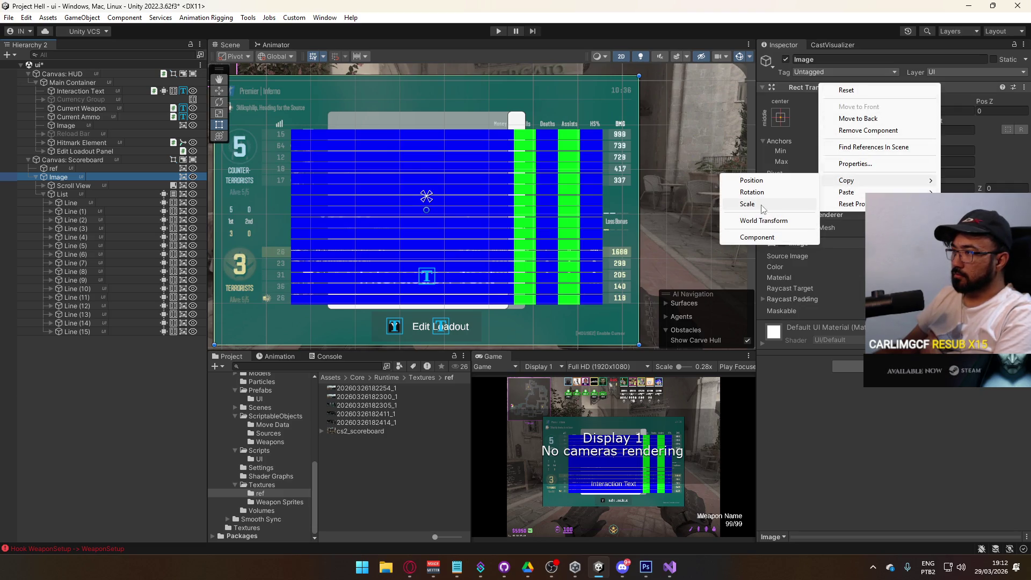
left_click(767, 238)
left_click(85, 185)
right_click(822, 88)
mouse_move(848, 195)
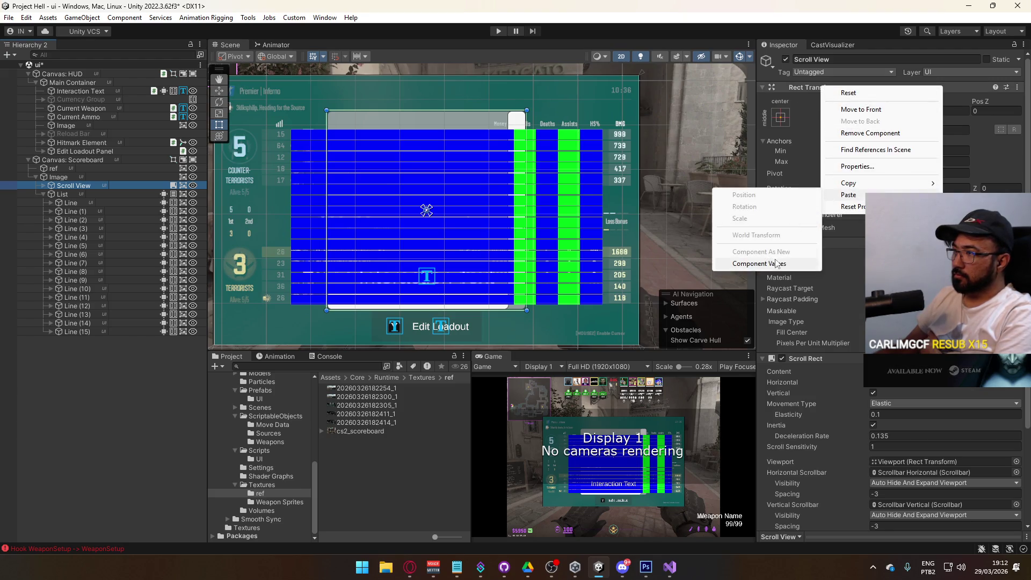
left_click(773, 263)
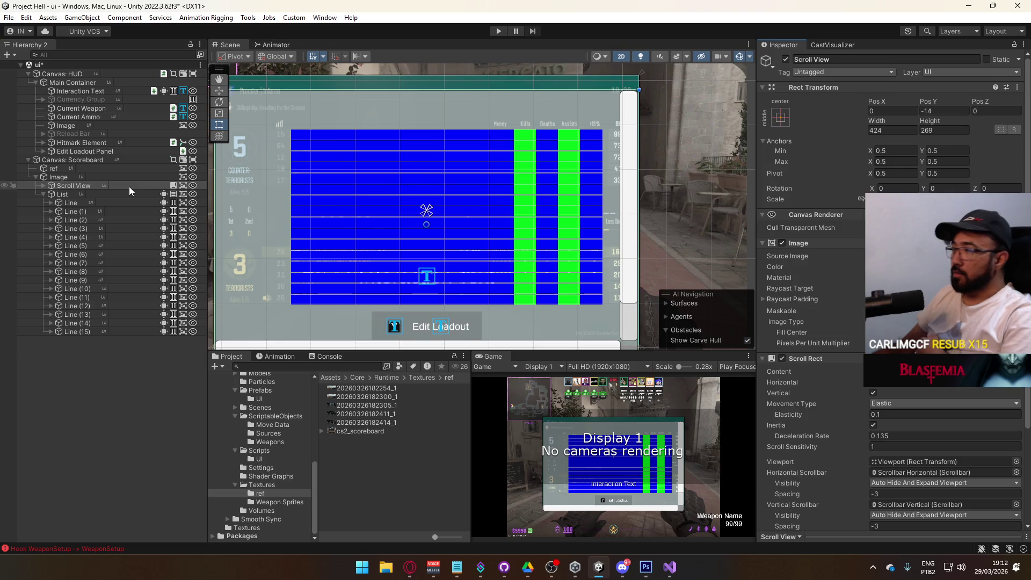
Frame the Scroll View and Image in the scene to compare their placement.
key("f")
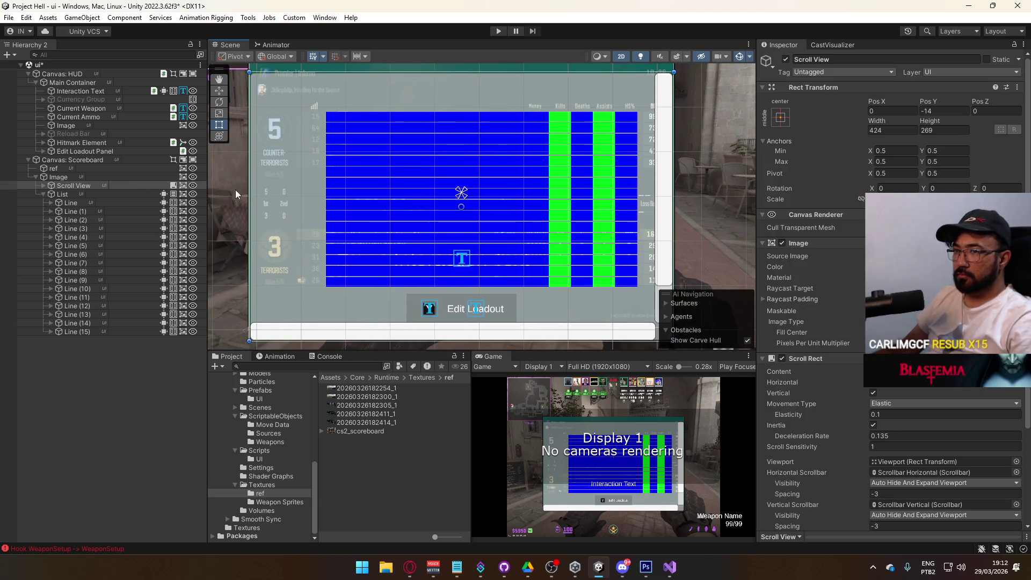
left_click(70, 178)
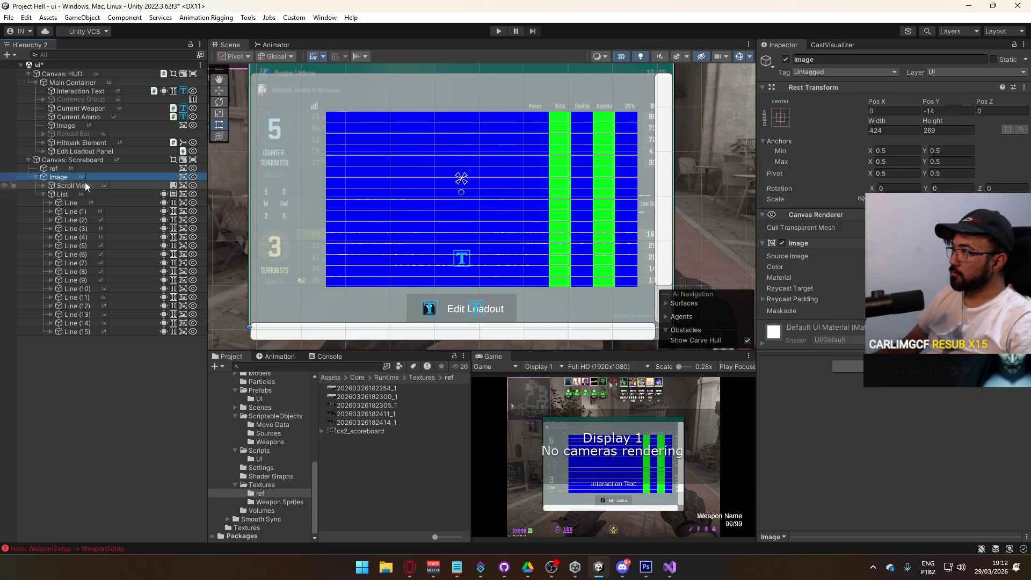
left_click(86, 185)
key("Up")
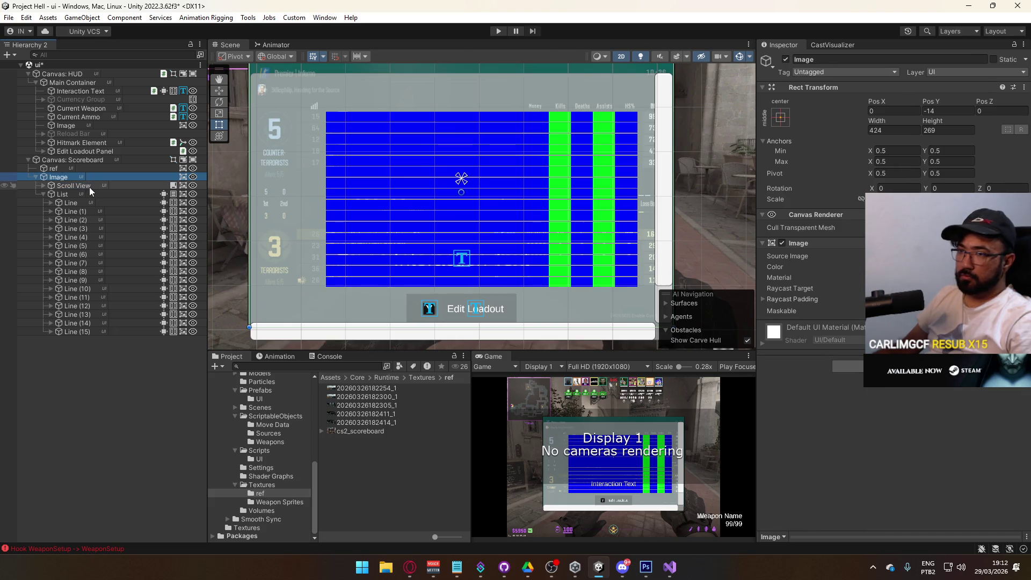
key("f")
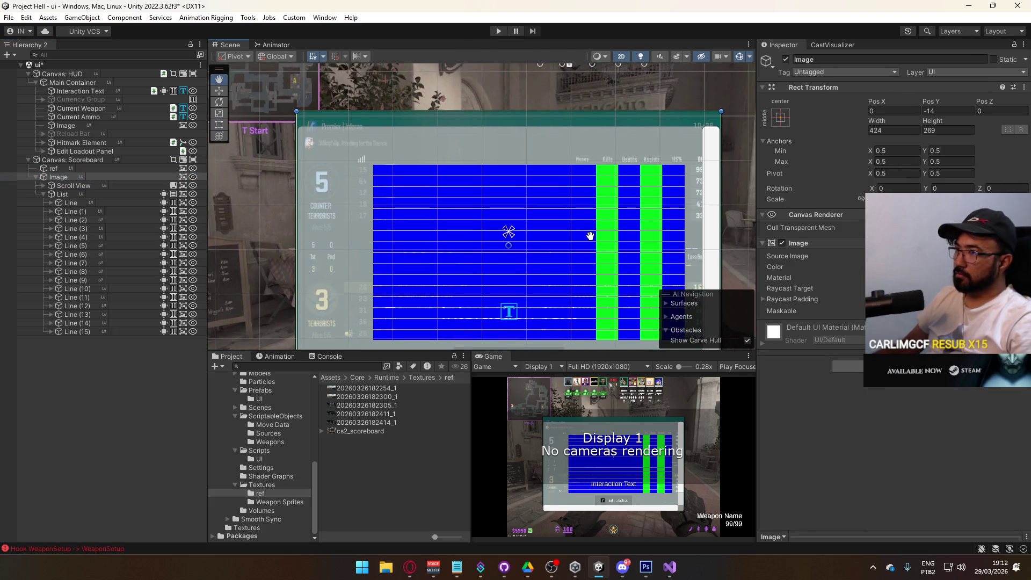
left_click(69, 187)
left_click(66, 195)
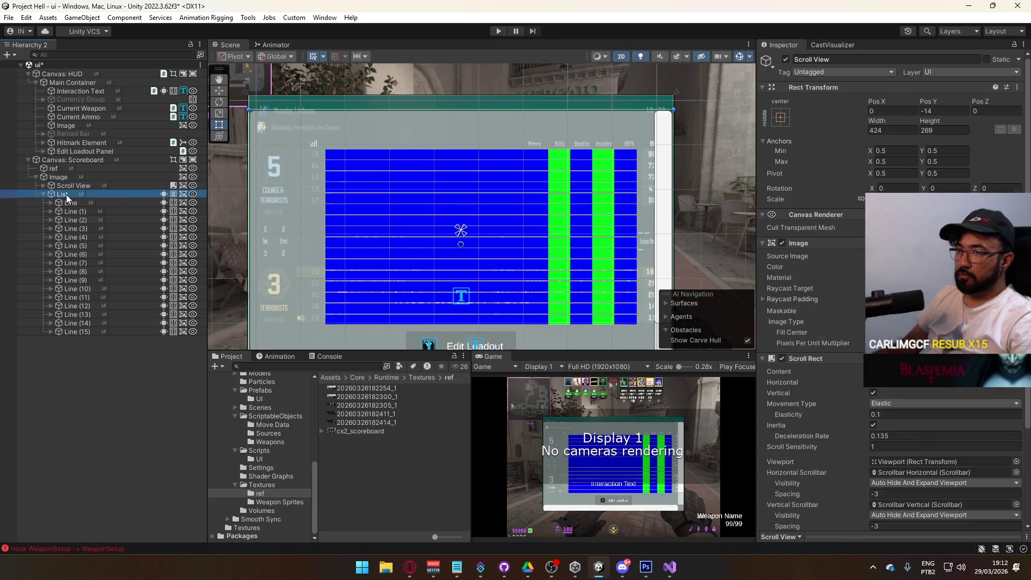
key("Up")
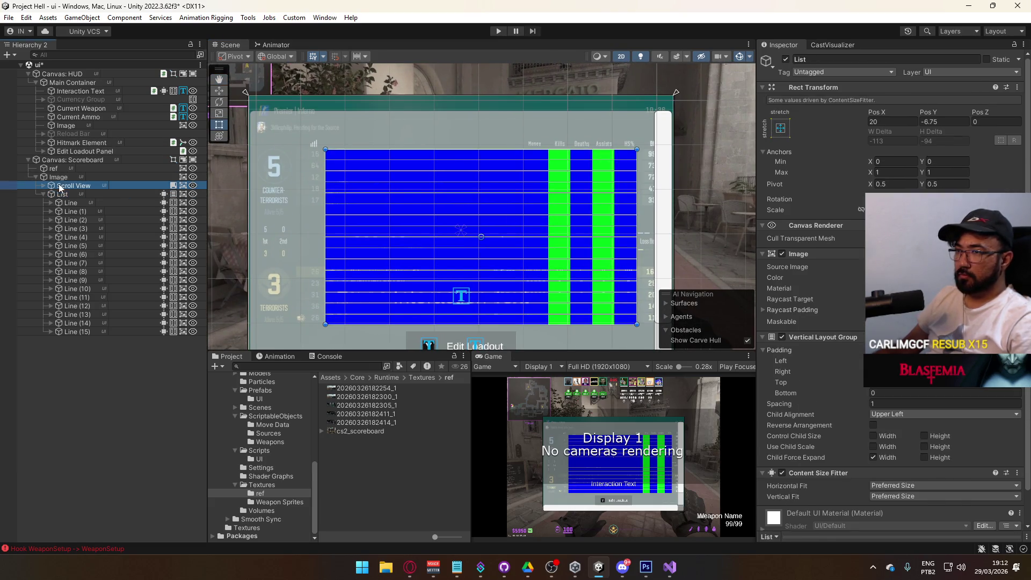
left_click(779, 117)
Stretch the Scroll View across Image, move Line out of List, and delete List.
left_click(895, 279)
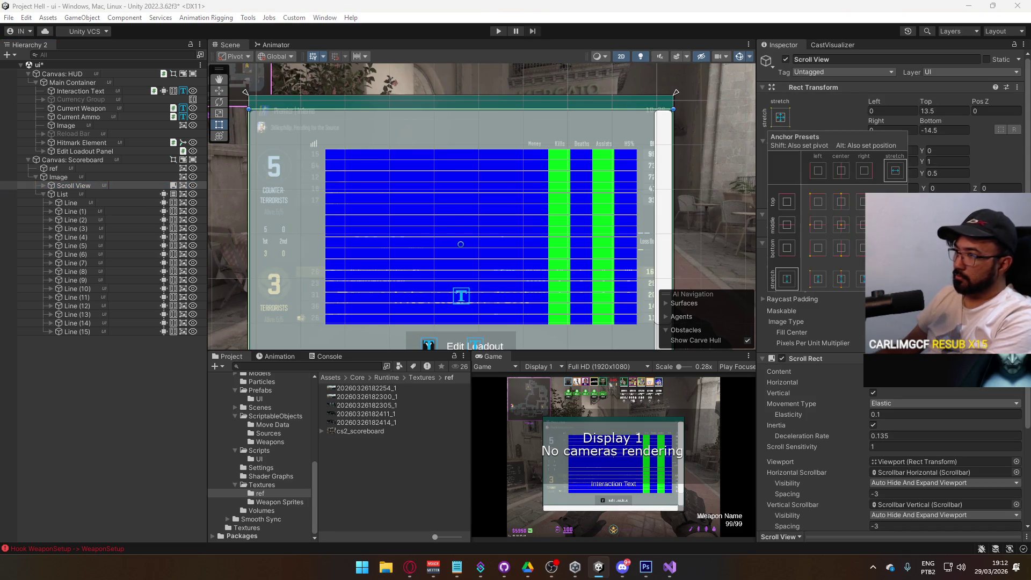
left_click(85, 193)
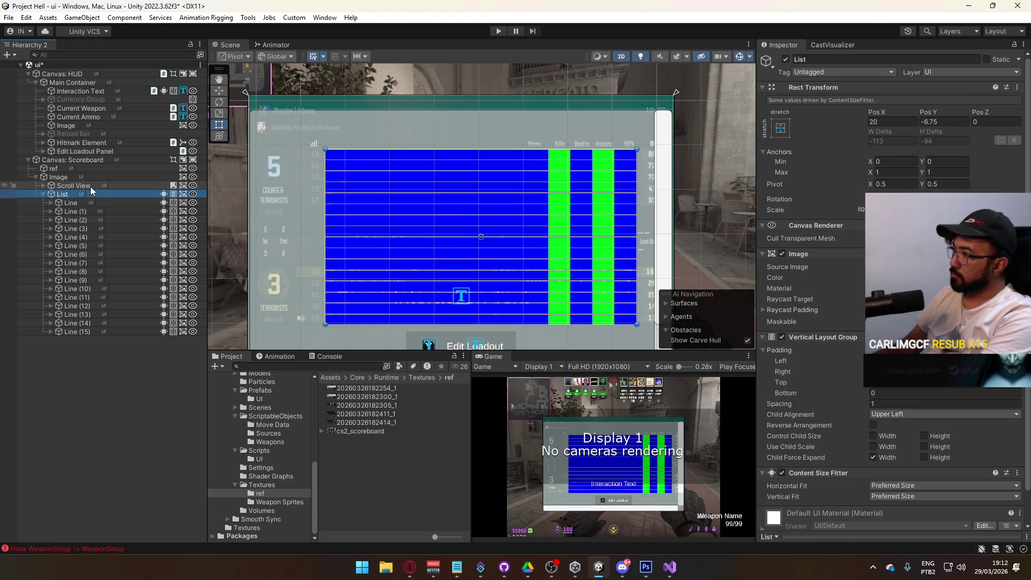
mouse_move(78, 201)
left_mouse_down()
mouse_move(91, 201)
mouse_move(83, 192)
left_mouse_up()
key("Delete")
Set the Scroll View's Left offset to 40.
left_click(79, 194)
left_click(84, 185)
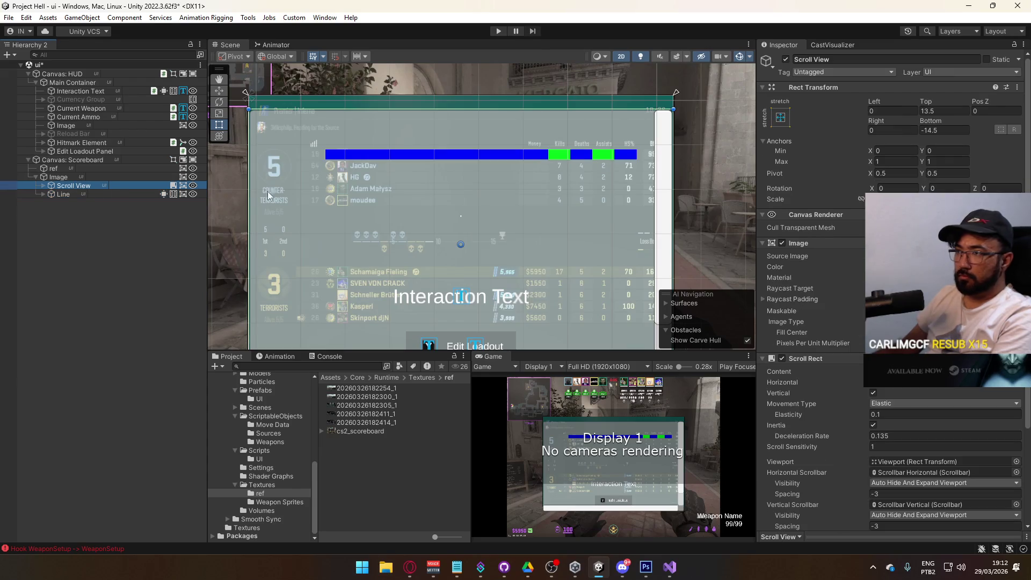
left_click(899, 111)
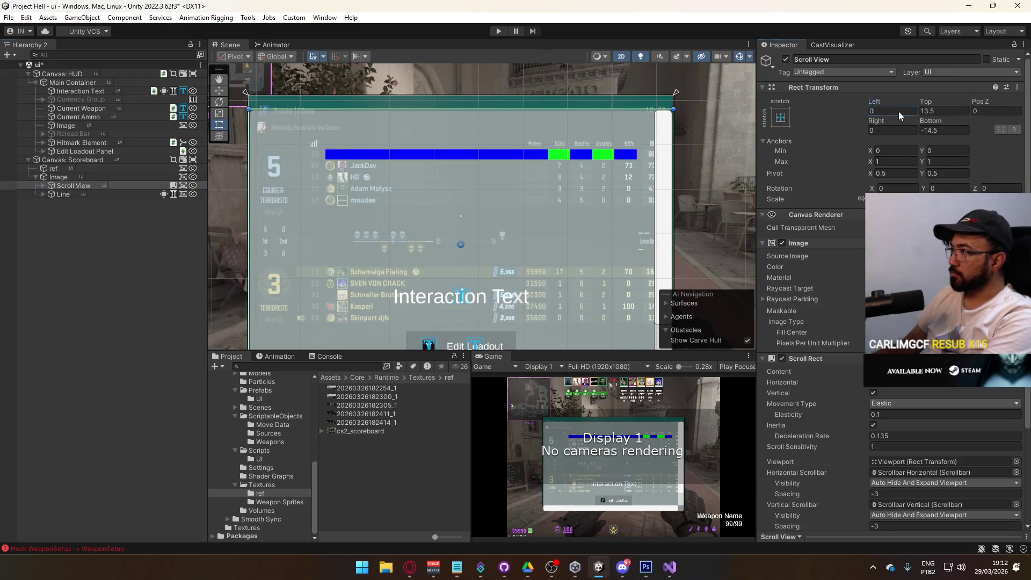
type("40")
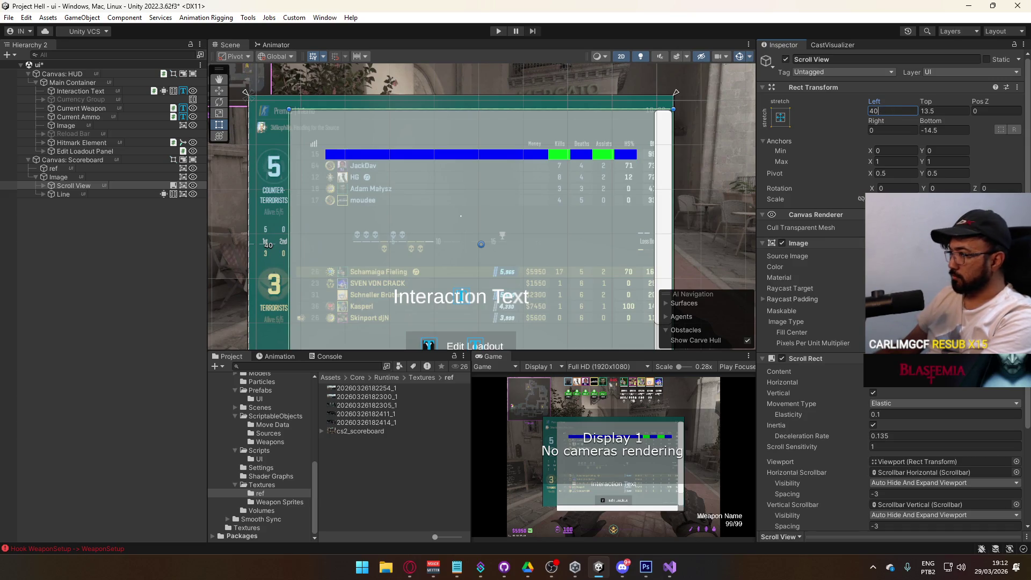
left_click(1016, 256)
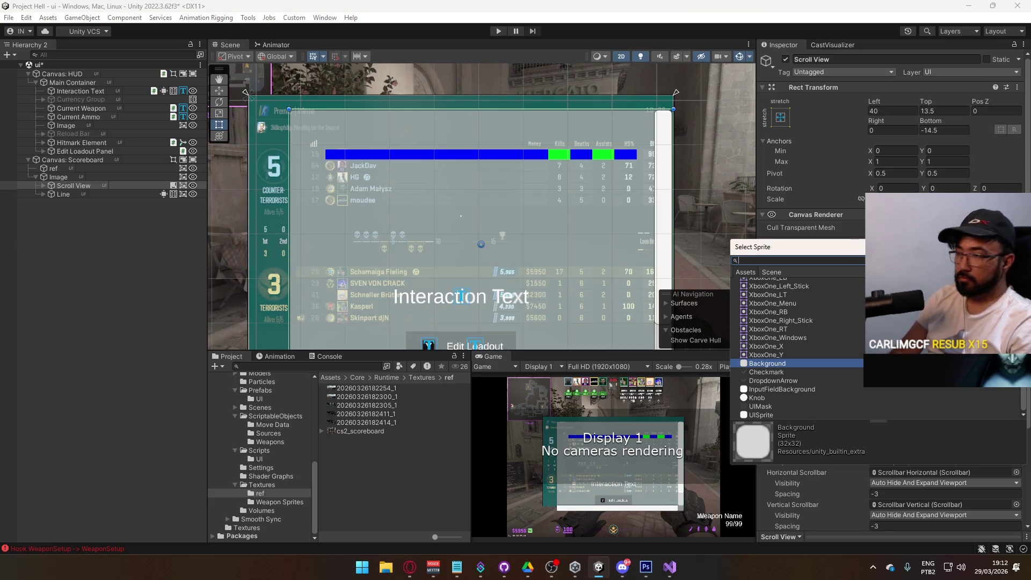
Apply the Full sprite to the Scroll View; accidentally delete and restore the vertical scrollbar.
type("full")
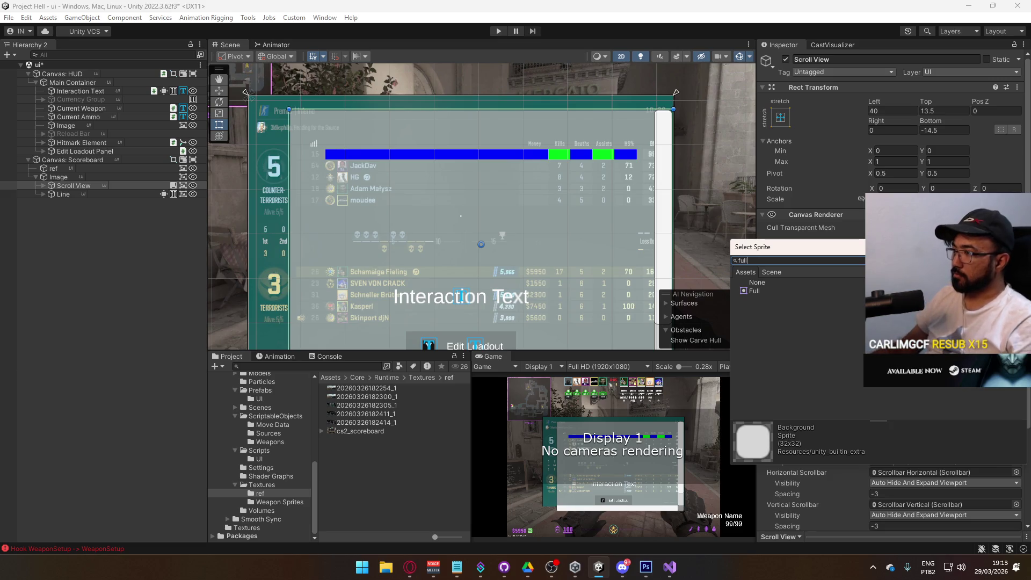
double_click(760, 294)
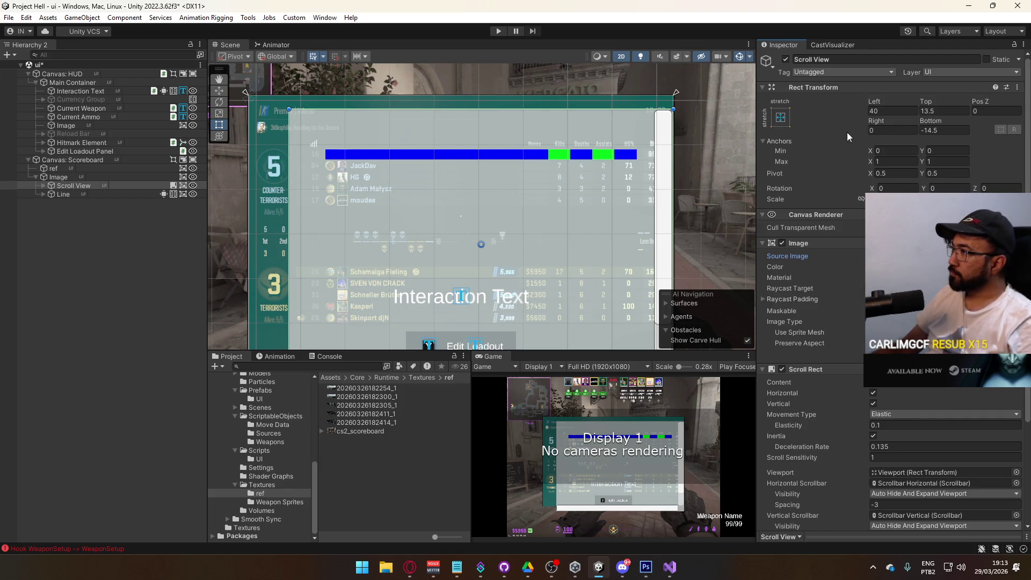
left_click(44, 185)
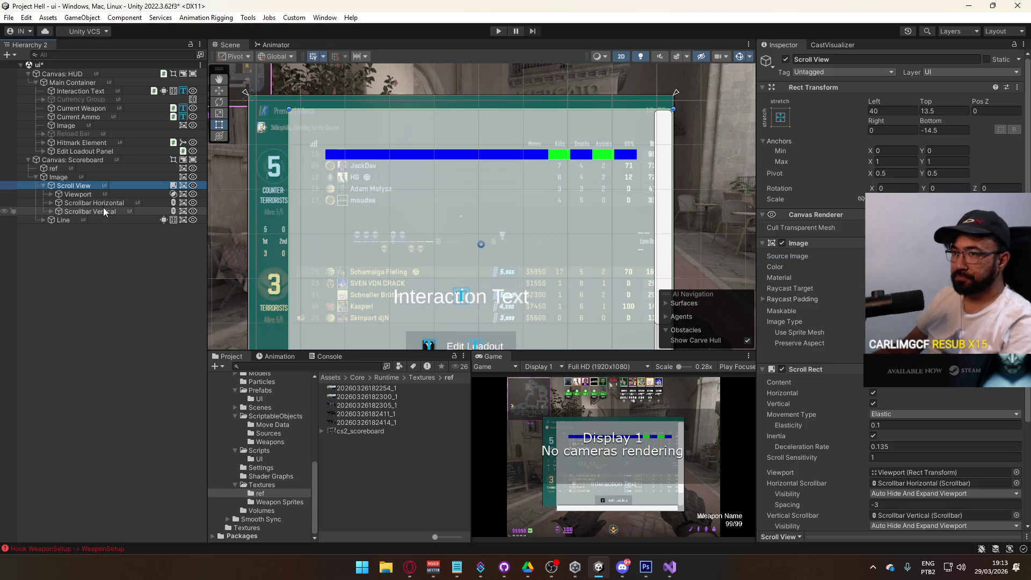
left_click(103, 211)
key("Delete")
left_click(70, 185)
scroll(815, 249, "down", 3)
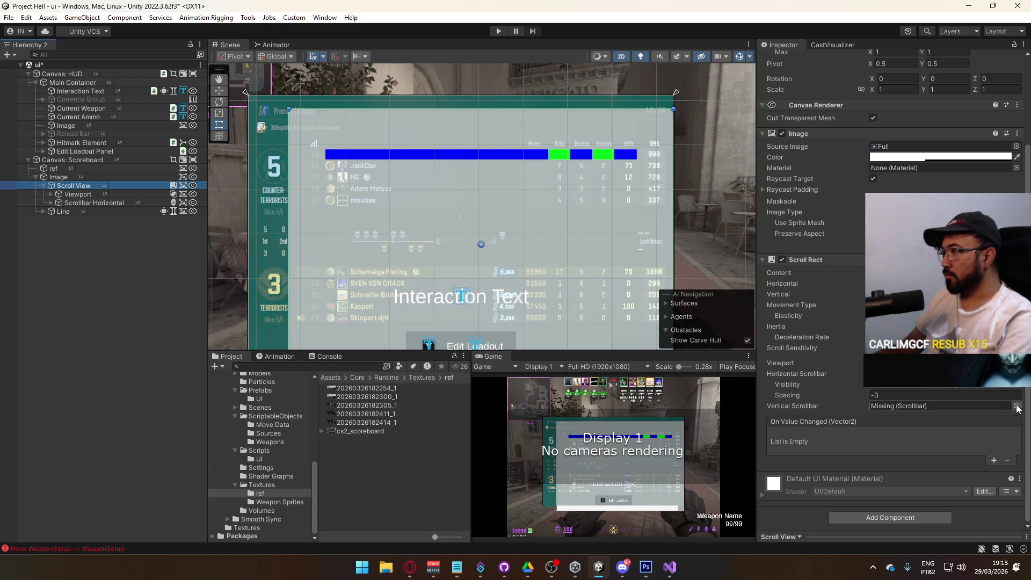
key("ctrl+z")
key("ctrl+z")
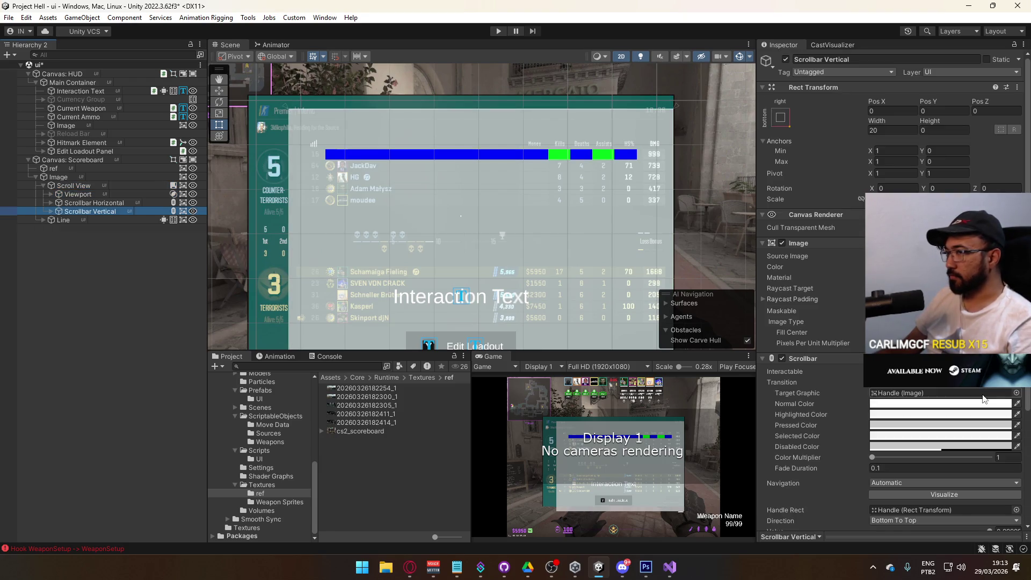
key("ctrl+z")
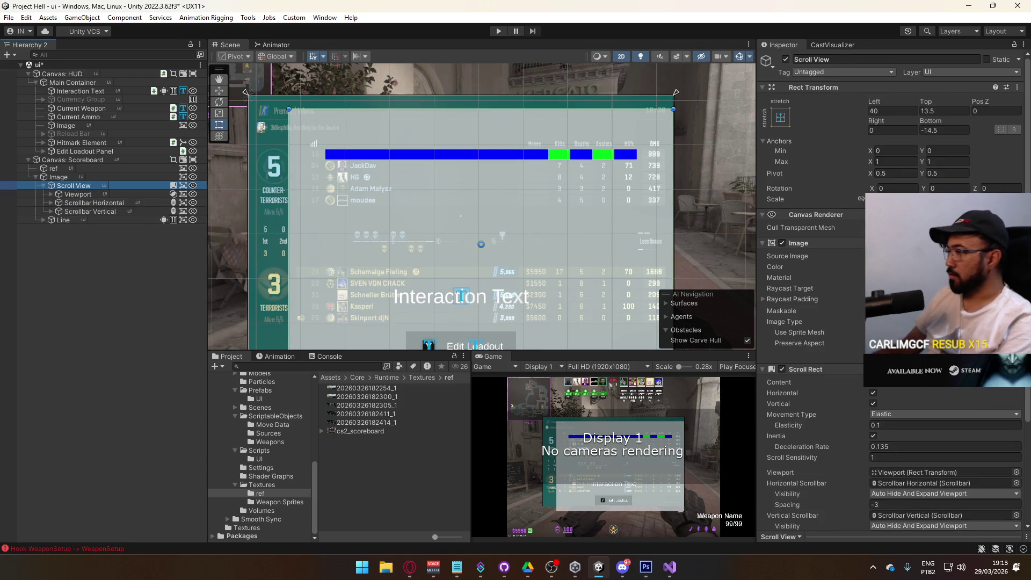
scroll(924, 386, "down", 5)
Delete Scrollbar Horizontal, leave the Horizontal Scrollbar reference at None, and select Viewport's Content.
left_click(944, 394)
left_click(944, 362)
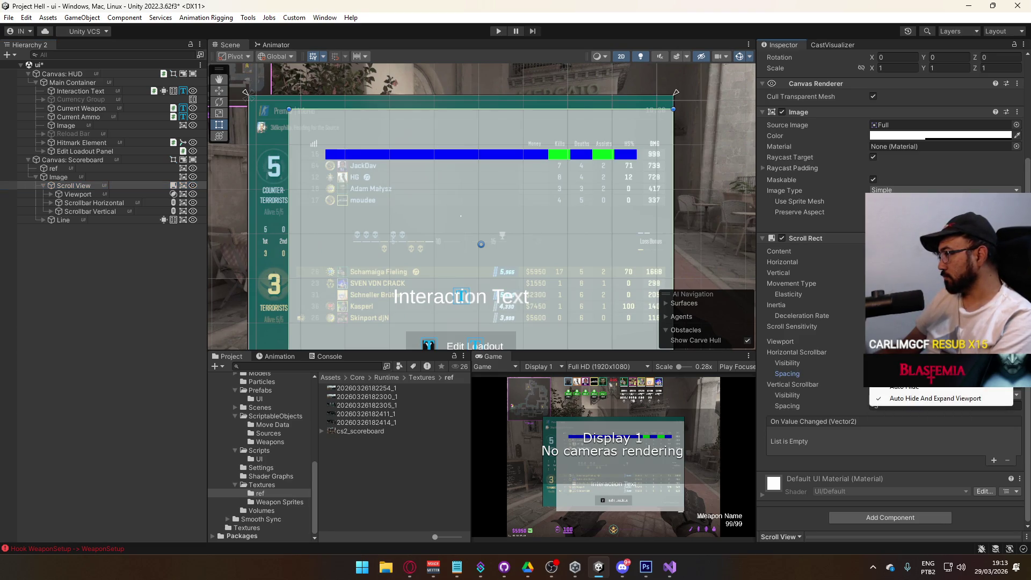
left_click(822, 367)
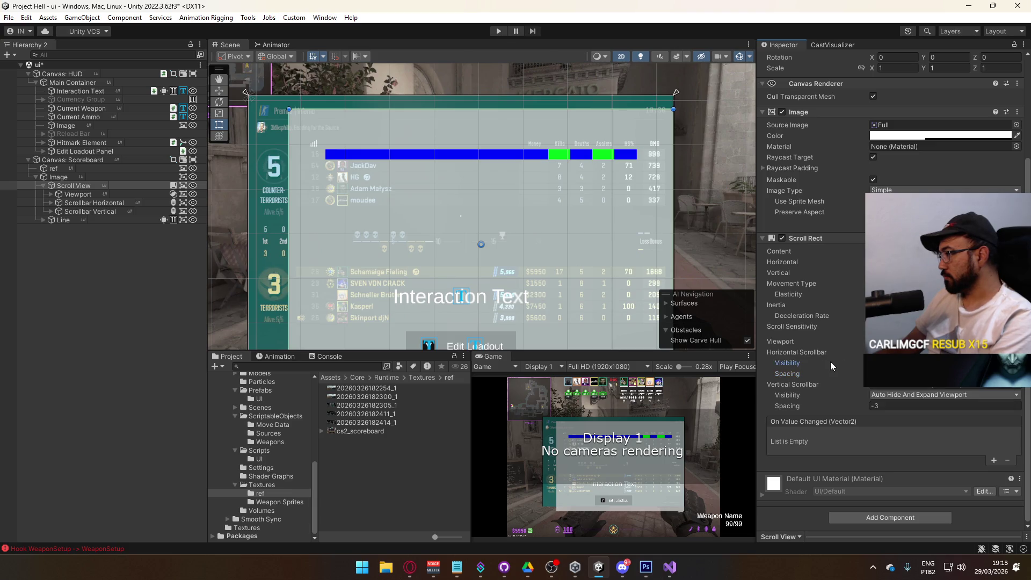
left_click(97, 202)
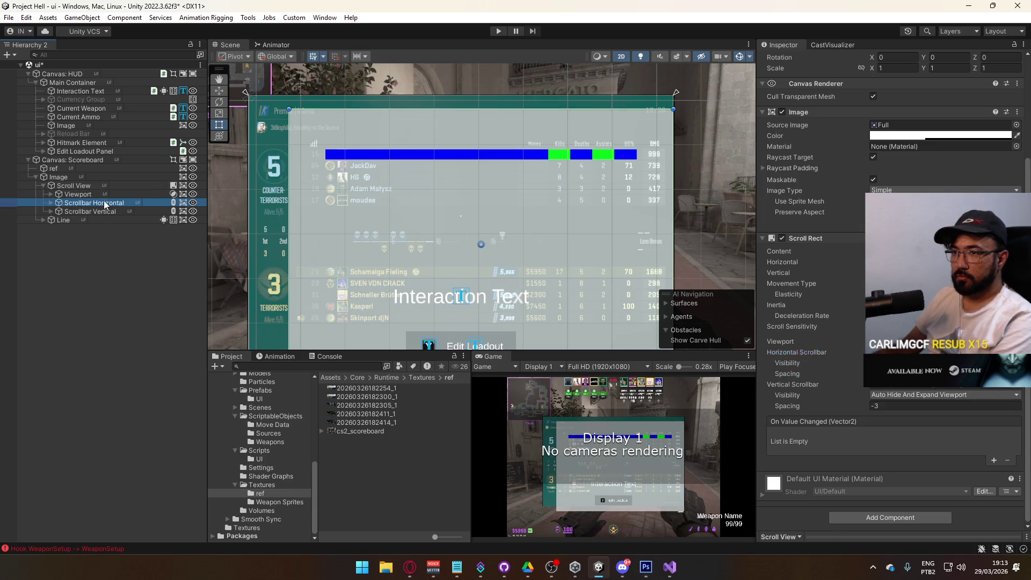
key("Delete")
scroll(859, 332, "down", 5)
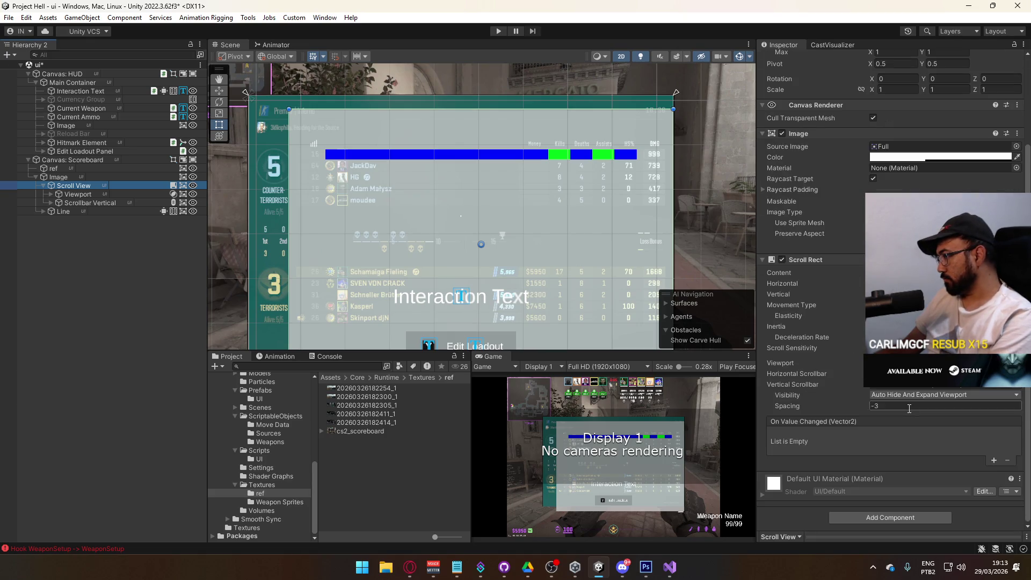
left_click(1016, 373)
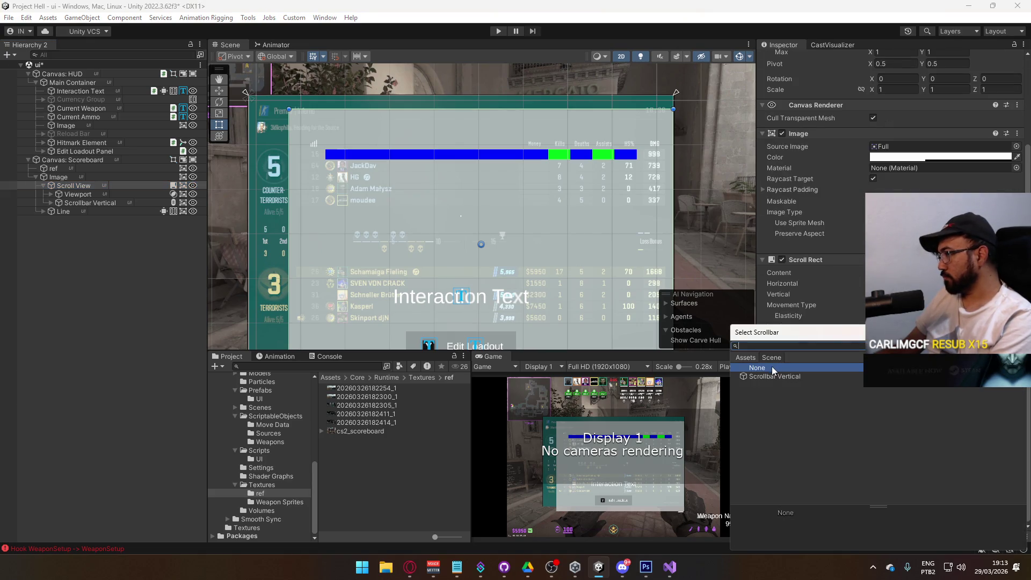
key("Escape")
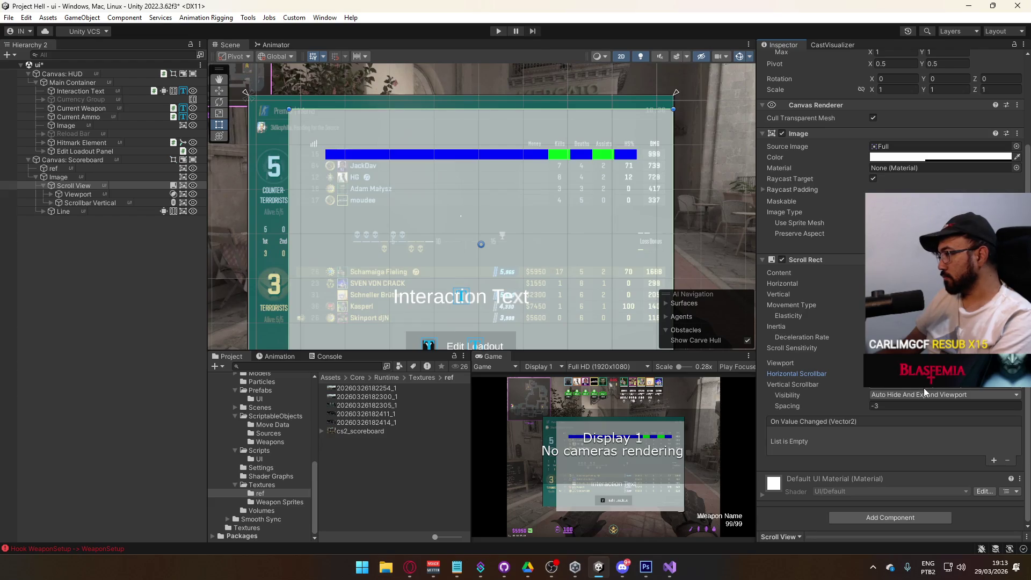
left_click(50, 194)
left_click(80, 202)
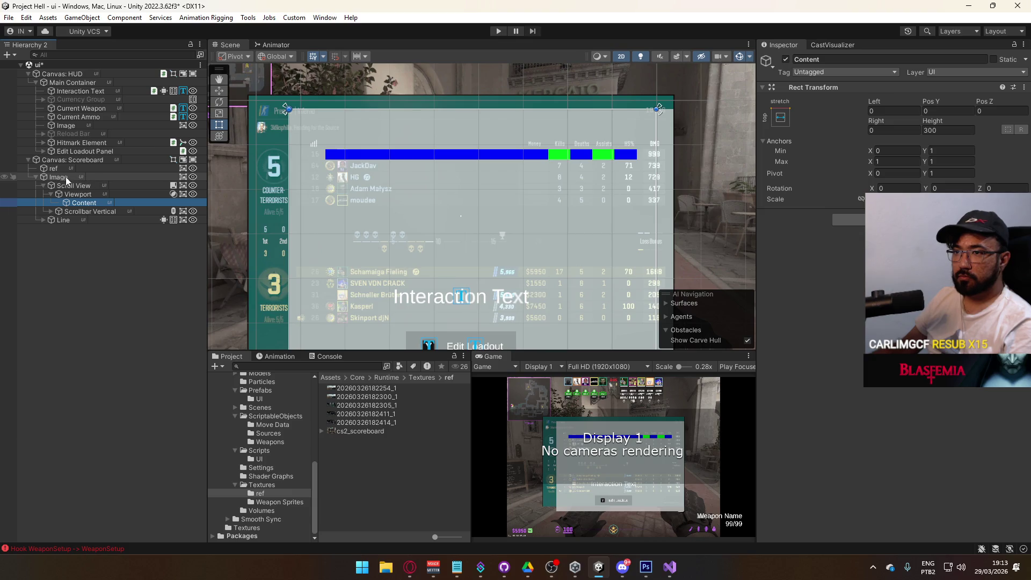
Add a Vertical Layout Group to Content and inset its left and right edges.
left_click(849, 219)
type("vert")
key("Return")
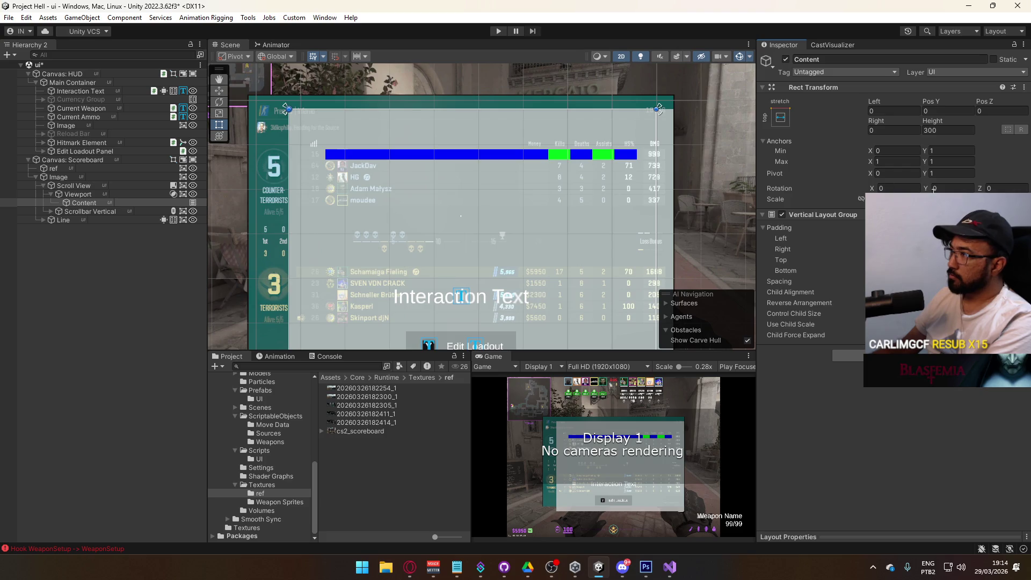
mouse_move(874, 101)
left_mouse_down()
mouse_move(1010, 126)
mouse_move(127, 189)
left_mouse_up()
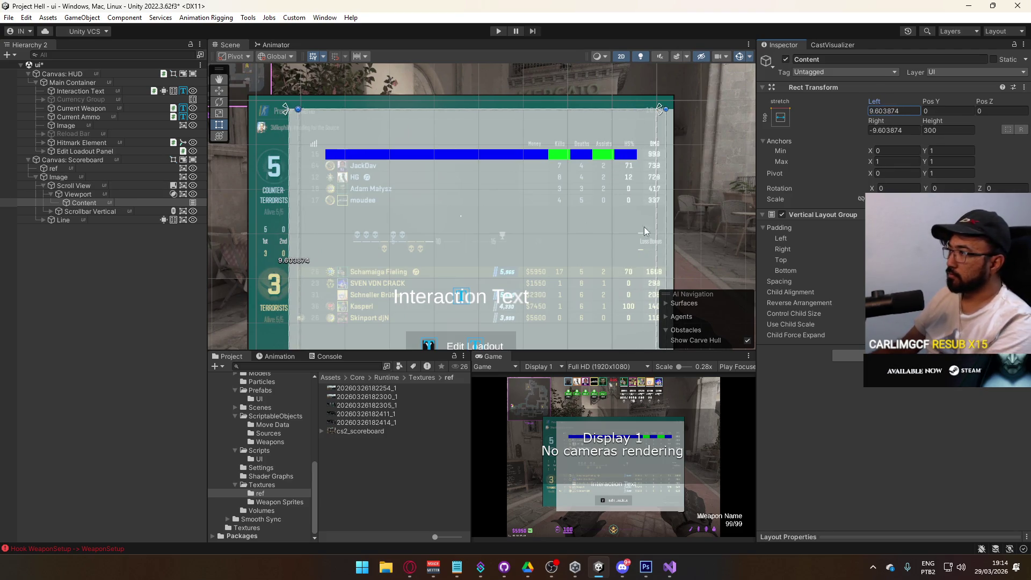
left_click(70, 219)
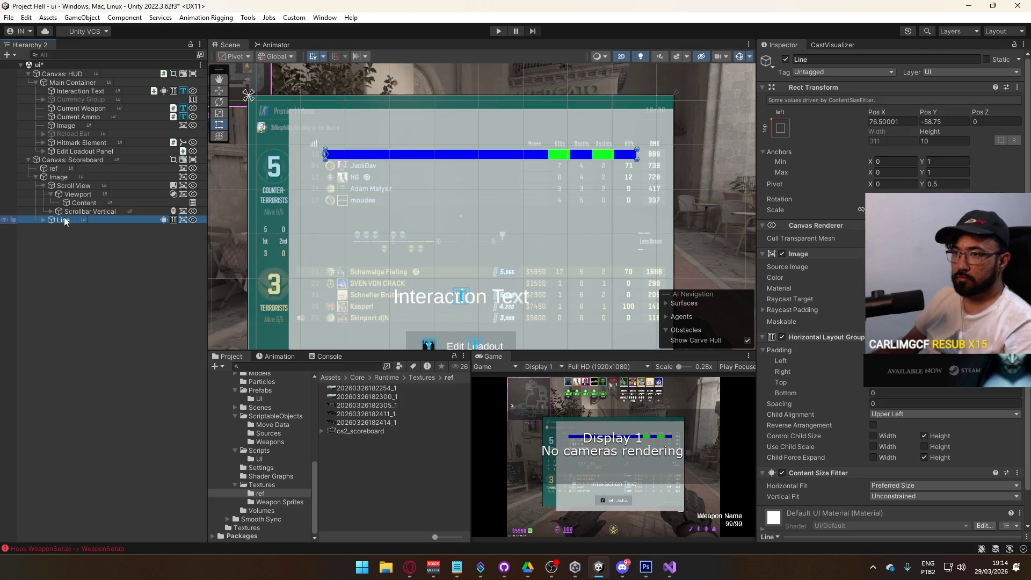
Move Line into Content, duplicate it into four rows, and stack them tightly at the top.
left_click_drag(86, 205, 86, 207)
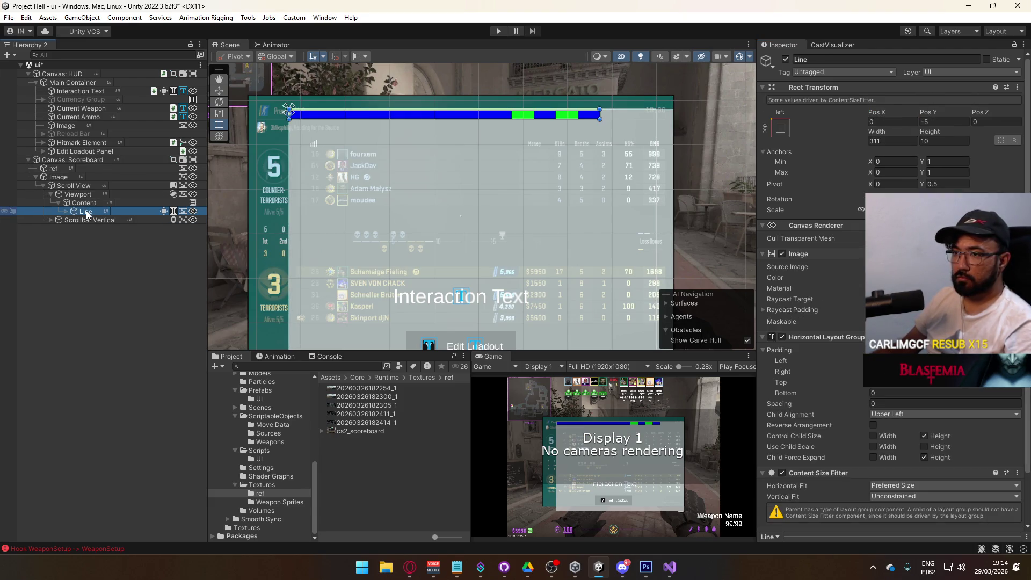
left_click(84, 202)
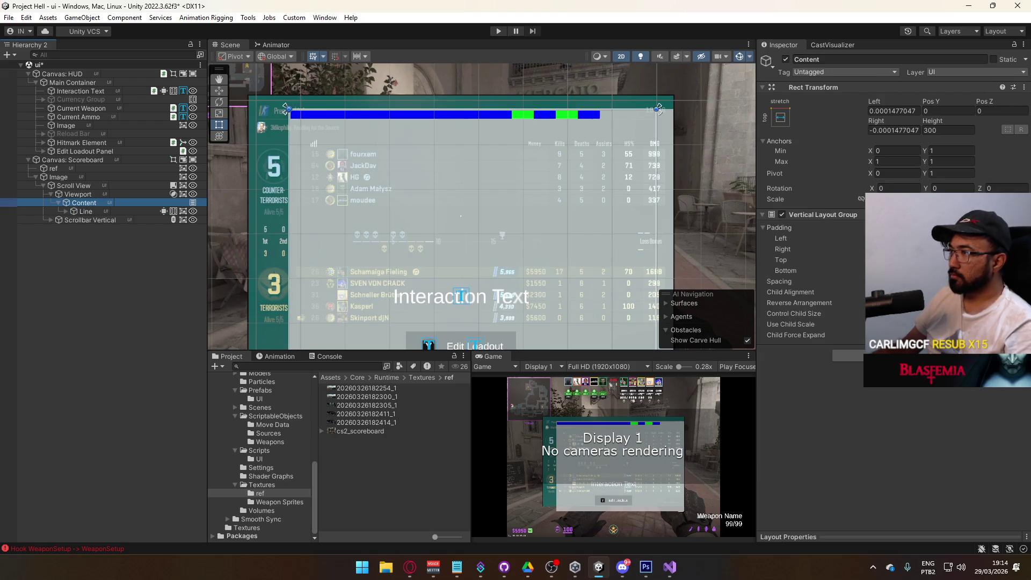
left_click(153, 211)
key("ctrl+d")
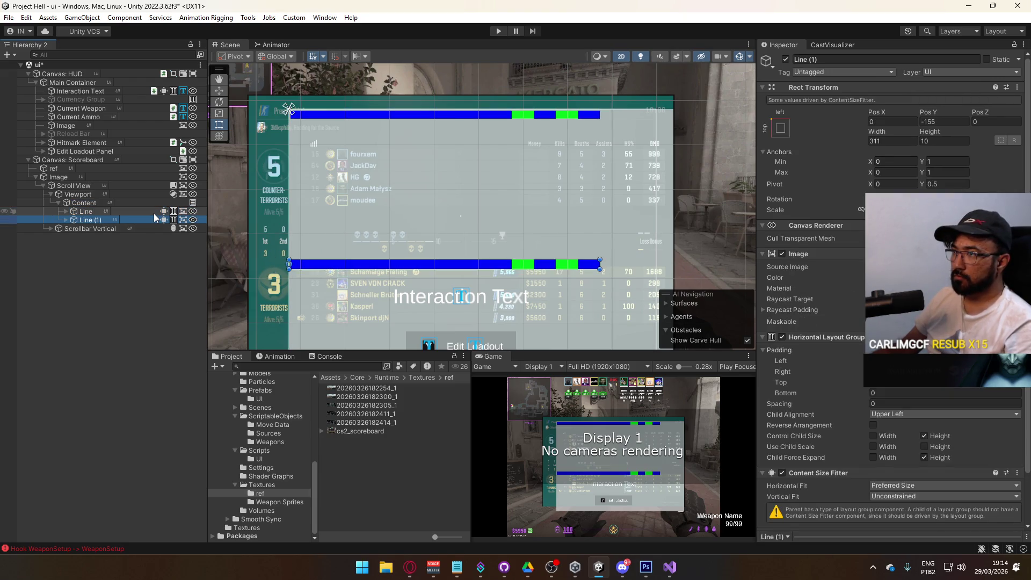
key("ctrl+d")
key("ctrl+d")
left_click(98, 204)
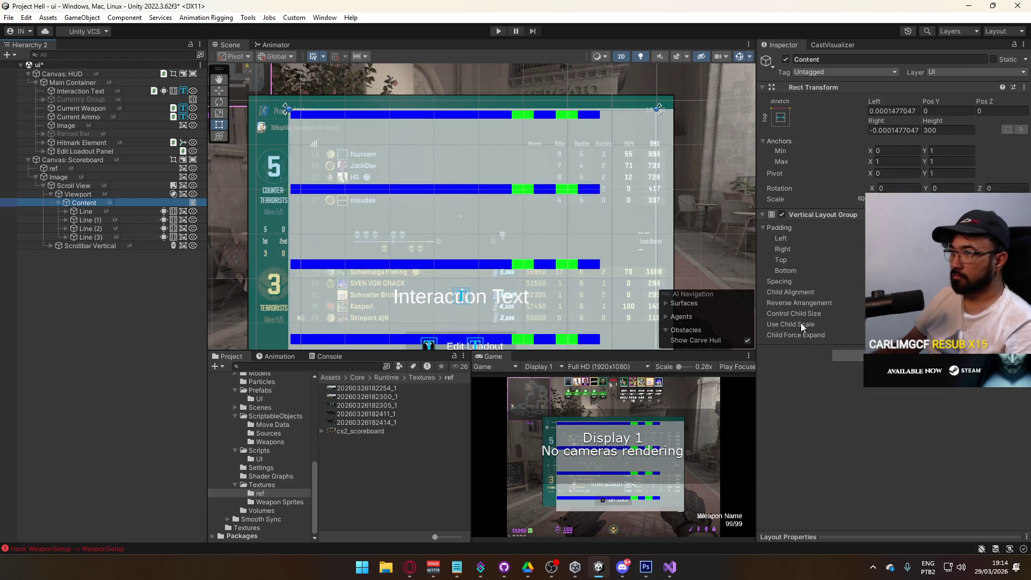
left_click(853, 293)
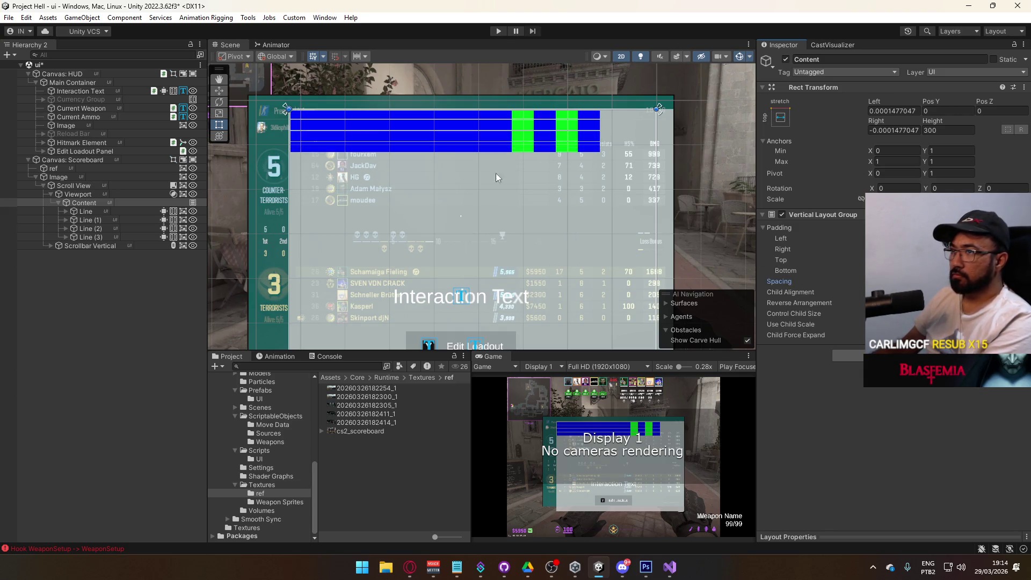
scroll(399, 163, "up", 1)
Lower the Scroll View by setting its Top offset to 53.97.
left_click(86, 195)
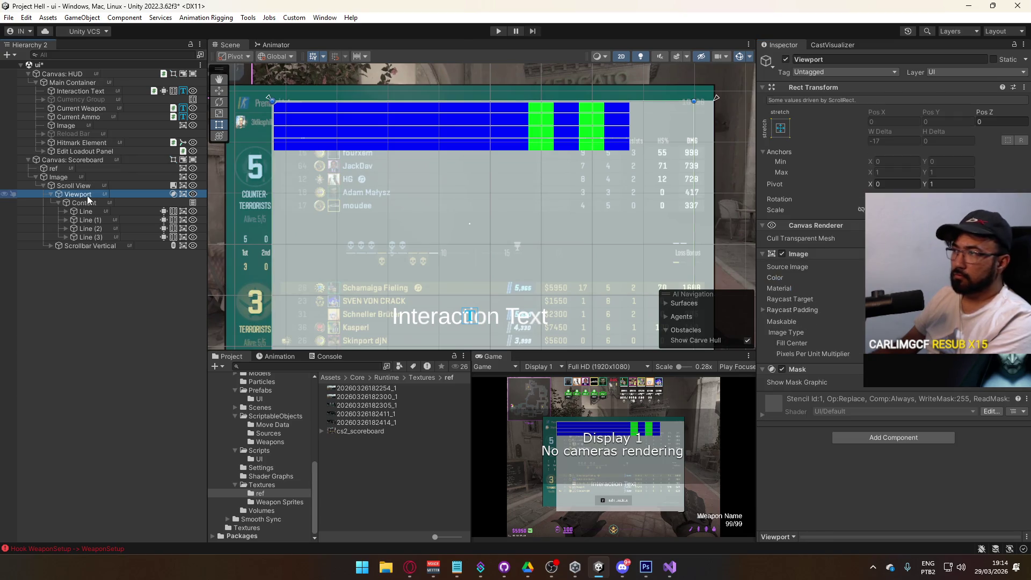
left_click(88, 187)
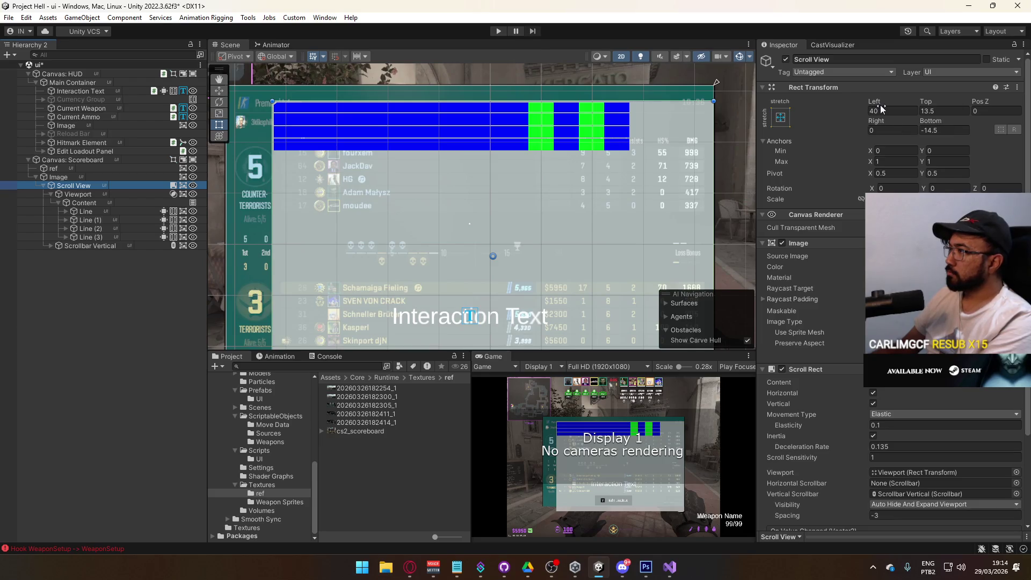
mouse_move(928, 106)
left_mouse_down()
mouse_move(579, 234)
mouse_move(620, 248)
mouse_move(651, 279)
left_mouse_up()
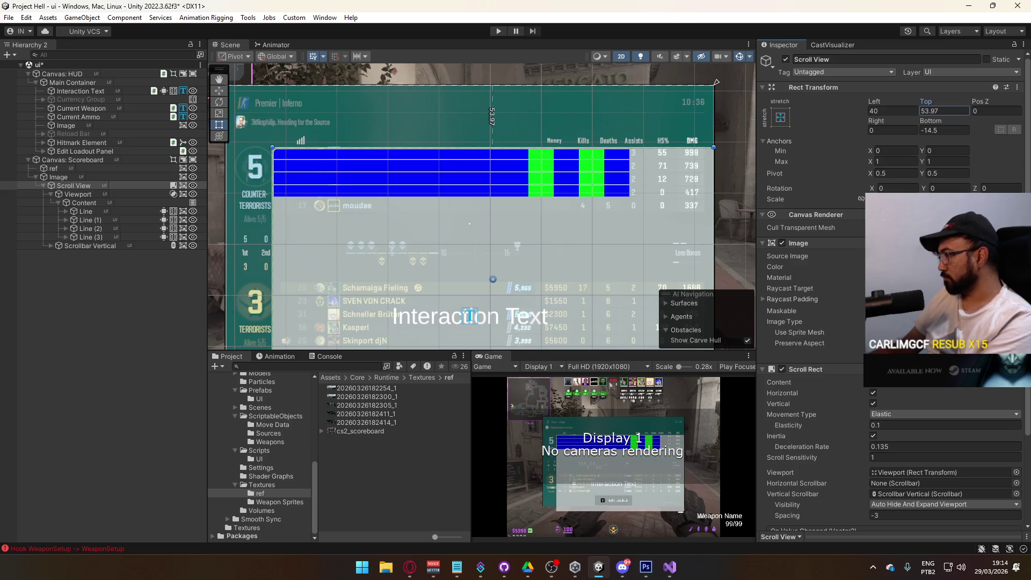
scroll(891, 429, "down", 4)
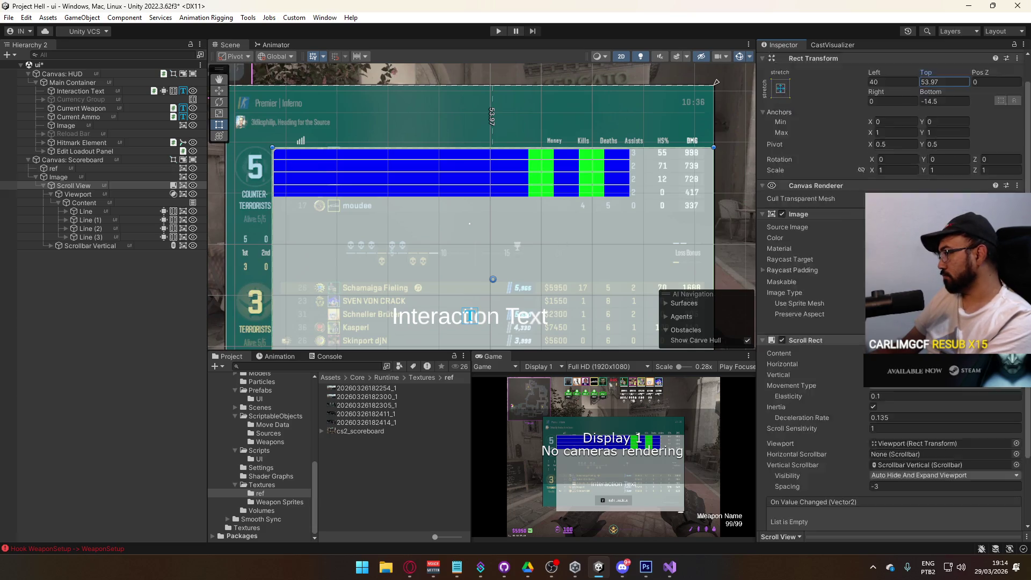
Reset Content's Left and Right offsets to 0.
left_click(85, 202)
left_click(902, 111)
type("0")
left_click(905, 130)
type("0")
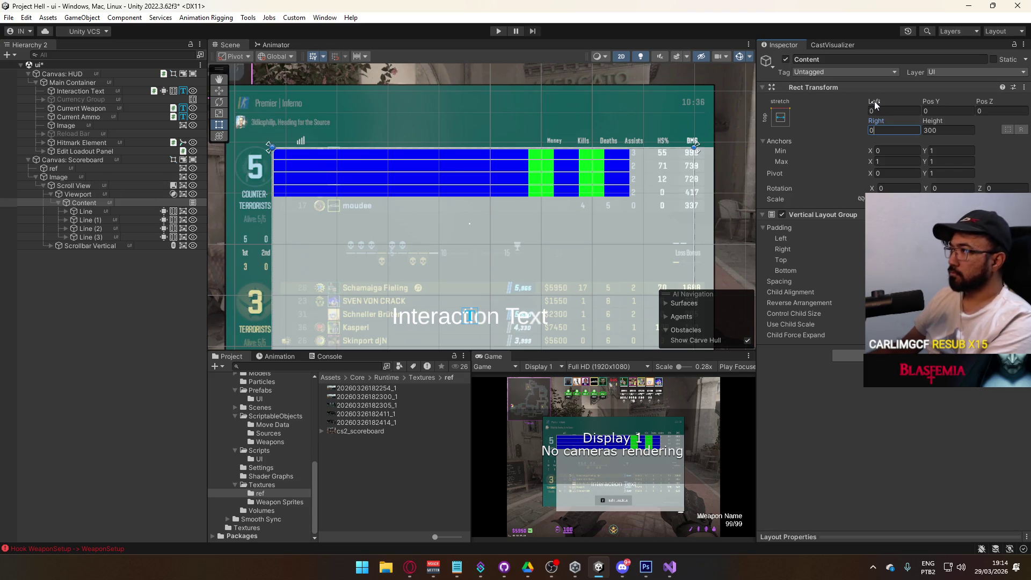
left_click_drag(874, 101, 901, 107)
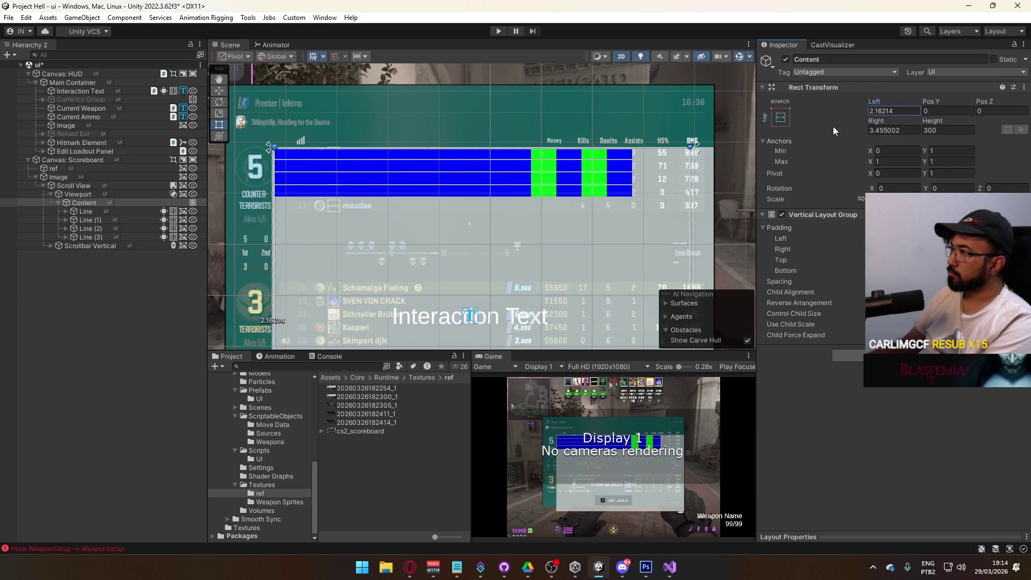
key("ctrl+z")
key("ctrl+z")
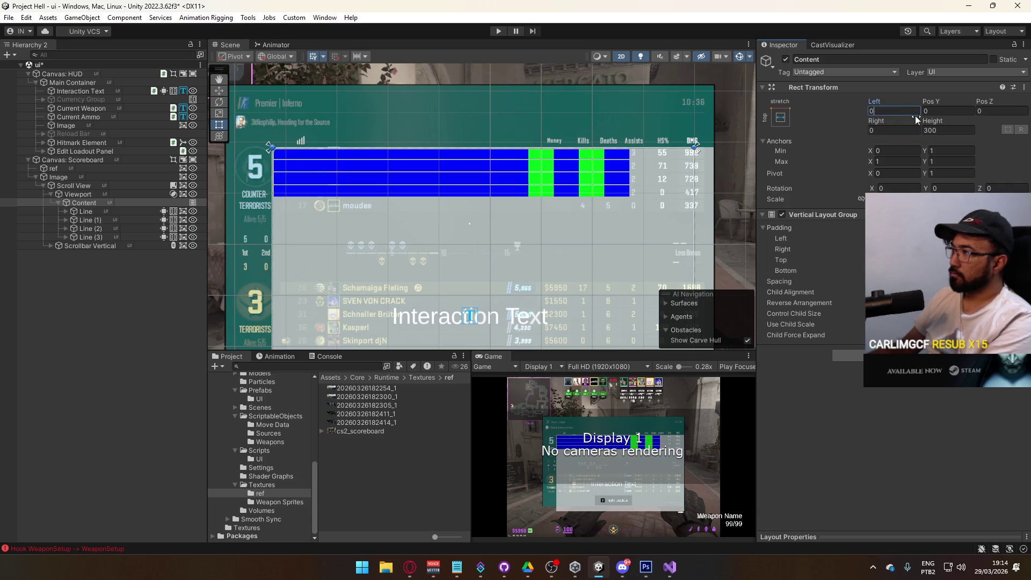
Set the Scroll View's Left offset to 48 and Right offset to 8.
left_click(80, 193)
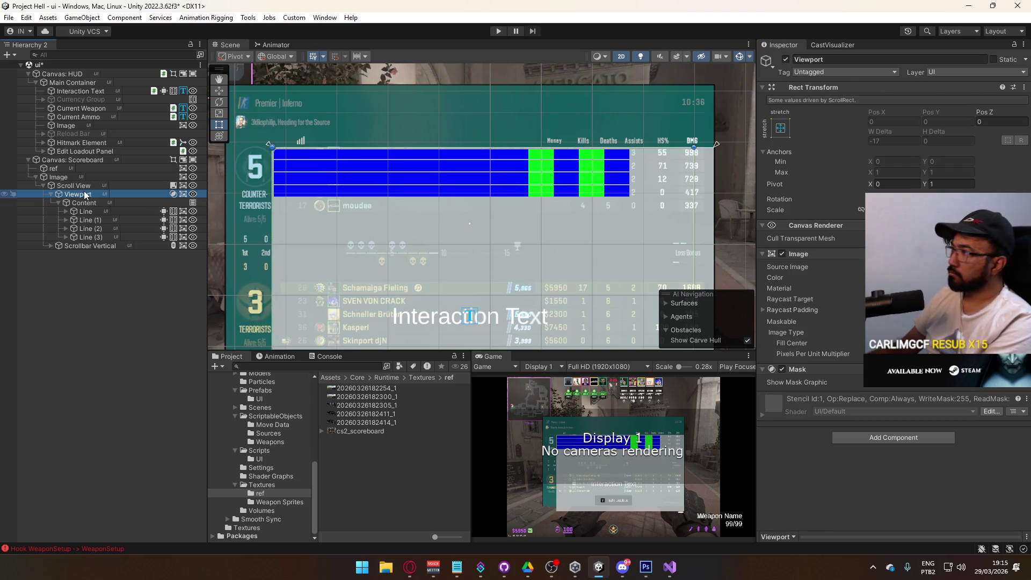
left_click(75, 186)
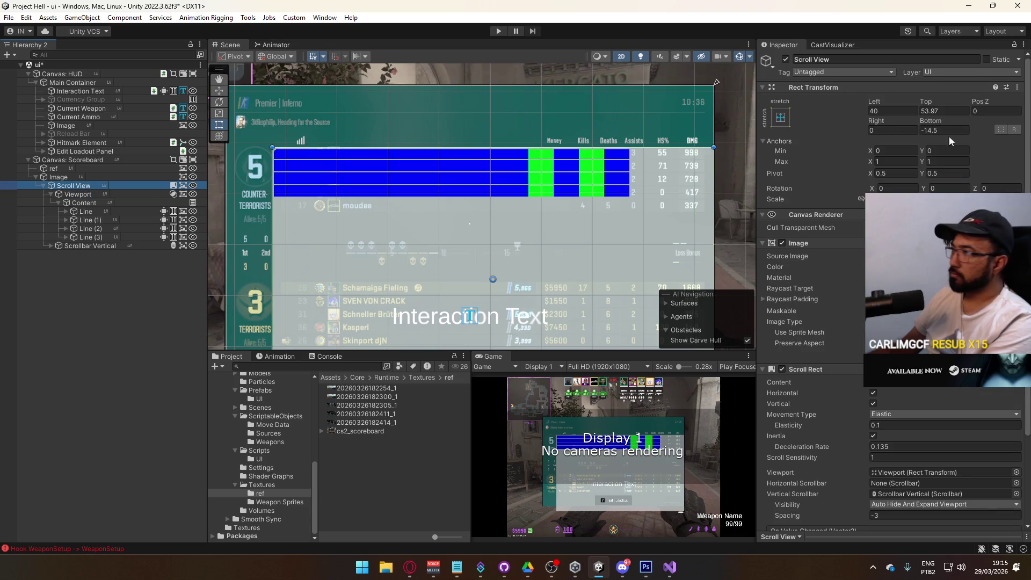
mouse_move(33, 113)
left_mouse_down()
mouse_move(1021, 123)
mouse_move(943, 138)
left_mouse_up()
left_click(875, 114)
type("48")
left_click_drag(876, 120, 908, 134)
type("8")
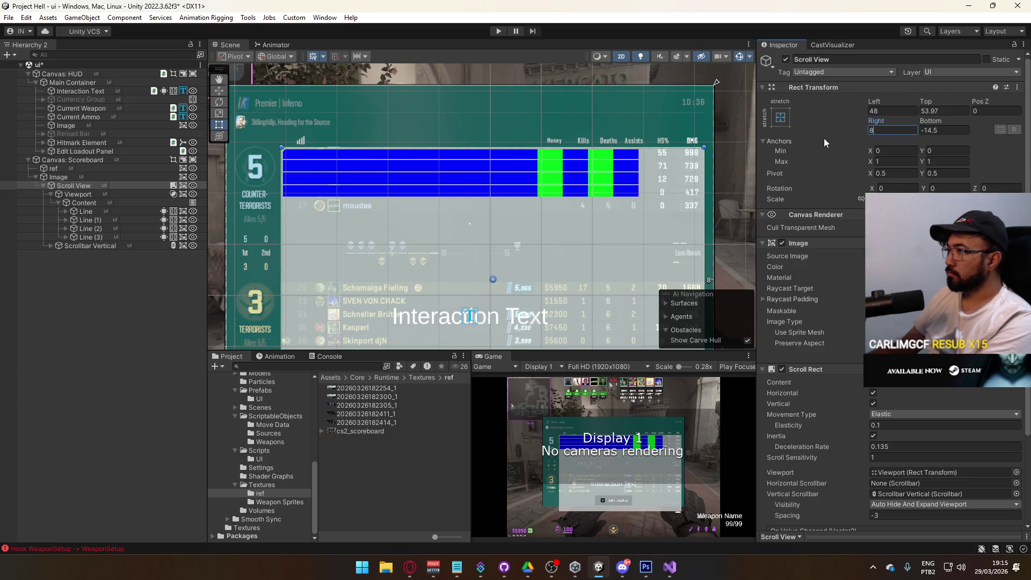
mouse_move(610, 176)
left_mouse_down()
mouse_move(627, 82)
mouse_move(634, 131)
left_mouse_up()
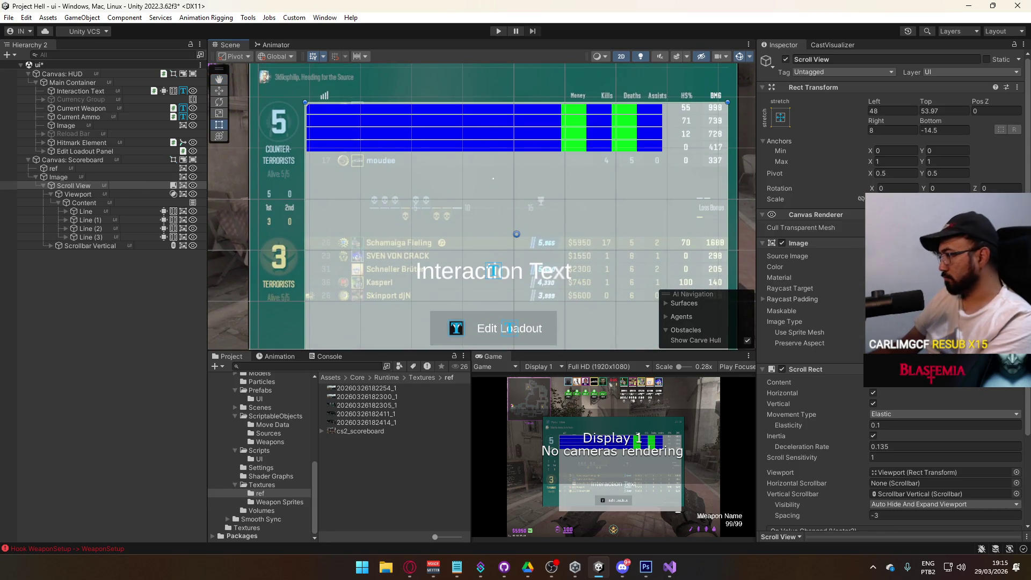
scroll(832, 375, "down", 5)
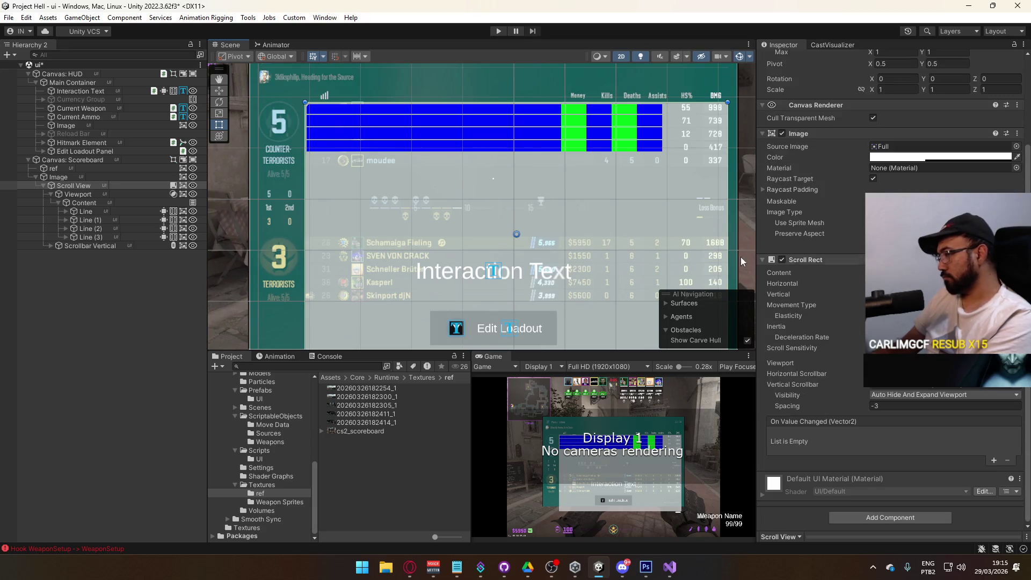
Add a Content Size Fitter to Content and choose a Horizontal Fit mode.
left_click(90, 206)
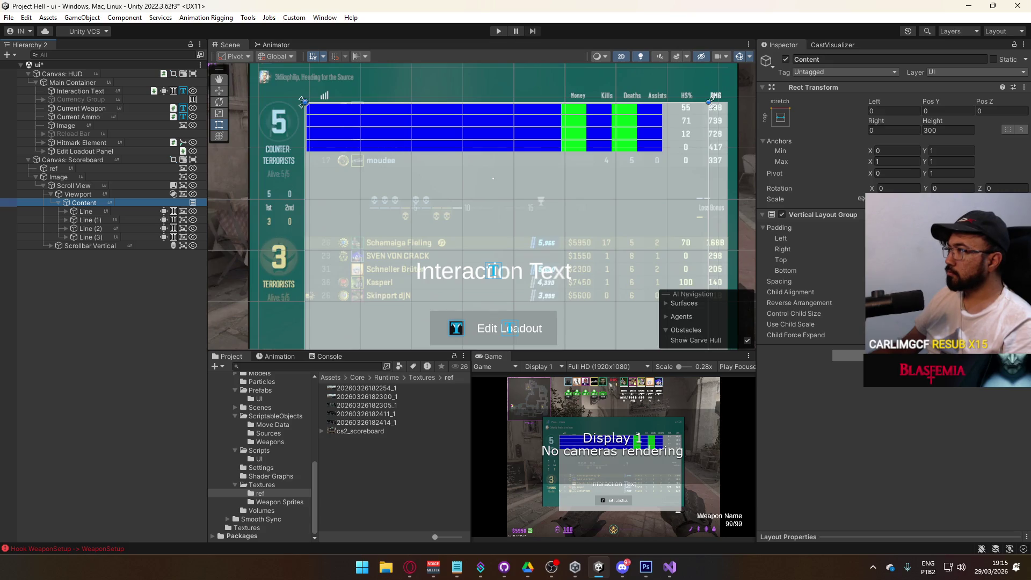
left_click(848, 356)
type("content")
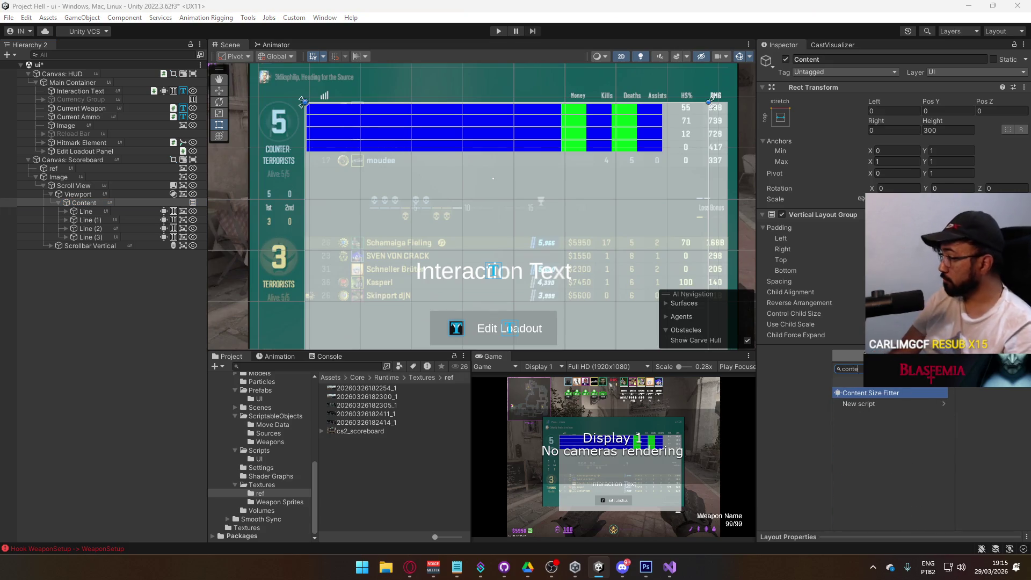
key("Return")
left_click(912, 375)
left_click(902, 408)
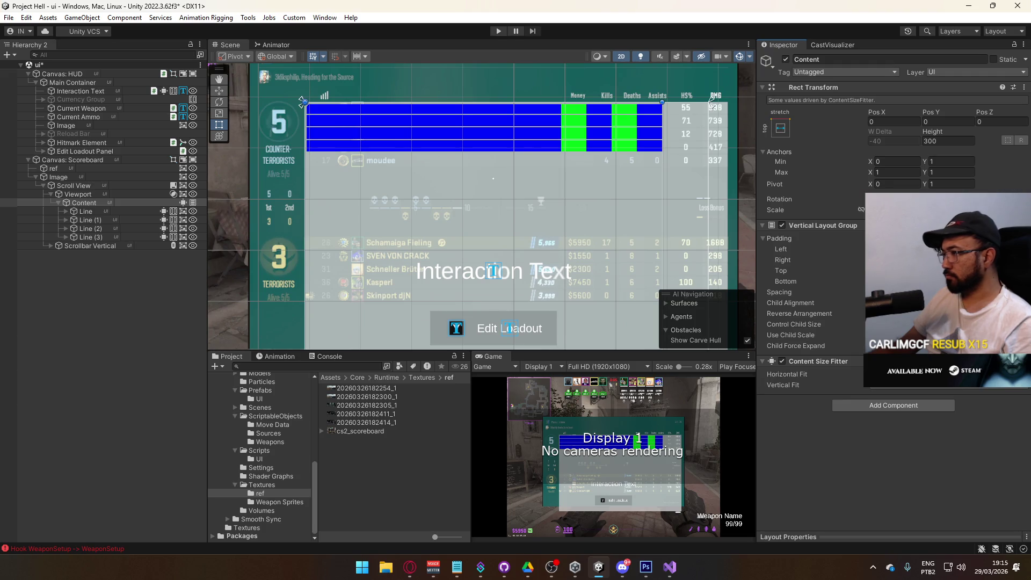
left_click(91, 212)
Try Preferred Size horizontal fit on the Scroll View, then undo it.
left_click(89, 202)
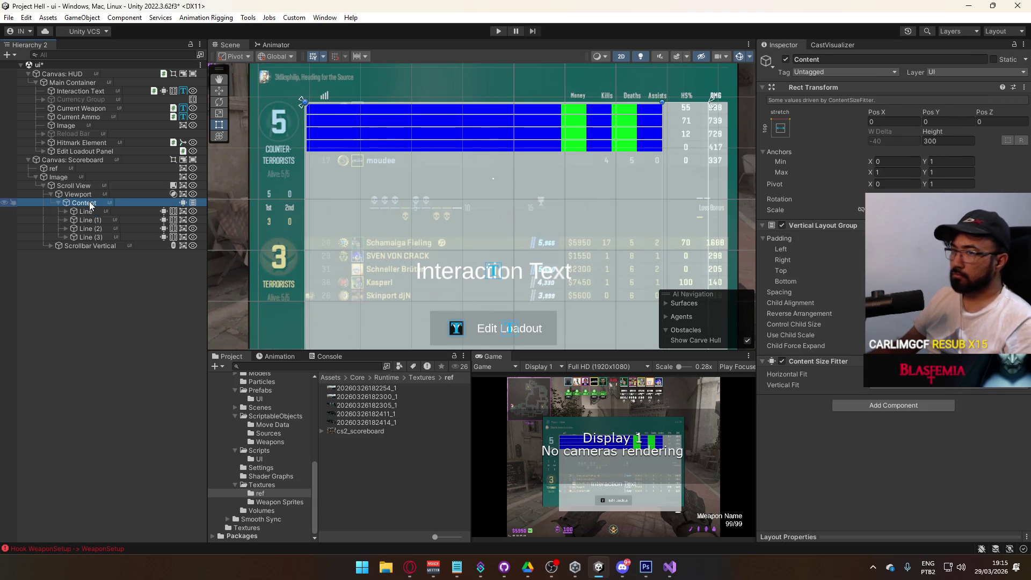
left_click(74, 185)
left_click(912, 511)
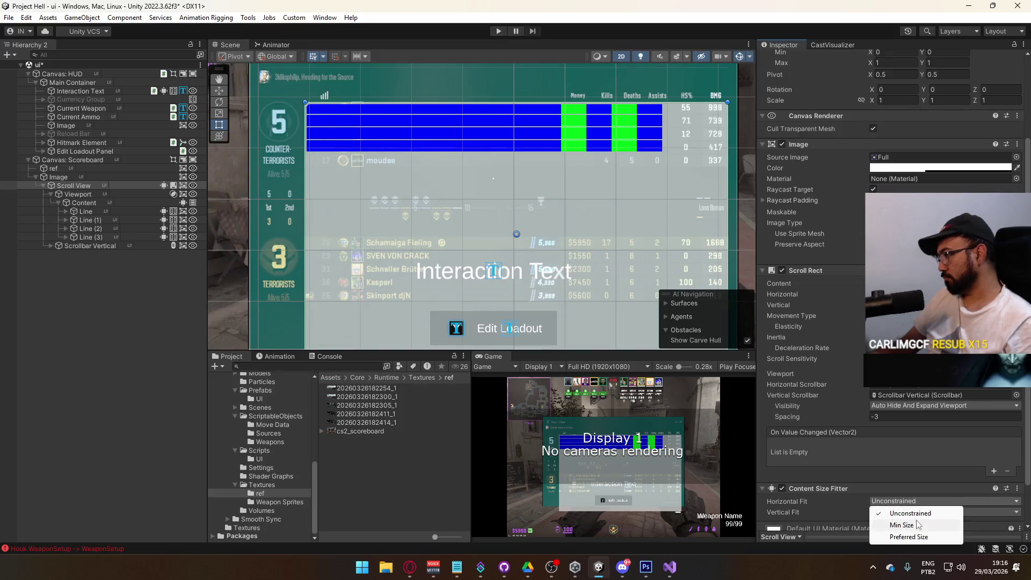
left_click(917, 537)
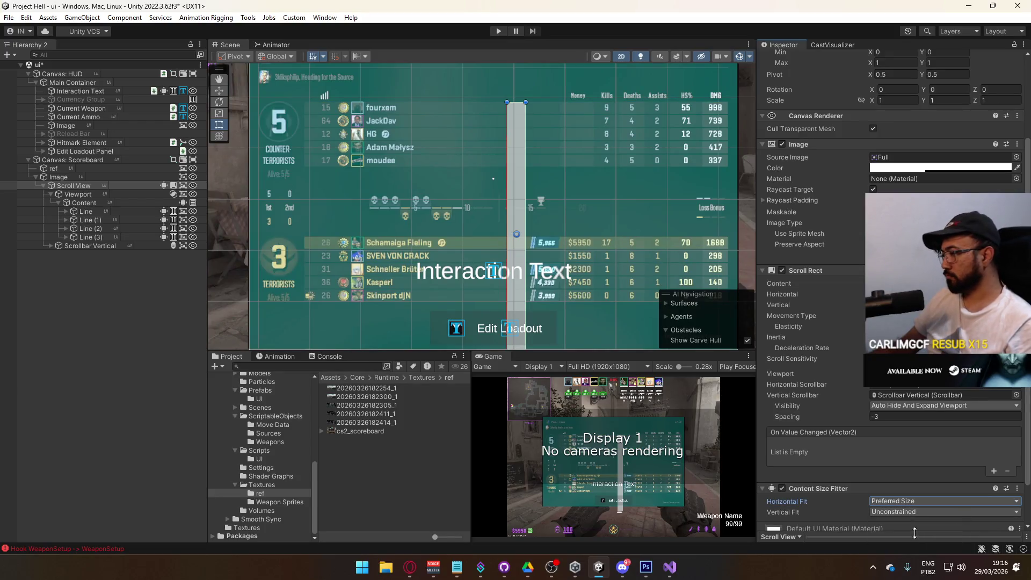
key("ctrl+z")
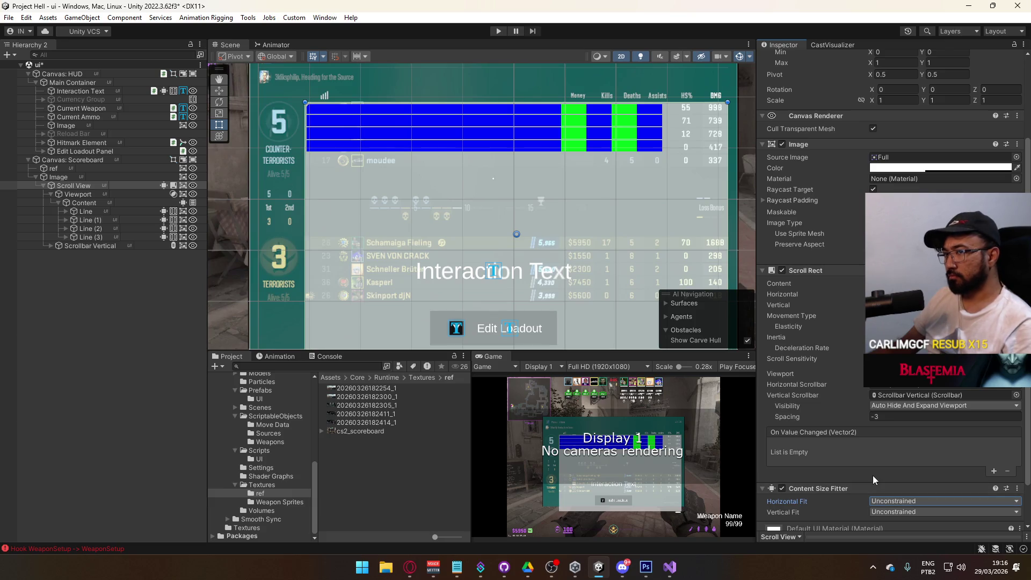
Review Content's components, then remove the Content Size Fitter from the Scroll View.
scroll(916, 474, "down", 2)
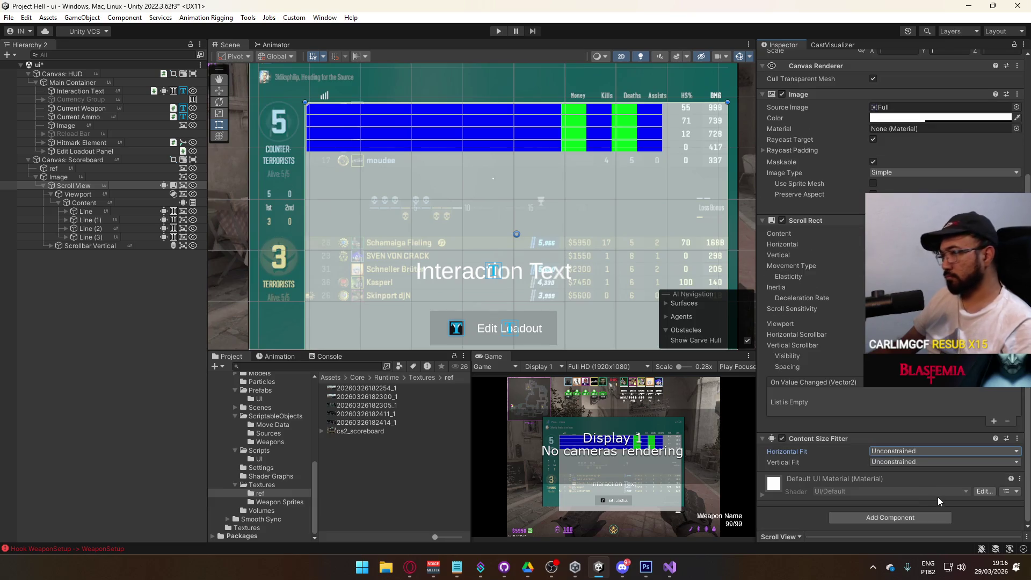
left_click(54, 201)
left_click(58, 202)
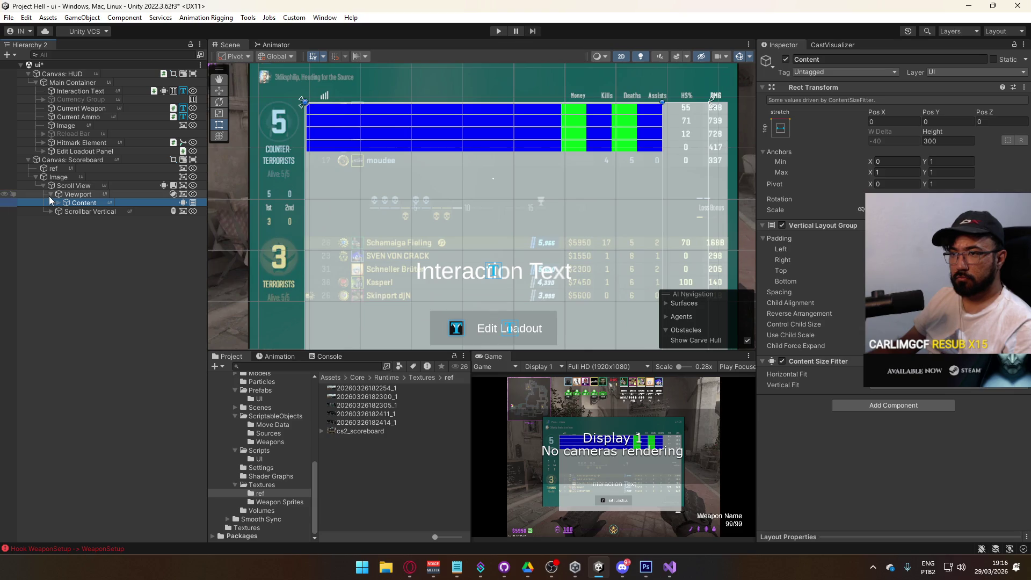
left_click(51, 194)
left_click(71, 186)
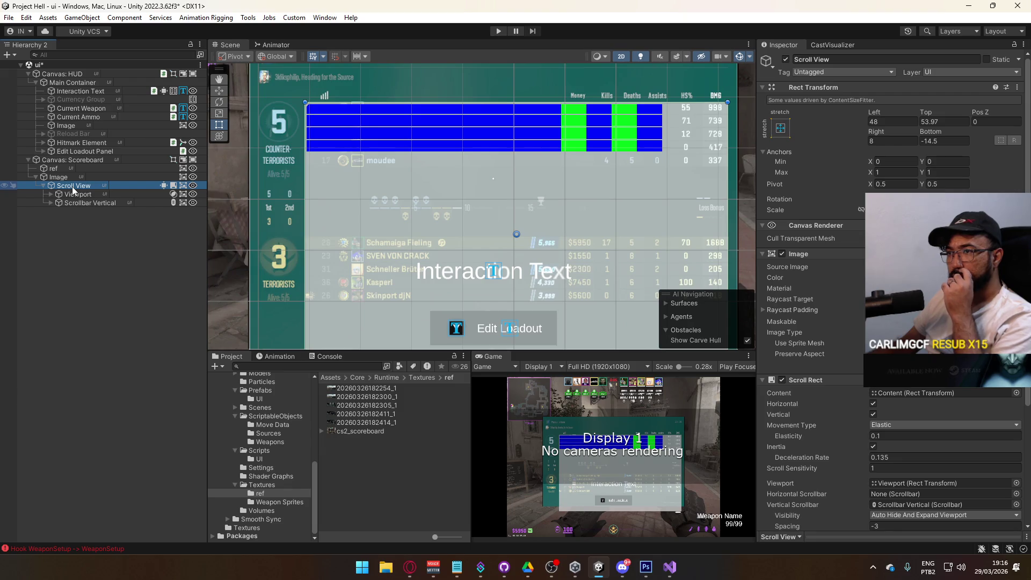
right_click(162, 186)
left_click(177, 237)
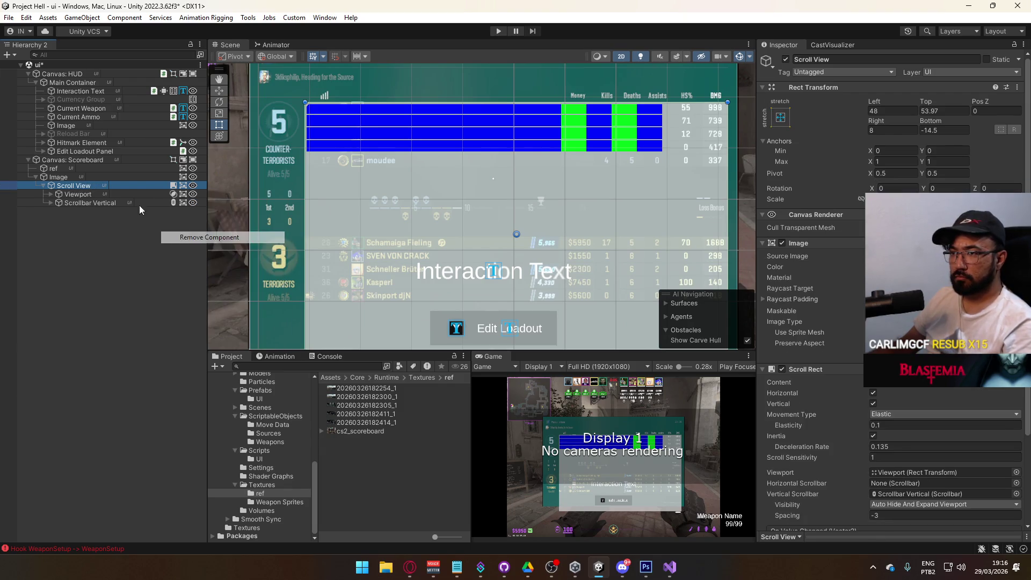
left_click(135, 178)
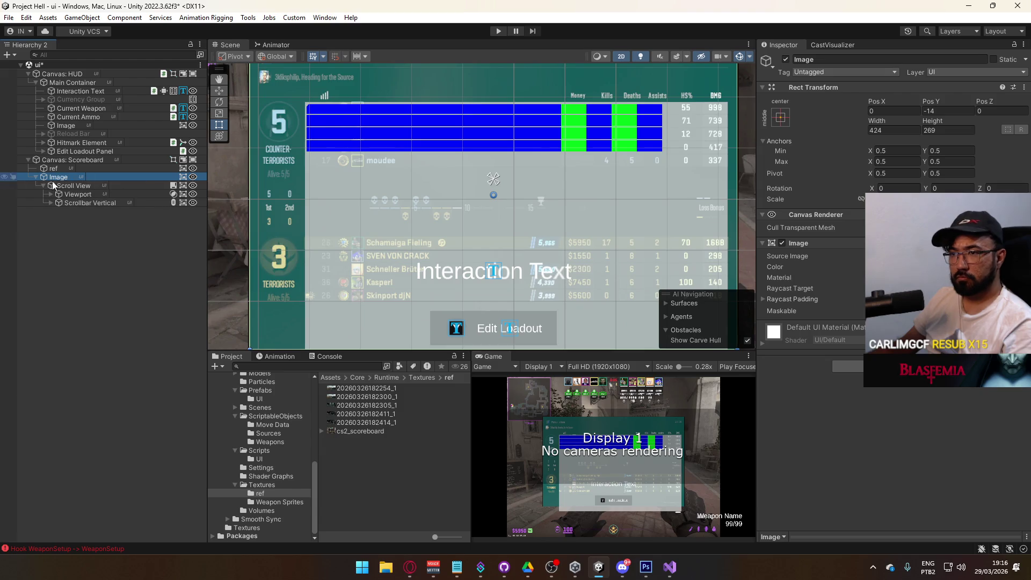
Add a Vertical Layout Group and a Content Size Fitter to the scoreboard Image.
left_click(892, 365)
type("vert")
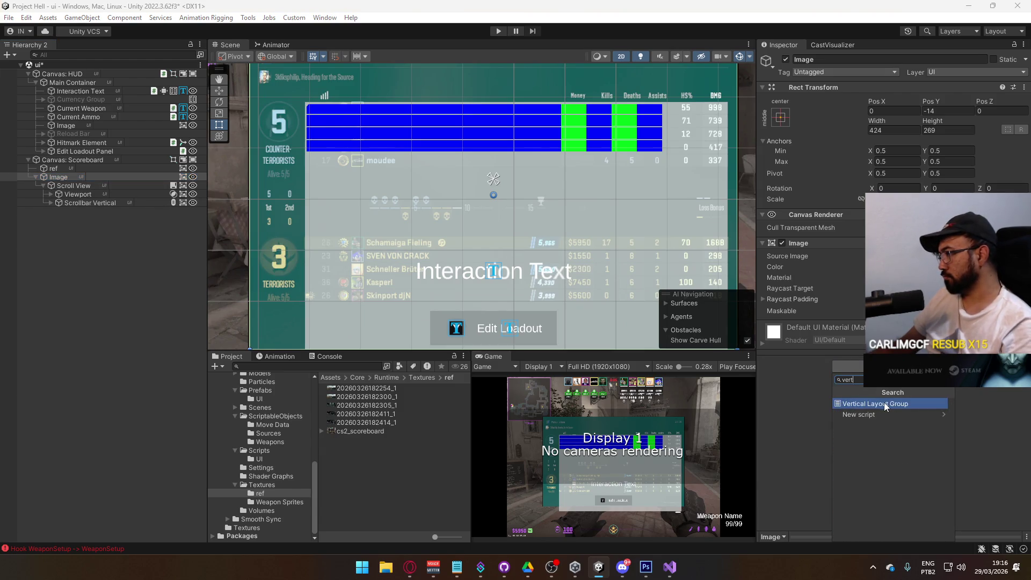
key("Return")
left_click(908, 499)
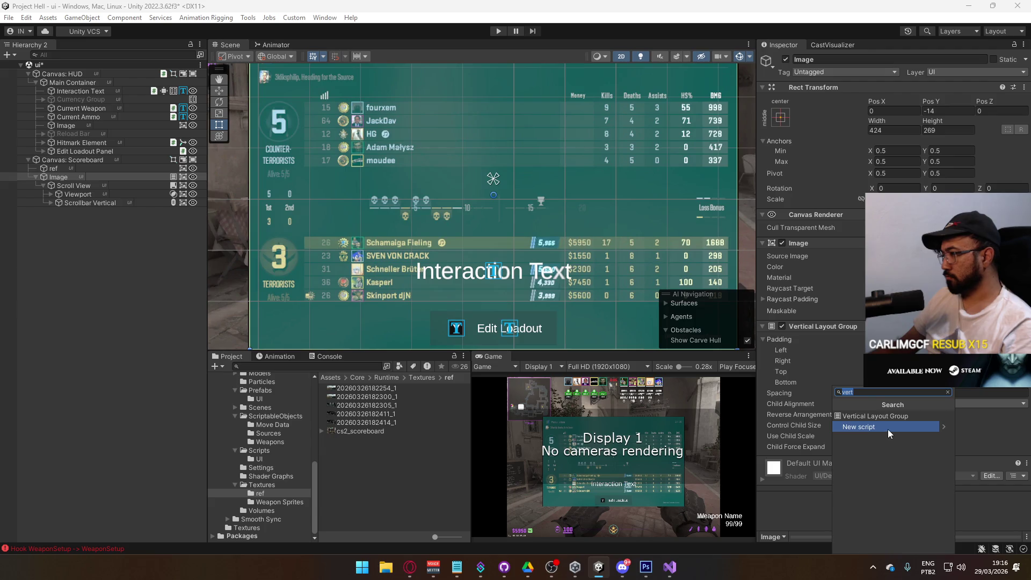
type("contet")
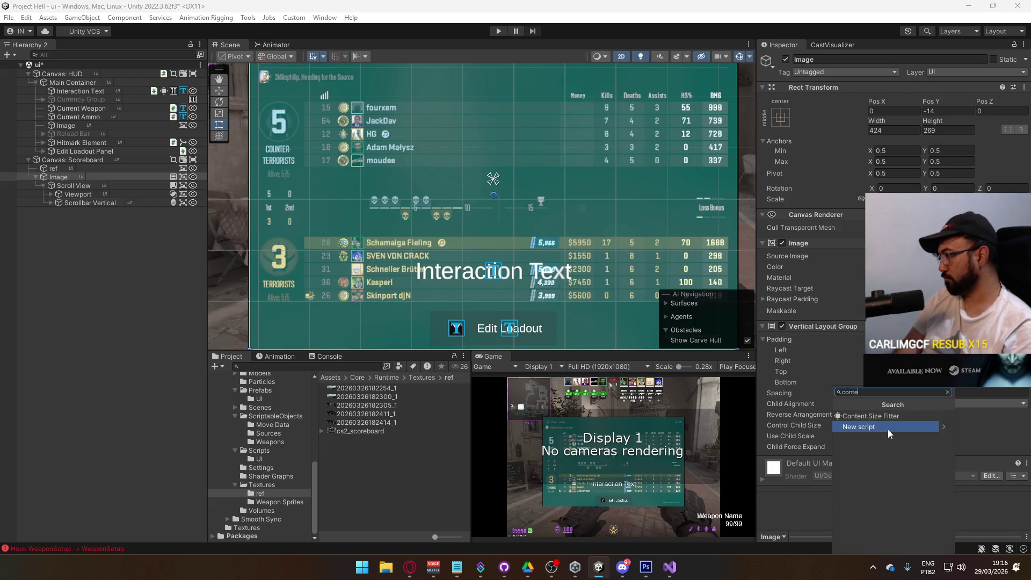
key("BackSpace")
type("nt")
key("Return")
scroll(488, 217, "down", 5)
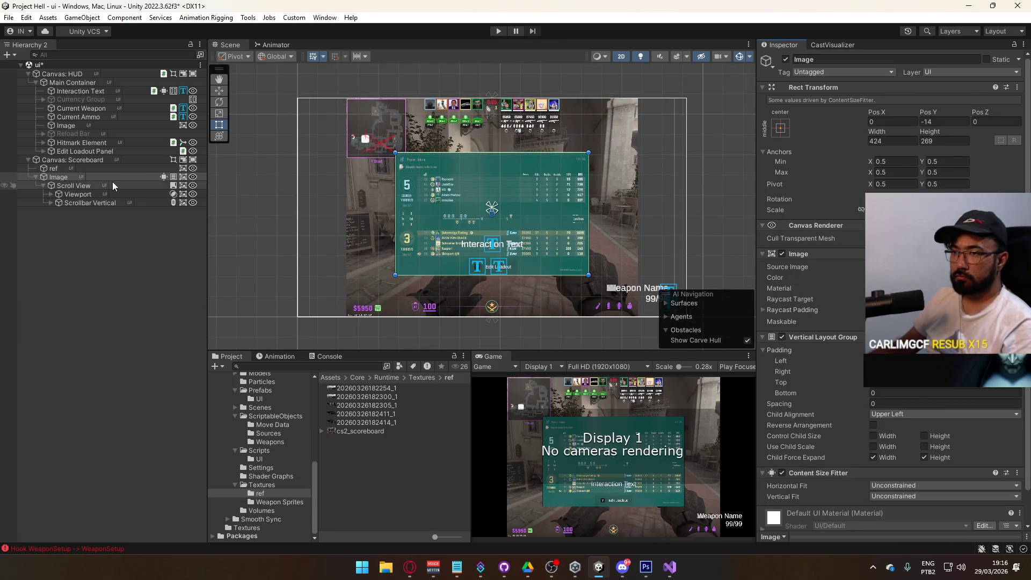
Undo the extra layout components, then re-add only a Vertical Layout Group to Image.
left_click(74, 178)
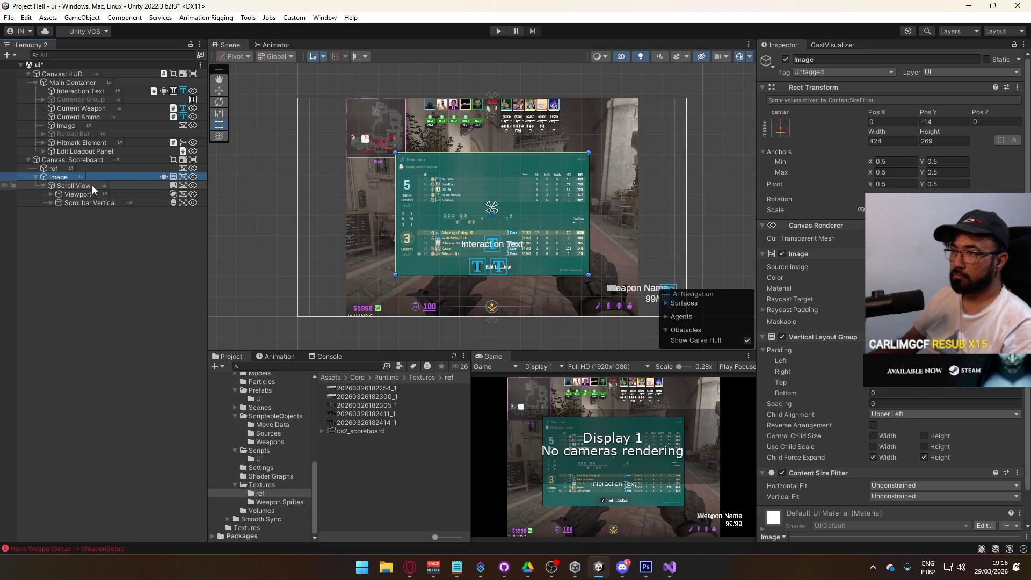
left_click(94, 186)
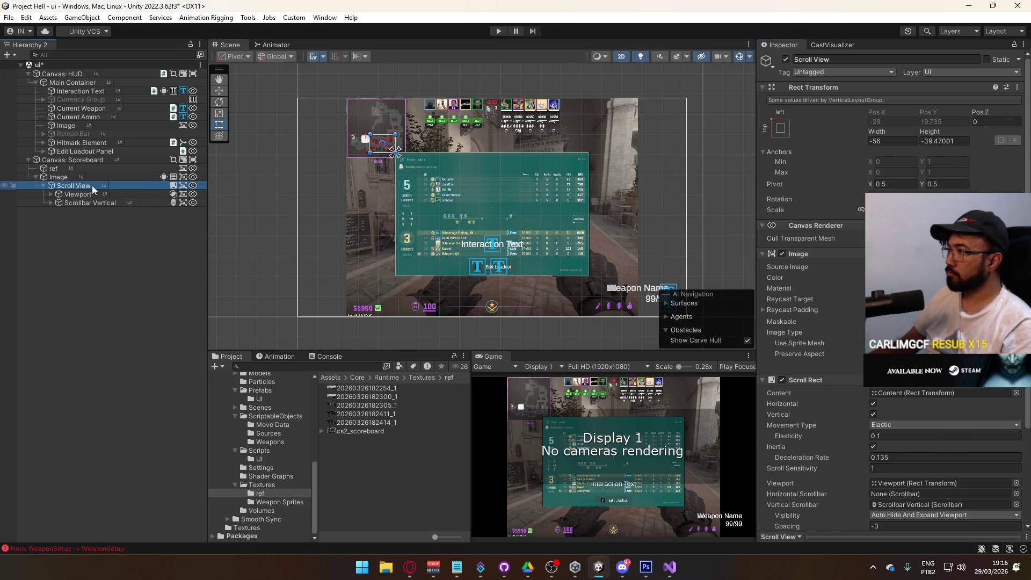
key("ctrl+z")
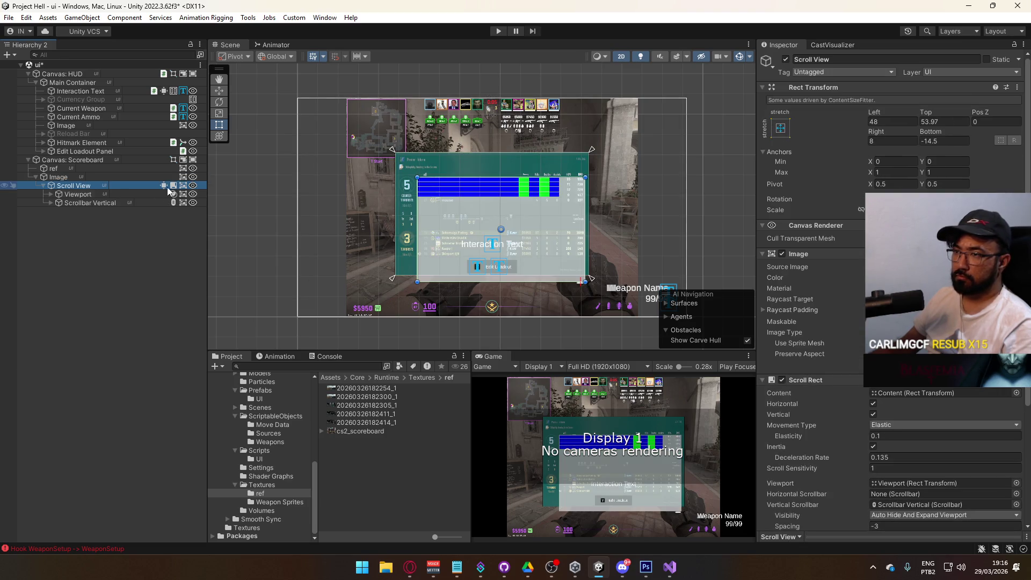
right_click(170, 192)
left_click(231, 233)
left_click(97, 178)
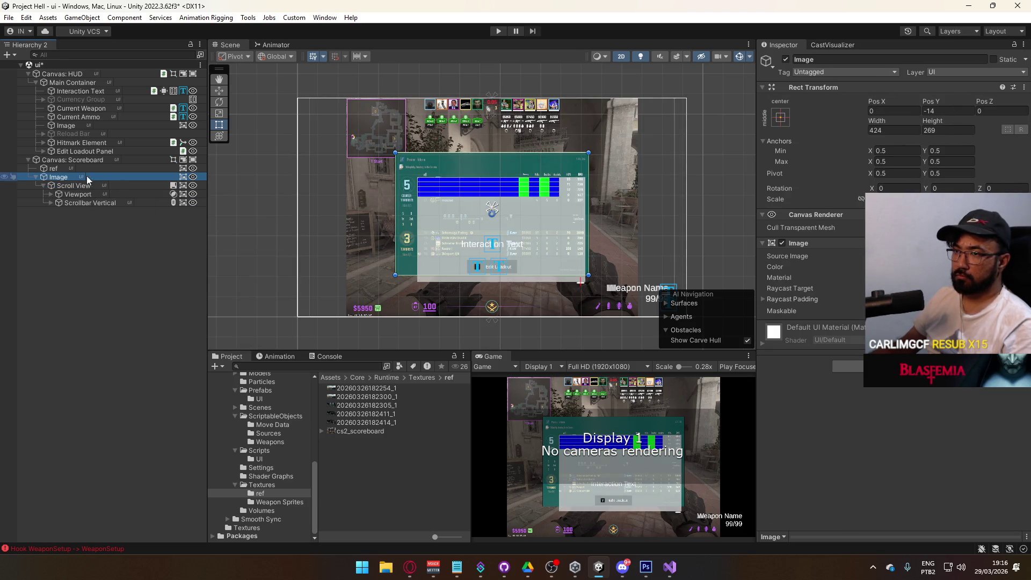
left_click(847, 365)
type("vert")
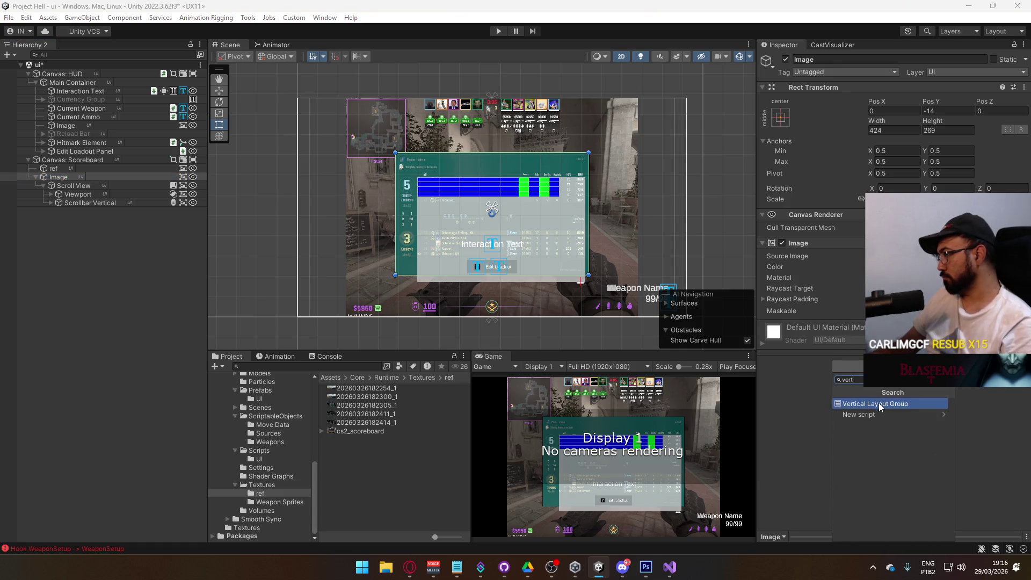
left_click(880, 404)
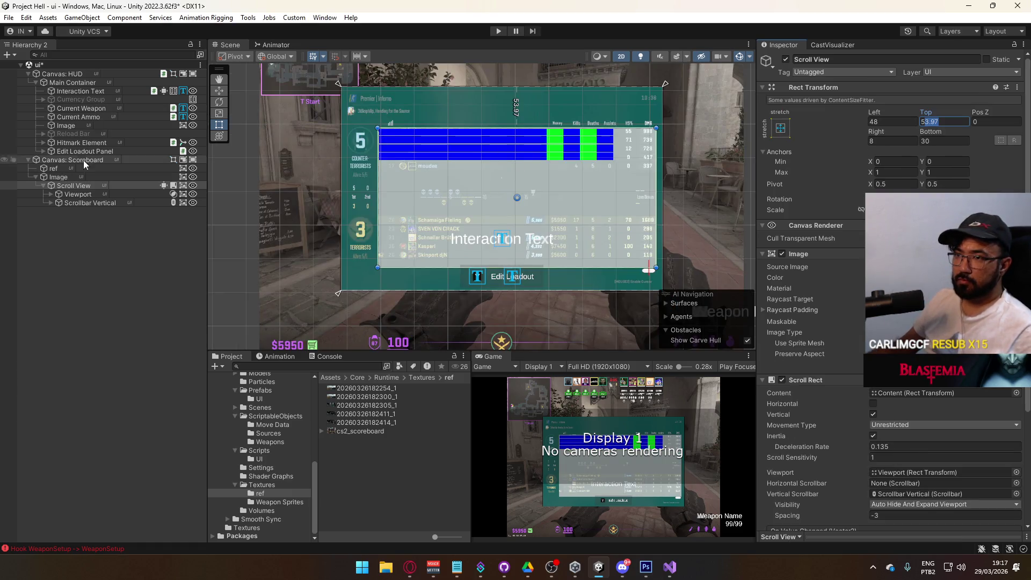
left_click(88, 196)
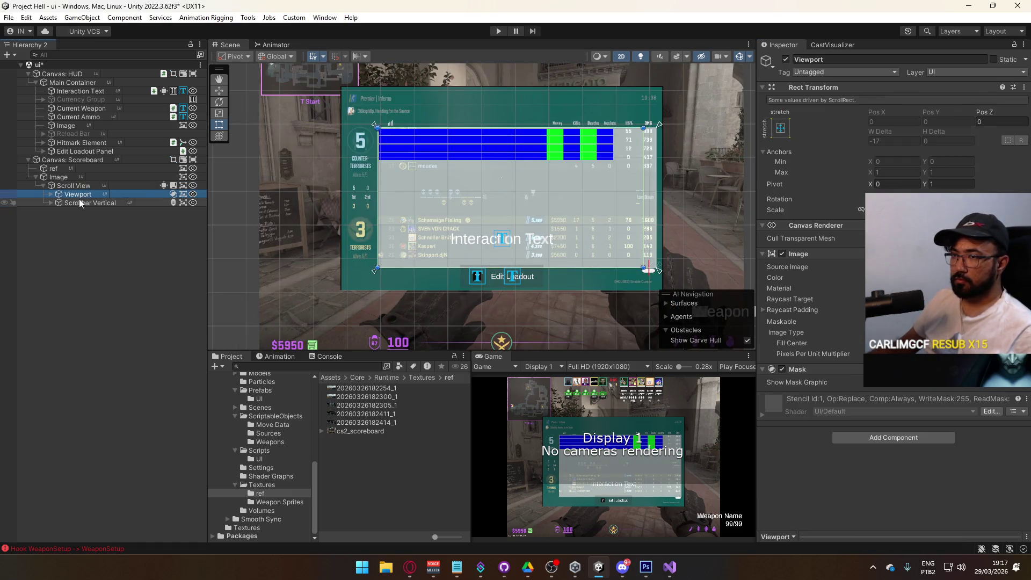
Toggle the Viewport's Image component off and on to test the masking.
left_click(781, 253)
left_click(782, 253)
left_click(782, 254)
left_click(782, 254)
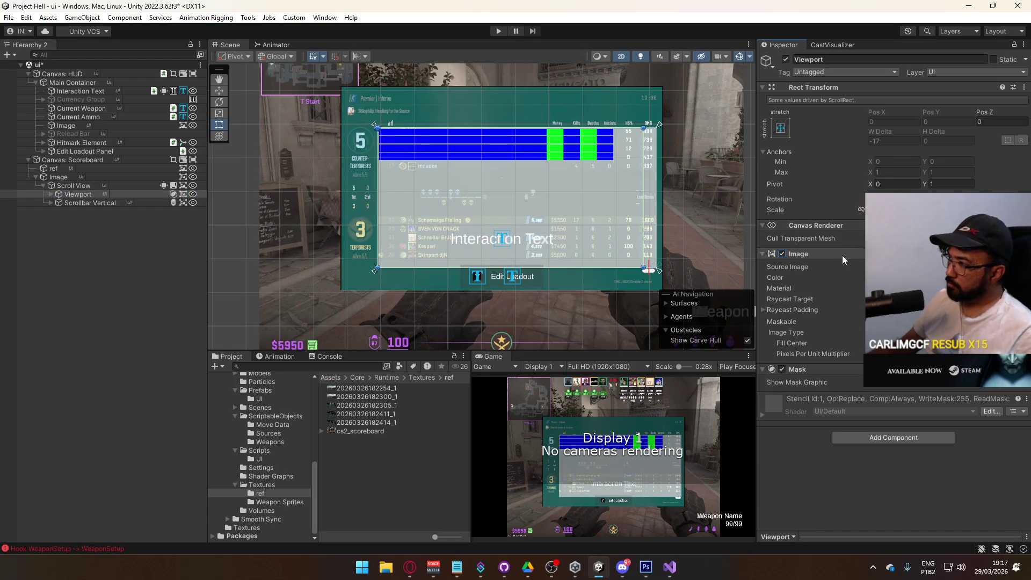
scroll(403, 167, "up", 2)
scroll(423, 166, "up", 2)
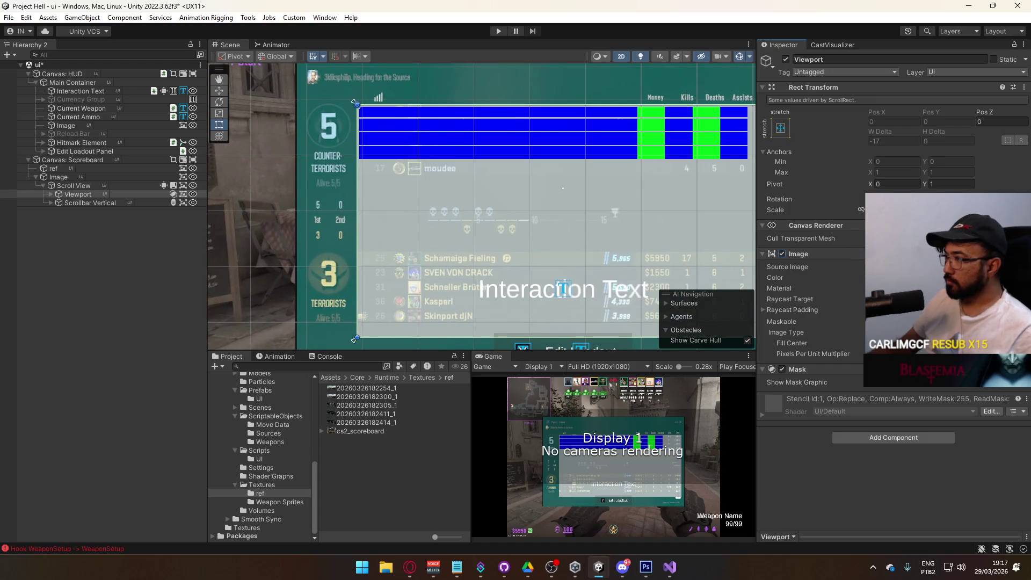
Set the Viewport Image's Source Image to Full and adjust its colour alpha.
left_click(1020, 267)
type("f")
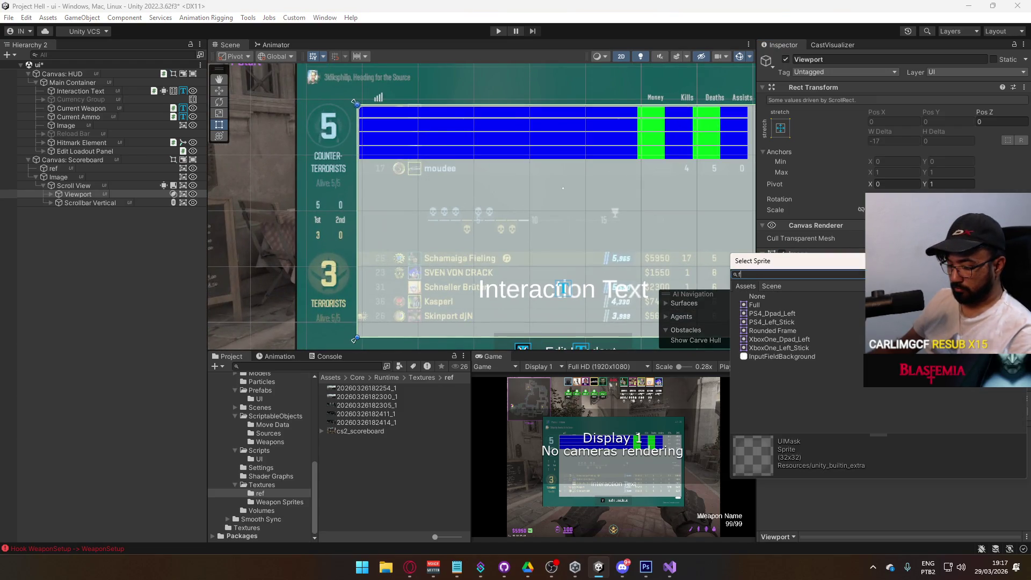
type("ll")
double_click(762, 304)
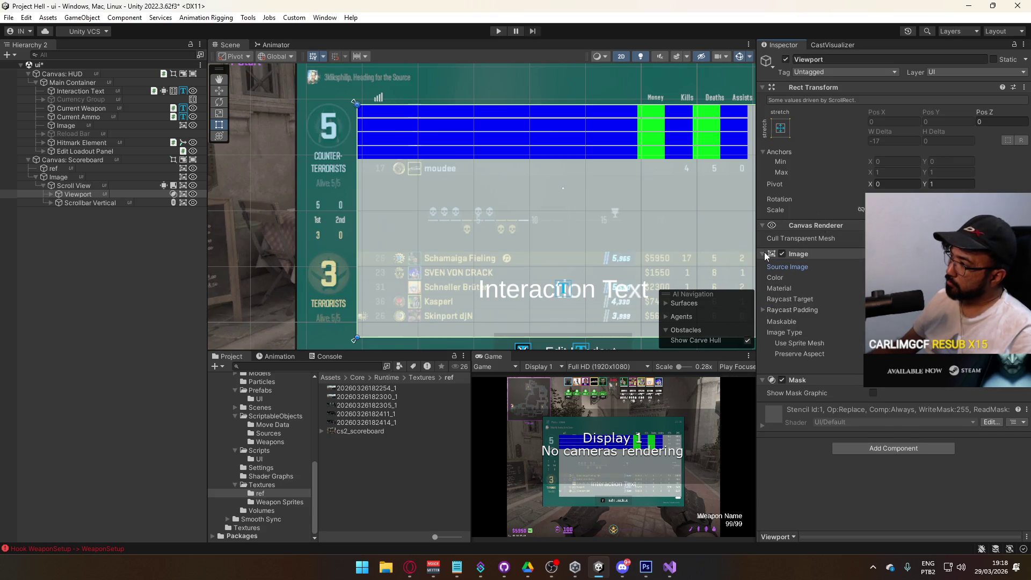
left_click(939, 277)
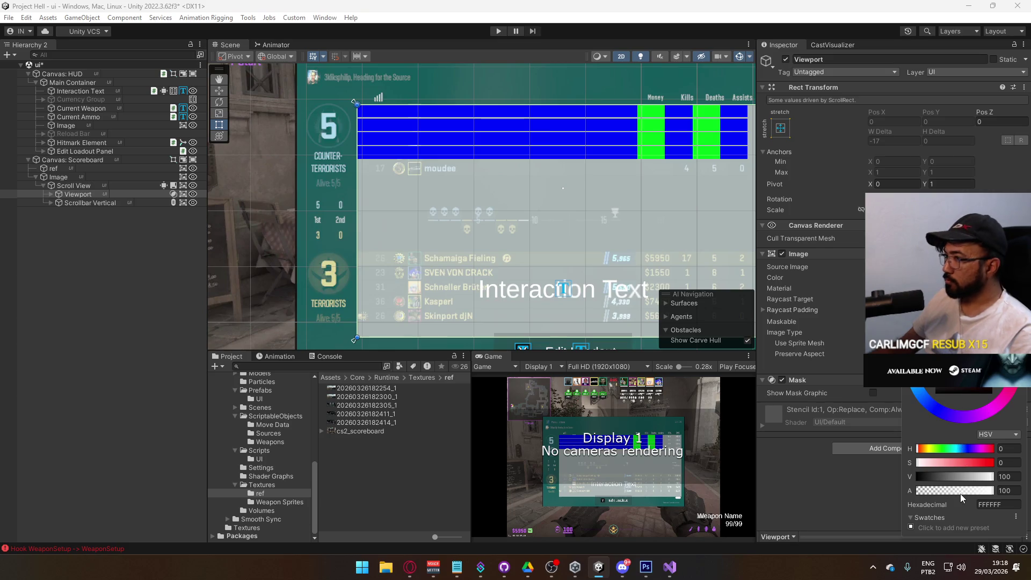
left_click(1004, 491)
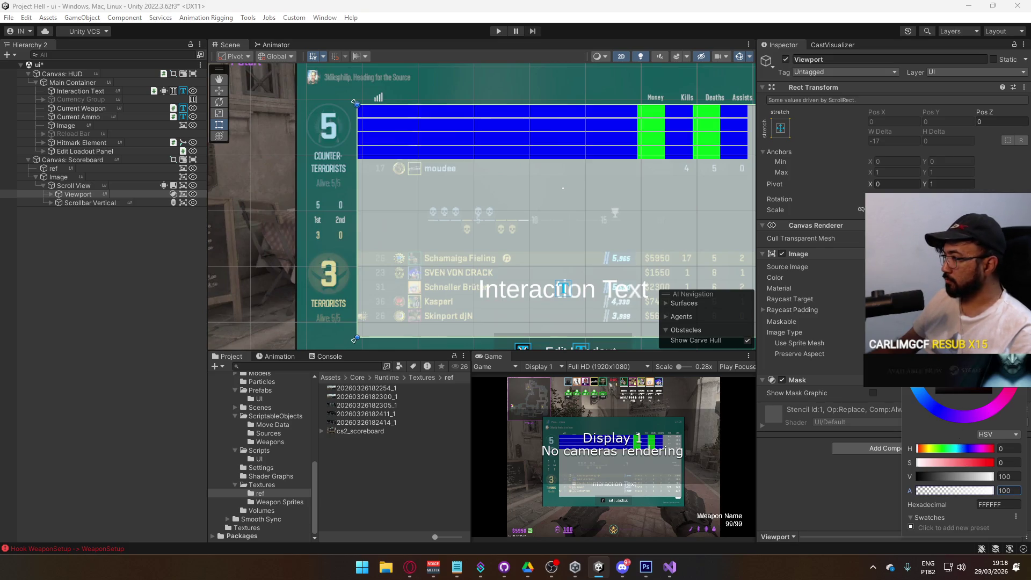
left_click(863, 272)
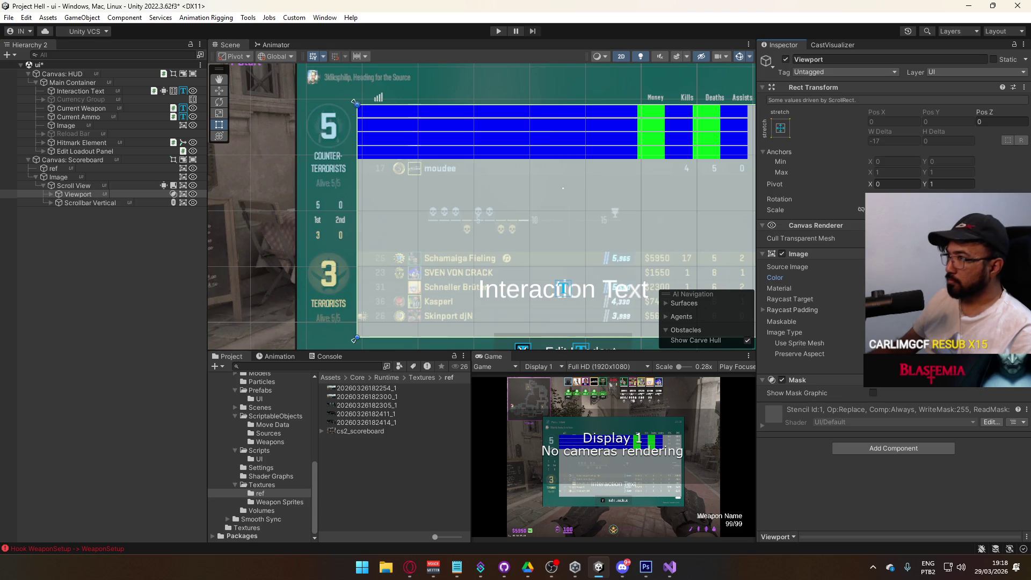
Recheck the Viewport Image and colour, then turn Show Mask Graphic off on the Mask.
left_click(781, 254)
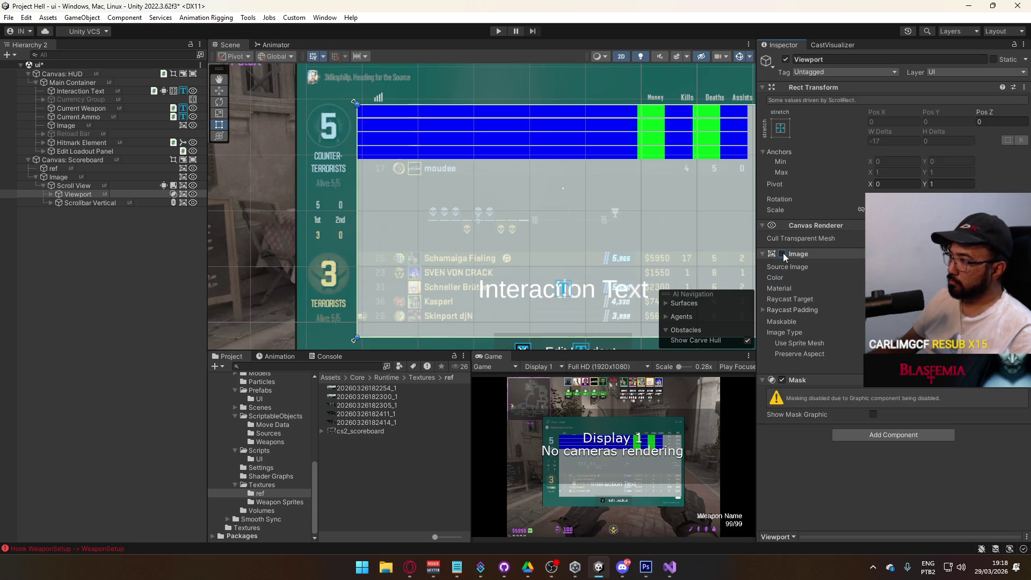
left_click(782, 254)
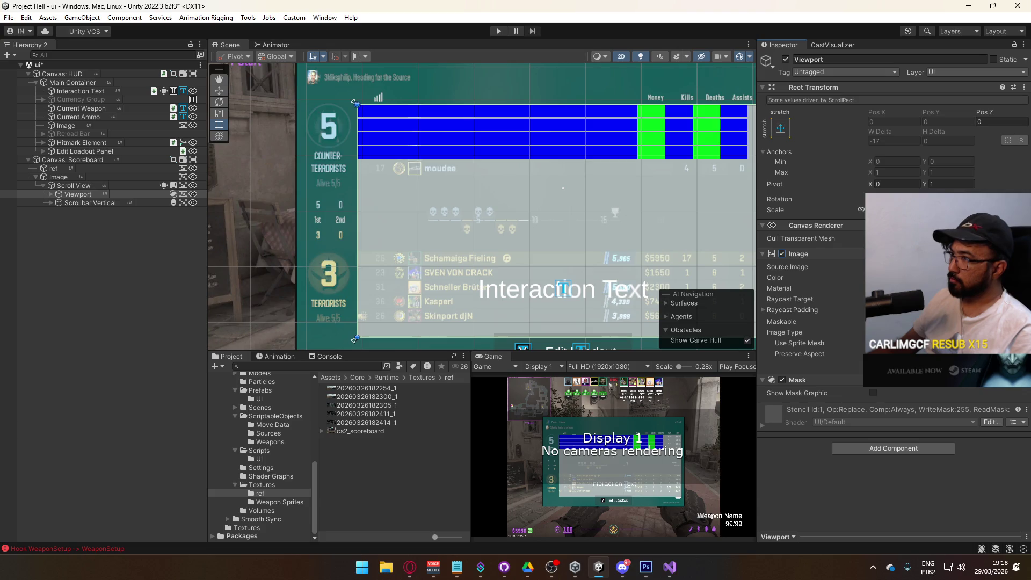
left_click(859, 277)
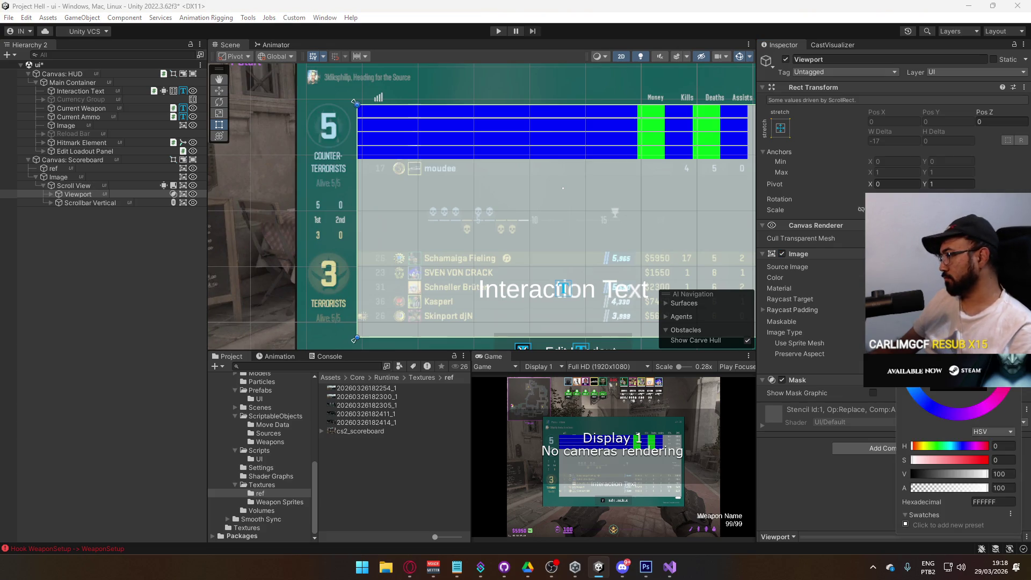
key("Escape")
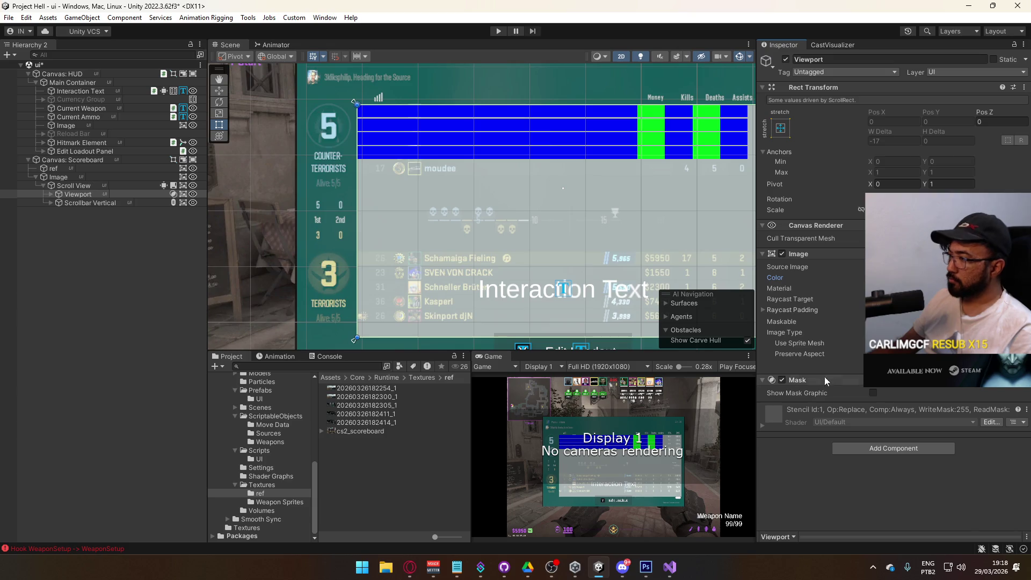
left_click(873, 393)
left_click(873, 393)
left_click(873, 392)
left_click(873, 393)
left_click(873, 393)
left_click(873, 393)
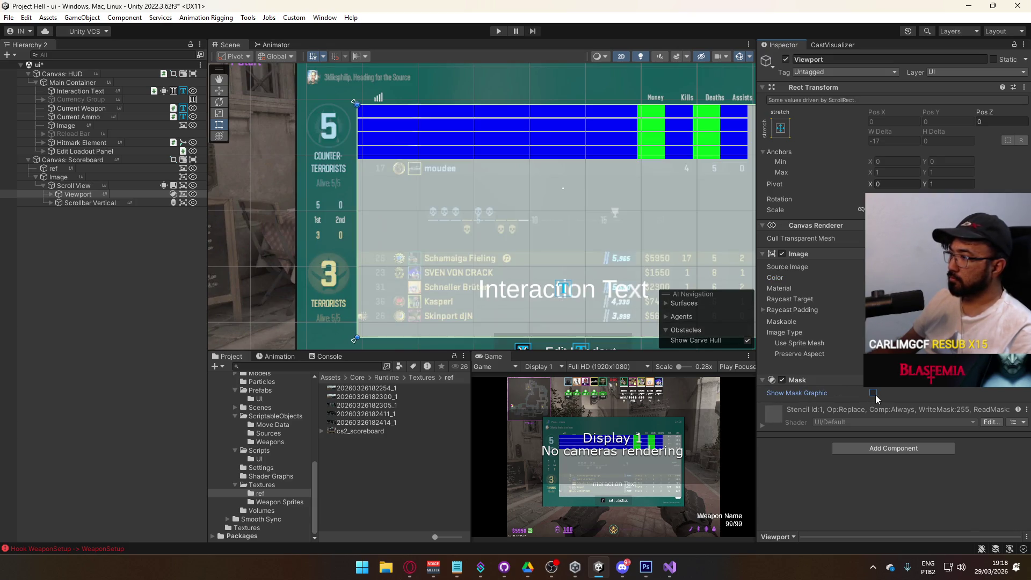
left_click(51, 194)
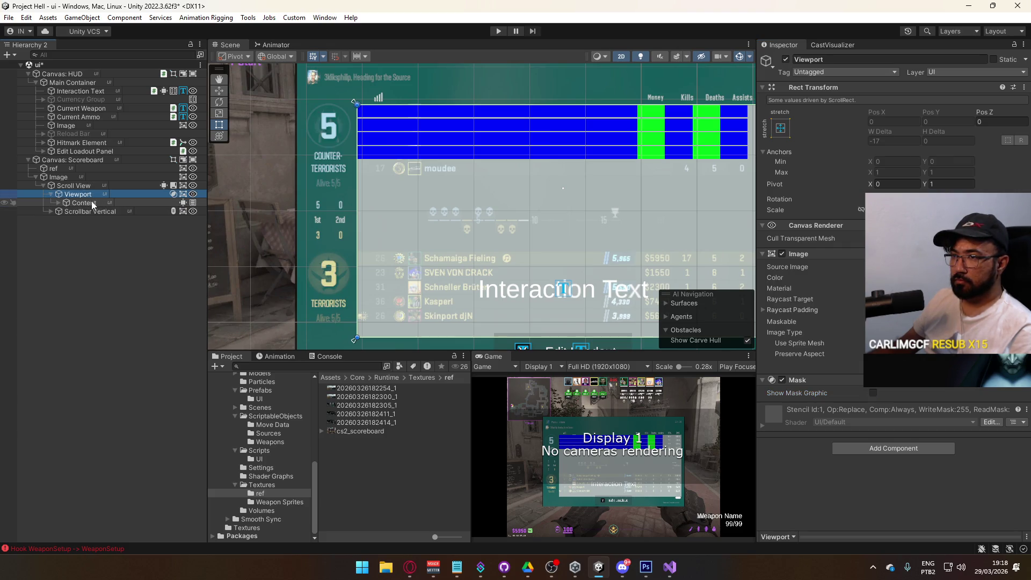
Duplicate the last Line row under Content repeatedly, up to Line (29).
left_click(75, 203)
left_click(60, 203)
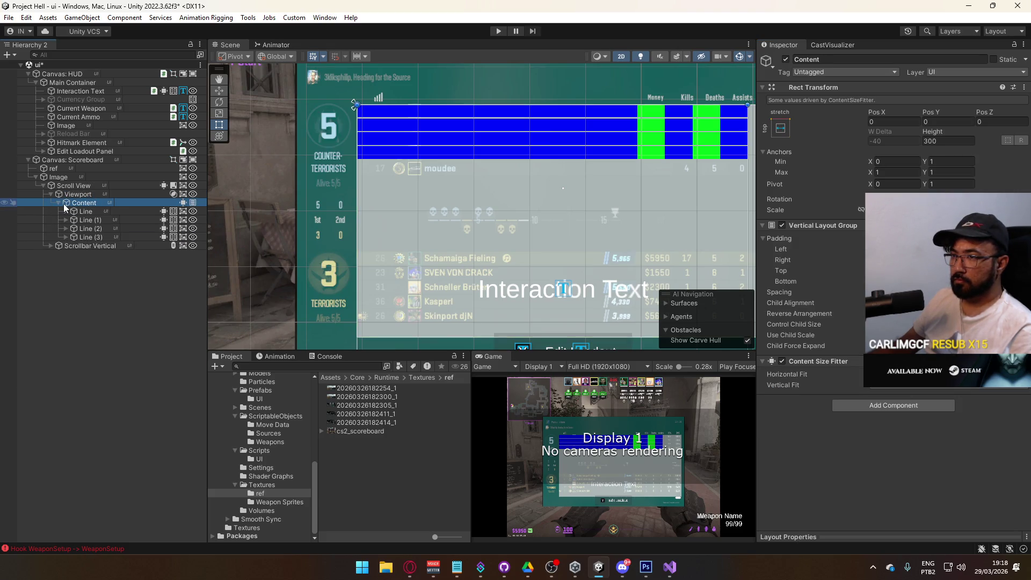
left_click(86, 237)
key("ctrl+d")
scroll(573, 244, "down", 3)
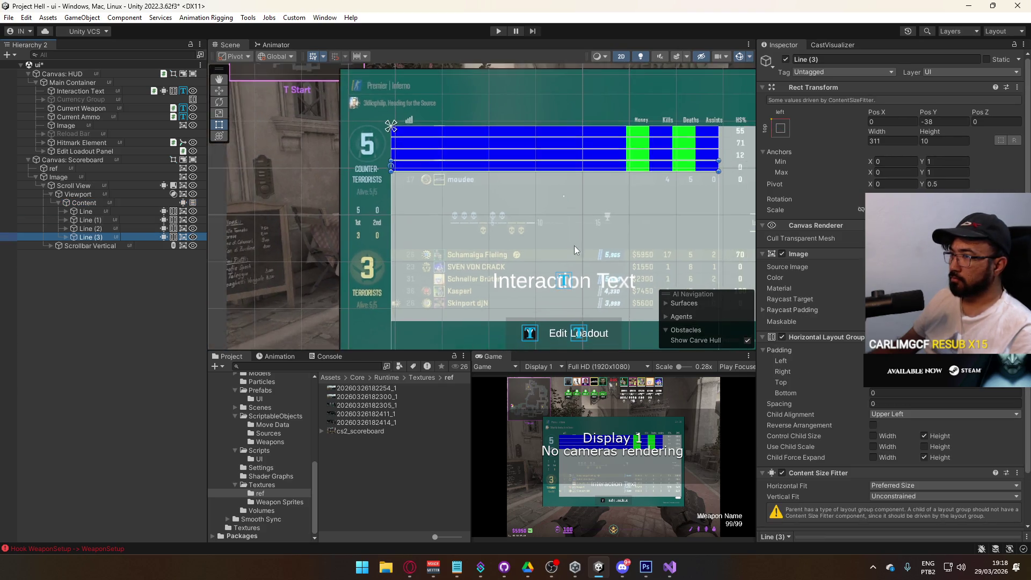
key("ctrl+d")
key("ctrl+d")
key("ctrl+d")
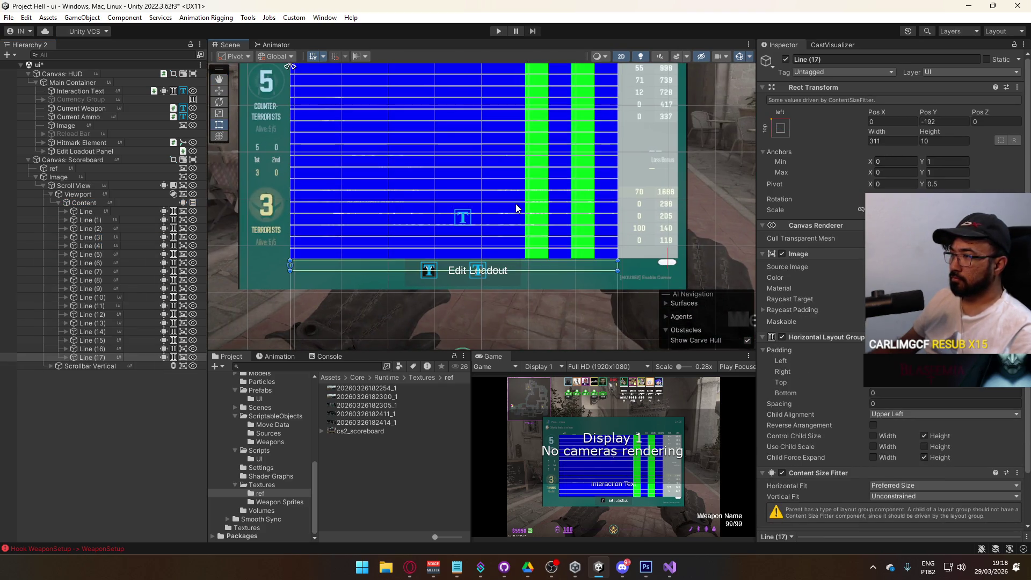
key("ctrl+d")
key("ctrl+d")
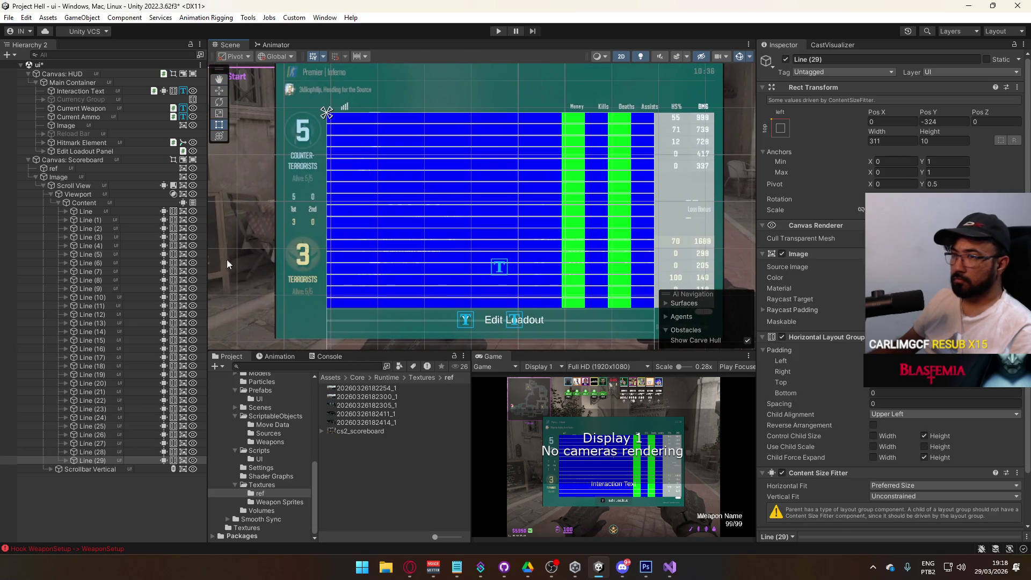
Inspect the Viewport and the Scrollbar Vertical settings.
left_click(107, 194)
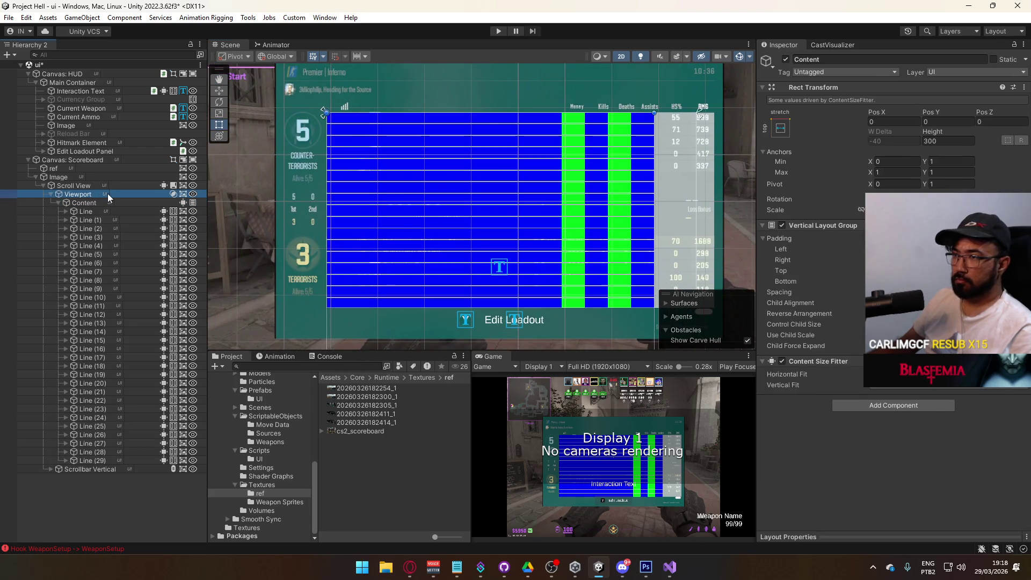
left_click(50, 195)
left_click(59, 203)
left_click(52, 202)
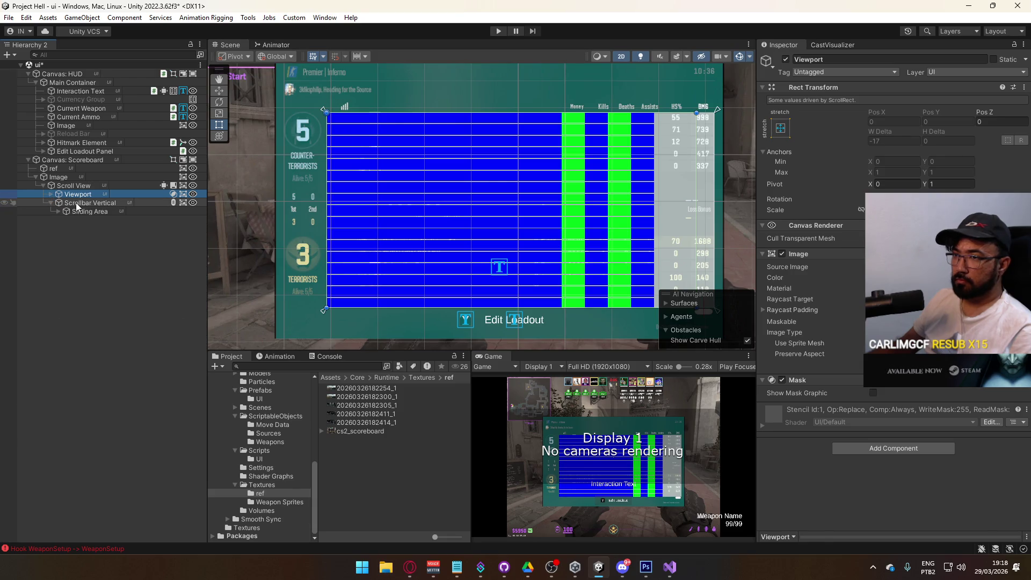
mouse_move(461, 254)
left_mouse_down()
mouse_move(432, 99)
mouse_move(398, 217)
mouse_move(508, 245)
left_mouse_up()
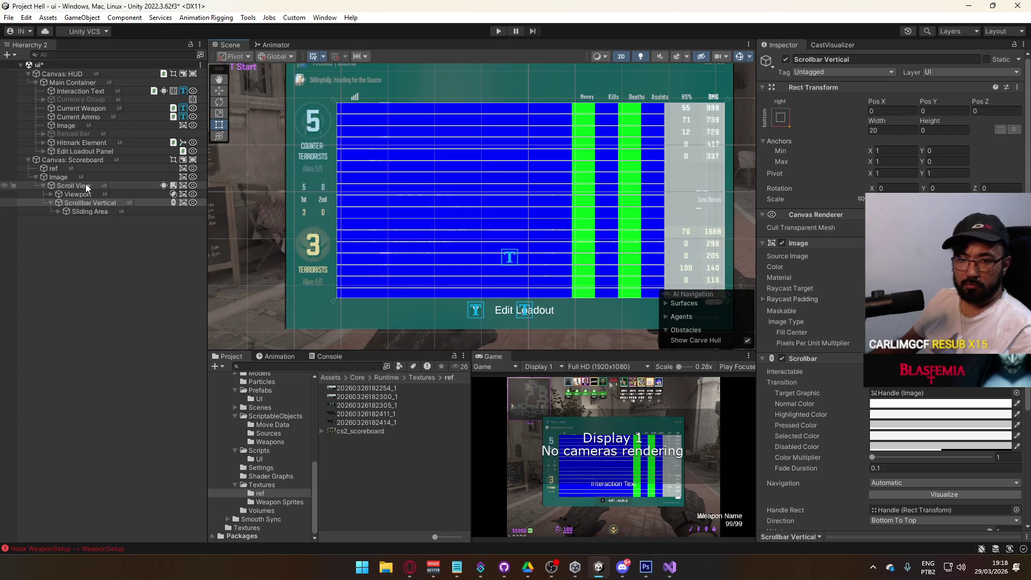
Undo the duplicates, removing Line (11)–(29) and then Line (4)–(10).
left_click(51, 194)
left_click(150, 202)
key("Right")
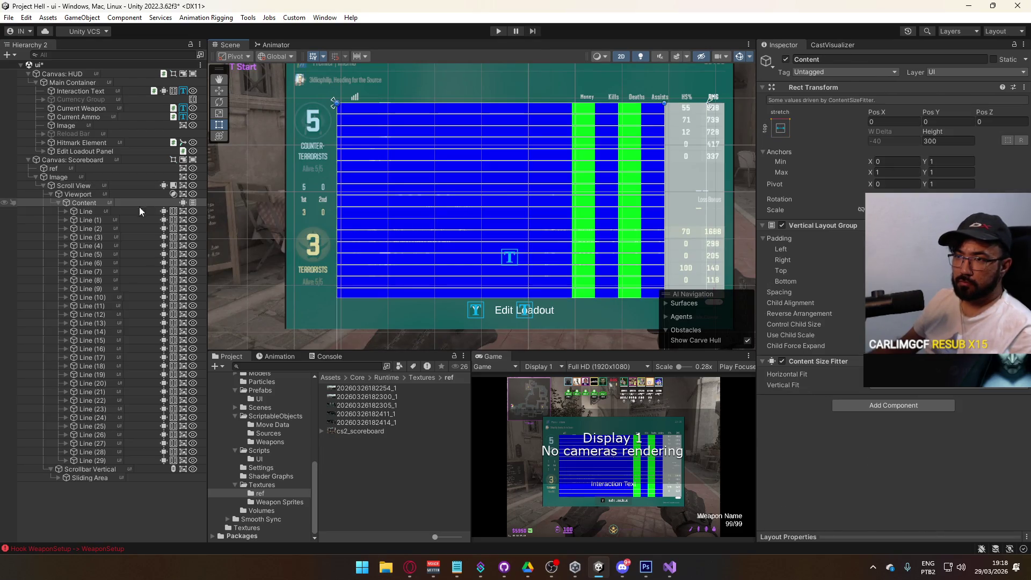
key("ctrl+z")
key("ctrl+z")
key("ctrl+z")
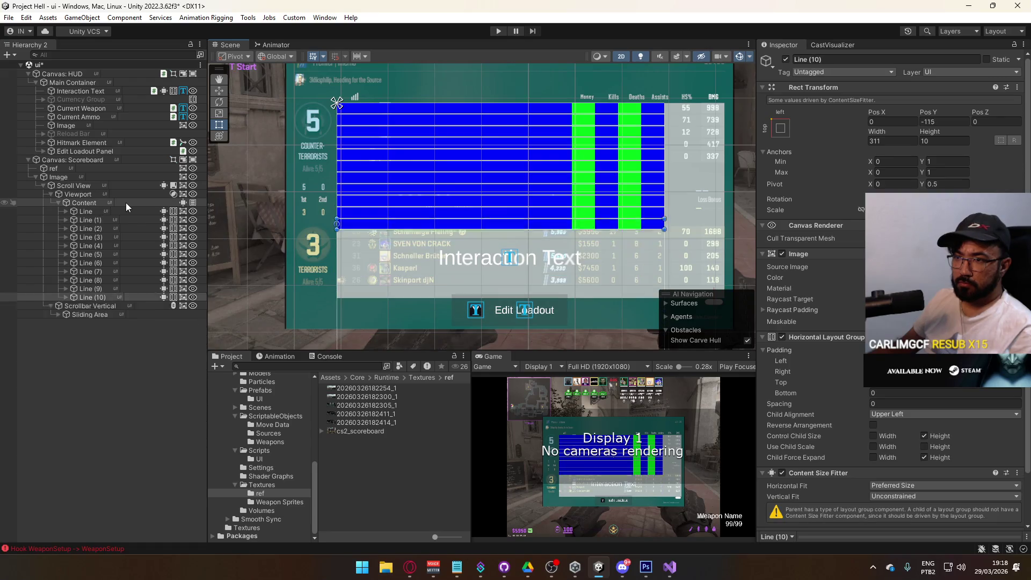
key("ctrl+z")
key("ctrl+z")
key("ctrl+z")
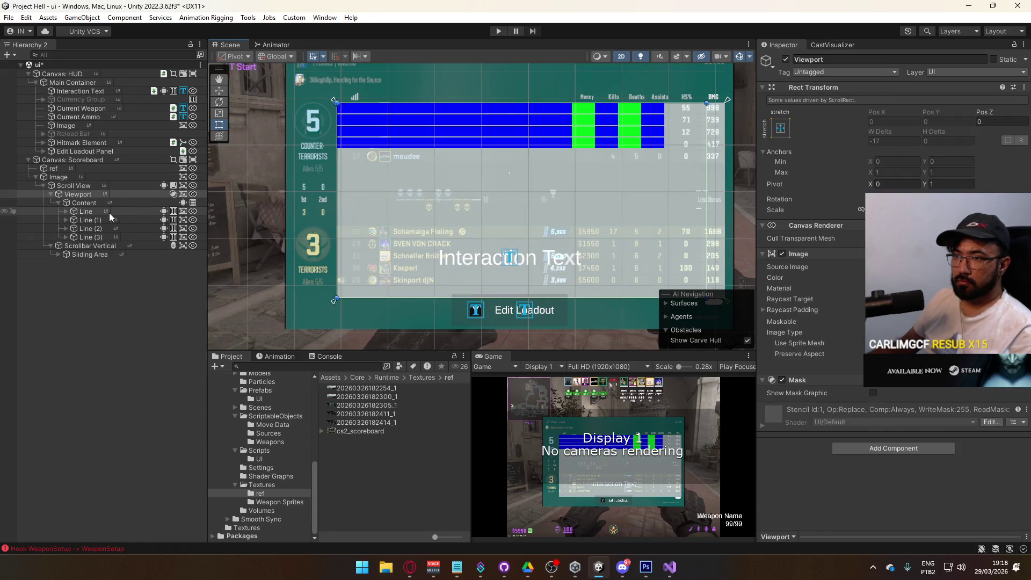
Remove Line (1)–(3) to leave one row, and review the Scroll View and Viewport settings.
key("ctrl+z")
key("ctrl+z")
key("ctrl+z")
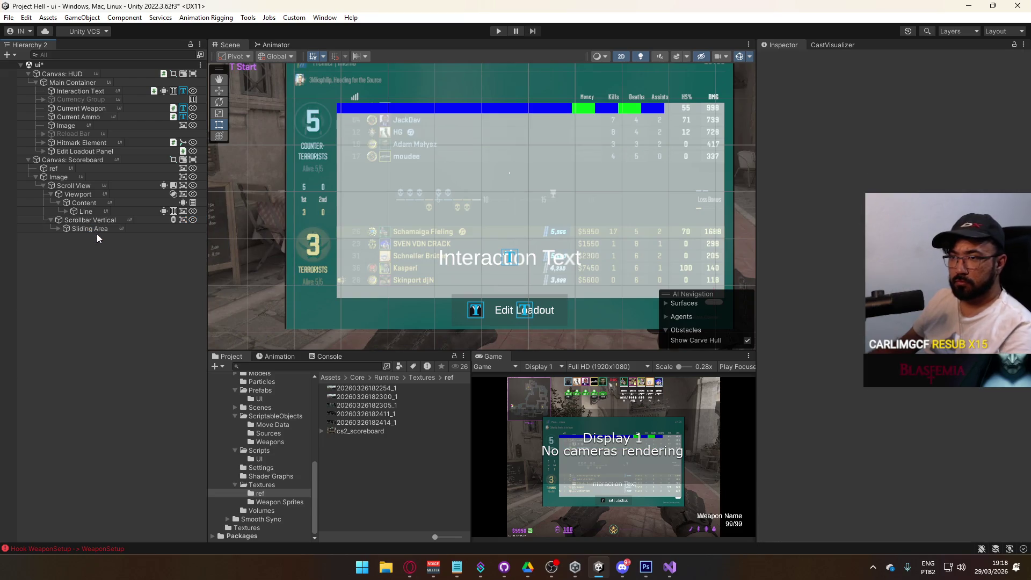
left_click(95, 221)
left_click(84, 186)
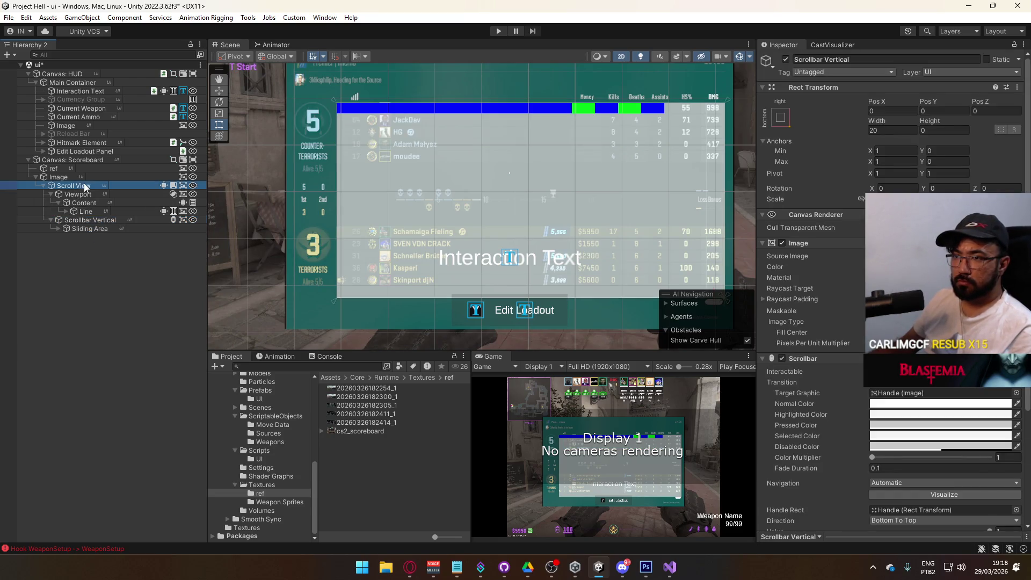
left_click(78, 195)
left_click(71, 187)
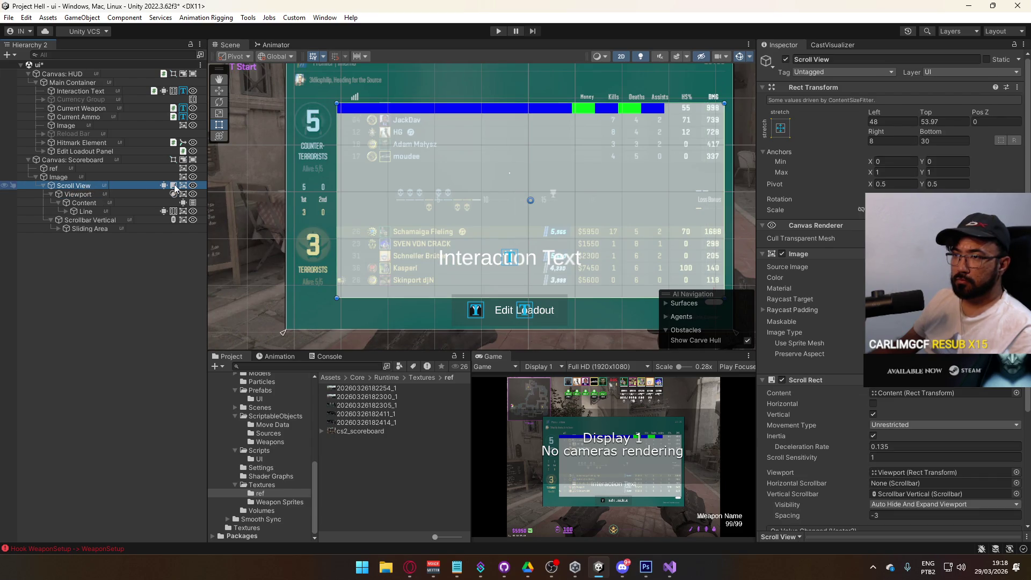
left_click(70, 194)
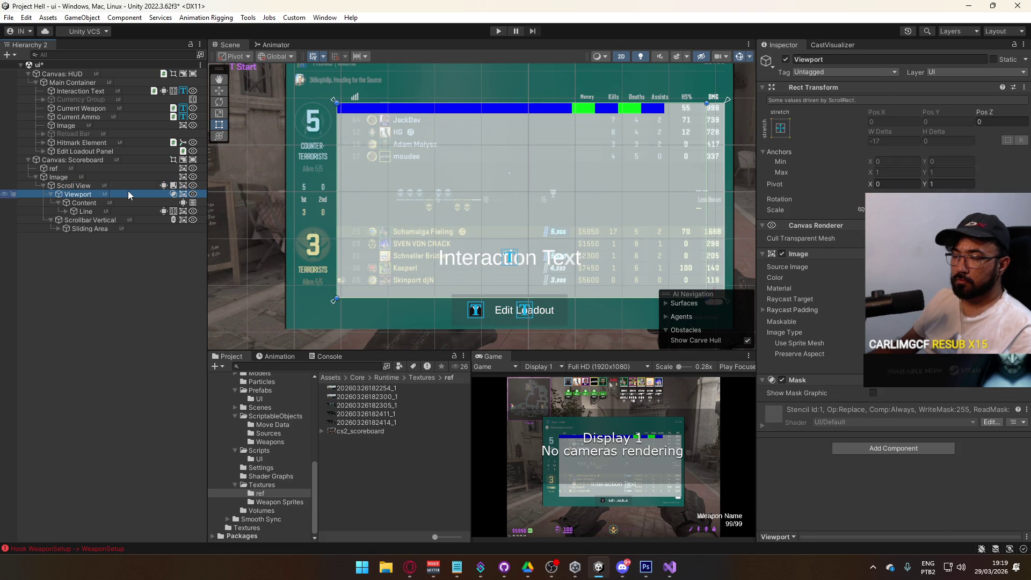
Move the remaining Line row directly under Canvas: Scoreboard.
left_click(93, 208)
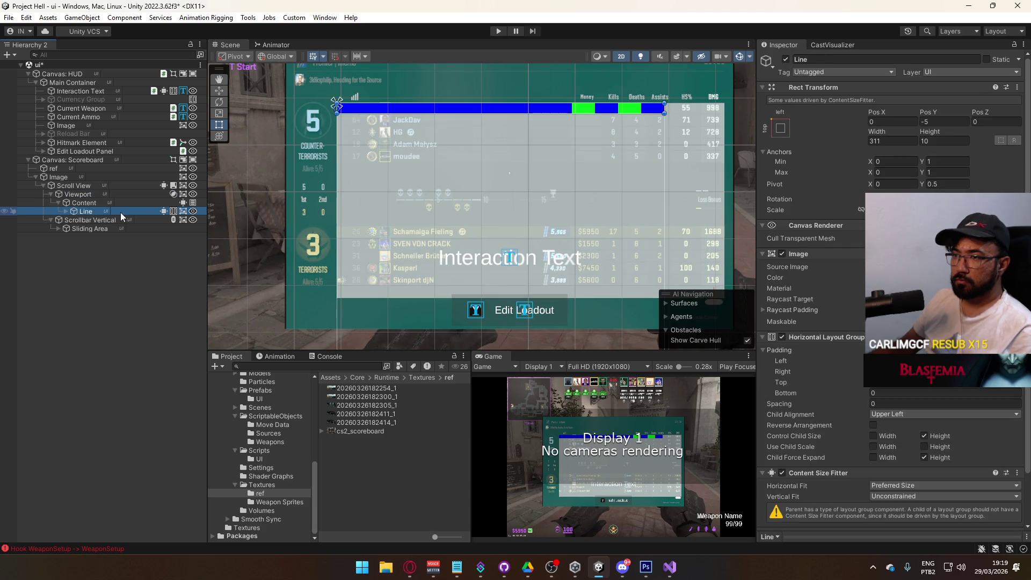
left_click_drag(90, 211, 59, 173)
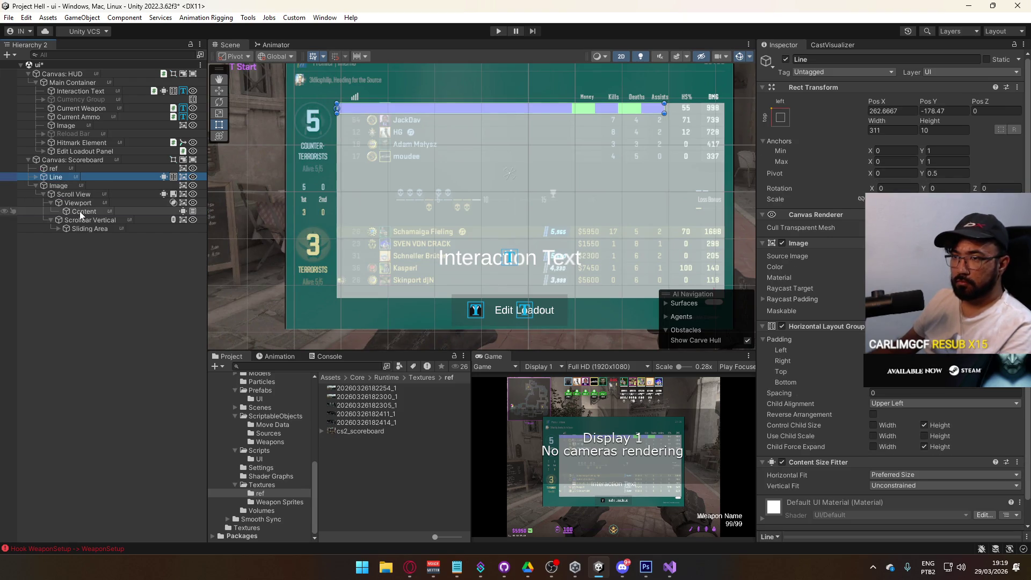
left_click(79, 196)
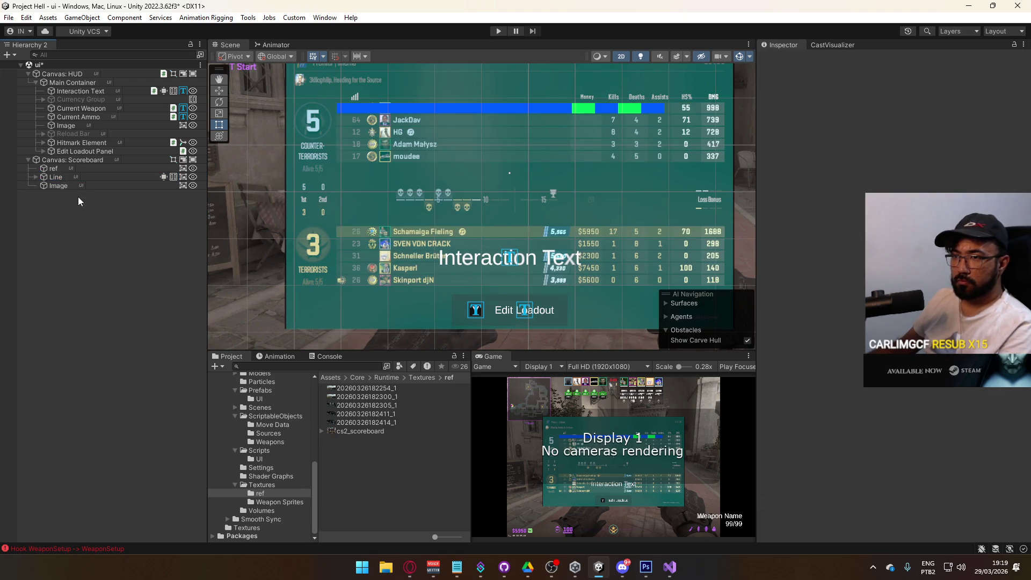
right_click(62, 185)
Create a new UI Scroll View under Image and untick Horizontal in its Scroll Rect.
mouse_move(129, 353)
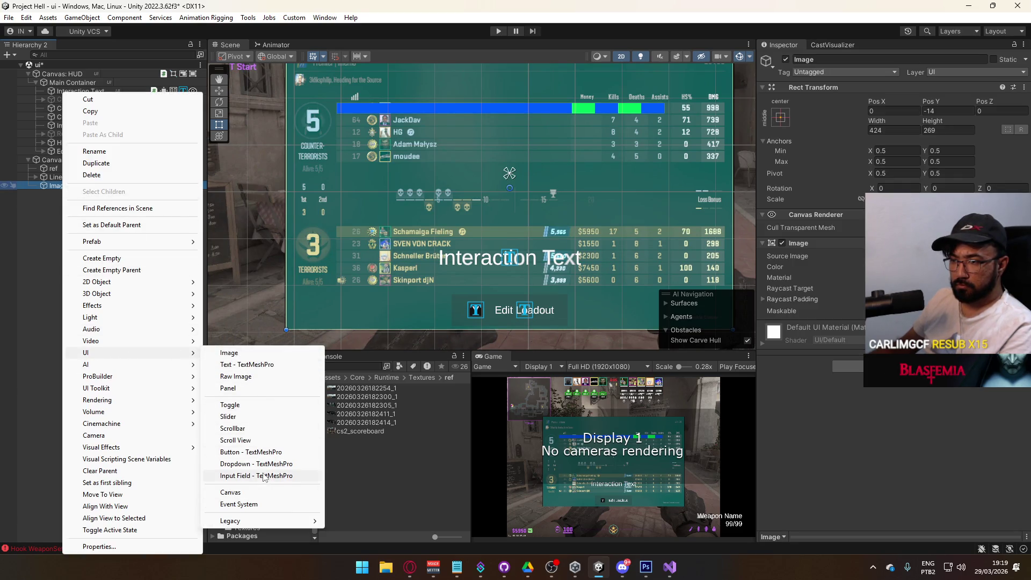
left_click(235, 440)
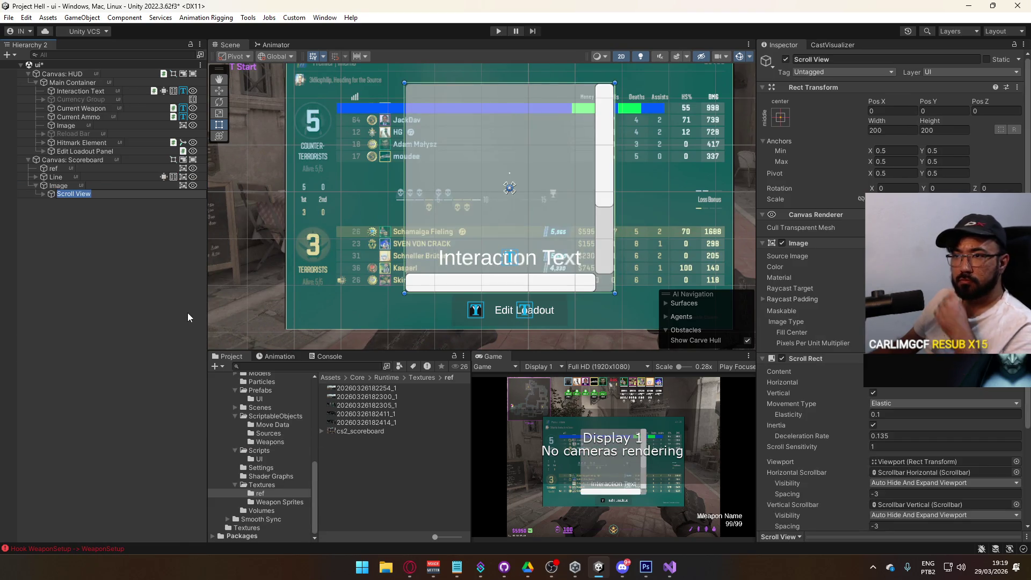
key("Return")
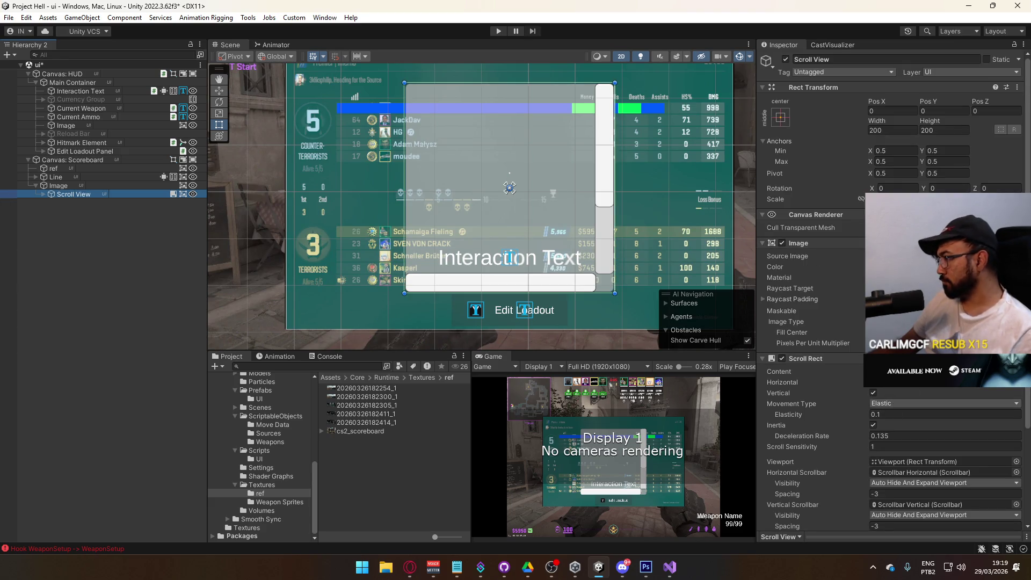
scroll(849, 390, "down", 5)
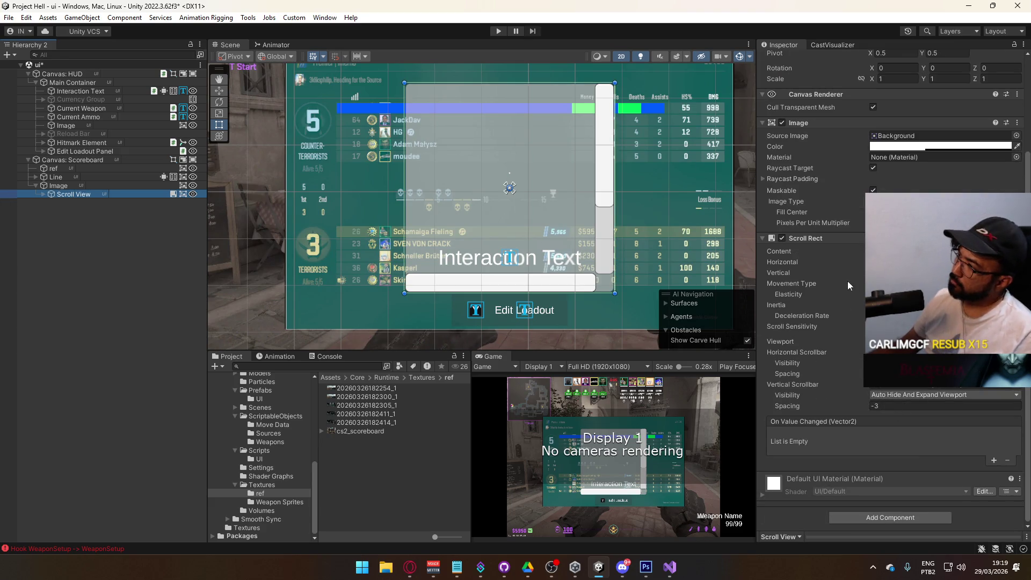
left_click(849, 262)
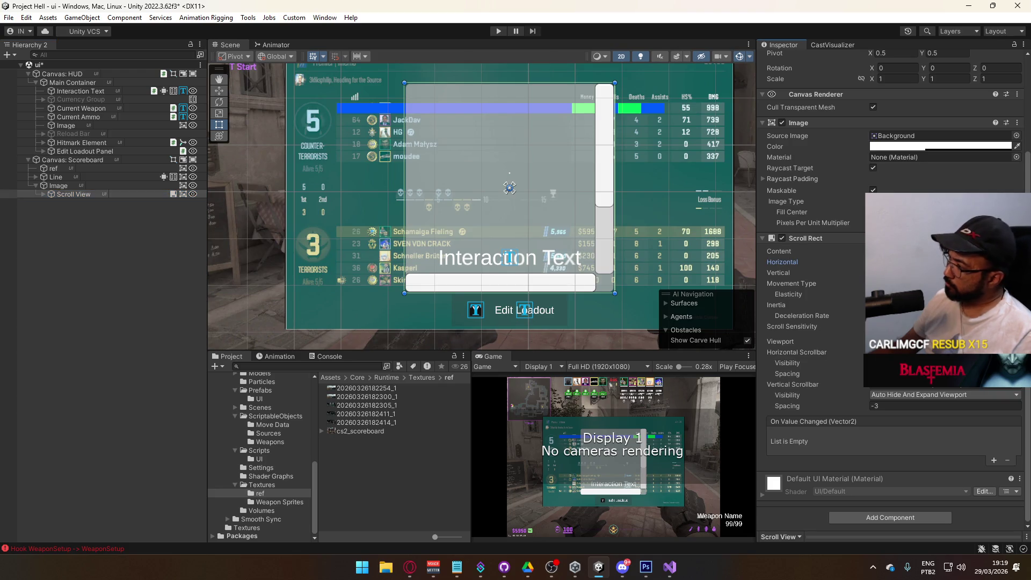
Delete Scrollbar Horizontal, then check the vertical scrollbar and Viewport.
left_click(43, 193)
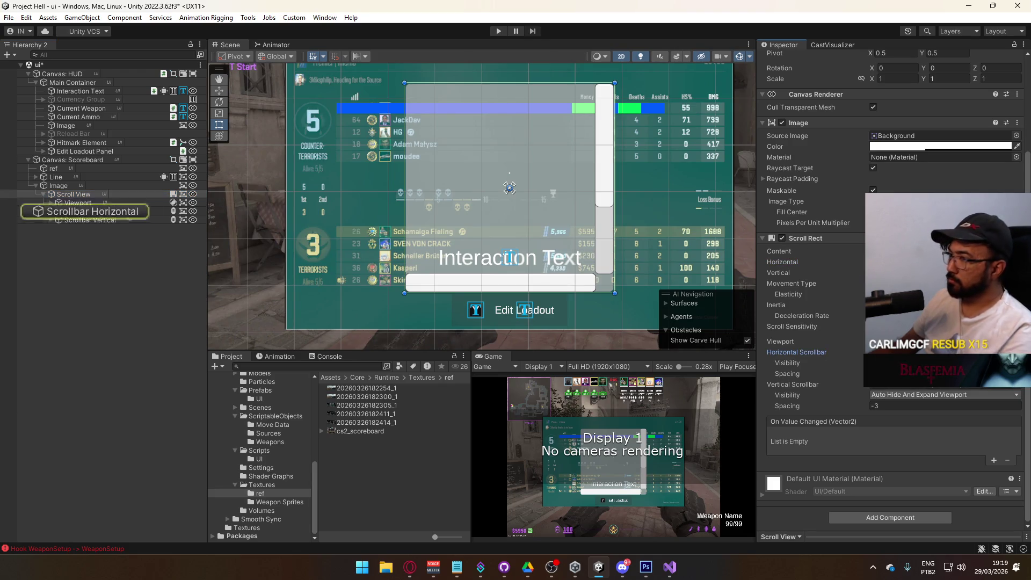
left_click(78, 210)
key("Delete")
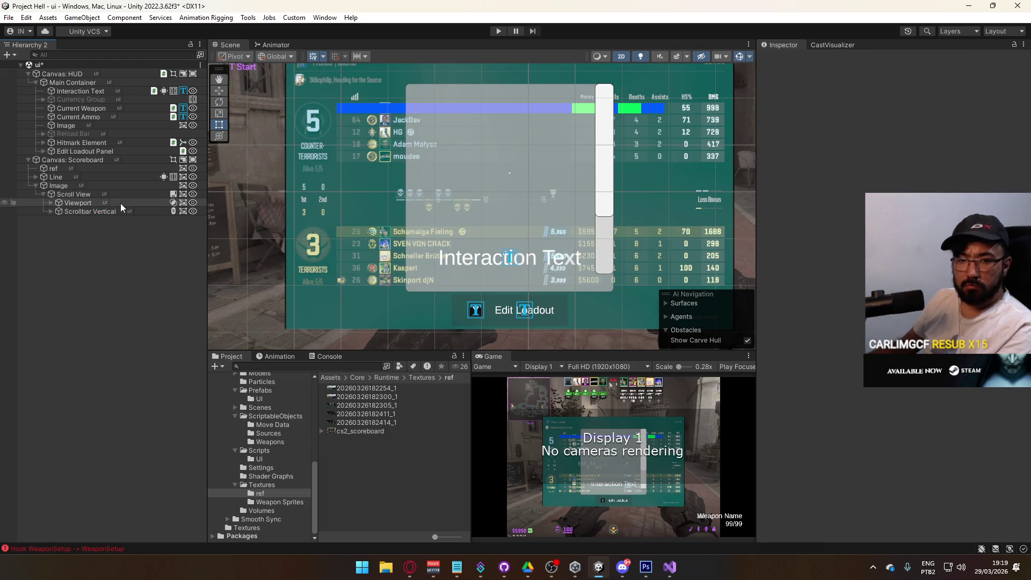
left_click(80, 213)
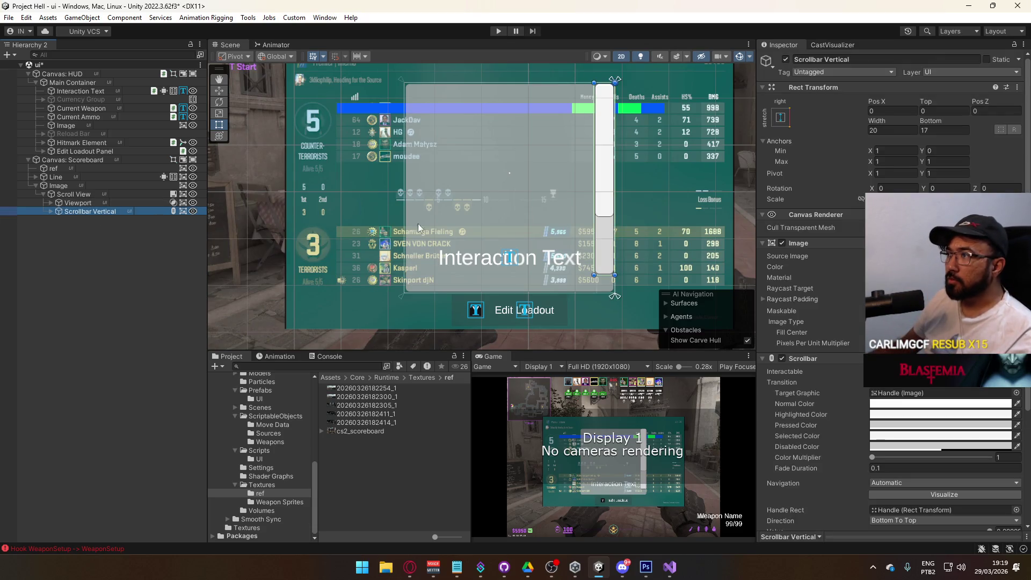
left_click(92, 202)
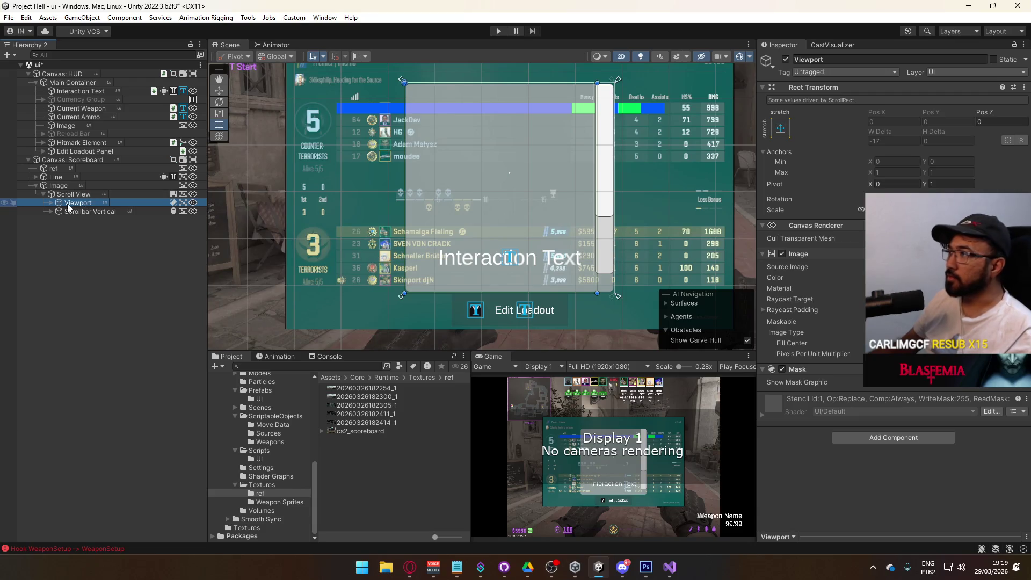
left_click(75, 194)
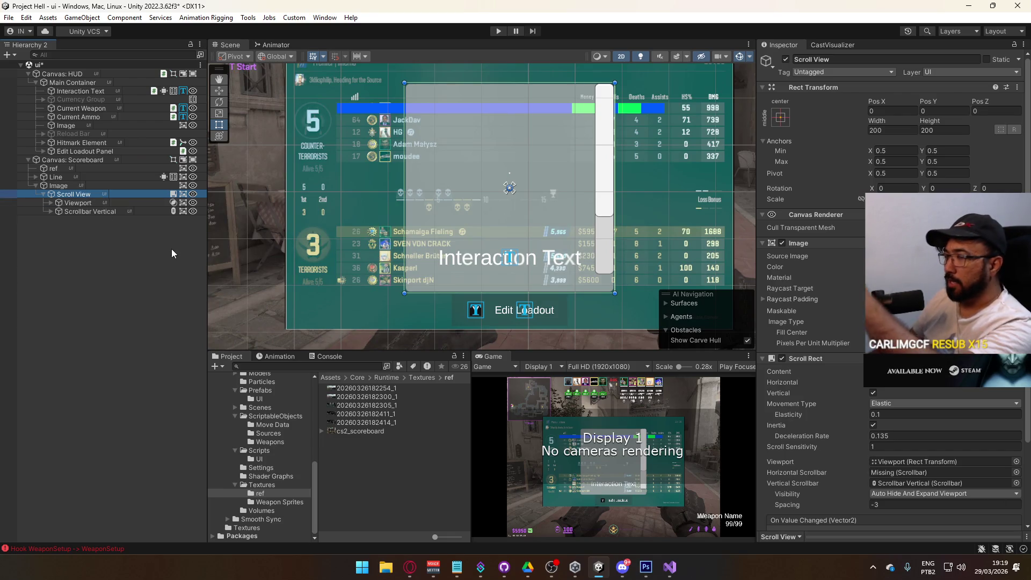
Frame the scoreboard Image in the scene and set the Scroll View's width to 328.
left_click(84, 186)
key("f")
left_click(81, 194)
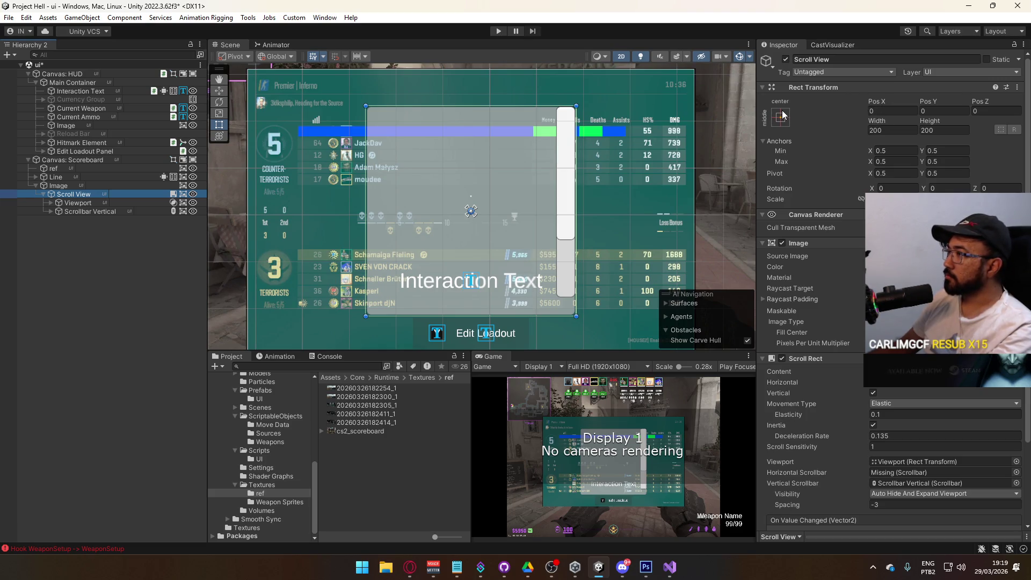
mouse_move(875, 125)
left_mouse_down()
mouse_move(1013, 125)
mouse_move(54, 266)
mouse_move(107, 260)
left_mouse_up()
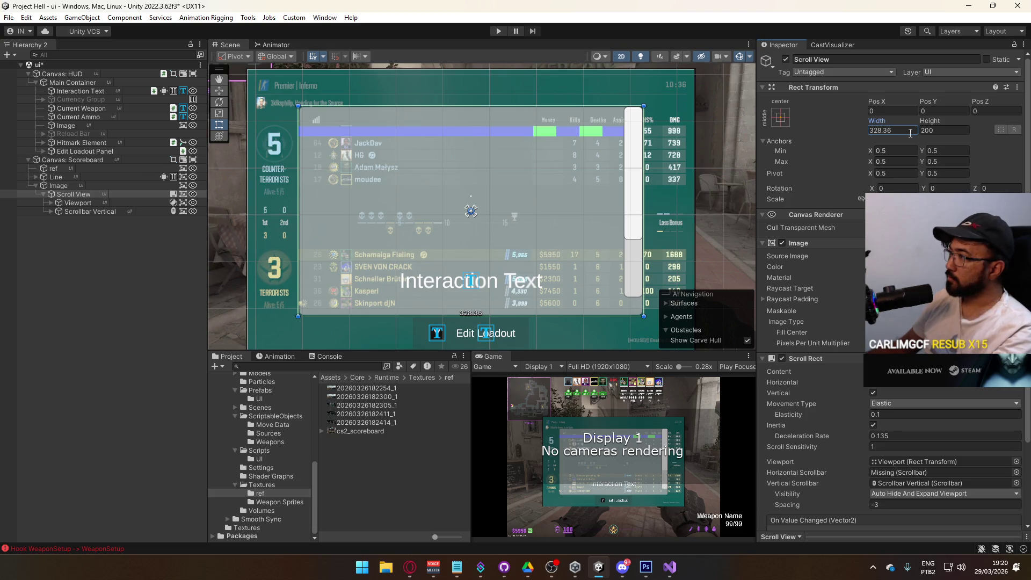
key("BackSpace")
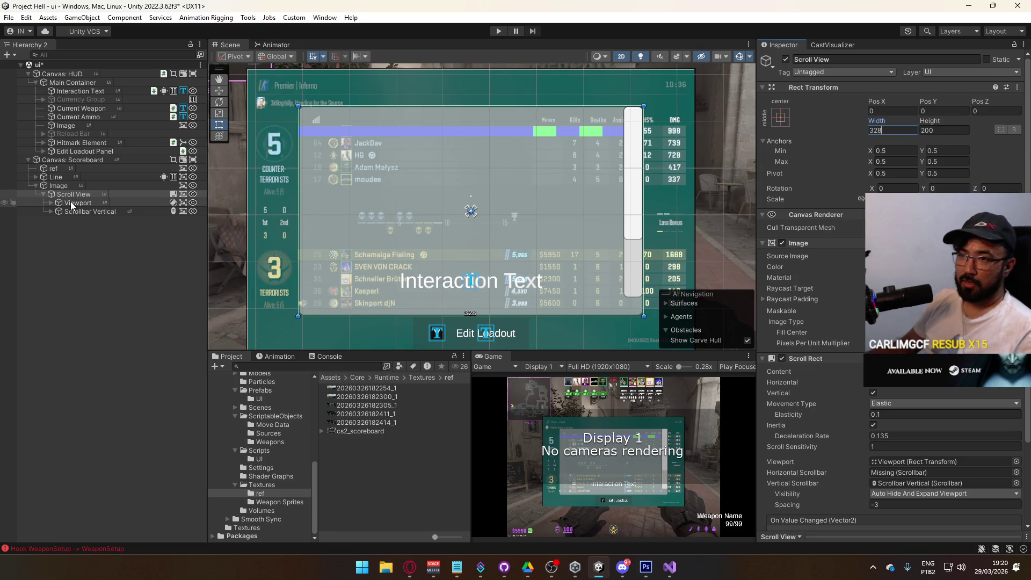
left_click(51, 203)
Give Content a Vertical Layout Group and a Content Size Fitter with Vertical Fit Preferred Size.
left_click(84, 211)
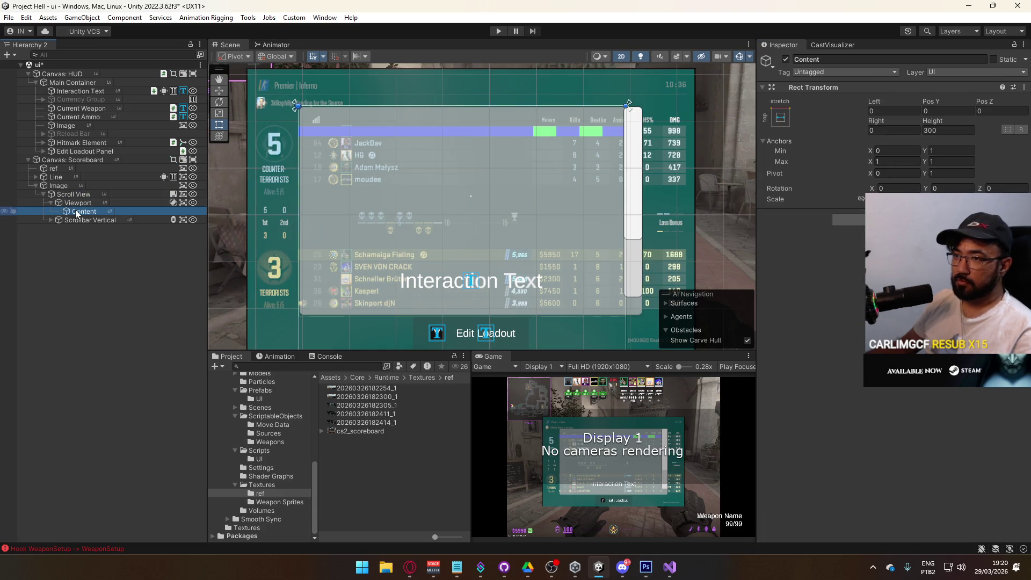
left_click(848, 220)
key("Return")
left_click(848, 268)
type("vertical")
key("Return")
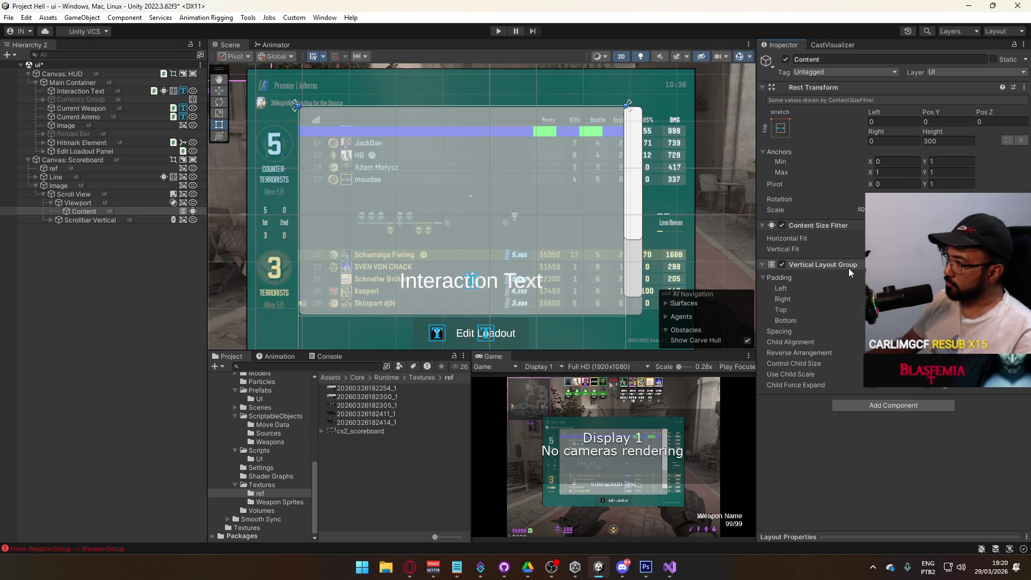
mouse_move(855, 236)
left_mouse_down()
mouse_move(861, 221)
mouse_move(891, 376)
left_mouse_up()
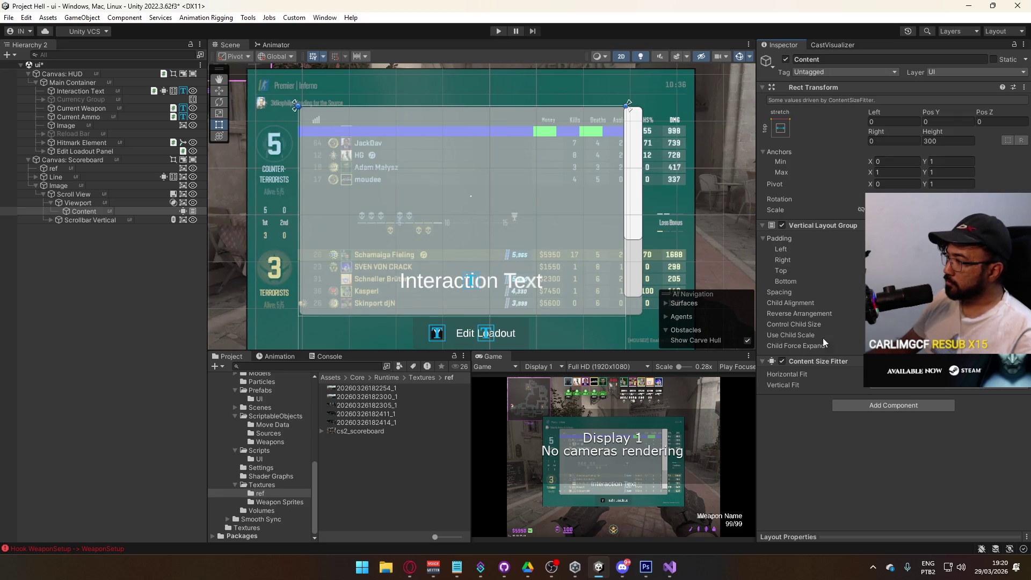
left_click(907, 385)
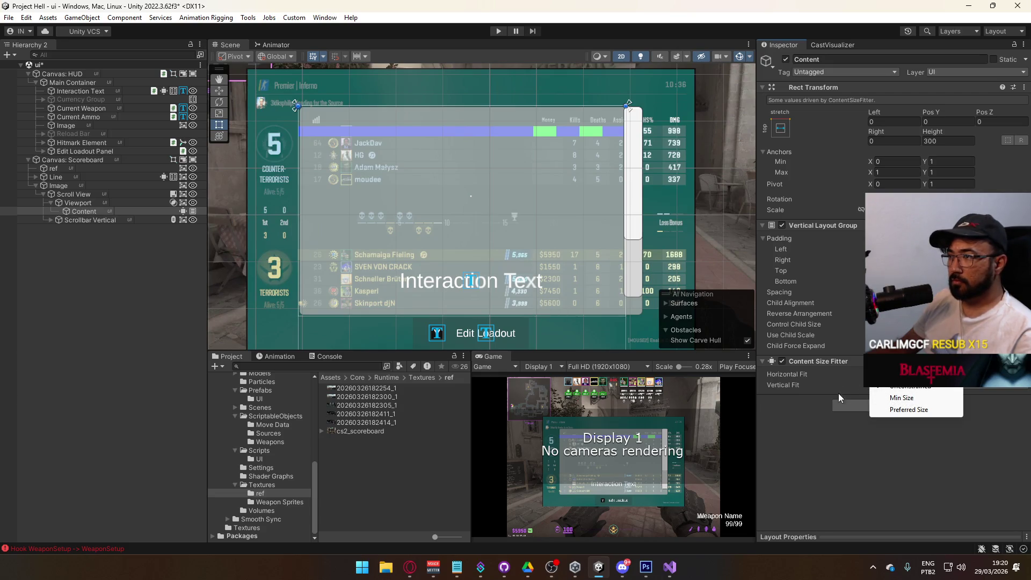
left_click(912, 410)
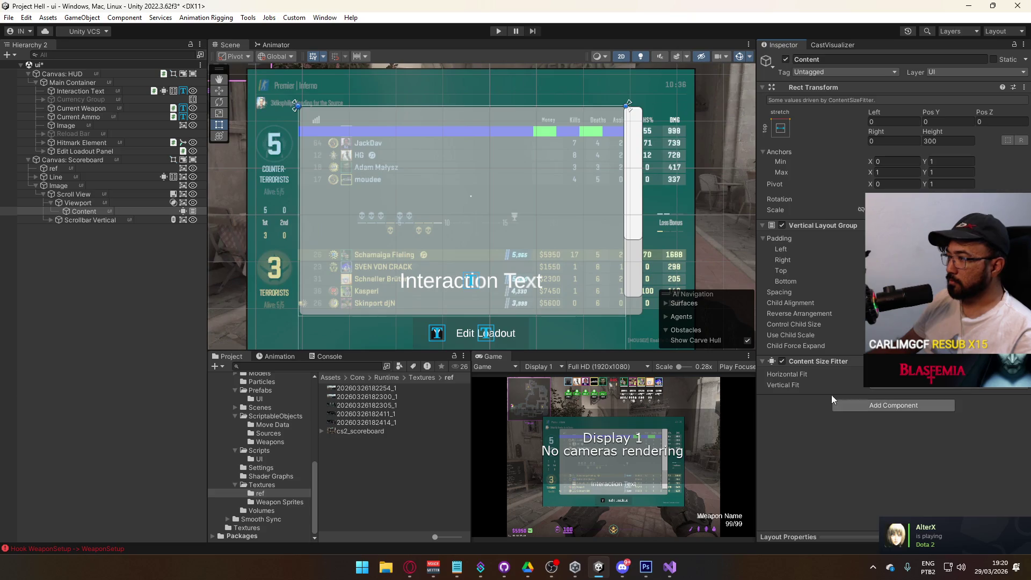
Remove the Content Size Fitter from Content and move Line inside Content.
right_click(828, 366)
left_click(860, 379)
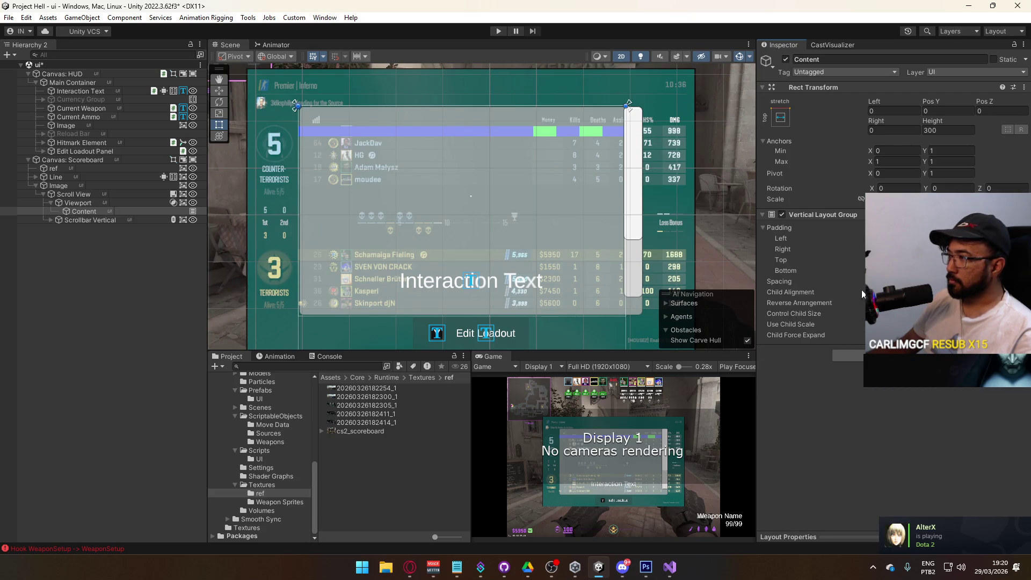
mouse_move(59, 177)
left_mouse_down()
mouse_move(114, 219)
mouse_move(96, 212)
left_mouse_up()
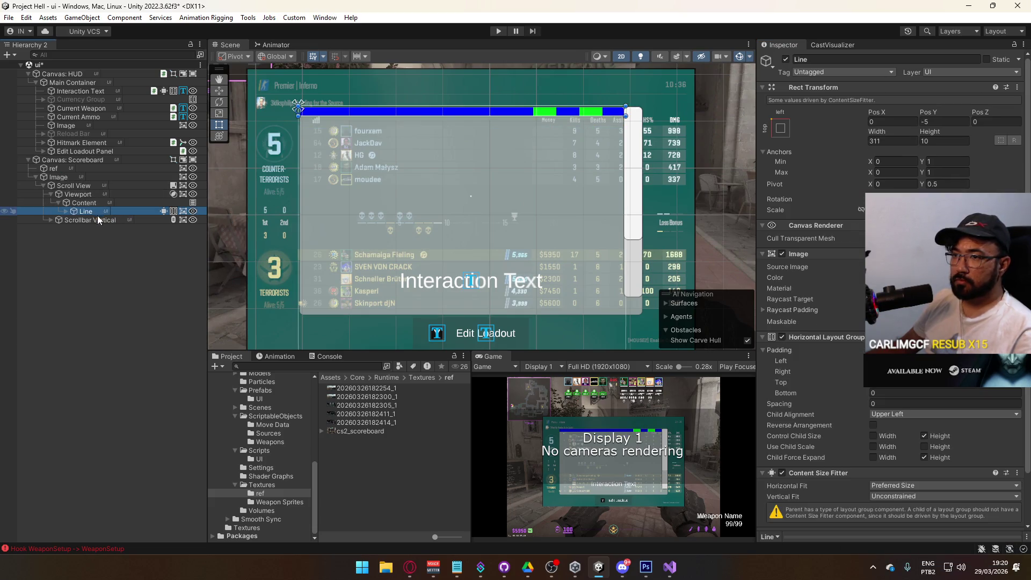
Make a Line copy, then set the Viewport Image's Source Image to the Full sprite.
key("ctrl+d")
key("ctrl+d")
key("ctrl+d")
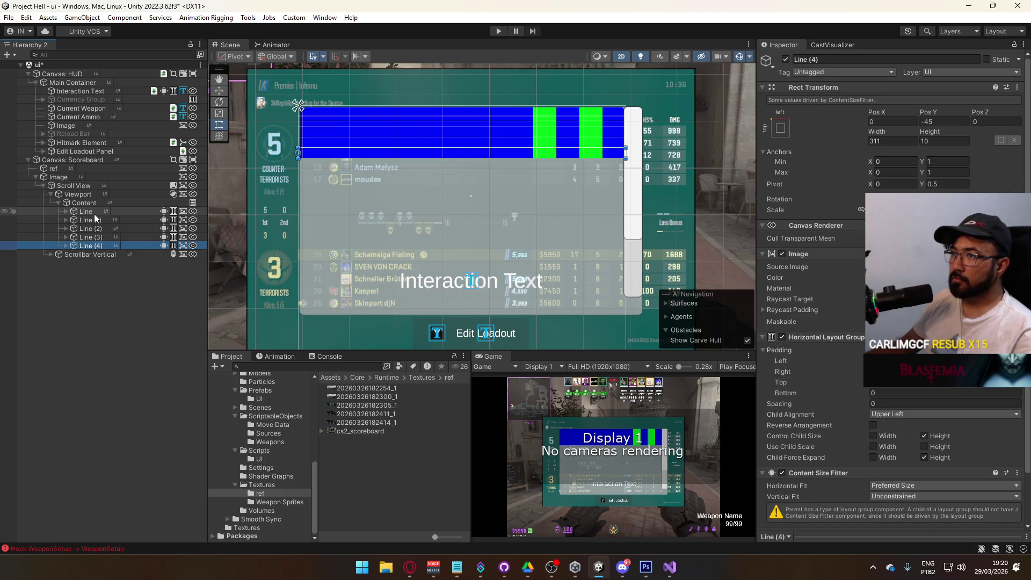
left_click(81, 203)
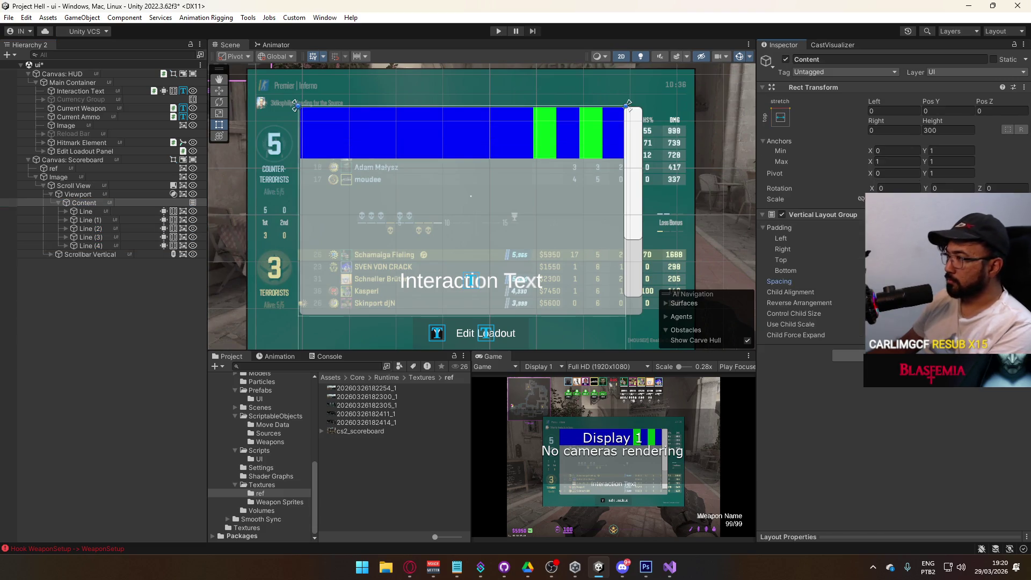
left_click(77, 194)
left_click(93, 187)
left_click(81, 194)
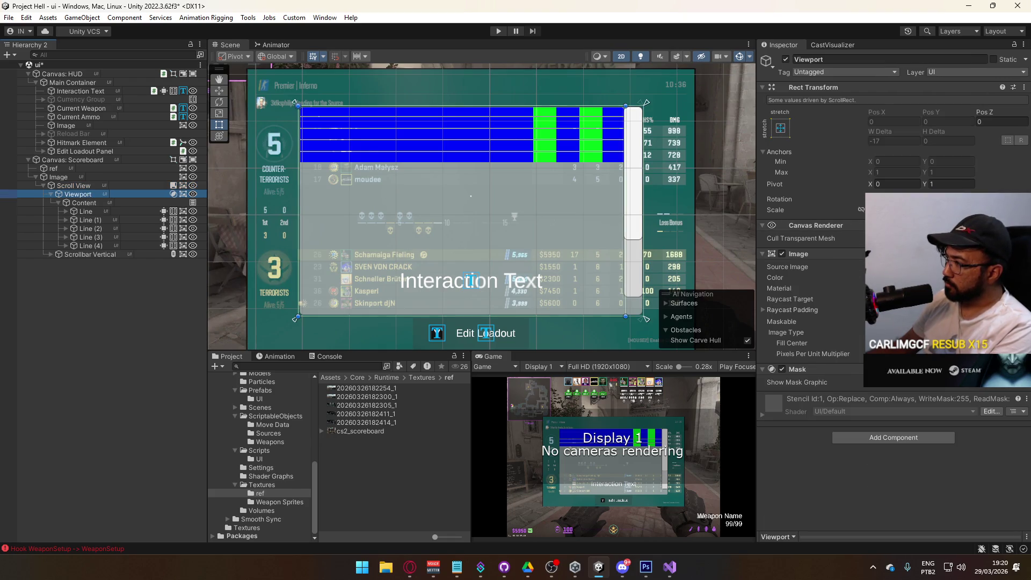
left_click(1019, 267)
type("fu")
double_click(776, 302)
left_click_drag(430, 168, 421, 216)
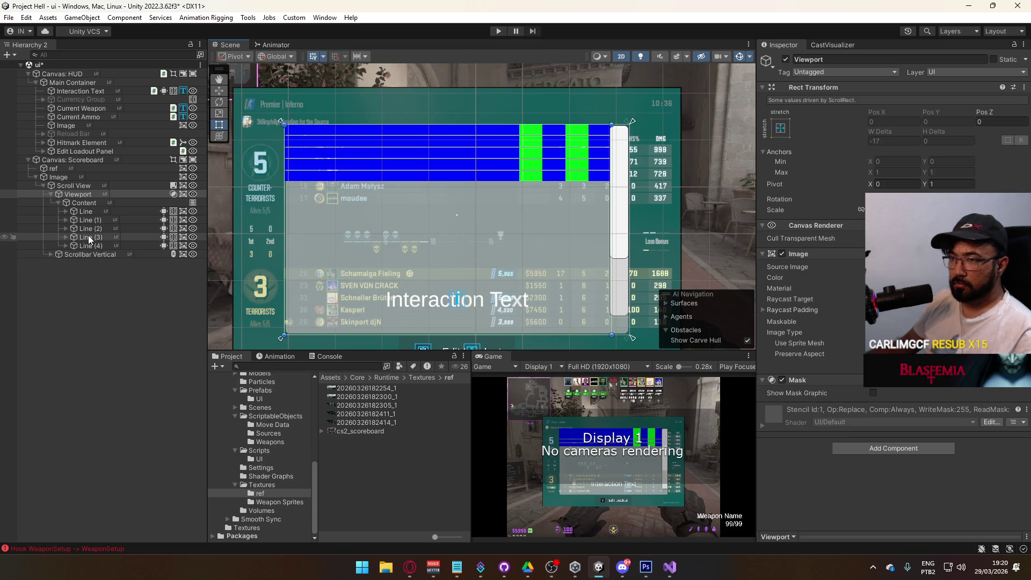
Keep duplicating Line until Content holds Line through Line (35).
left_click(108, 246)
key("ctrl+d")
key("ctrl+d")
key("ctrl+d")
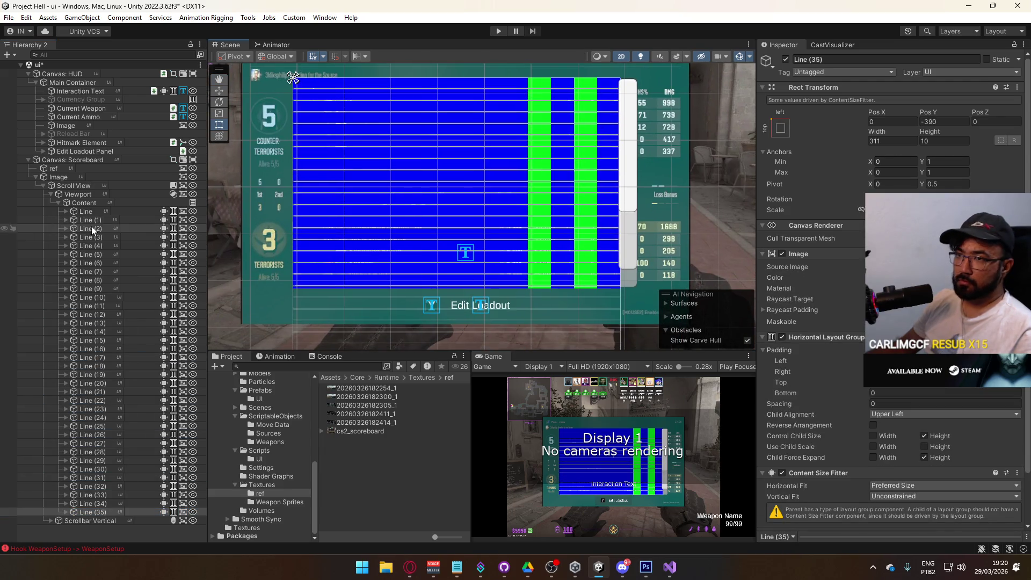
left_click(92, 203)
left_click(58, 203)
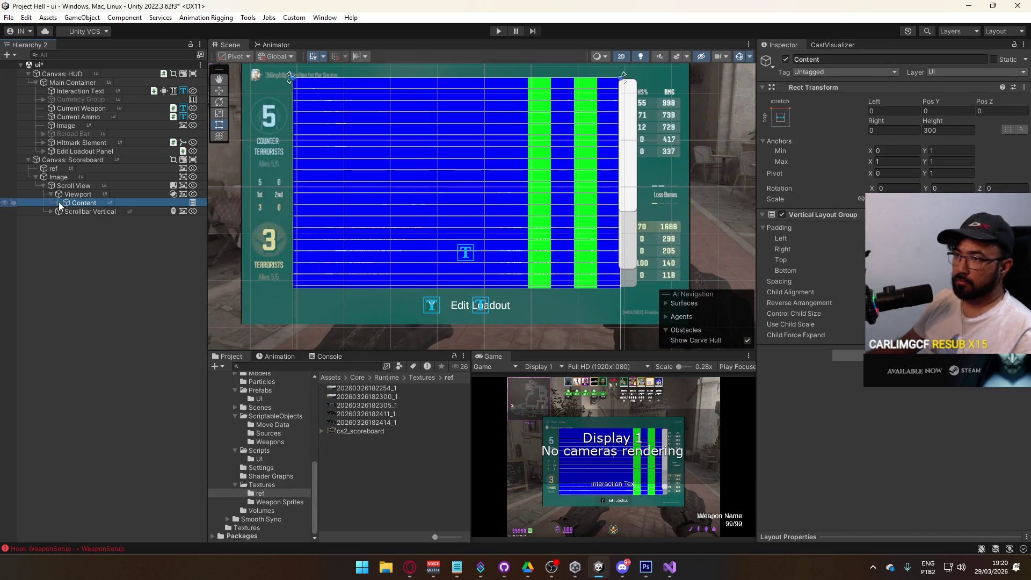
left_click(58, 203)
left_click(119, 229)
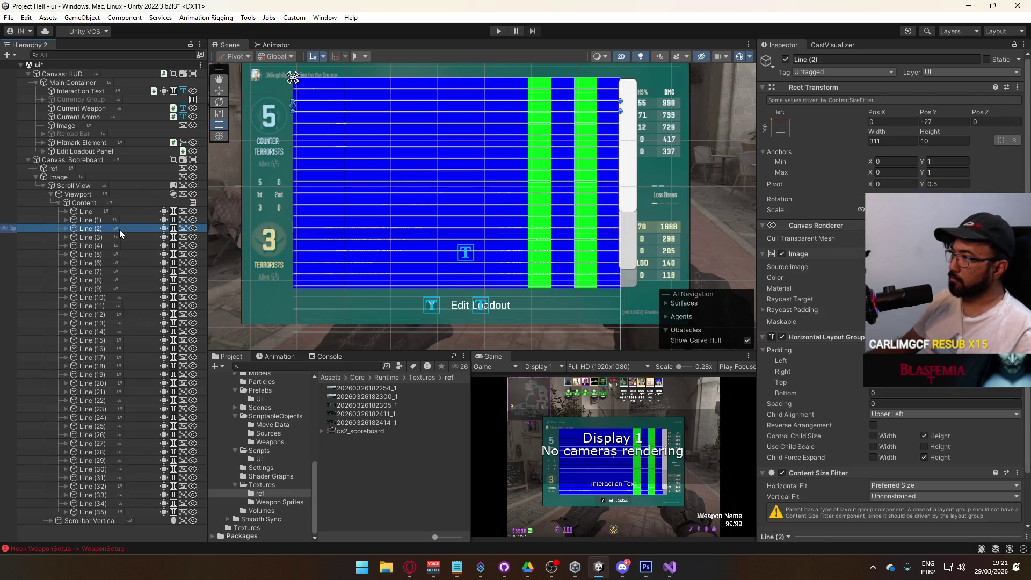
left_click(98, 205)
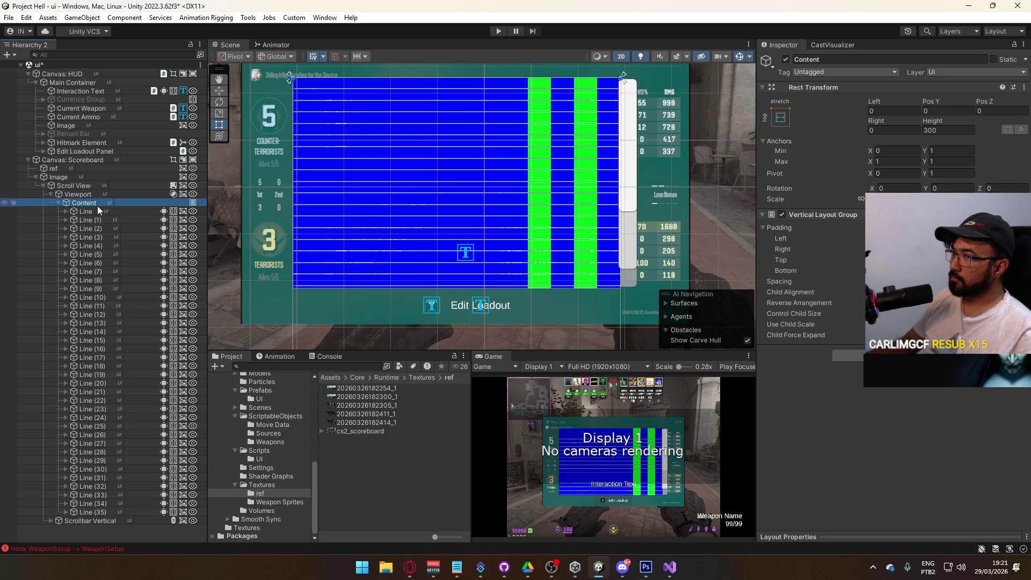
right_click(830, 218)
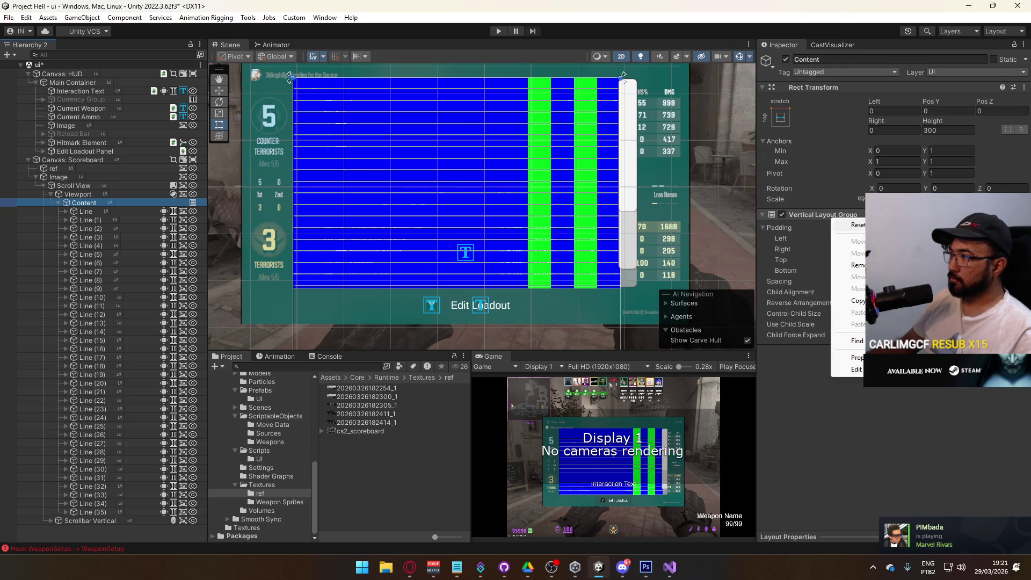
Remove Content's Vertical Layout Group and delete the copies Line (1) through Line (35).
left_click(847, 252)
left_click(76, 211)
left_click(111, 512)
left_click(99, 221, "shift")
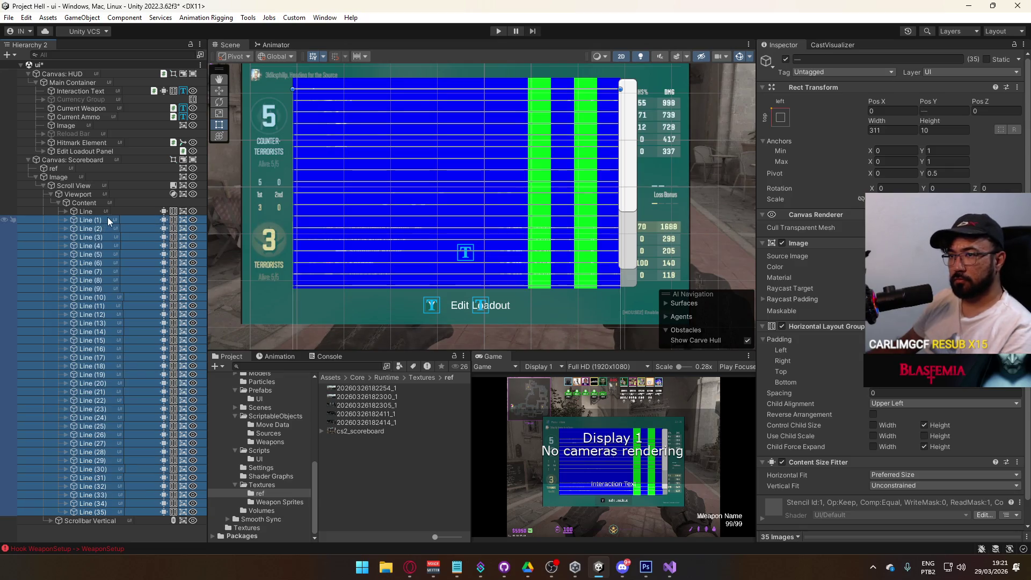
key("Delete")
Add a UI Image under Content, stretch-anchored with left, bottom and top offsets 0.
right_click(89, 205)
mouse_move(156, 364)
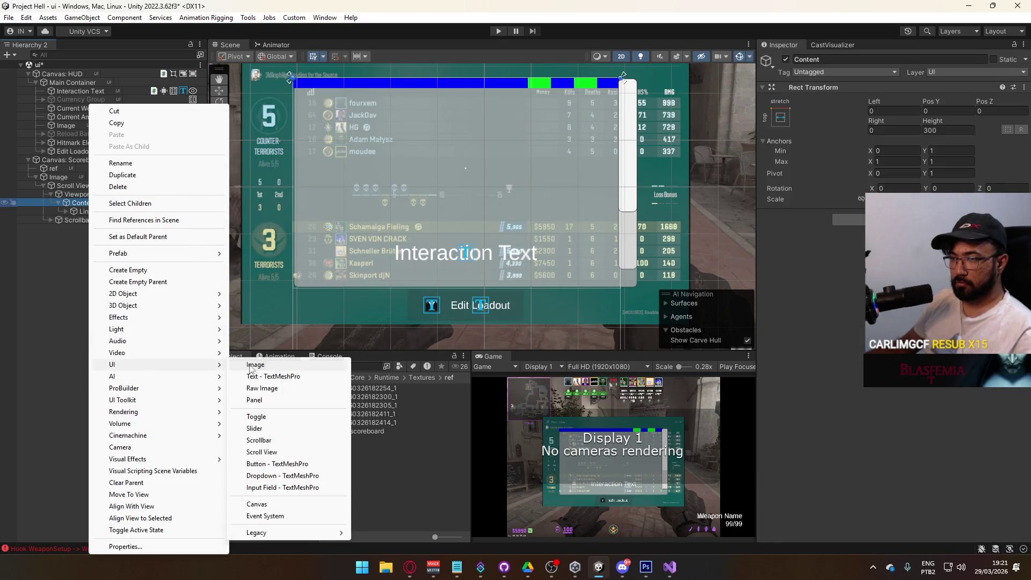
left_click(277, 366)
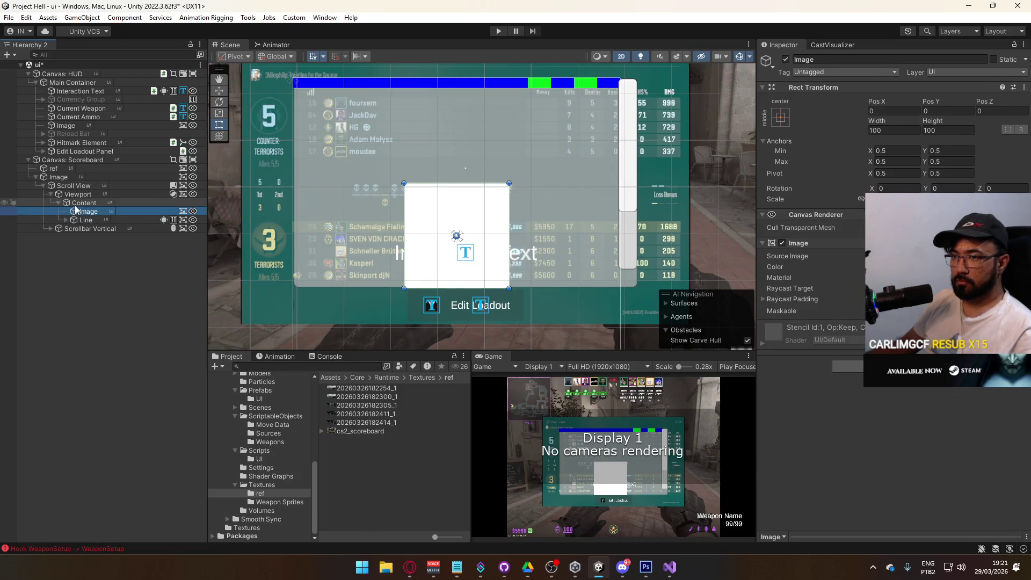
left_click(780, 117)
left_click(894, 278)
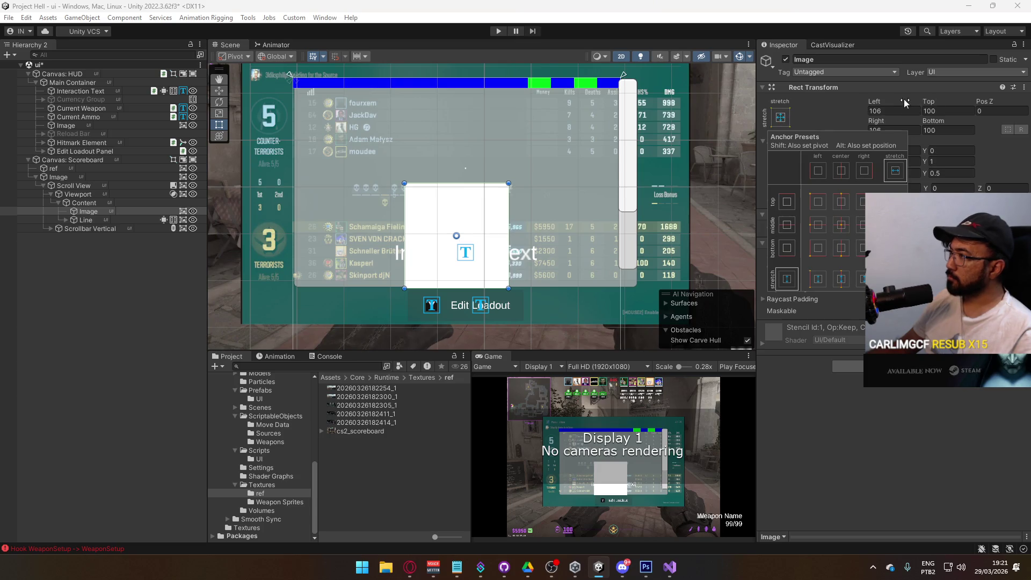
left_click(904, 110)
type("0")
left_click(935, 131)
type("0")
left_click(936, 111)
type("0")
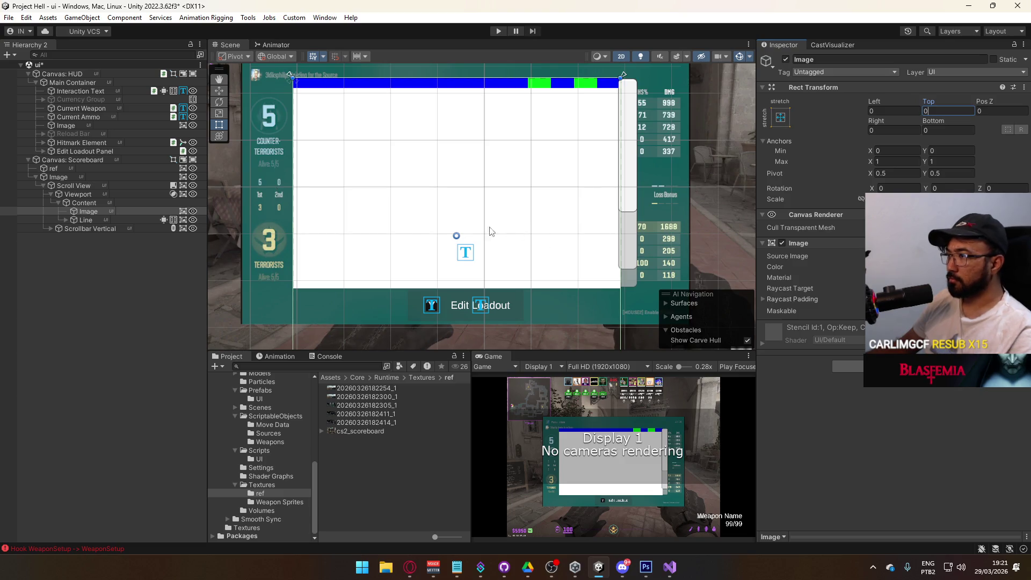
Re-anchor the new Image to stretch across the top.
left_click(86, 220)
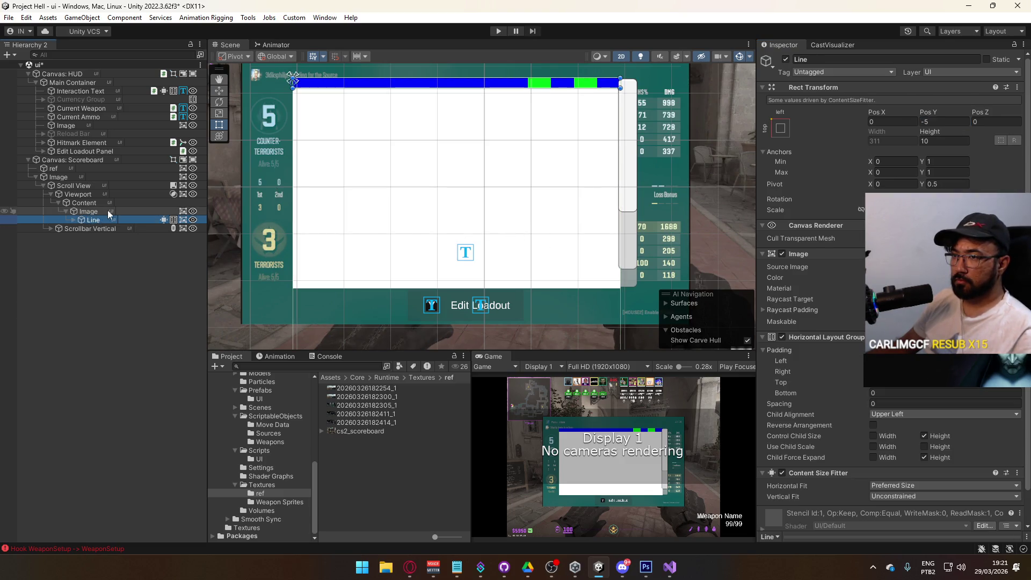
left_click(90, 212)
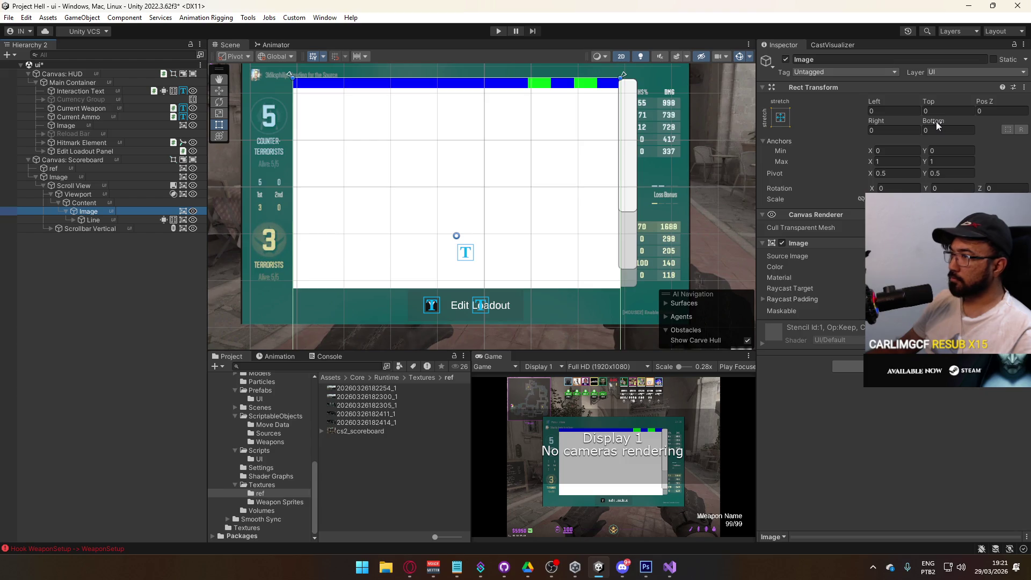
left_click(781, 117)
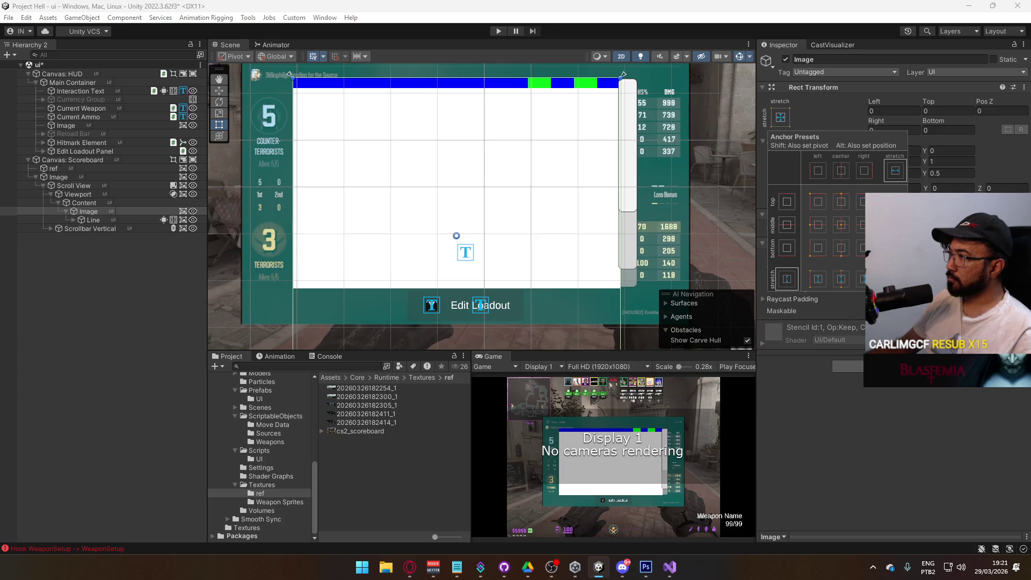
left_click(894, 201)
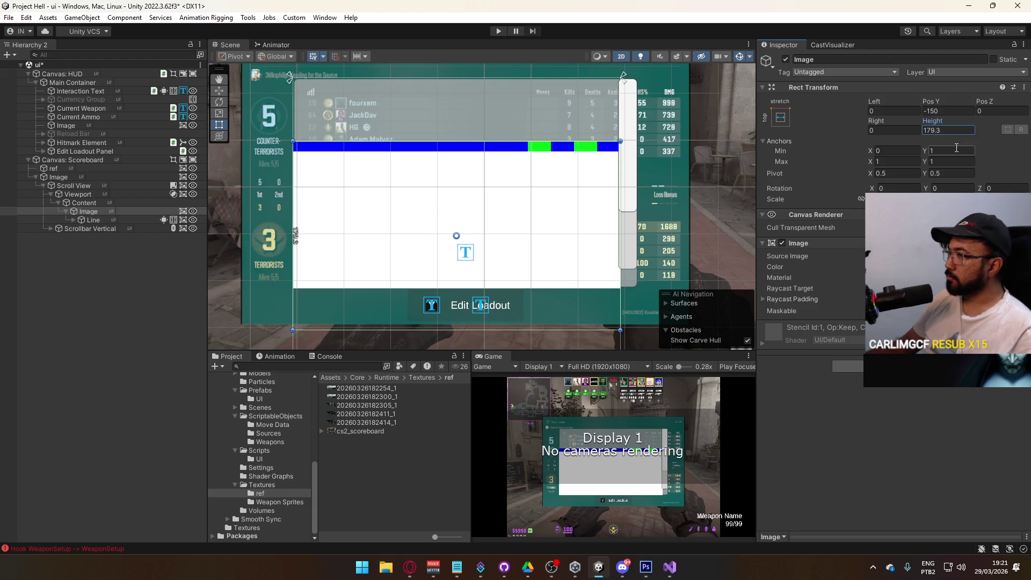
Move the Line row directly under Canvas: Scoreboard.
left_click(99, 221)
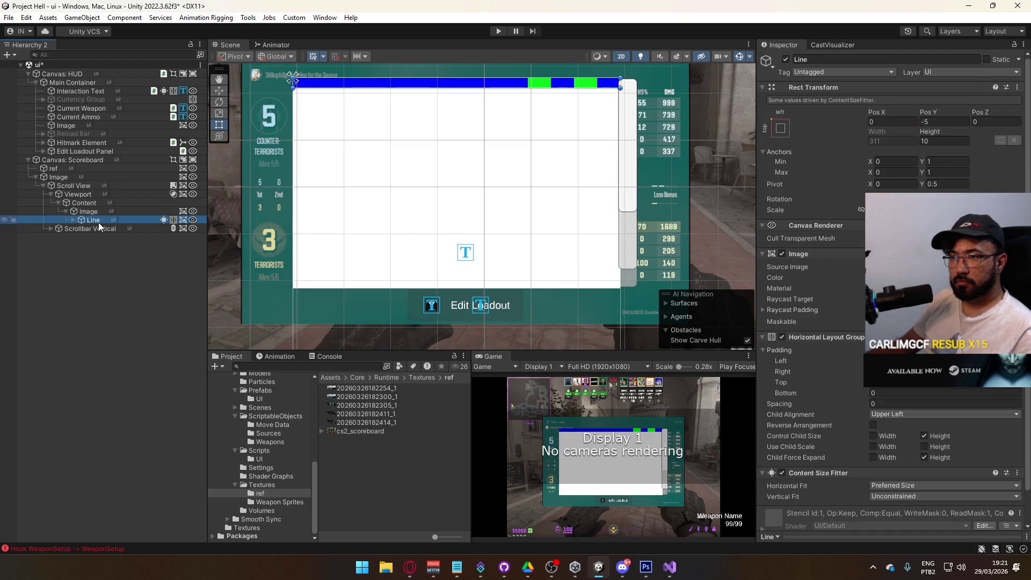
left_click_drag(98, 222, 63, 177)
left_click(92, 192)
left_click(66, 185)
right_click(65, 185)
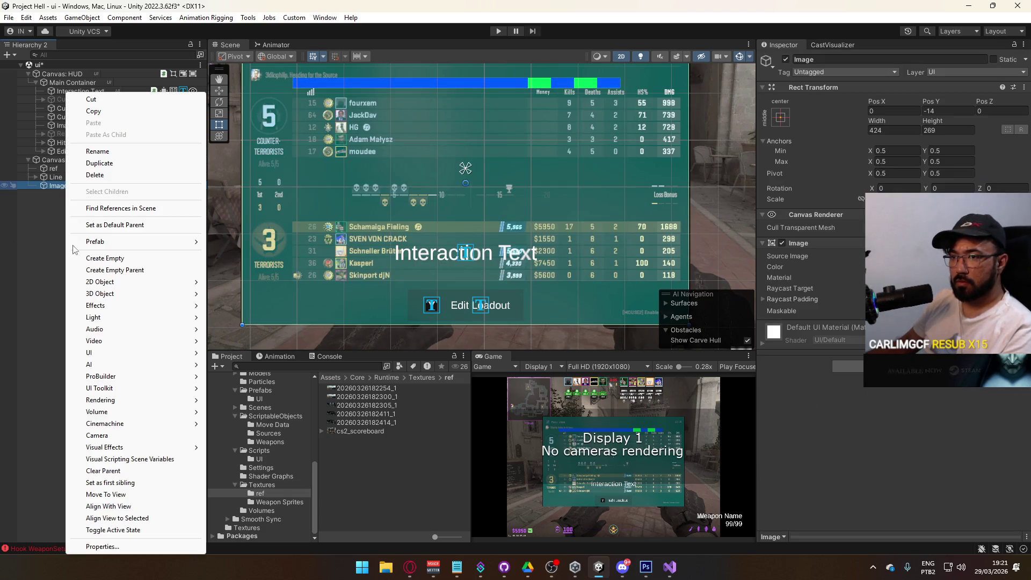
Add a new UI Scroll View as a child of the scoreboard Image.
mouse_move(143, 352)
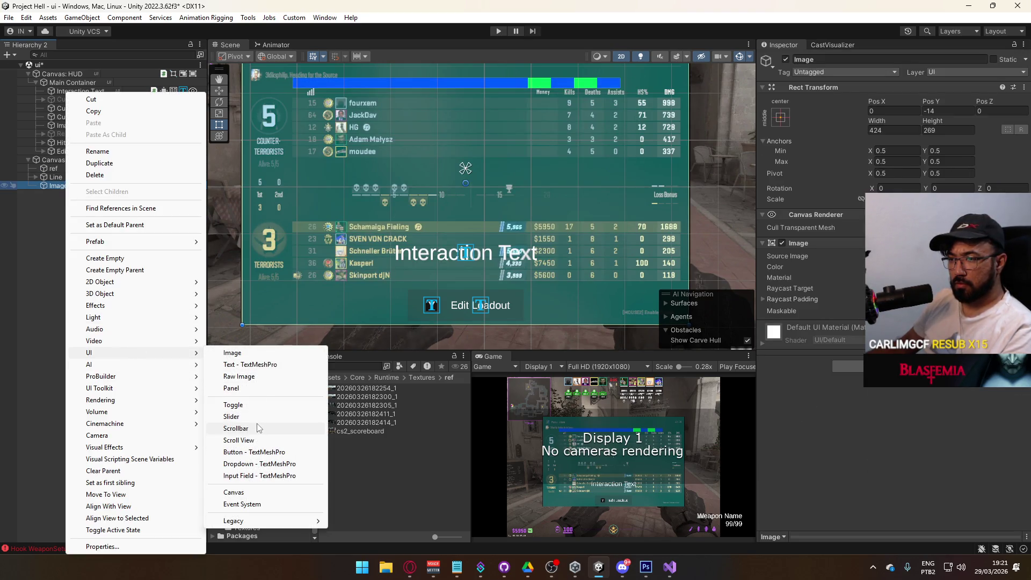
left_click(257, 423)
left_click(48, 217)
Expand Scroll View and its Viewport in the Hierarchy, then select Content.
left_click(43, 194)
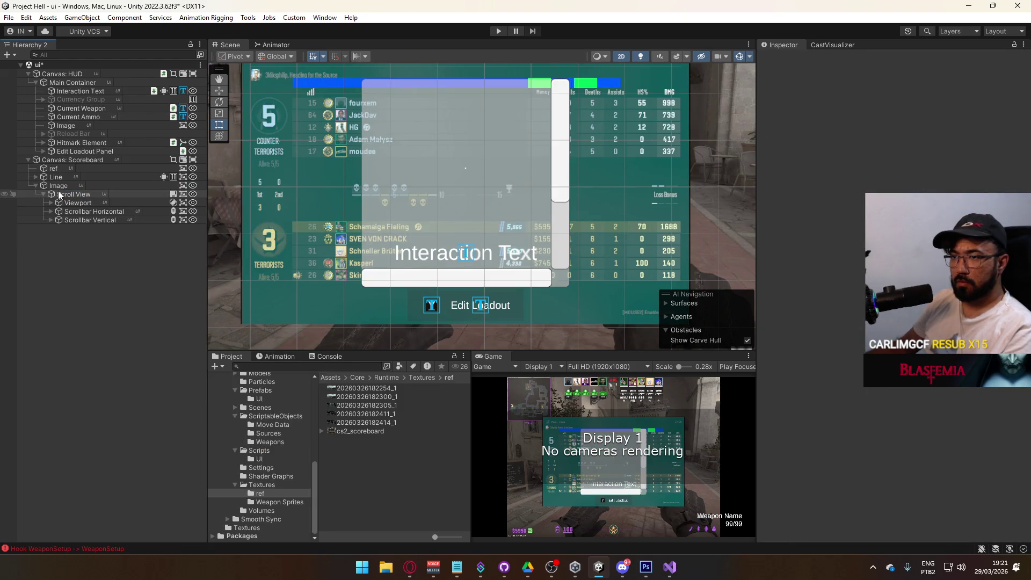
left_click(50, 204)
left_click(67, 212)
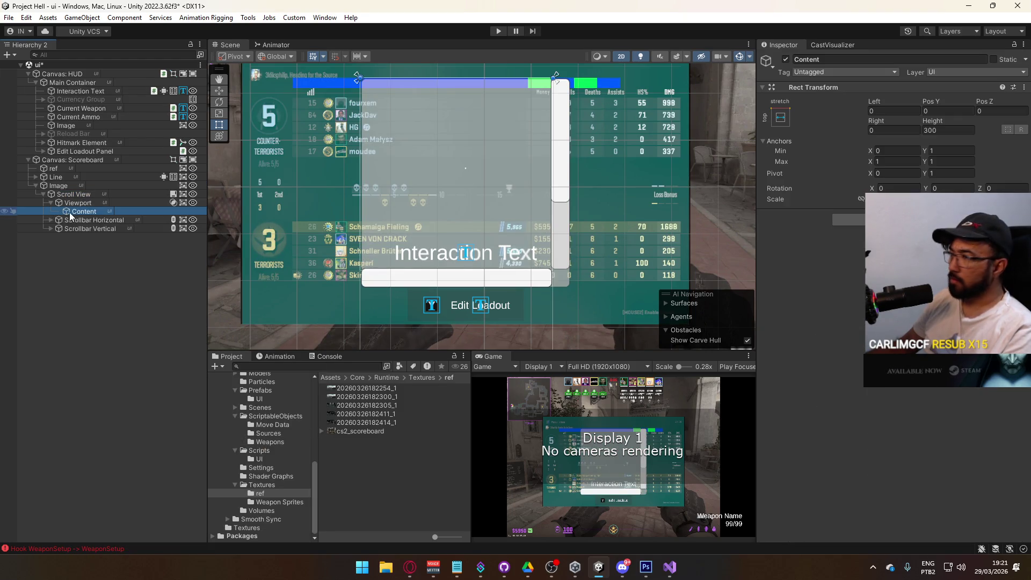
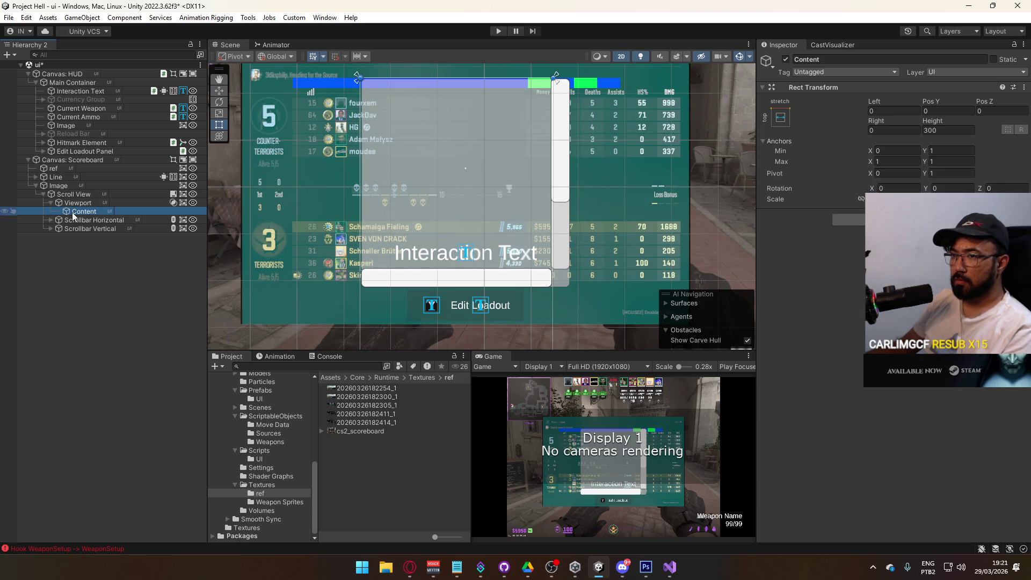
Add a Vertical Layout Group component to the scroll view's Content.
right_click(72, 211)
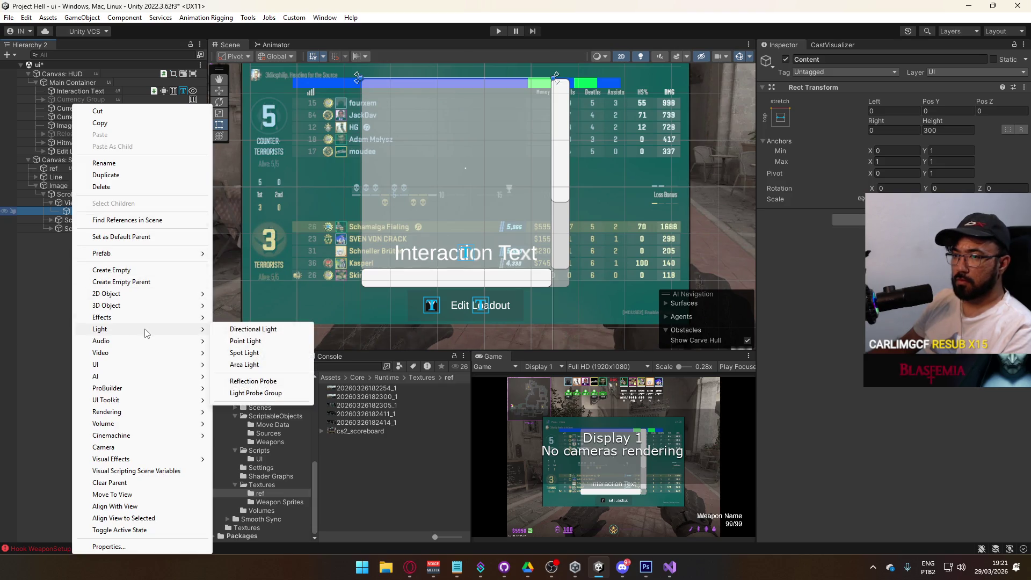
mouse_move(148, 361)
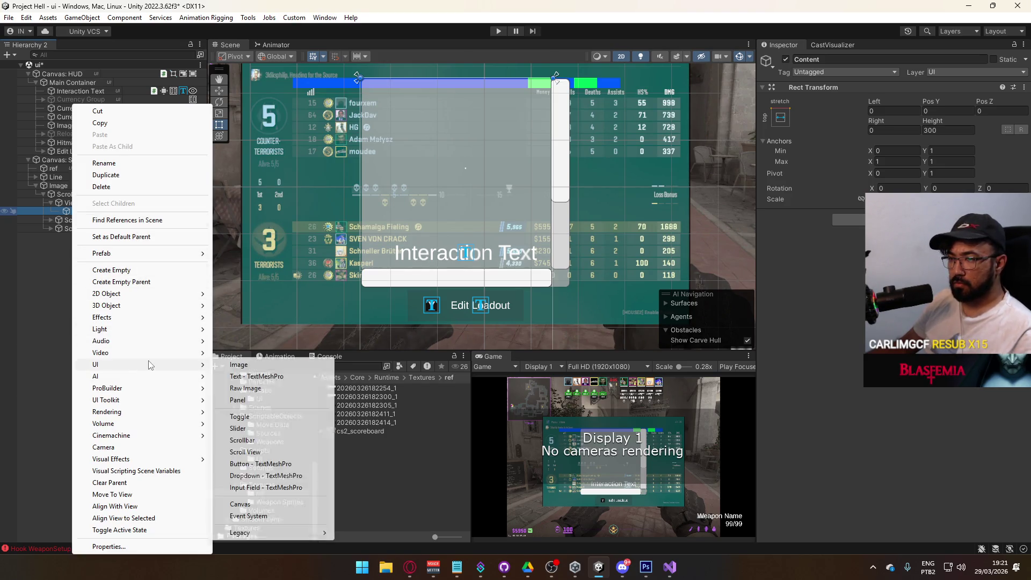
left_click(849, 220)
type("vert")
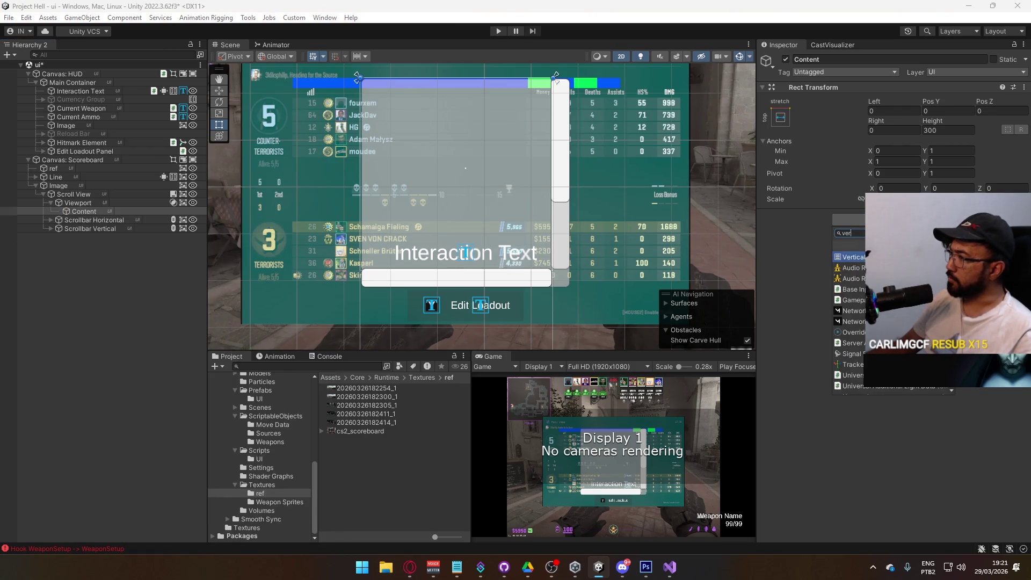
Move the Line row under Content and duplicate it many times.
left_click_drag(55, 176, 112, 211)
key("ctrl+d")
key("ctrl+d")
key("ctrl+d")
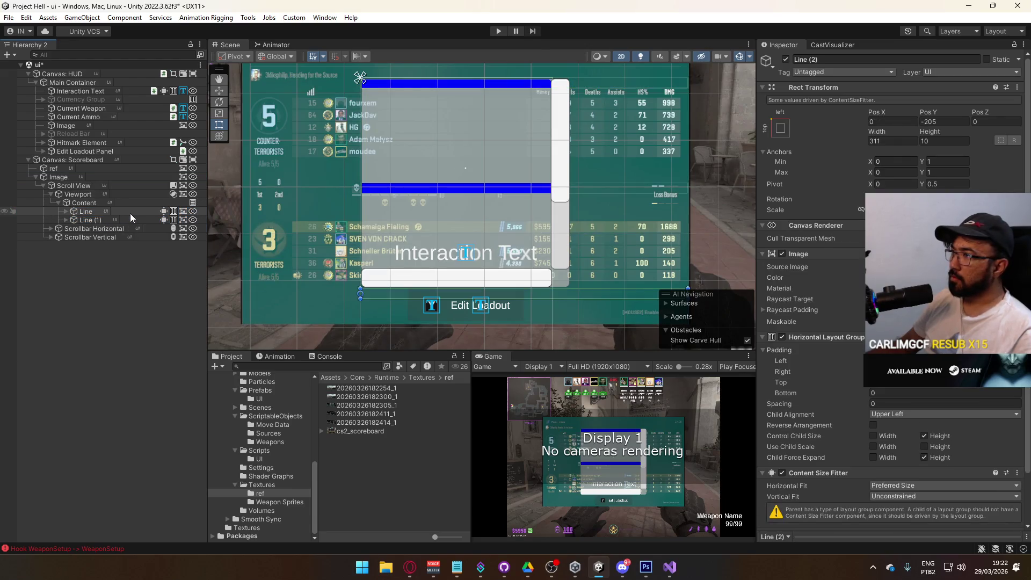
key("ctrl+d")
key("ctrl+d")
key("ctrl+d")
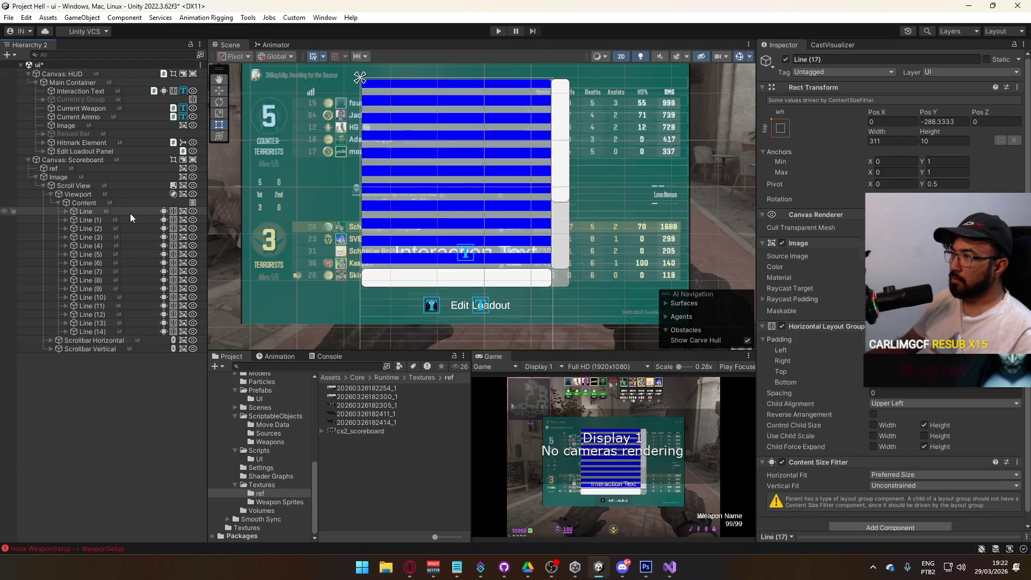
key("ctrl+d")
key("ctrl+d")
key("ctrl+d")
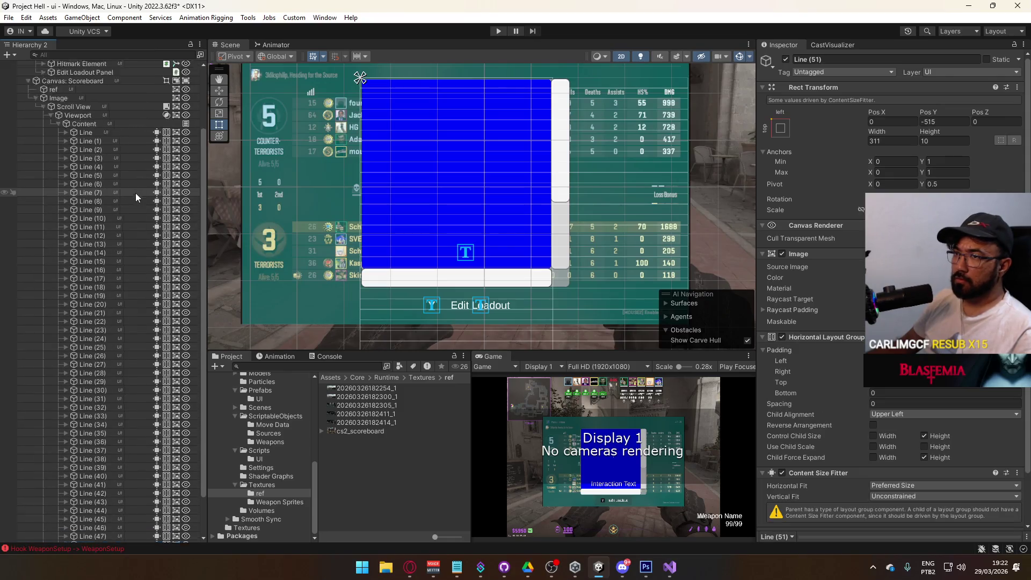
Inspect Content and the Scroll View, then undo the Line duplicates and the move.
left_click(115, 158)
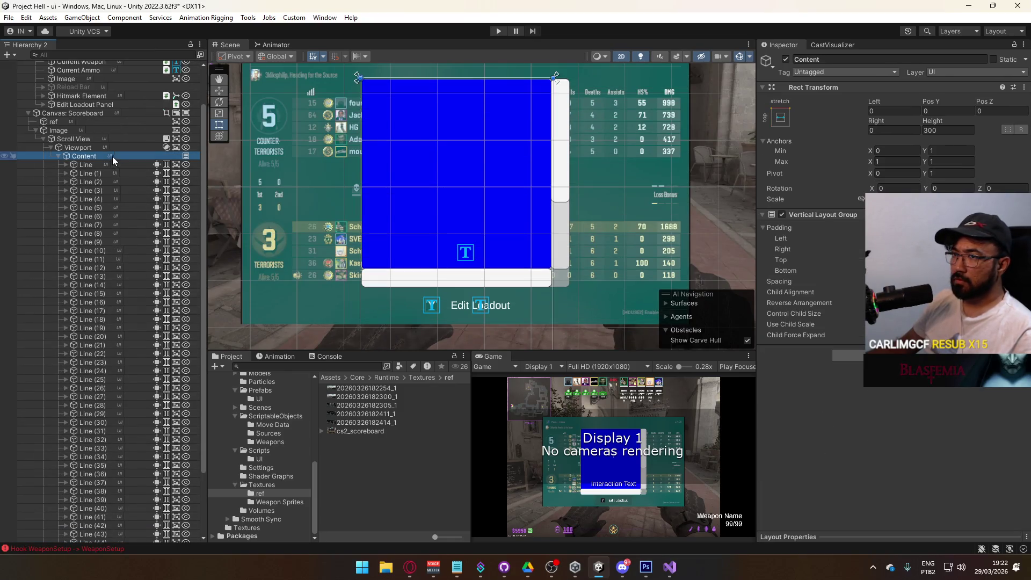
left_click(91, 149)
left_click(85, 139)
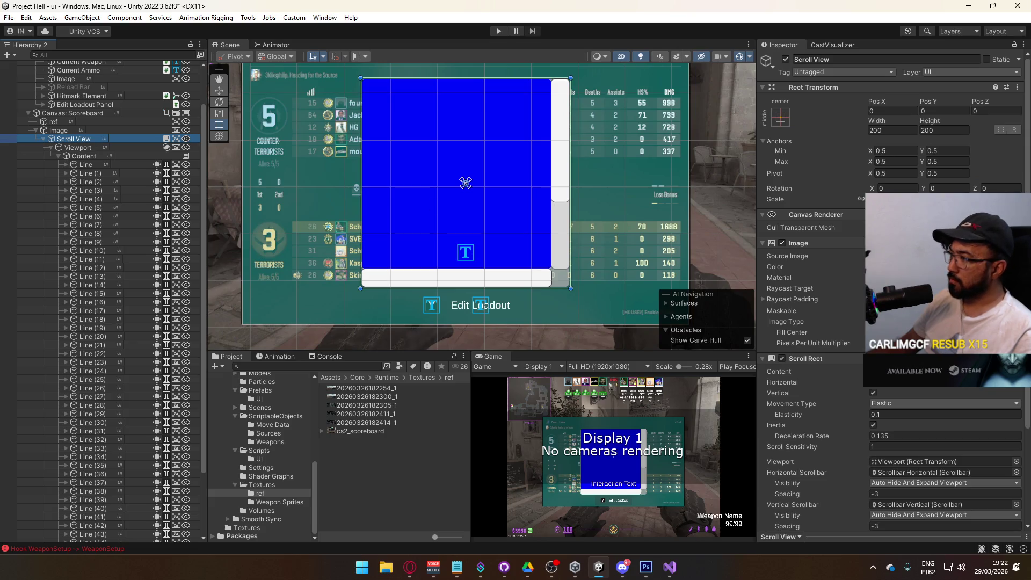
scroll(891, 290, "down", 5)
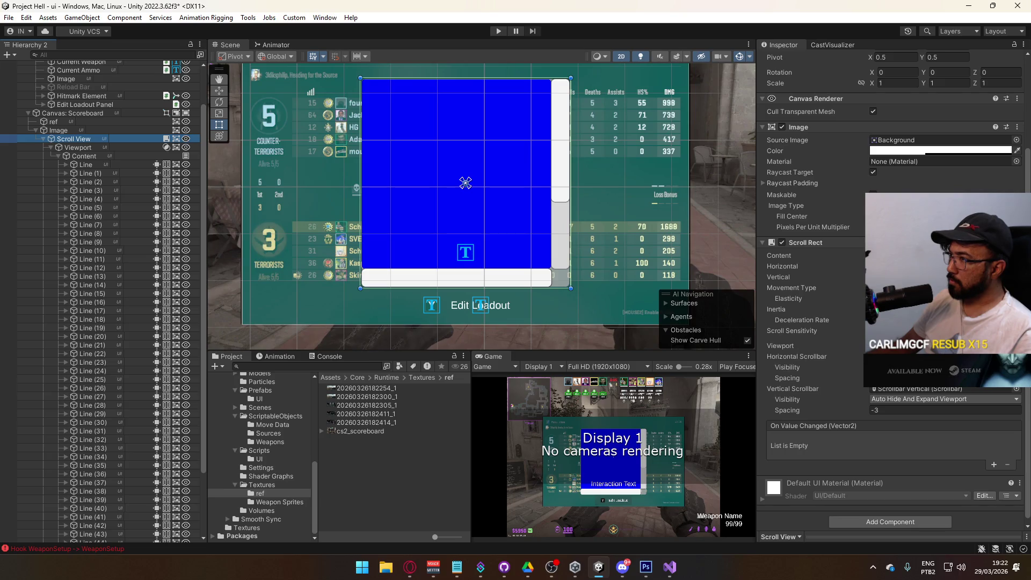
left_click(111, 155)
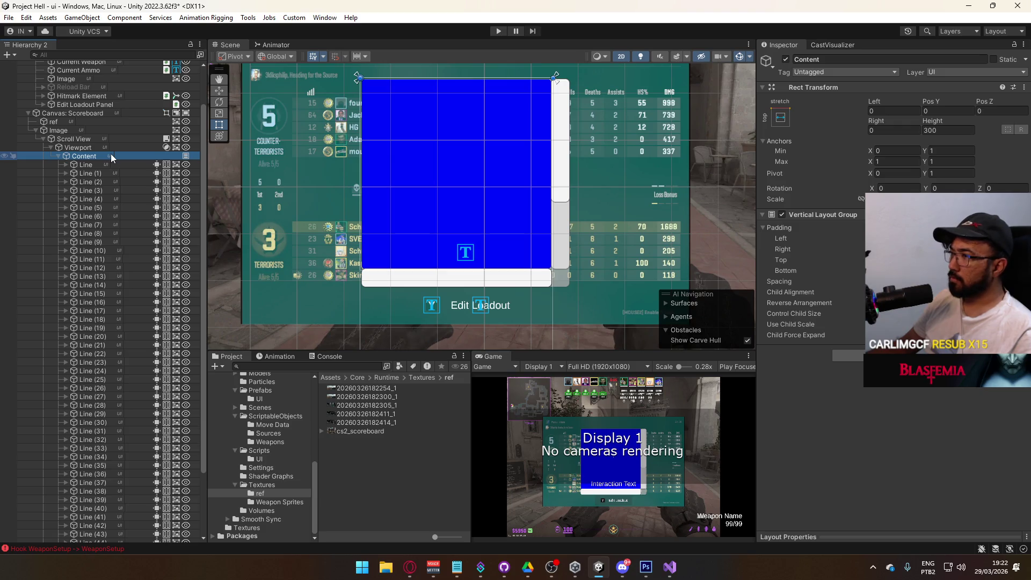
key("ctrl+z")
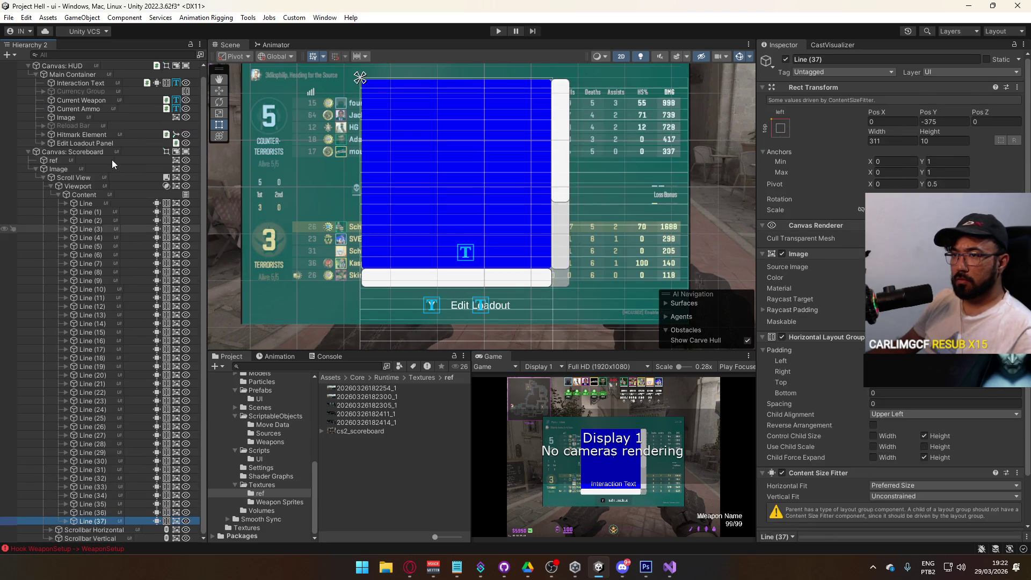
key("ctrl+z")
key("ctrl+z")
key("ctrl+z")
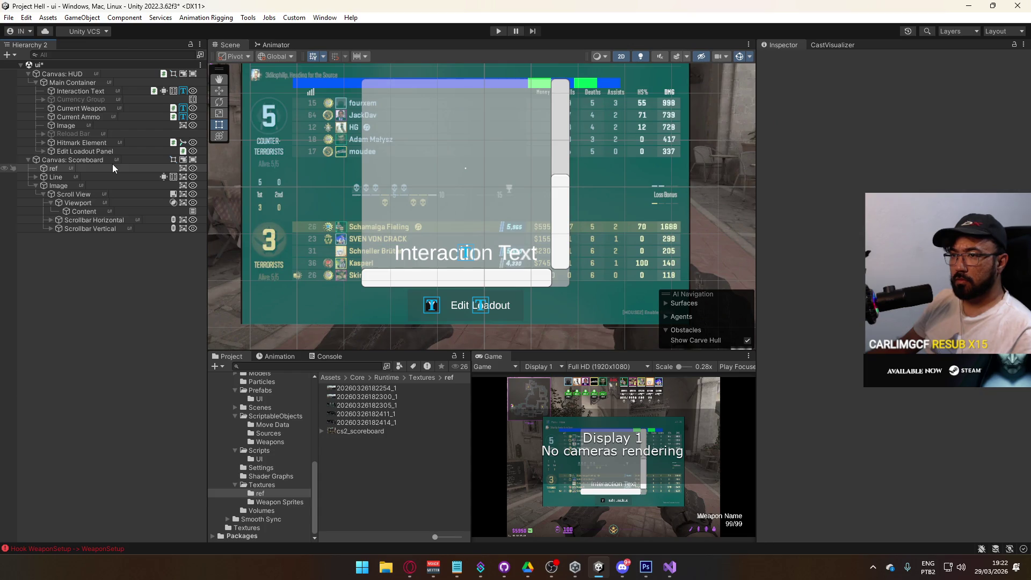
Remove the Vertical Layout Group from Content.
left_click(105, 210)
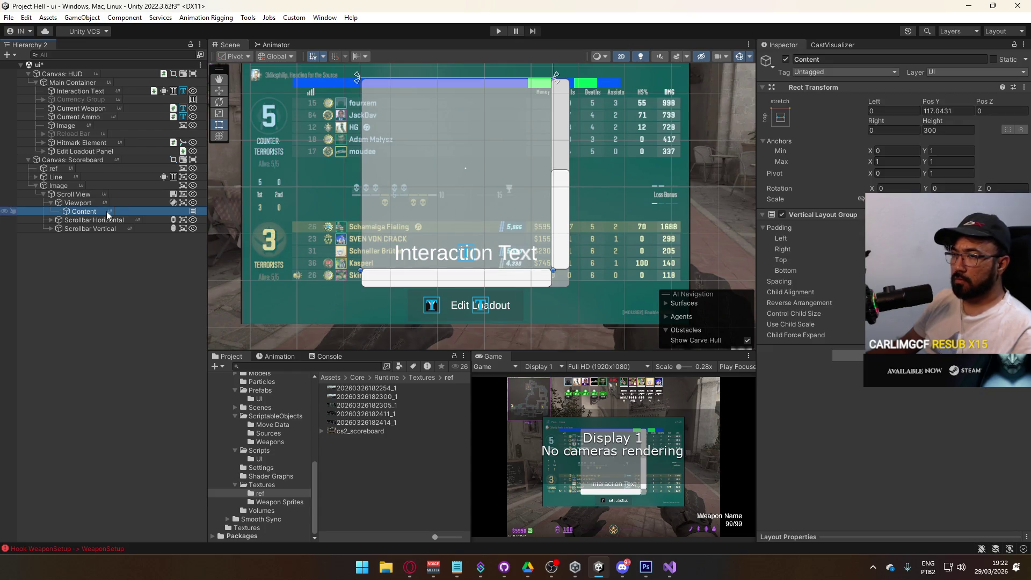
right_click(192, 211)
left_click(236, 253)
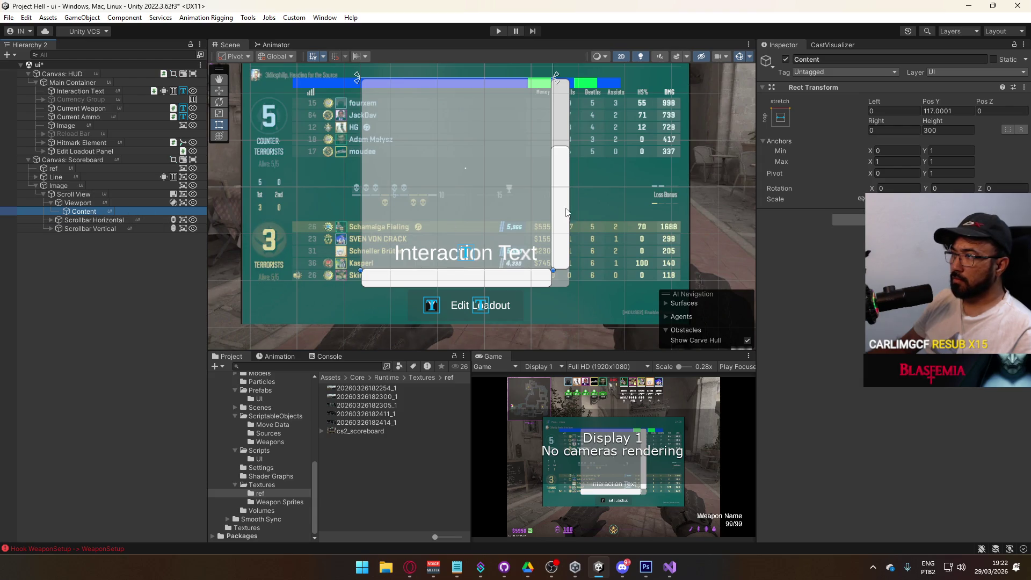
scroll(560, 186, "up", 2)
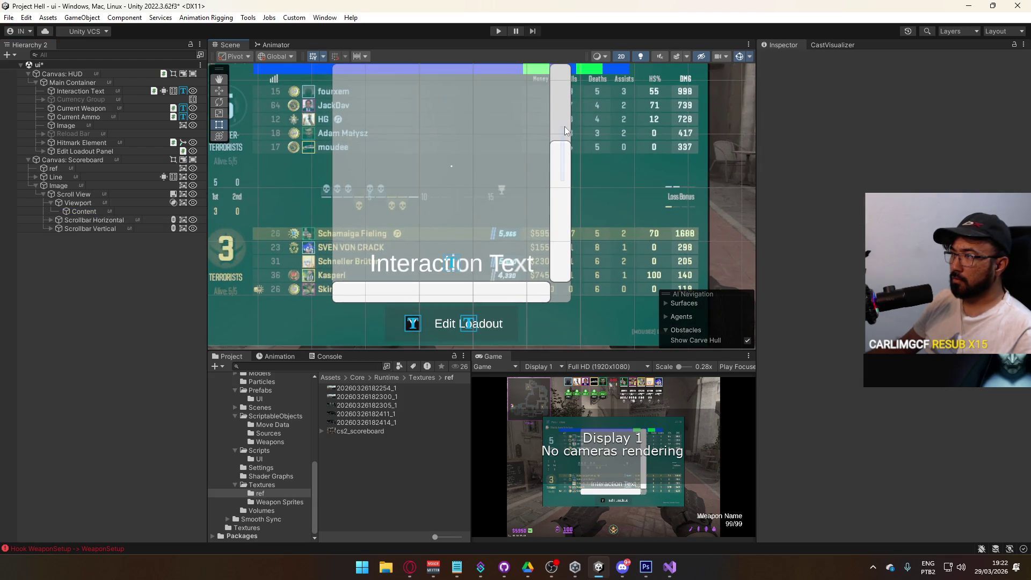
Add a test Image inside Content, centred and stretched to about 415 tall.
right_click(90, 212)
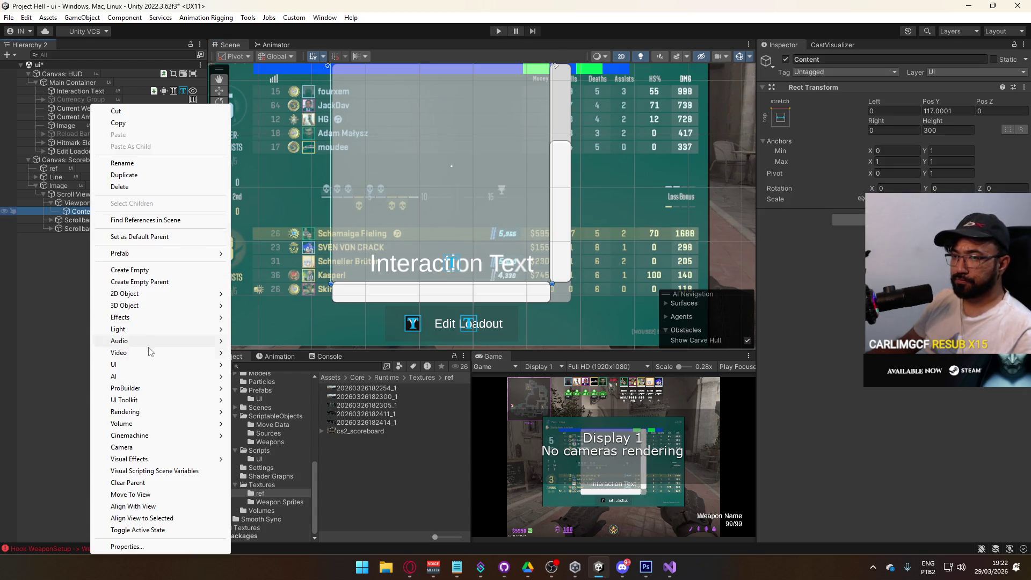
mouse_move(147, 364)
left_click(252, 365)
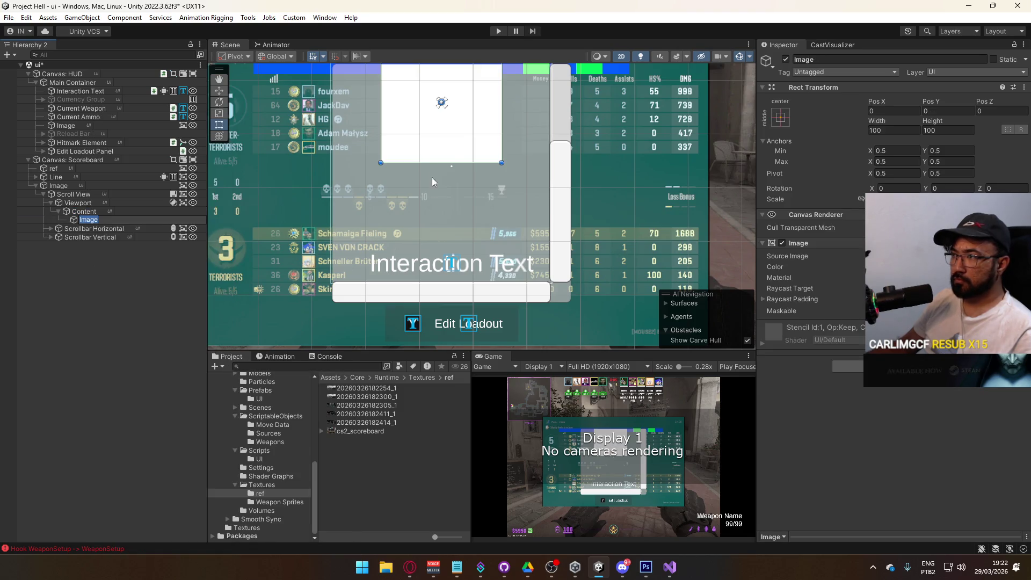
left_click_drag(486, 338, 487, 225)
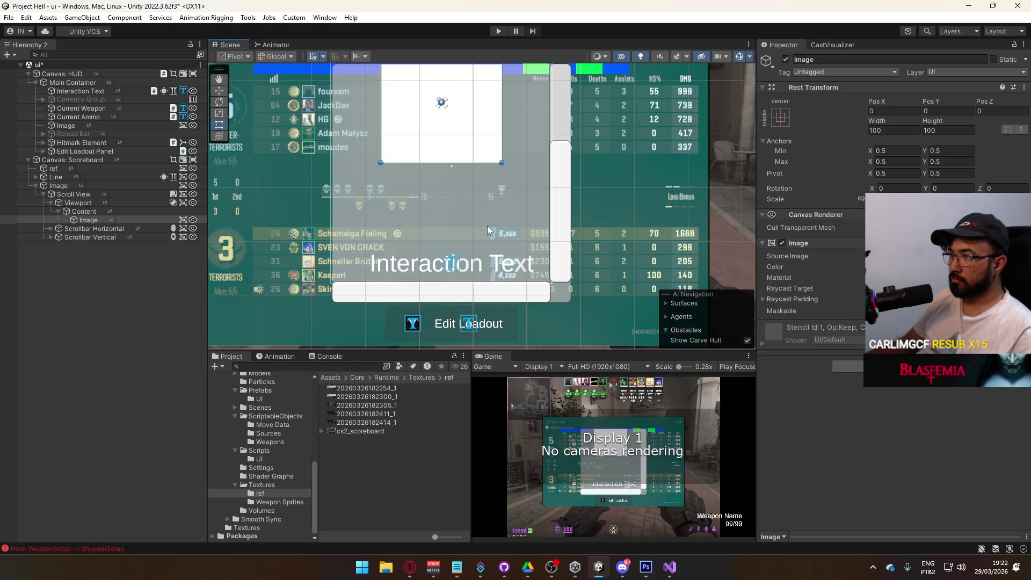
scroll(488, 225, "down", 1)
left_click_drag(484, 161, 501, 325)
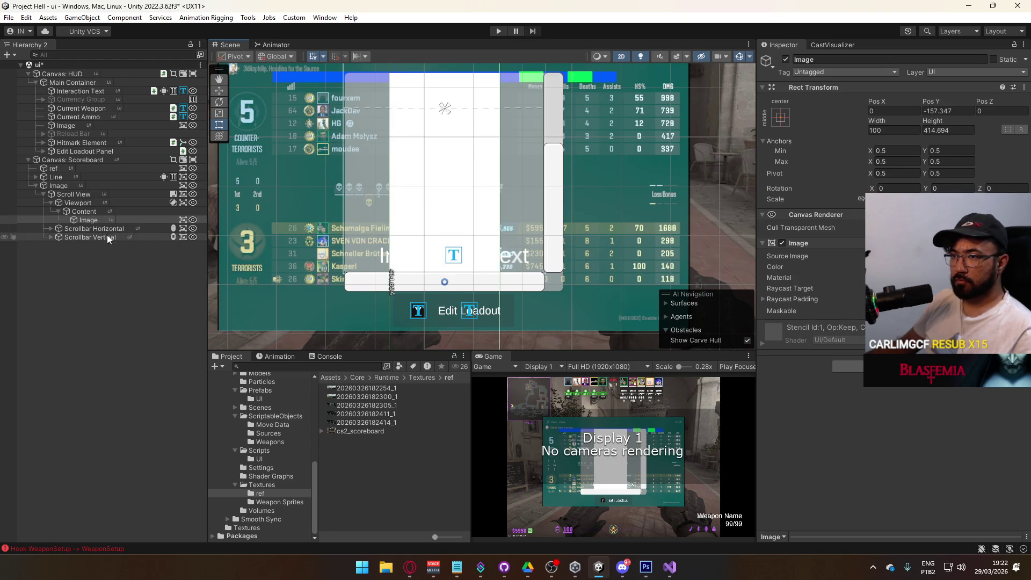
Delete the Scroll View and its children, leaving ref, Line and Image under the canvas.
left_click(99, 213)
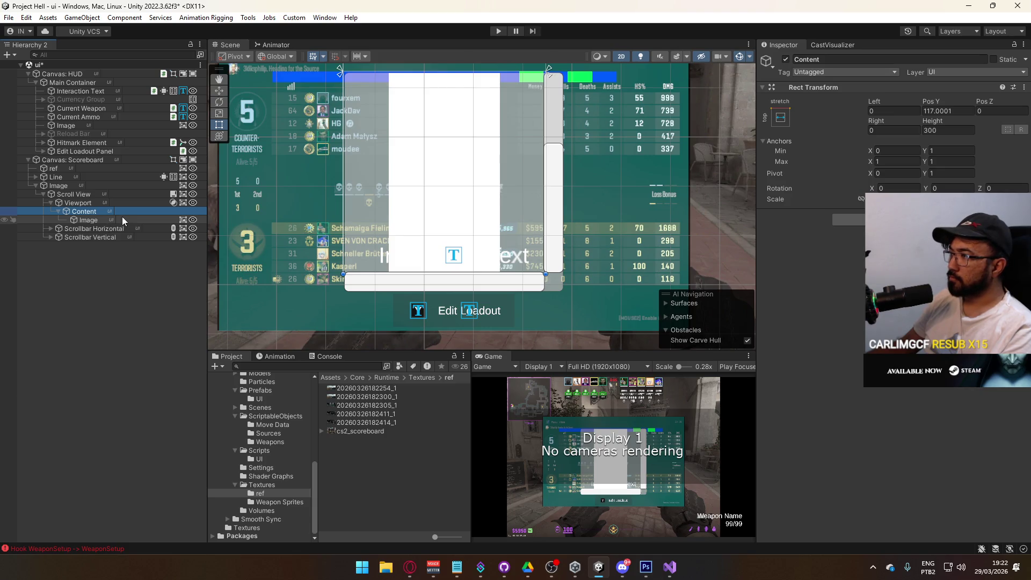
left_click(91, 195)
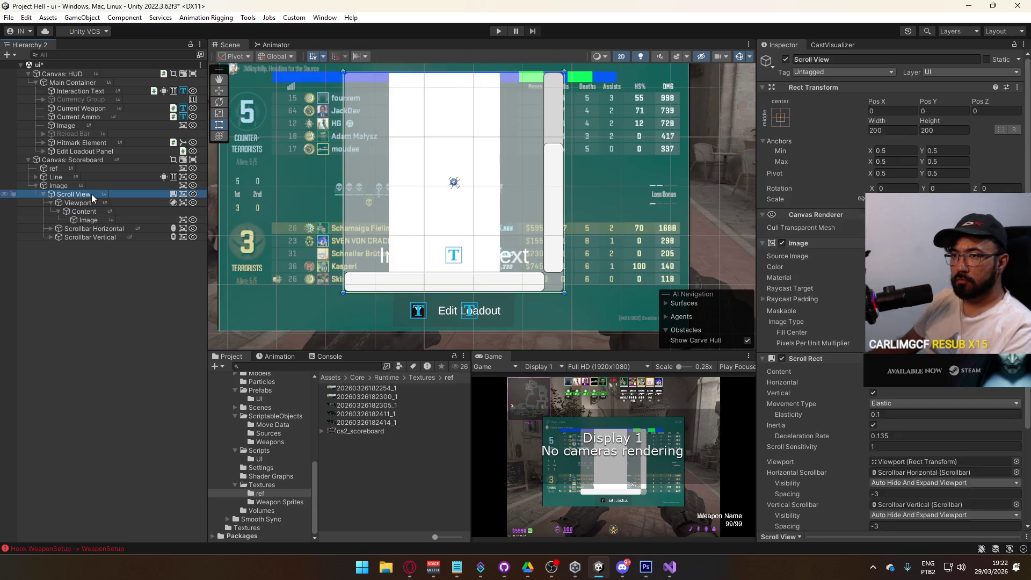
key("Delete")
right_click(79, 185)
left_click(68, 202)
right_click(62, 185)
Create a new Scroll View inside the scoreboard Image and expand it down to Content.
mouse_move(110, 352)
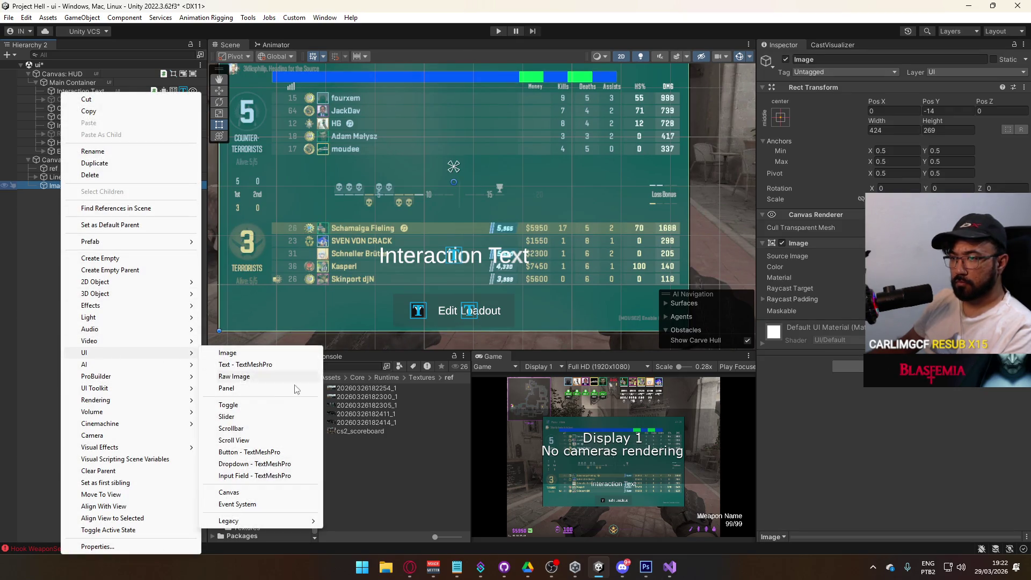
left_click(225, 440)
left_click(52, 194)
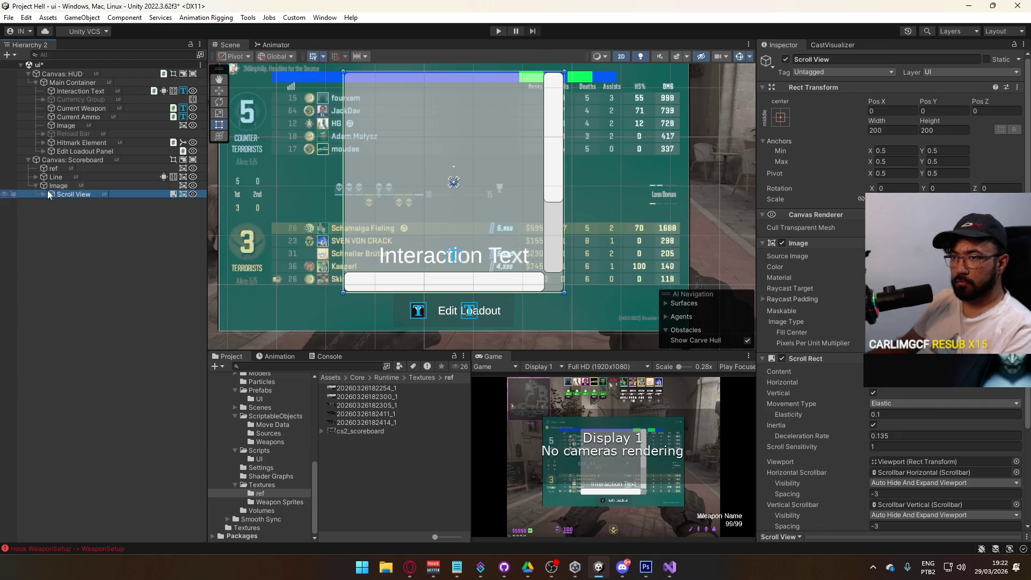
left_click(43, 194)
left_click(52, 202)
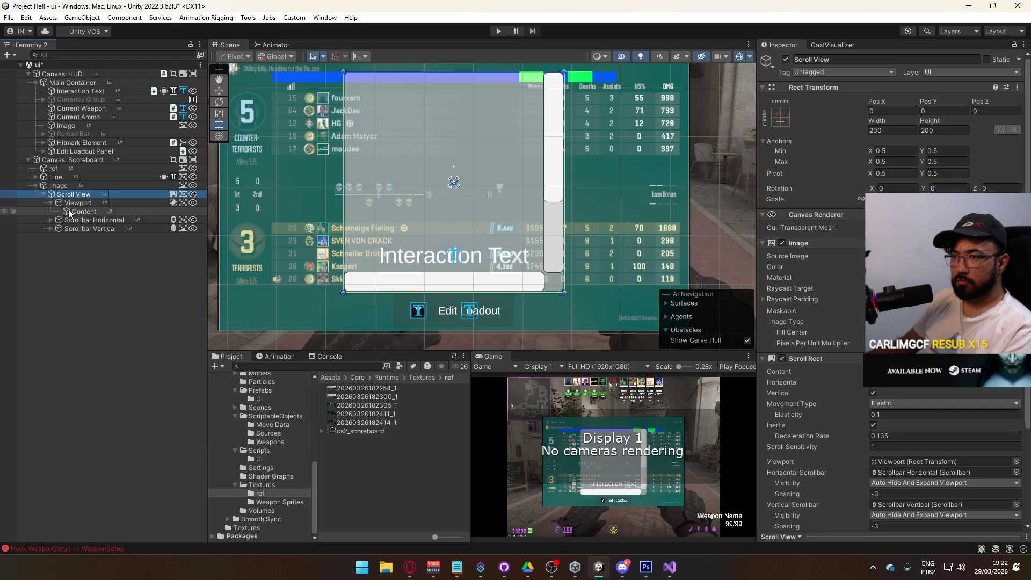
left_click(69, 211)
Test an Image inside Content, shrink Content to about 244 tall, then delete the Image.
right_click(68, 216)
mouse_move(138, 362)
left_click(252, 364)
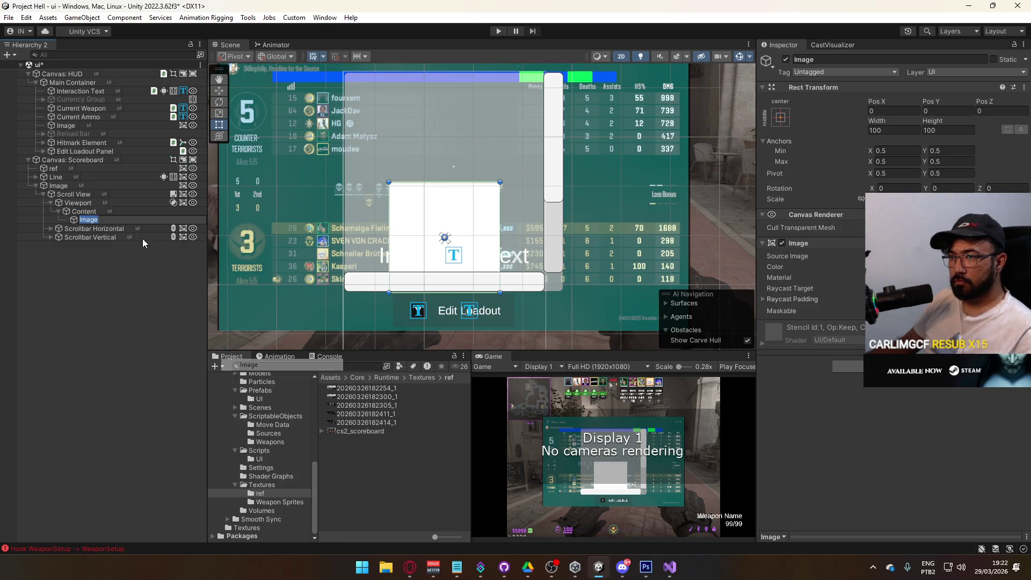
left_click_drag(436, 221, 437, 234)
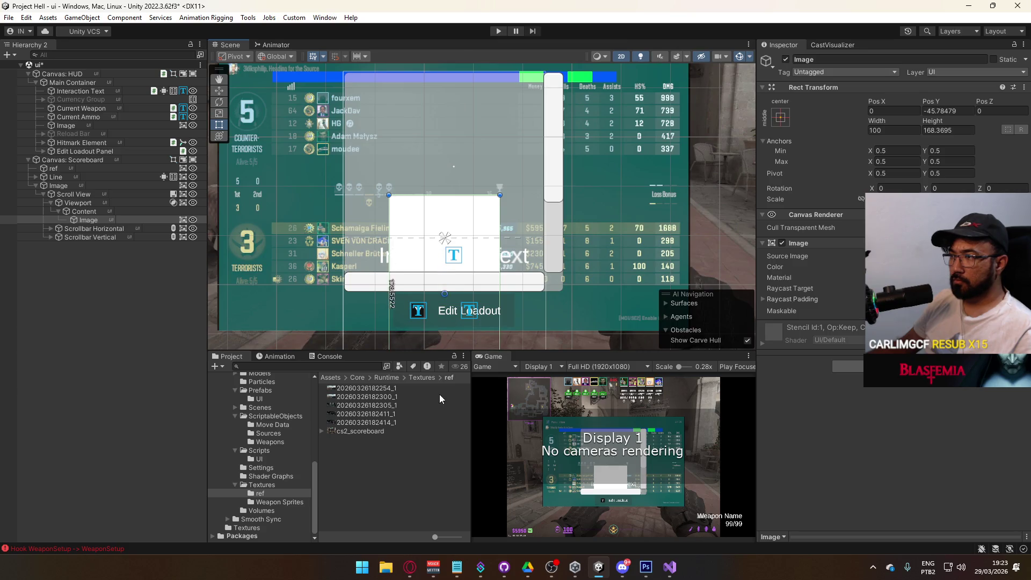
left_click(96, 228)
left_click(86, 211)
mouse_move(931, 124)
left_mouse_down()
mouse_move(856, 166)
mouse_move(917, 166)
left_mouse_up()
left_click(134, 220)
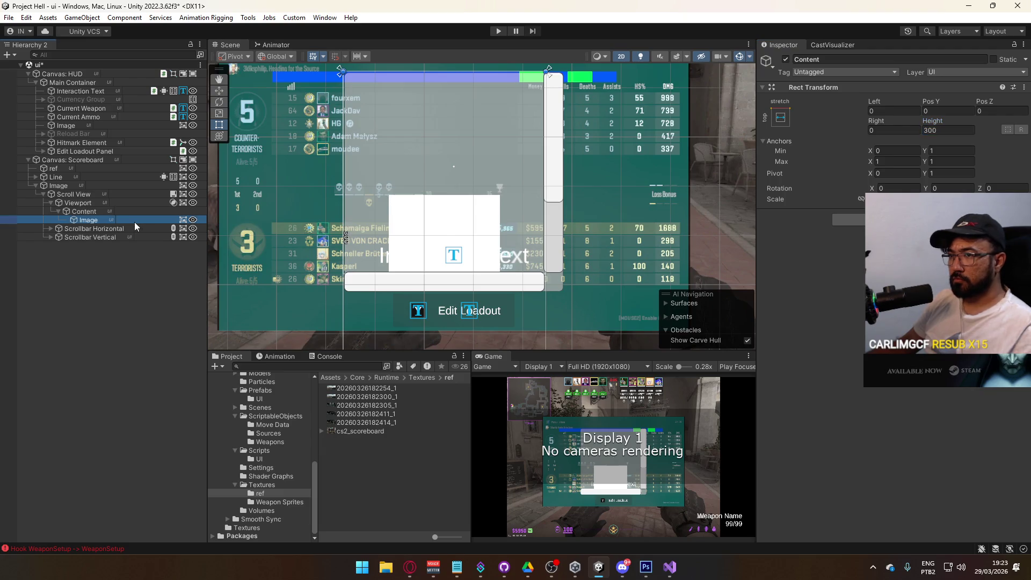
key("Delete")
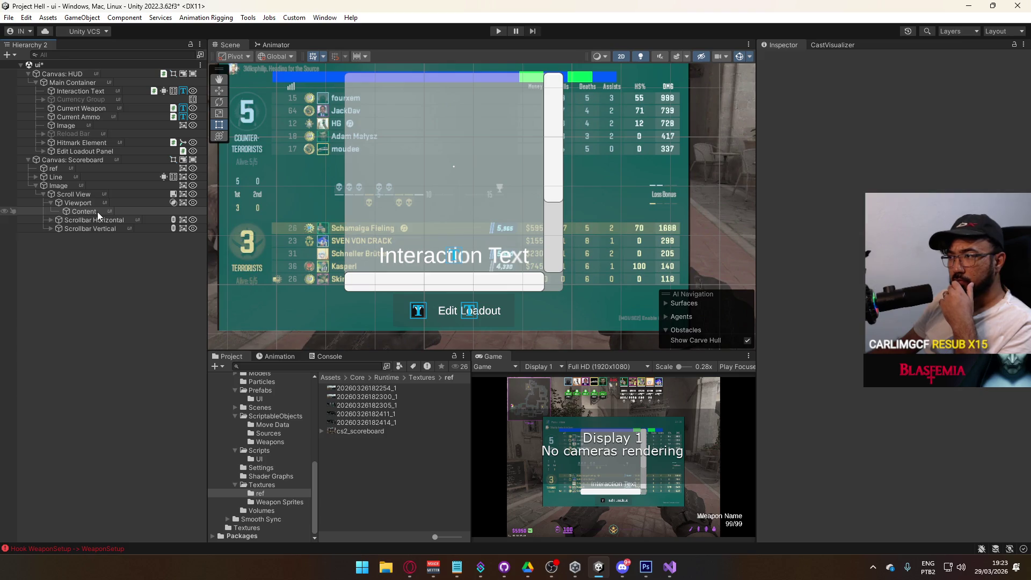
Give Content a Vertical Layout Group and move the Line row into it.
left_click(98, 211)
left_click(849, 220)
type("vertical")
key("Return")
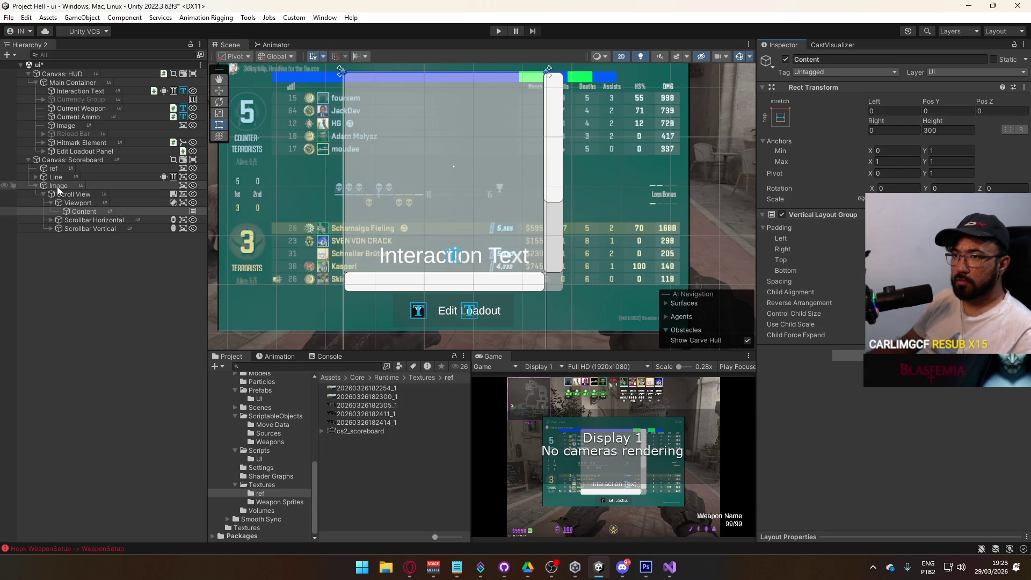
left_click_drag(56, 176, 122, 215)
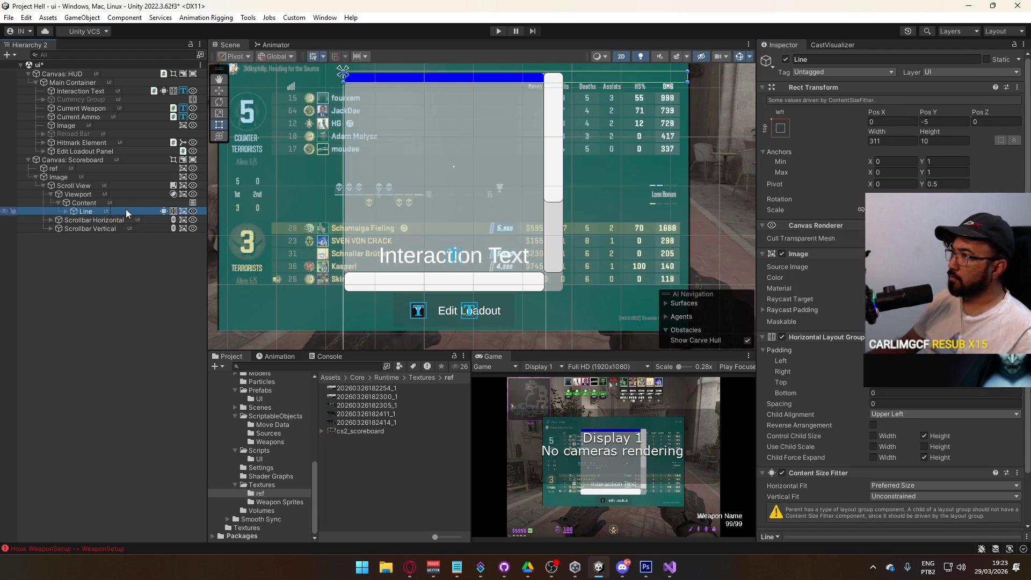
Duplicate Line under Content until Line (39) exists, giving 40 stacked rows.
key("ctrl+d")
key("ctrl+d")
key("ctrl+d")
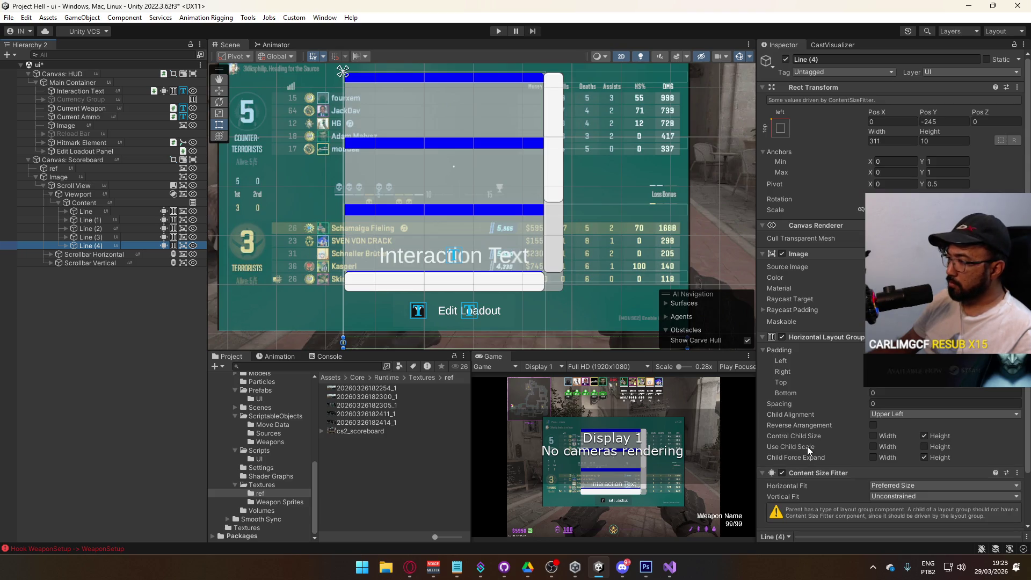
left_click(97, 200)
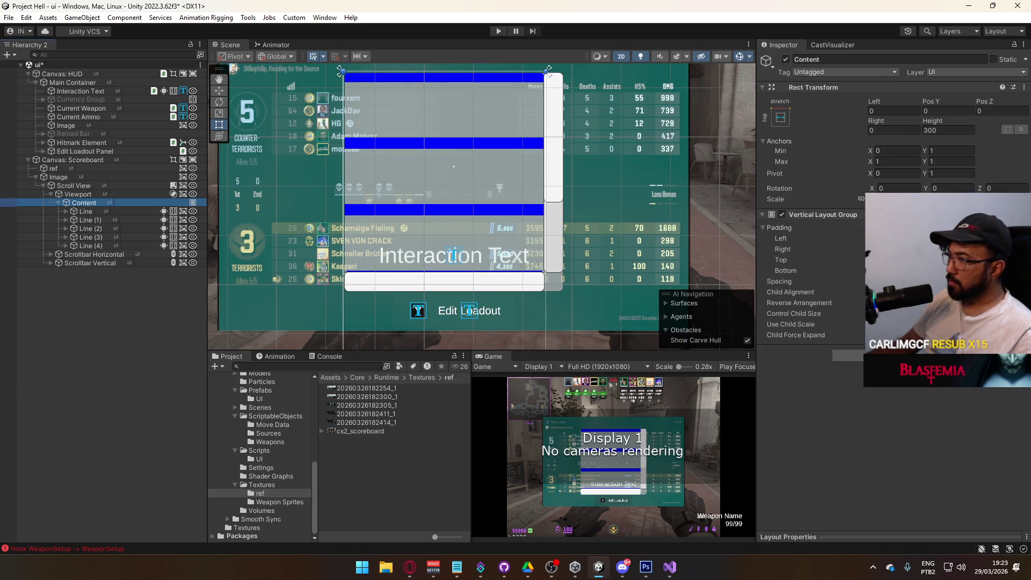
left_click(92, 246)
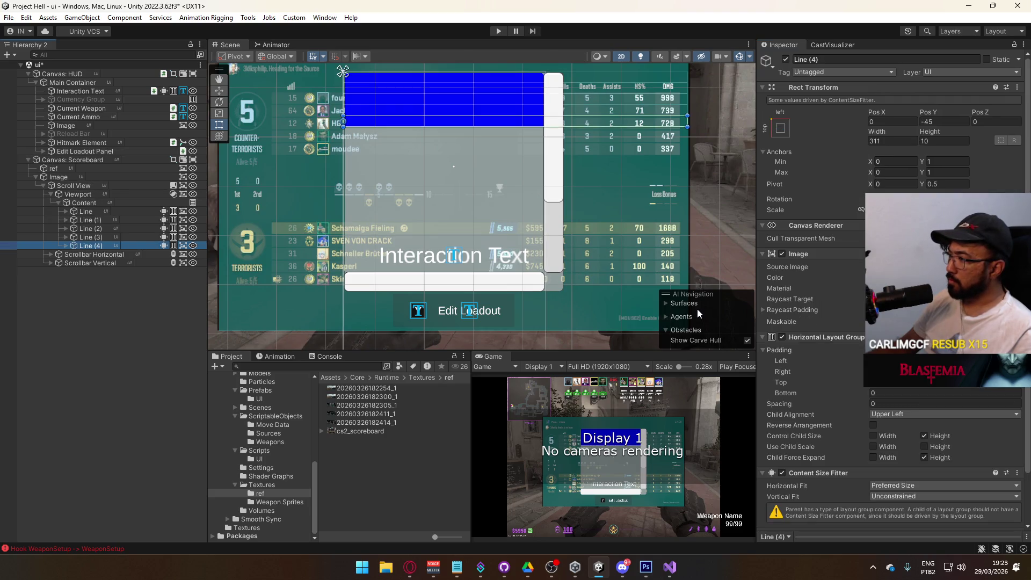
key("ctrl+d")
key("ctrl+d")
key("ctrl+d")
key("ctrl+d")
key("ctrl+d")
key("ctrl+d")
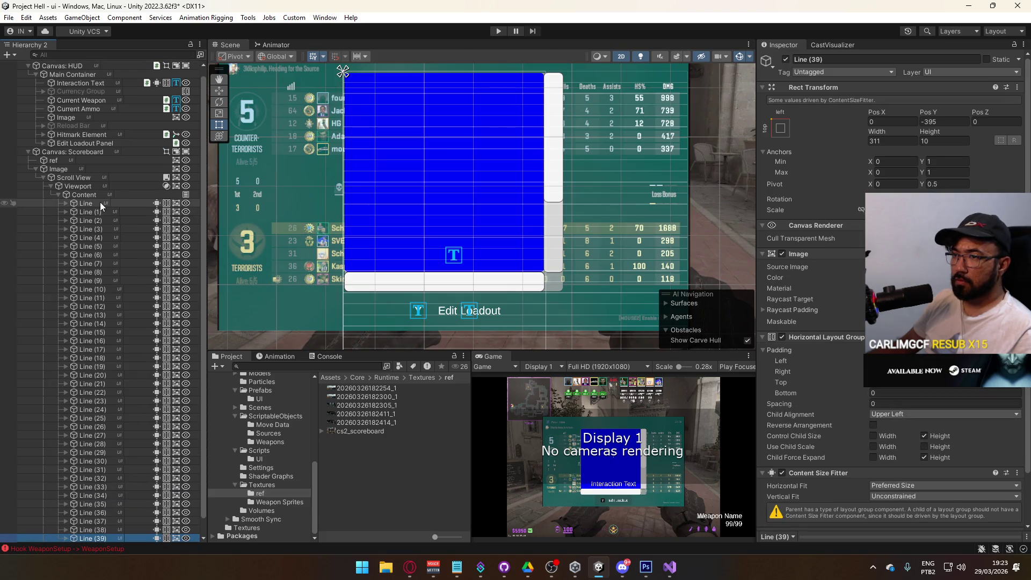
left_click(100, 202)
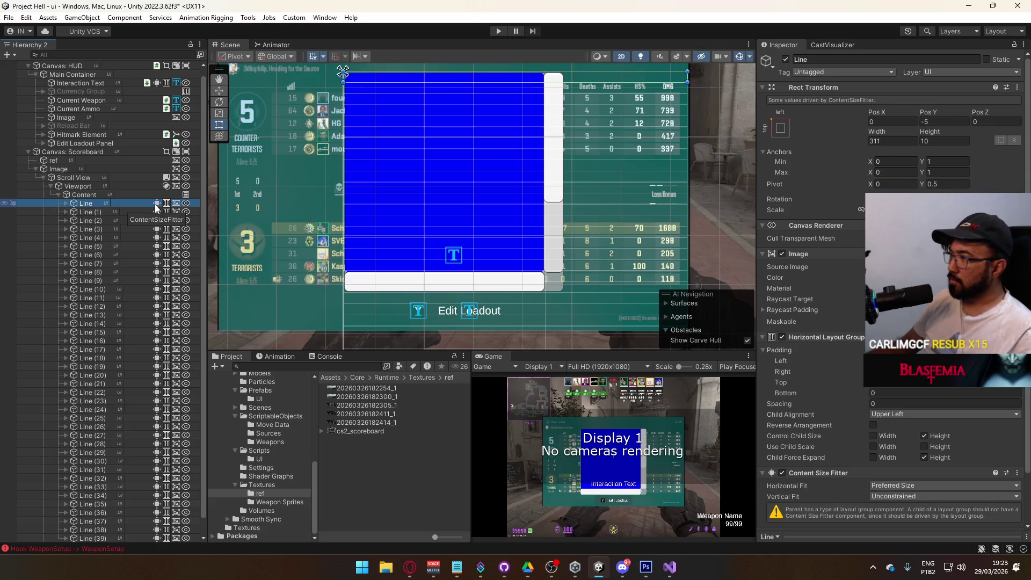
left_click(124, 202)
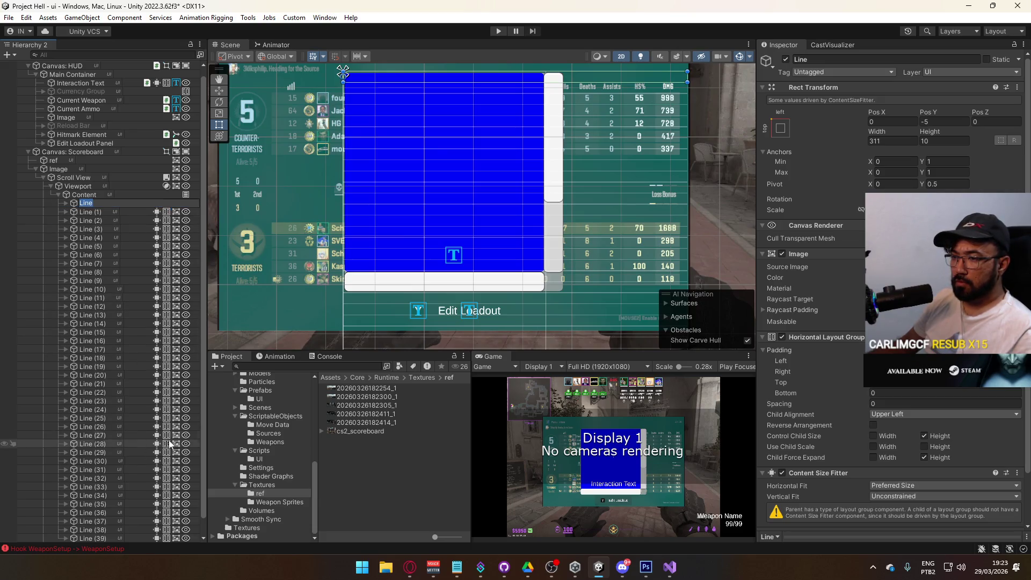
left_click_drag(204, 379, 217, 378)
left_click(98, 212)
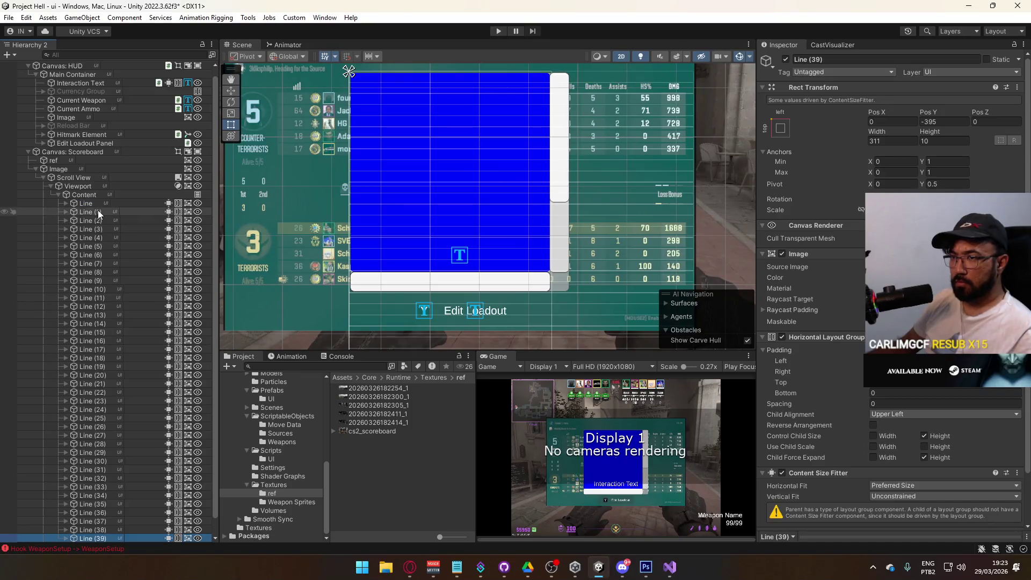
Delete copies Line (1)–(39) and remove the Content Size Fitter from Line.
scroll(162, 370, "down", 1)
left_click(130, 520, "shift")
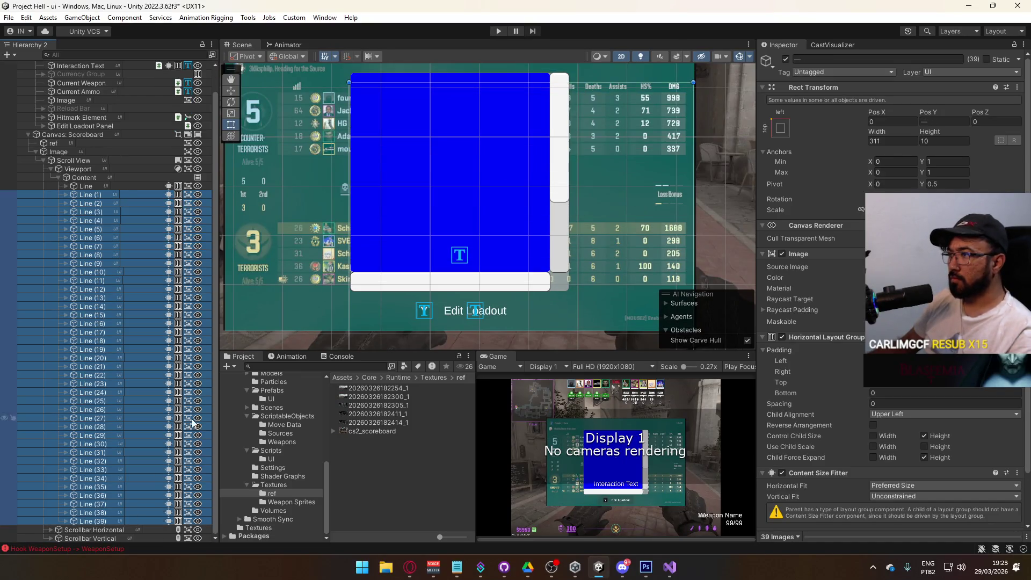
key("Delete")
left_click(184, 213)
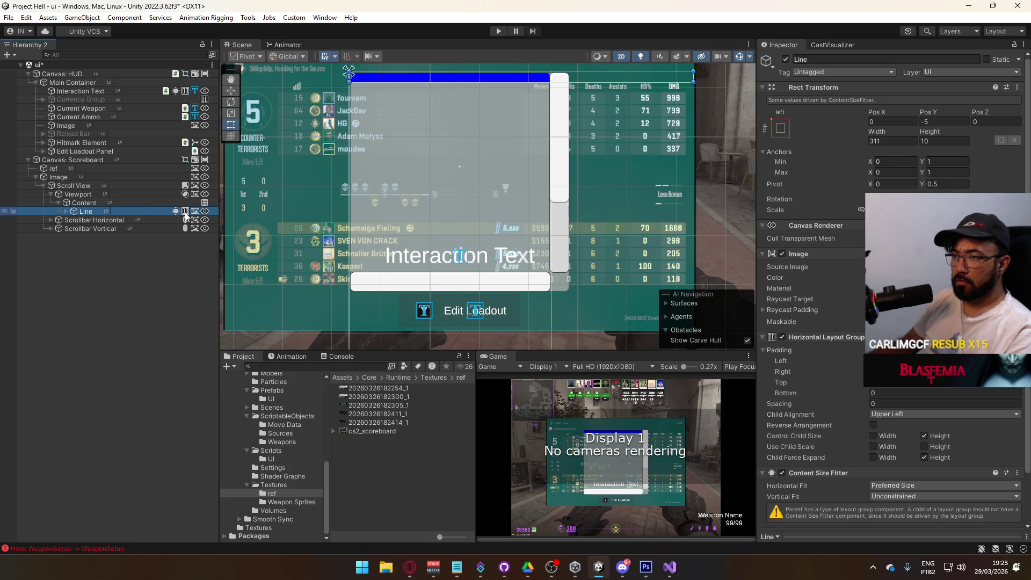
right_click(177, 213)
left_click(236, 263)
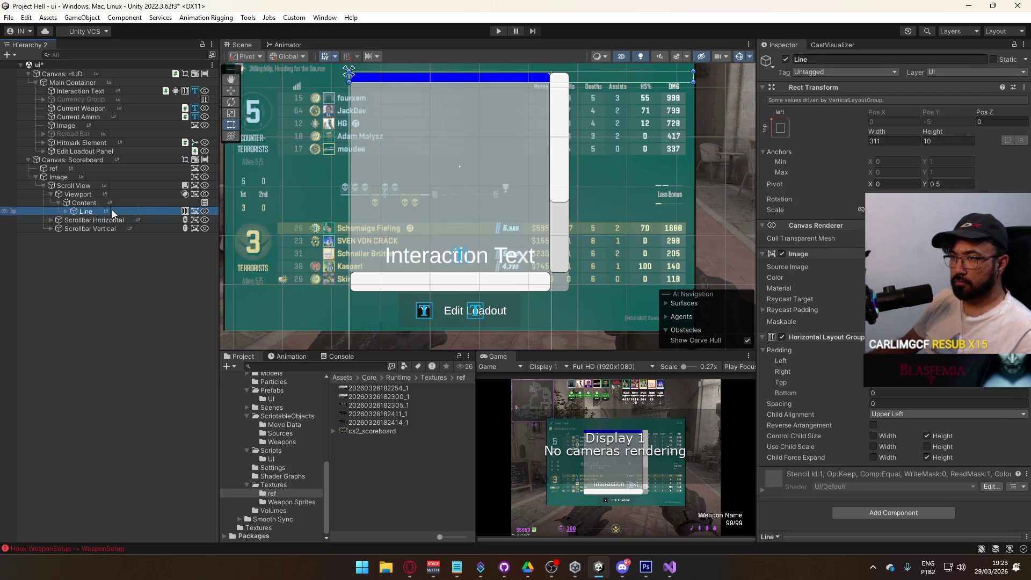
Duplicate Line again until Content holds Line through Line (35).
key("ctrl+d")
key("ctrl+d")
key("ctrl+d")
key("ctrl+d")
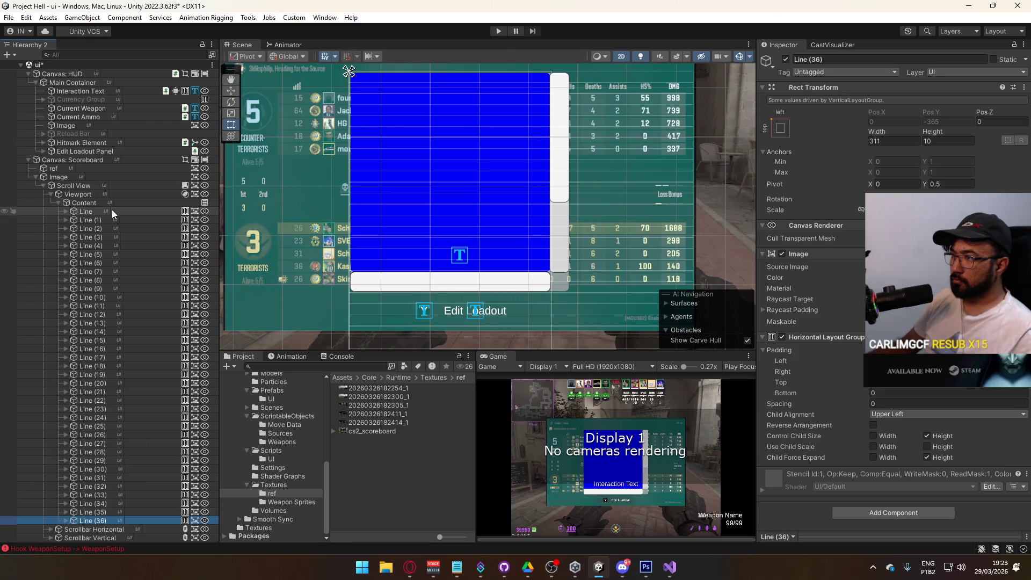
key("ctrl+z")
key("ctrl+z")
key("ctrl+z")
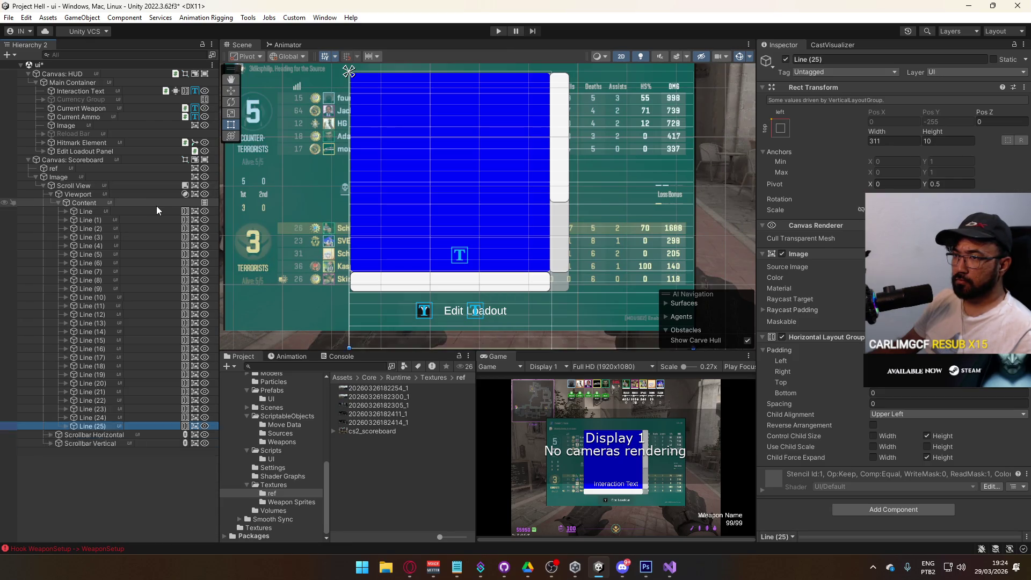
left_click(156, 205)
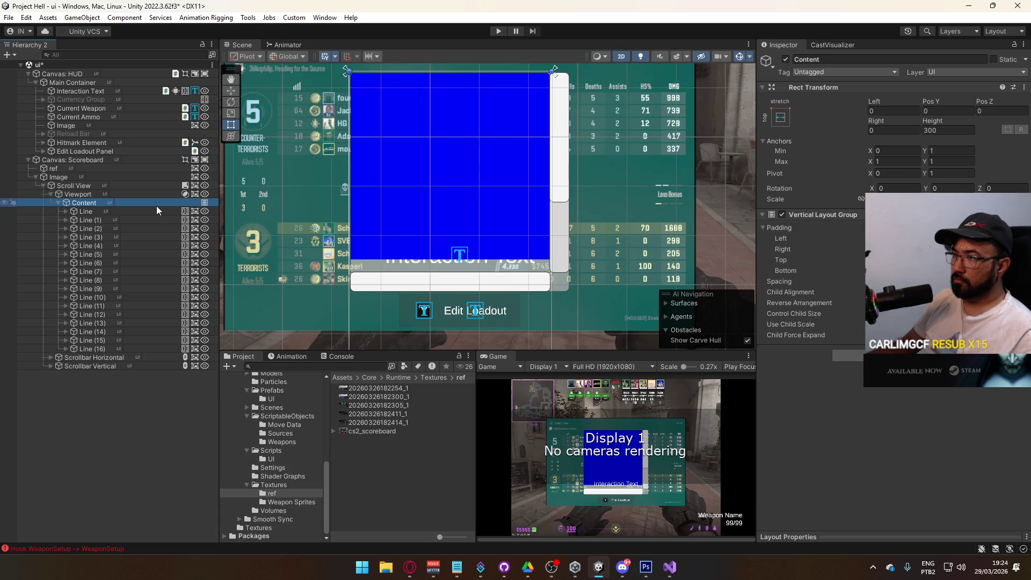
left_click(128, 349)
key("ctrl+d")
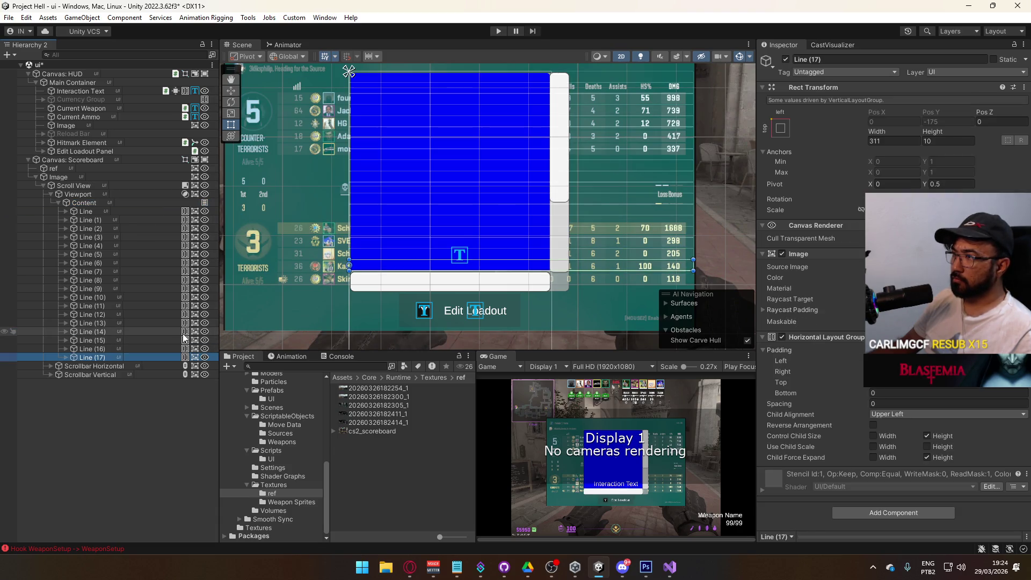
key("ctrl+d")
key("ctrl+d")
key("ctrl+d")
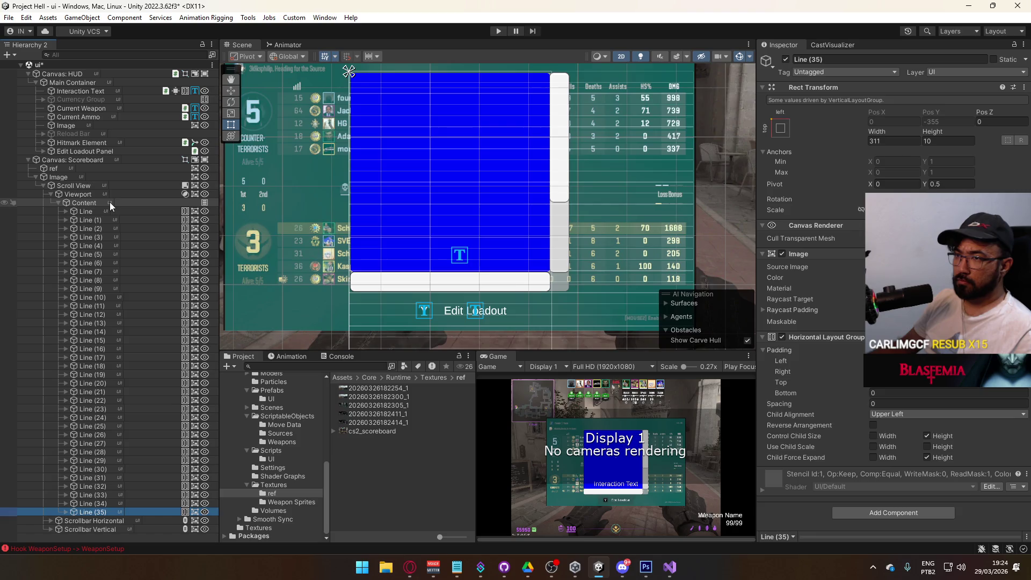
Add a Content Size Fitter to Content with Vertical Fit set to Preferred Size.
left_click(109, 202)
left_click(901, 355)
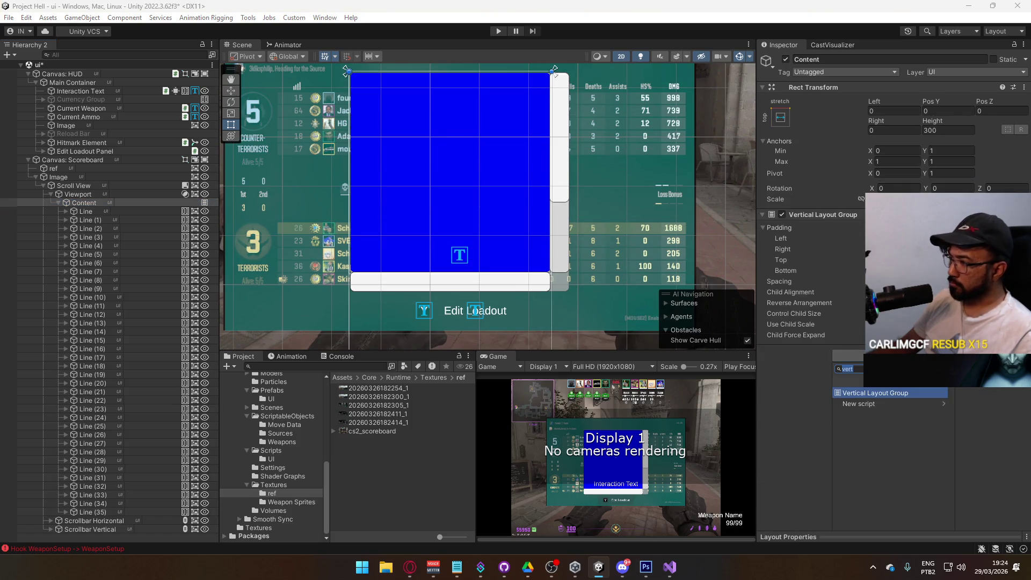
type("content")
key("Return")
left_click(908, 387)
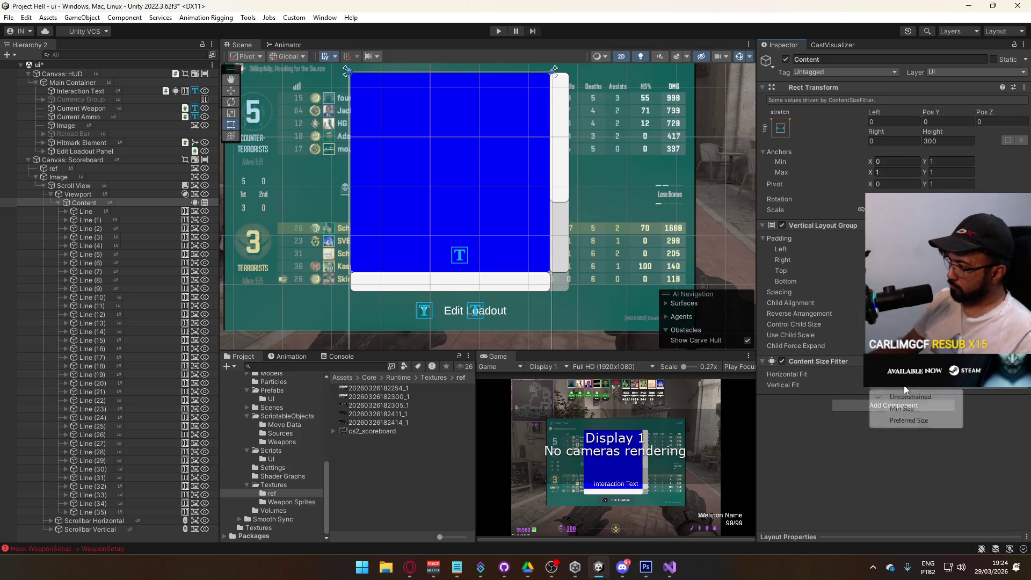
left_click(908, 420)
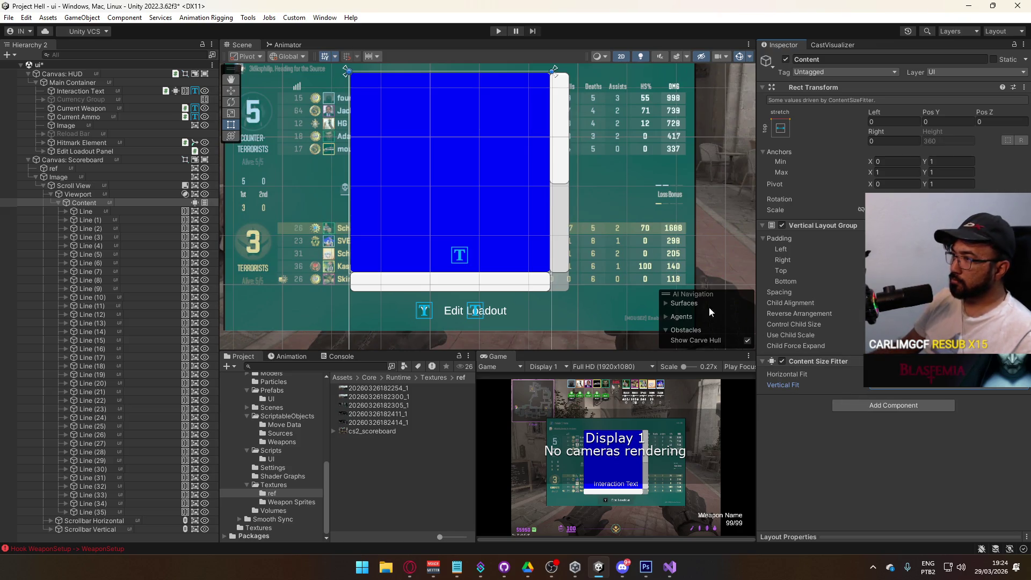
Test one more Line duplicate, then delete copies Line (1) through Line (34).
left_click(88, 512)
key("ctrl+d")
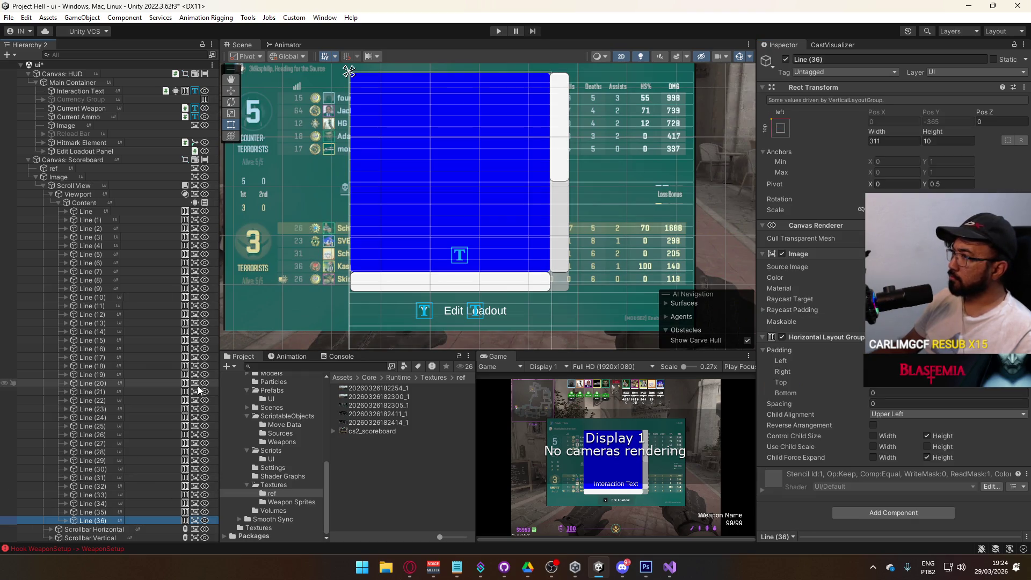
key("ctrl+z")
key("Delete")
left_click(121, 239, "shift")
left_click(124, 221, "shift")
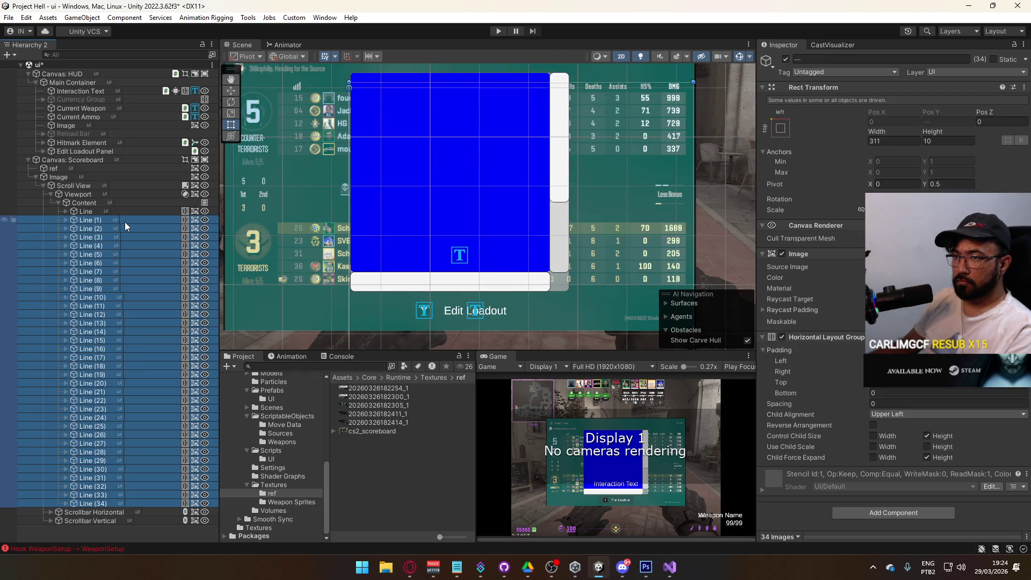
key("Delete")
Re-add the Content Size Fitter to Content, Vertical Fit on Preferred Size.
left_click(147, 202)
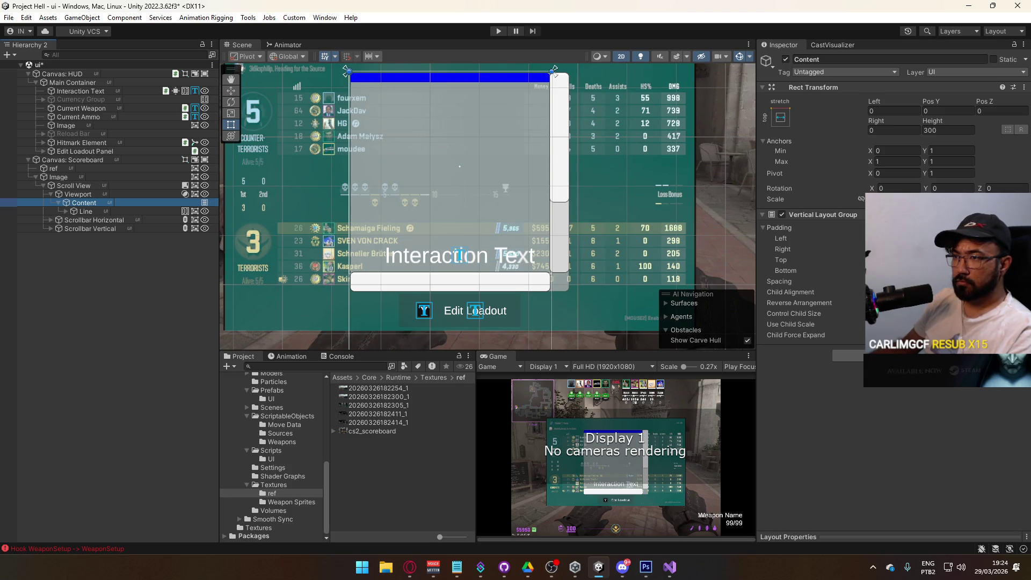
left_click(891, 355)
type("conten")
left_click(887, 392)
left_click(902, 384)
left_click(891, 422)
Test the fitter with fresh Line duplicates, then delete them so only Line remains.
left_click(124, 211)
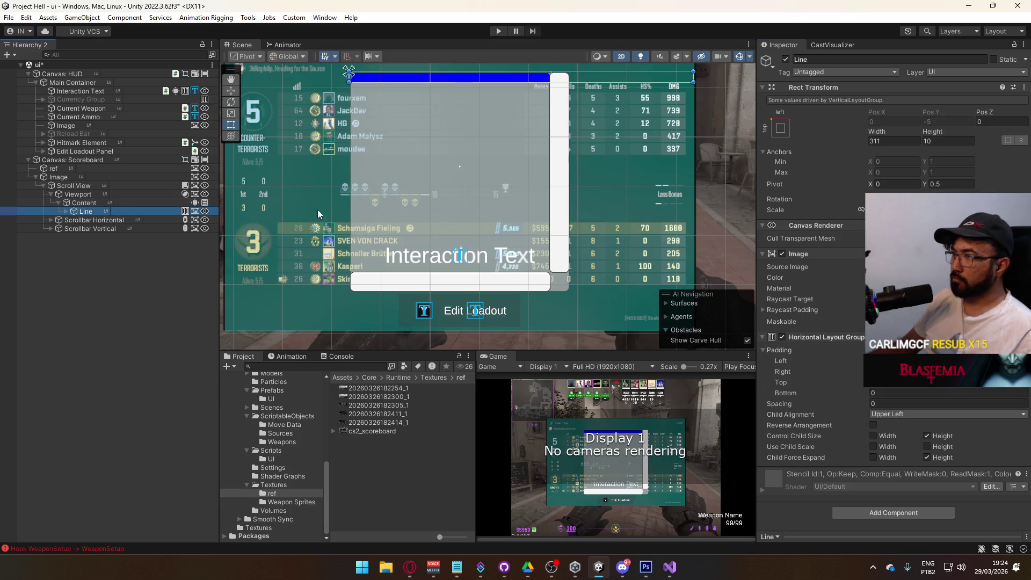
key("ctrl+d")
key("ctrl+d")
key("ctrl+d")
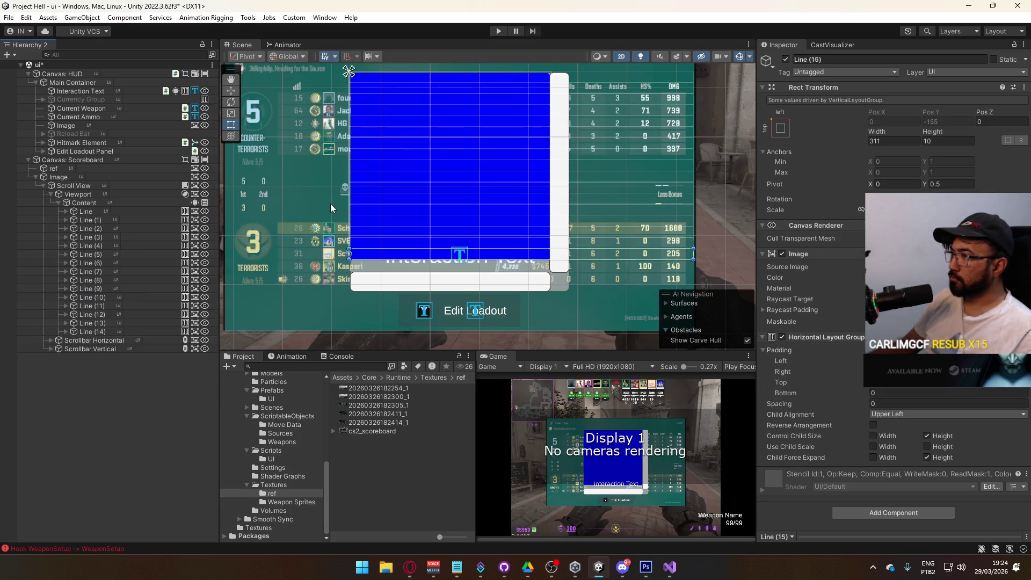
key("ctrl+d")
key("ctrl+d")
key("ctrl+d")
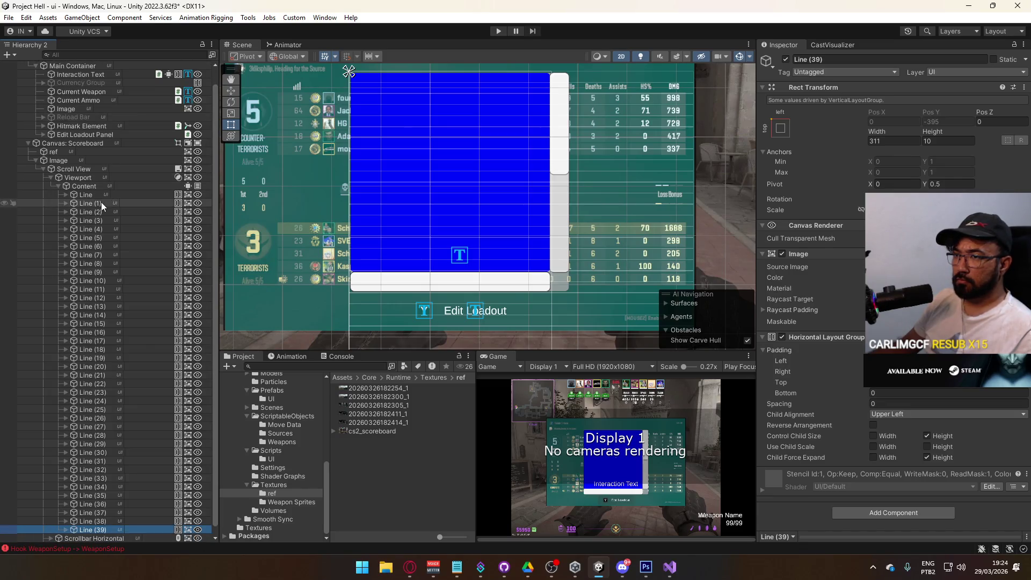
left_click(115, 195, "shift")
key("Delete")
left_click(97, 212)
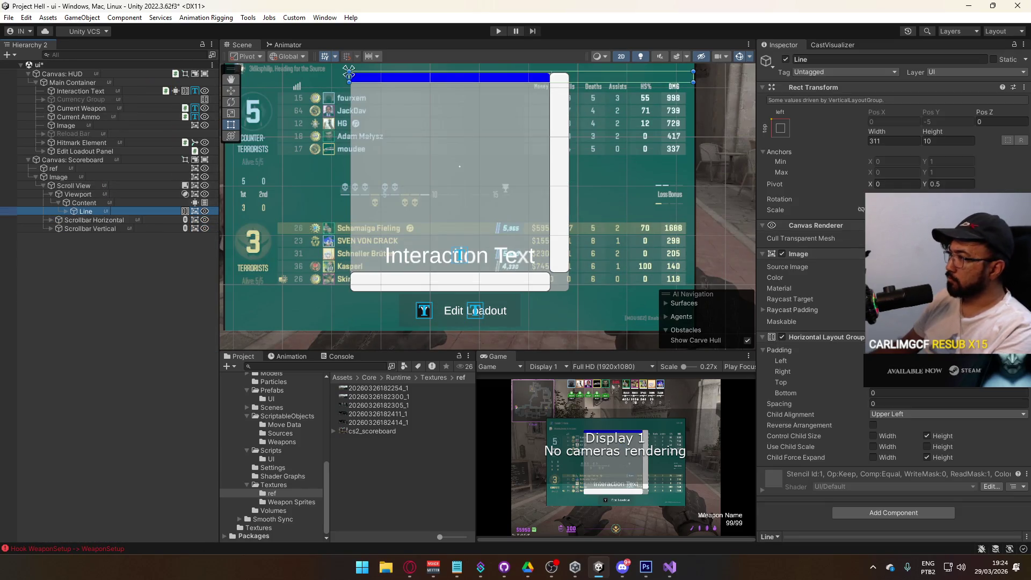
left_click(85, 202)
left_click(913, 291)
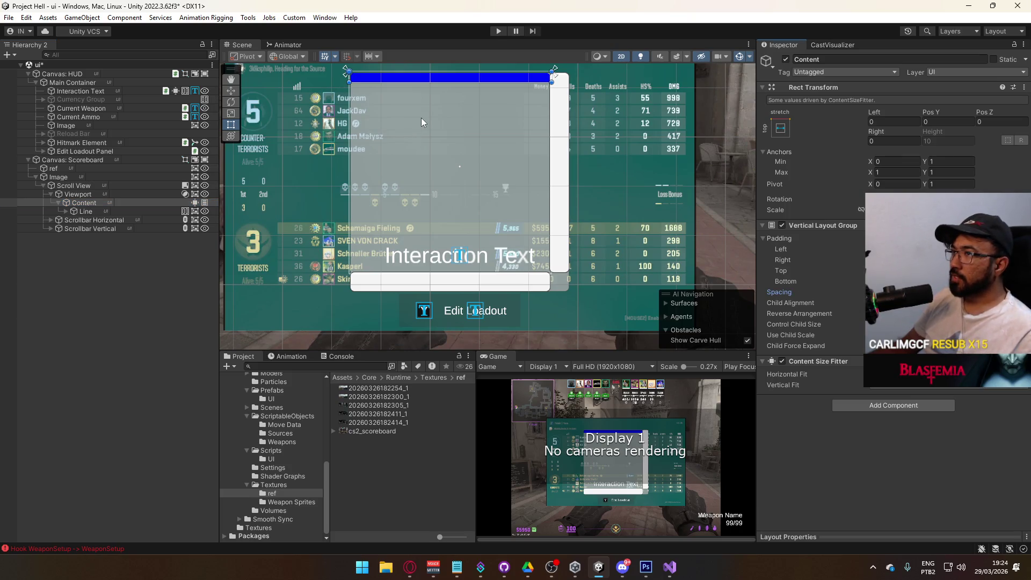
Give the Viewport's Image the Full source sprite.
left_click(78, 194)
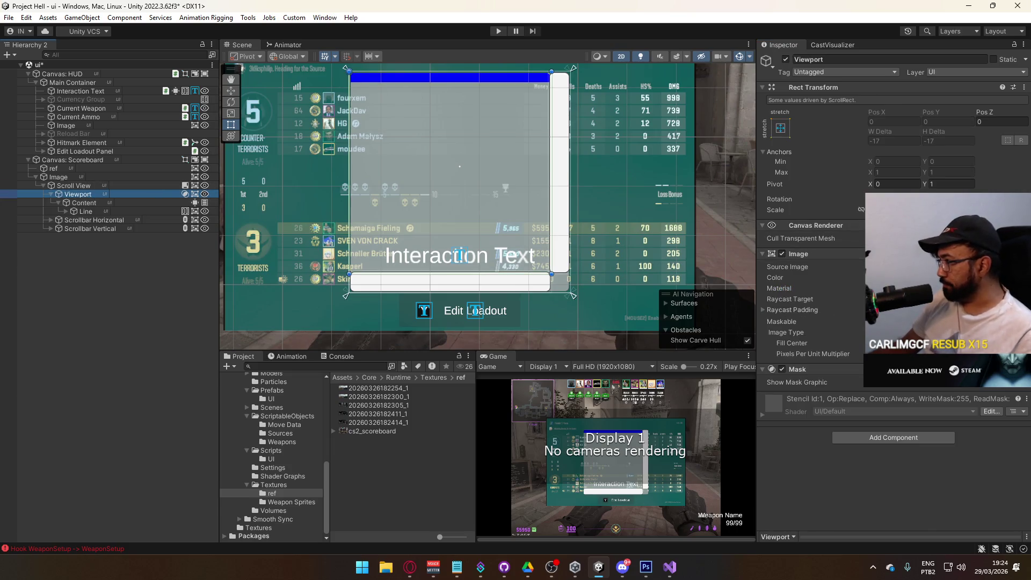
left_click(1022, 266)
type("f")
left_click(775, 303)
double_click(774, 304)
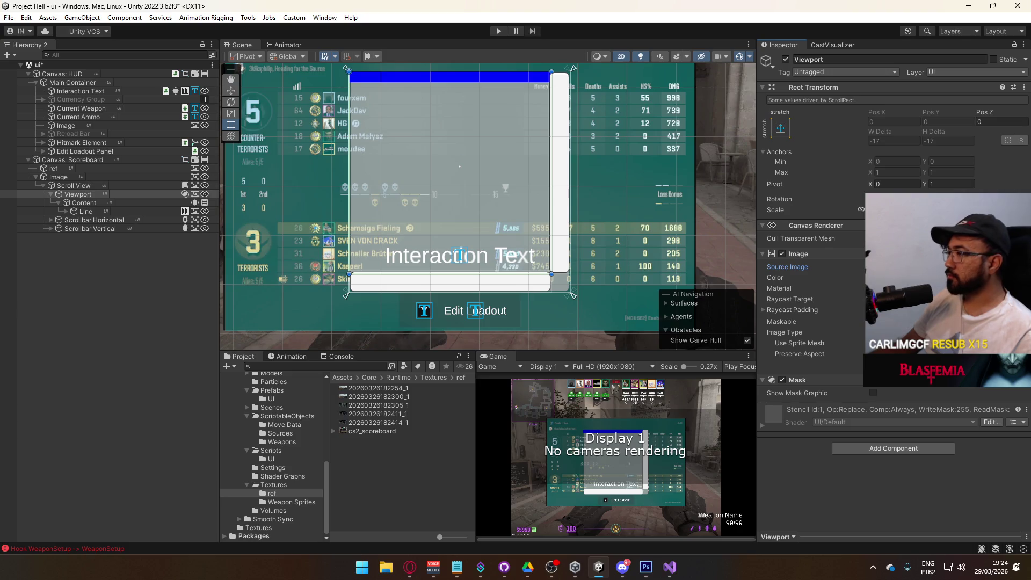
Disable then re-enable the Viewport's Image to confirm the Mask clips the list.
left_click(782, 254)
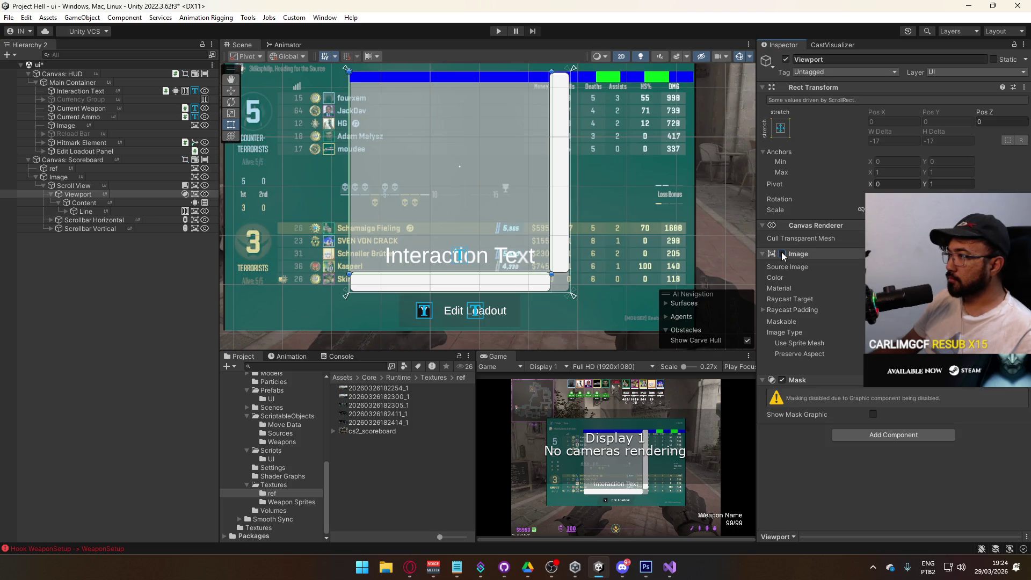
left_click(781, 254)
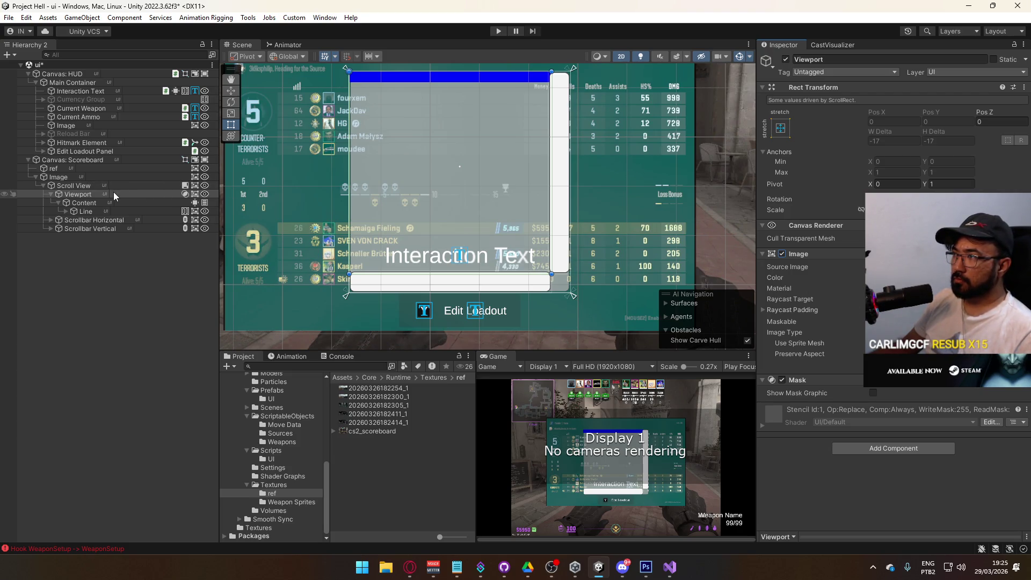
key("Up")
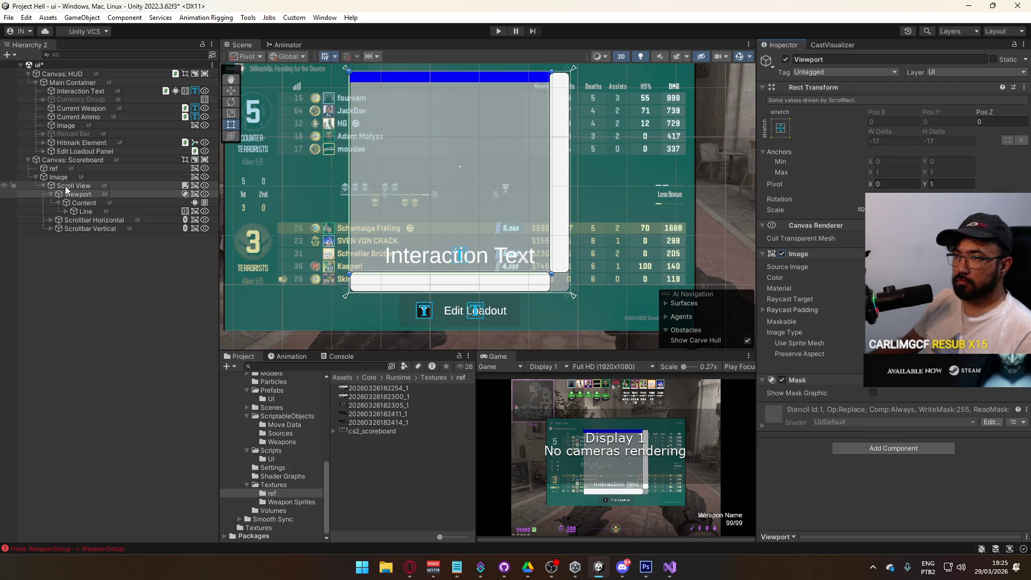
Set the Scroll View width to 330 and recentre the scoreboard in the scene.
mouse_move(879, 123)
left_mouse_down()
mouse_move(1023, 172)
mouse_move(1020, 188)
left_mouse_up()
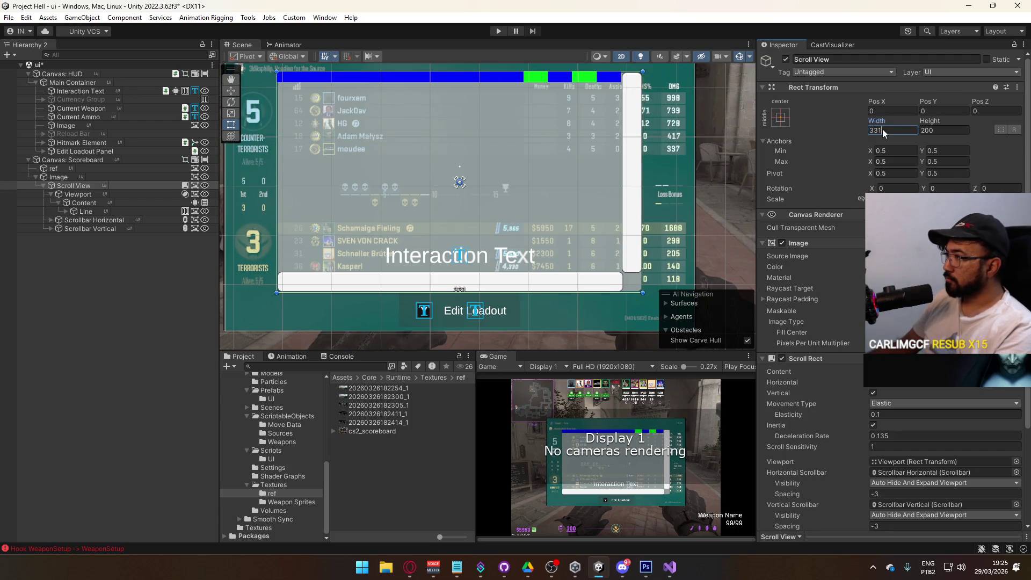
type("0")
key("Return")
mouse_move(516, 156)
left_mouse_down()
mouse_move(561, 165)
mouse_move(566, 179)
left_mouse_up()
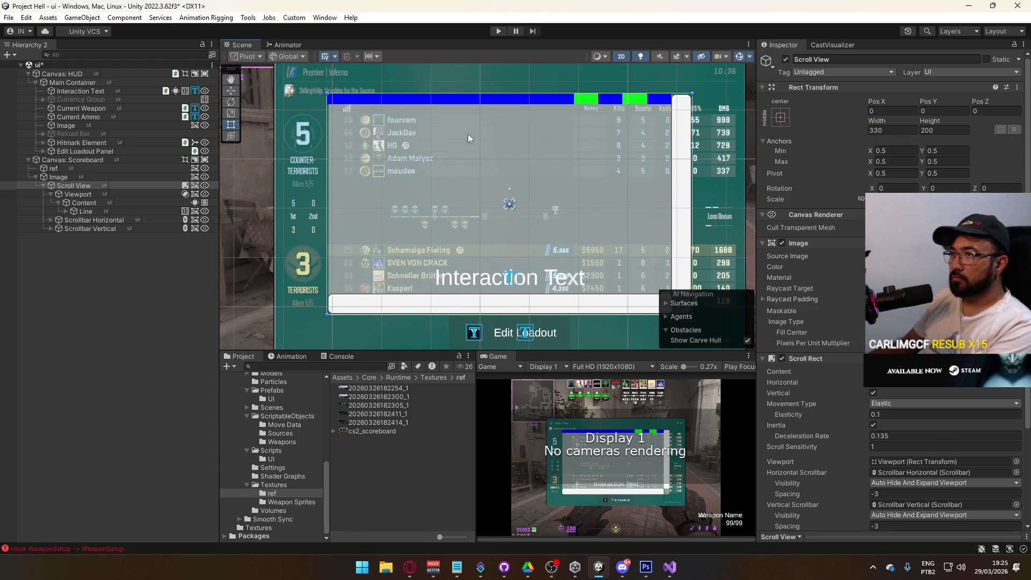
mouse_move(475, 148)
left_mouse_down()
mouse_move(457, 125)
mouse_move(417, 121)
left_mouse_up()
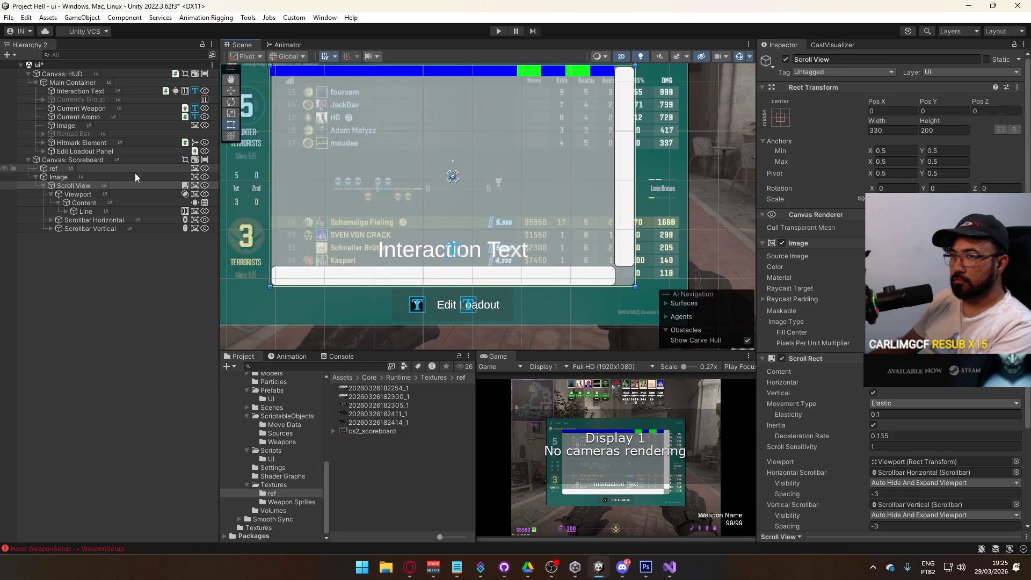
Delete the horizontal scrollbar, clear its Scroll Rect reference, and duplicate Line repeatedly.
left_click(104, 220)
key("Delete")
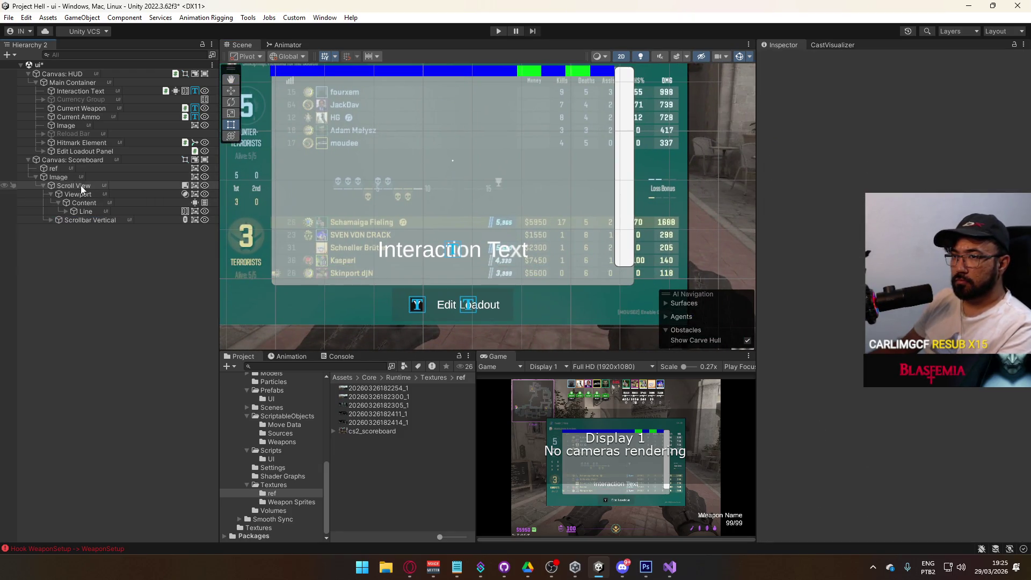
left_click(74, 185)
left_click(841, 379)
left_click(913, 472)
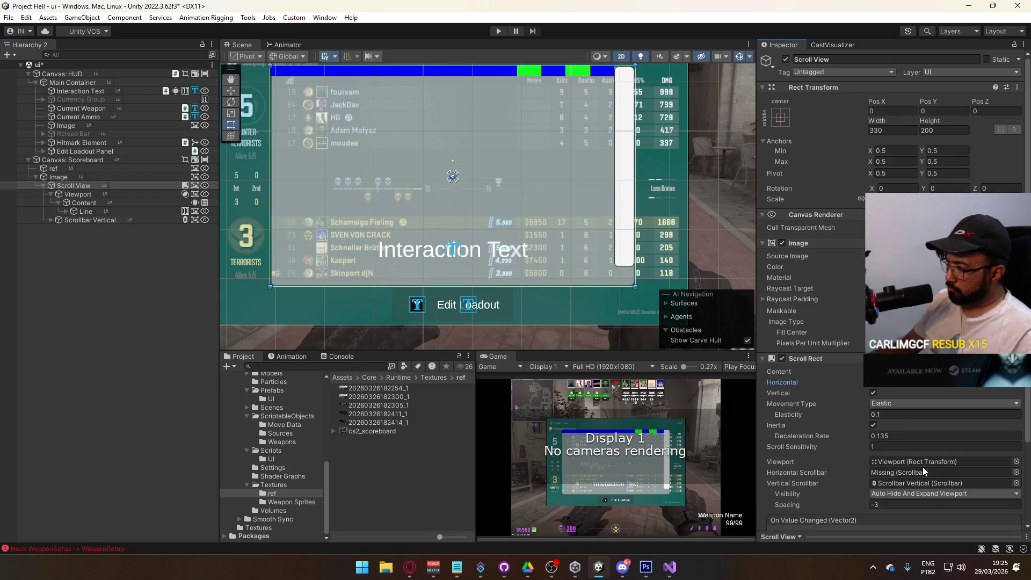
key("Delete")
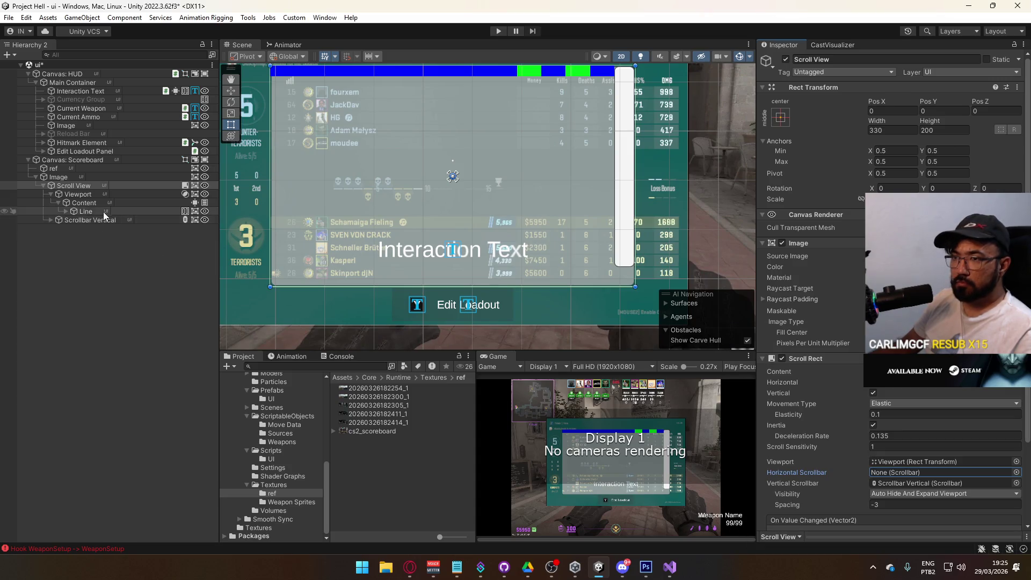
left_click(83, 211)
key("ctrl+d")
key("ctrl+d")
key("ctrl+d")
key("ctrl+d")
key("ctrl+d")
key("ctrl+d")
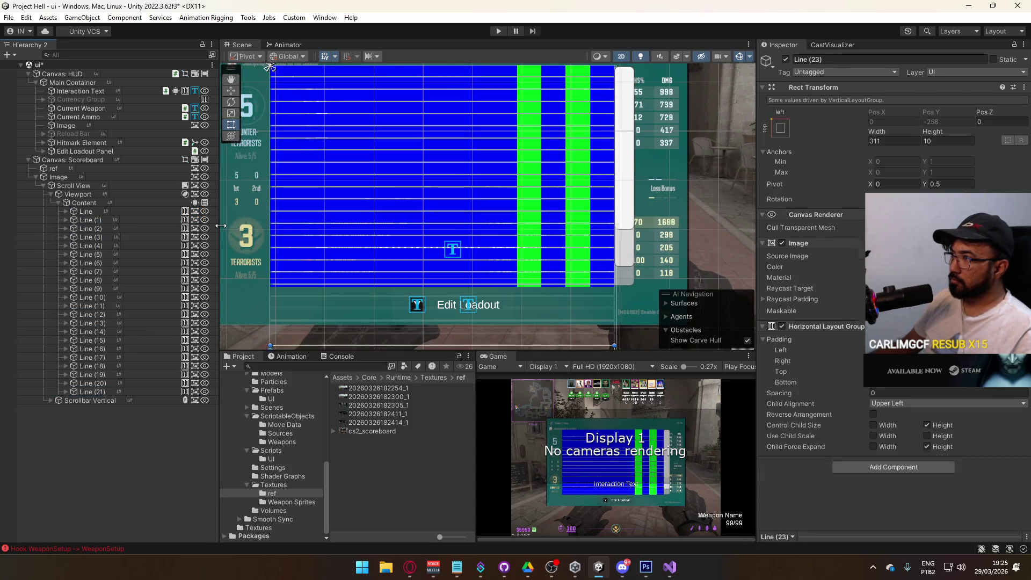
Undo the extra Line copies, leaving only the single Line under Content.
key("ctrl+z")
key("ctrl+z")
key("ctrl+z")
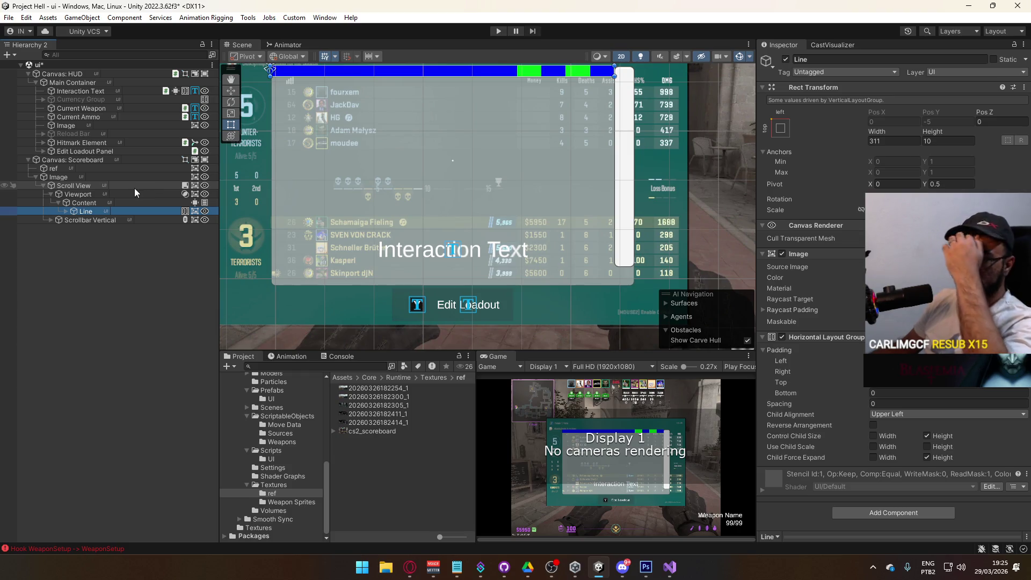
left_click(134, 188)
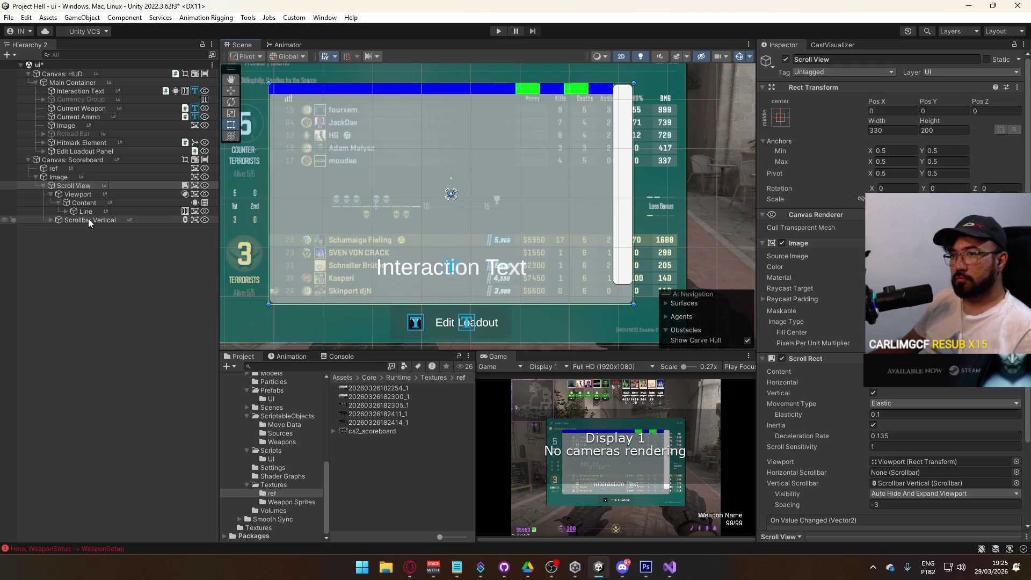
Set the Scroll View's Image source sprite to Full.
left_click(102, 211)
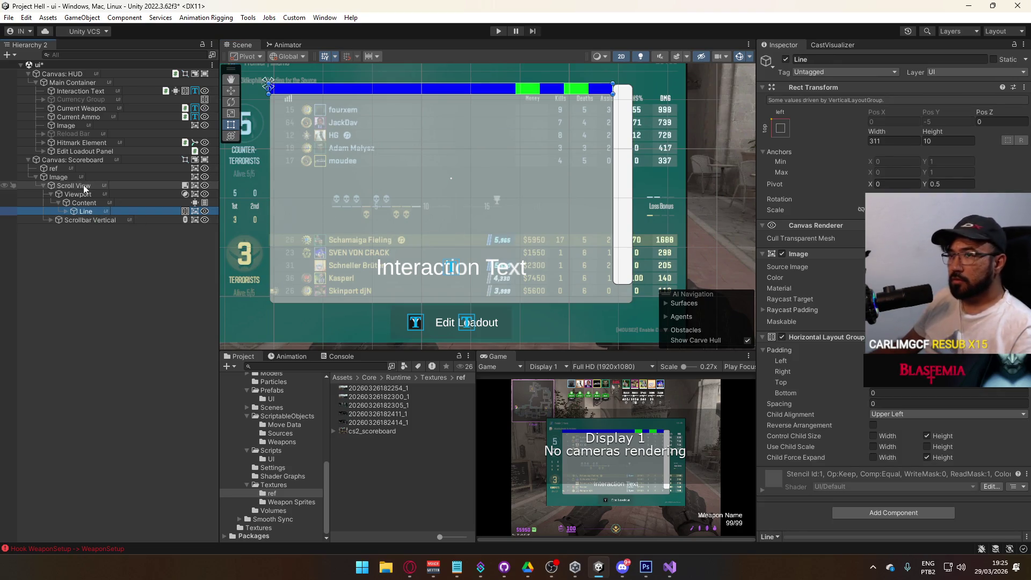
left_click(81, 186)
left_click(1016, 256)
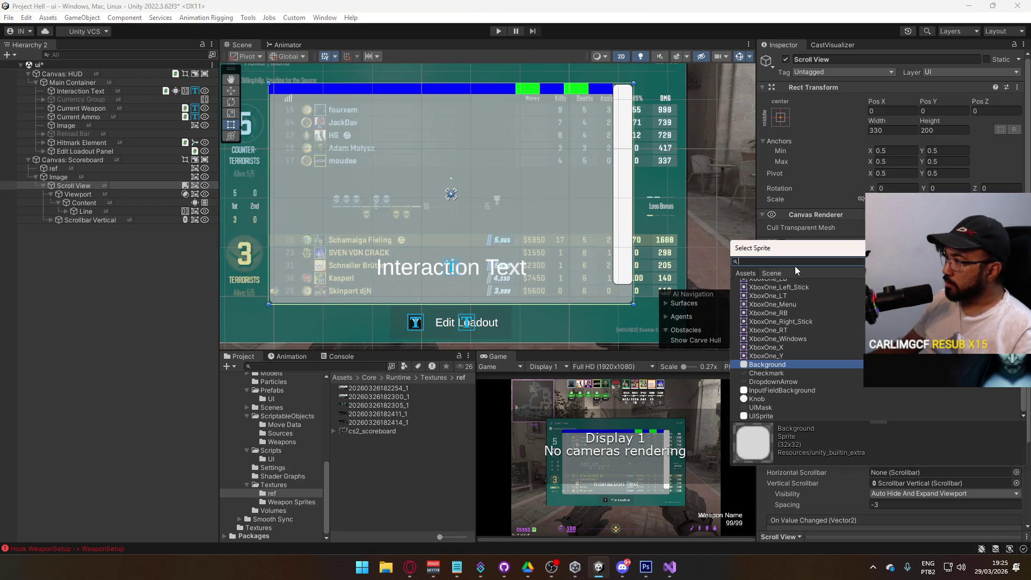
type("full")
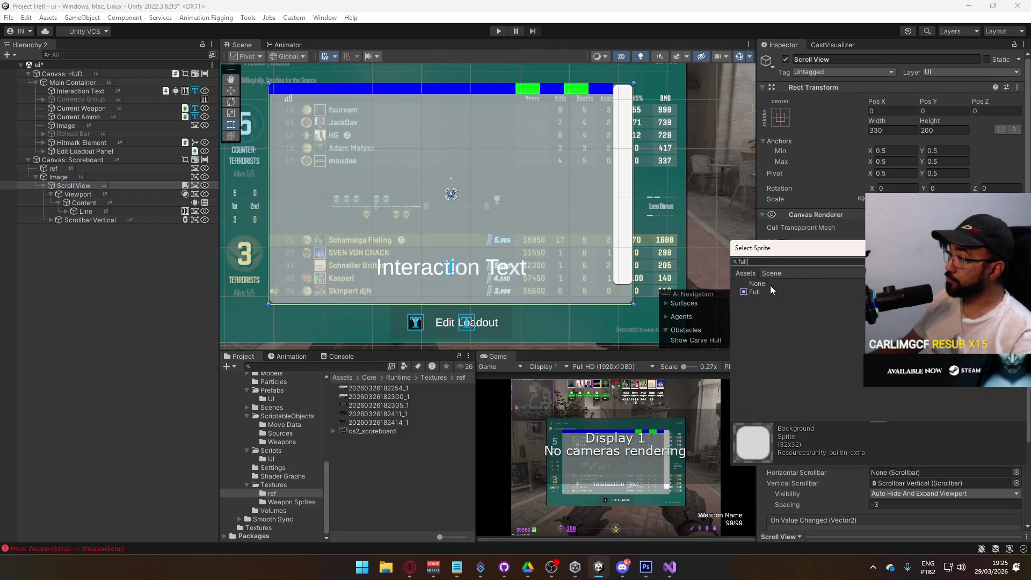
double_click(768, 289)
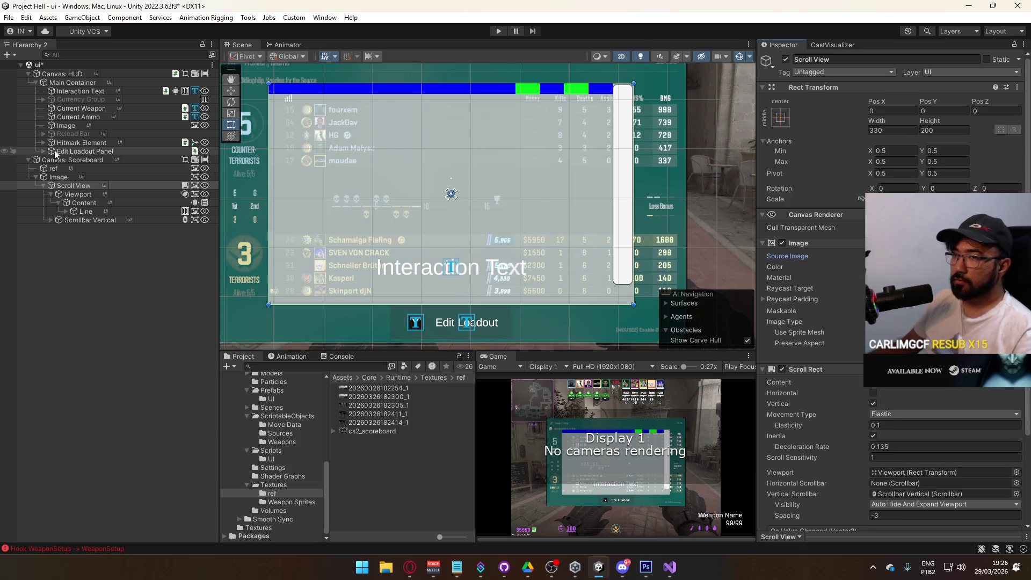
Remove the Image component from the Scroll View.
right_click(823, 242)
left_click(853, 289)
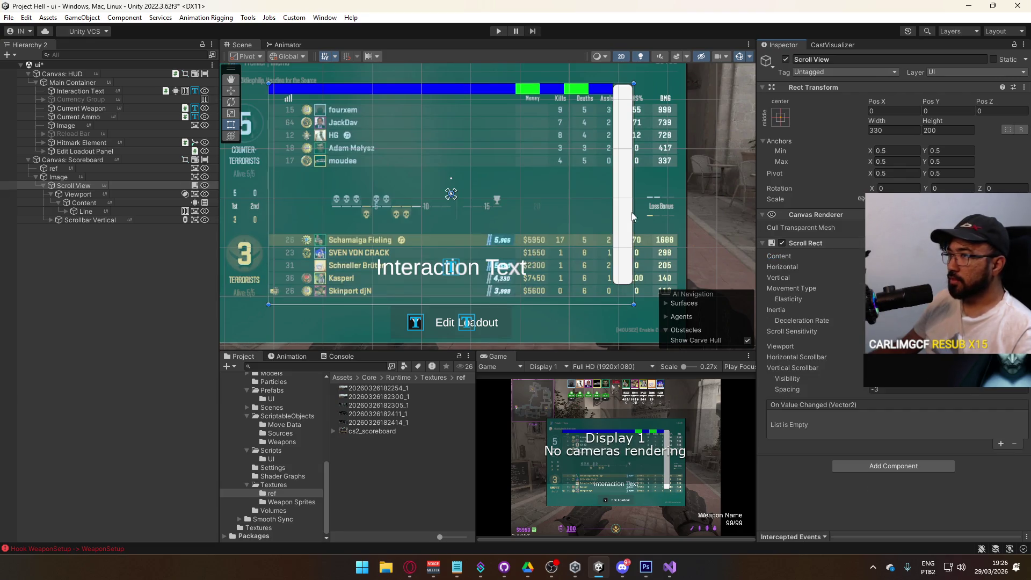
left_click(93, 197)
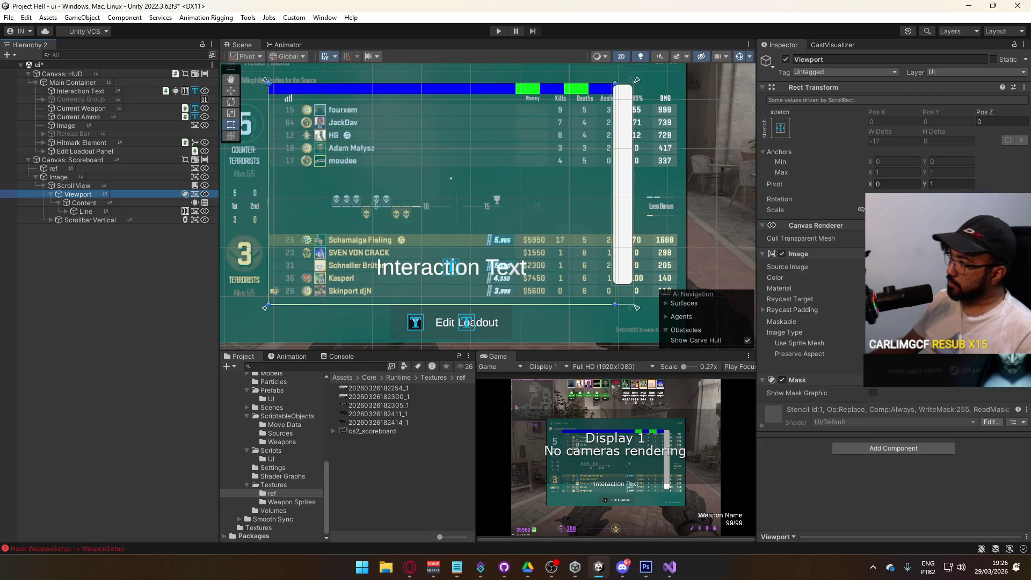
left_click(1018, 267)
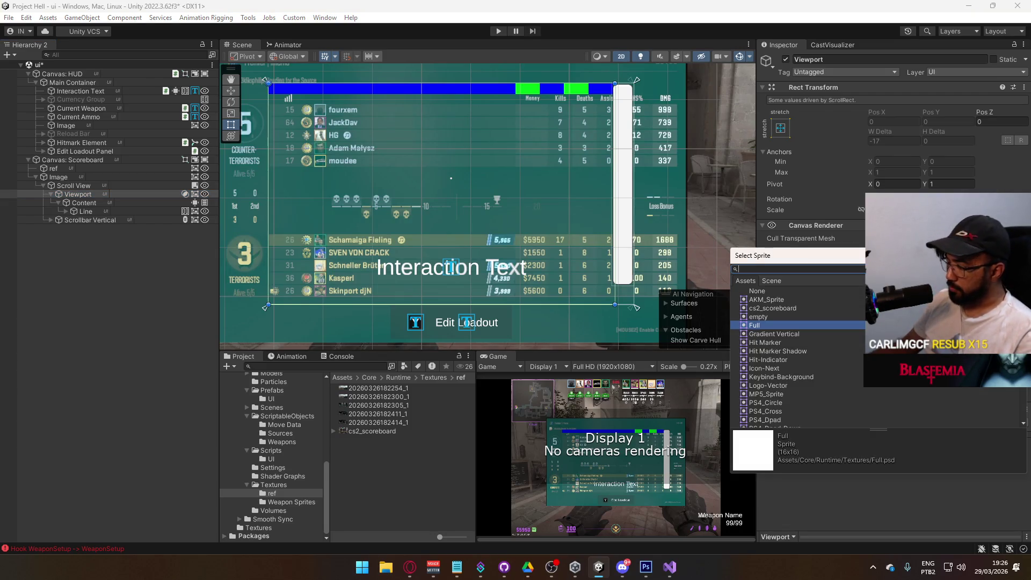
type("e")
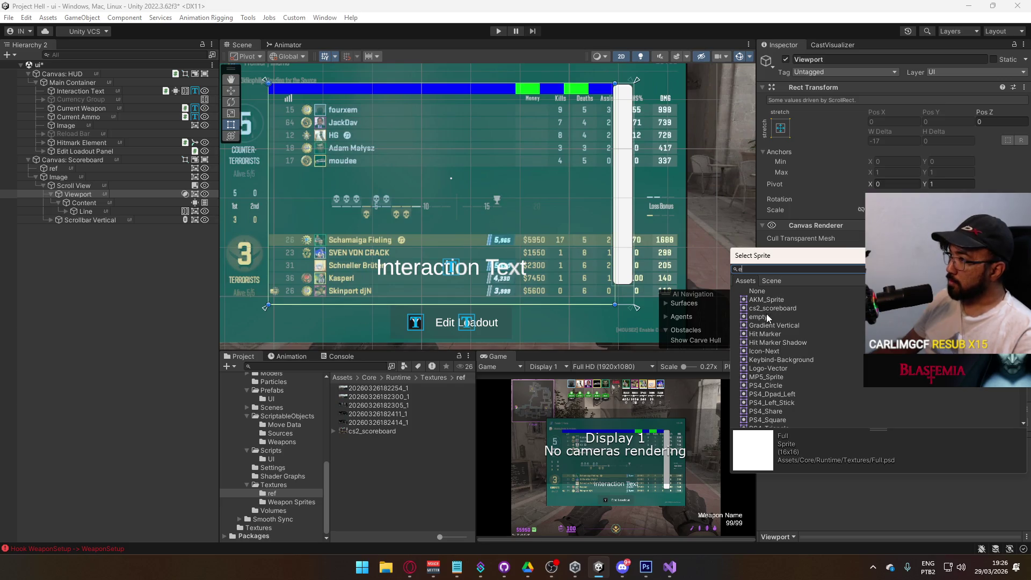
double_click(758, 317)
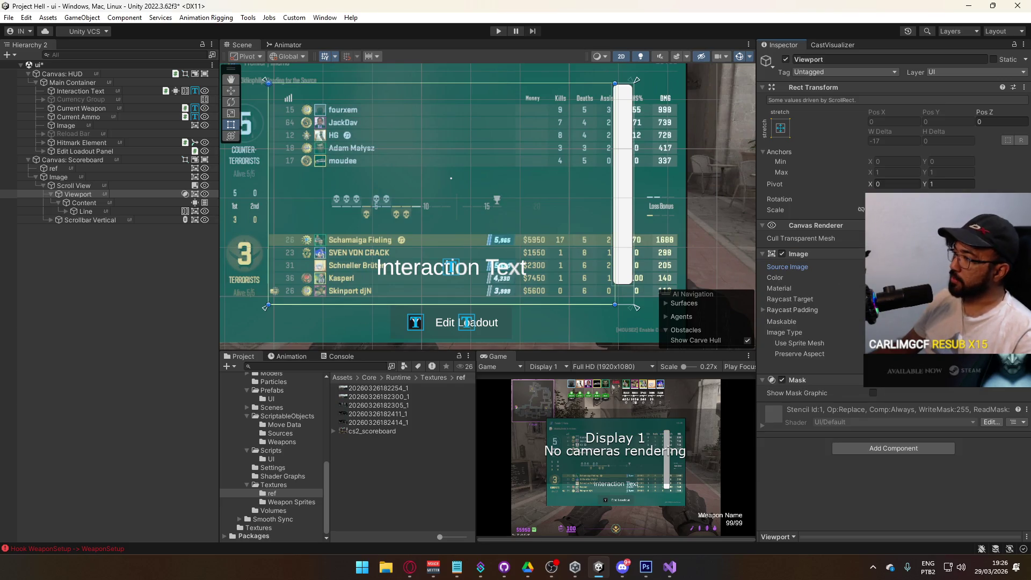
left_click(1019, 266)
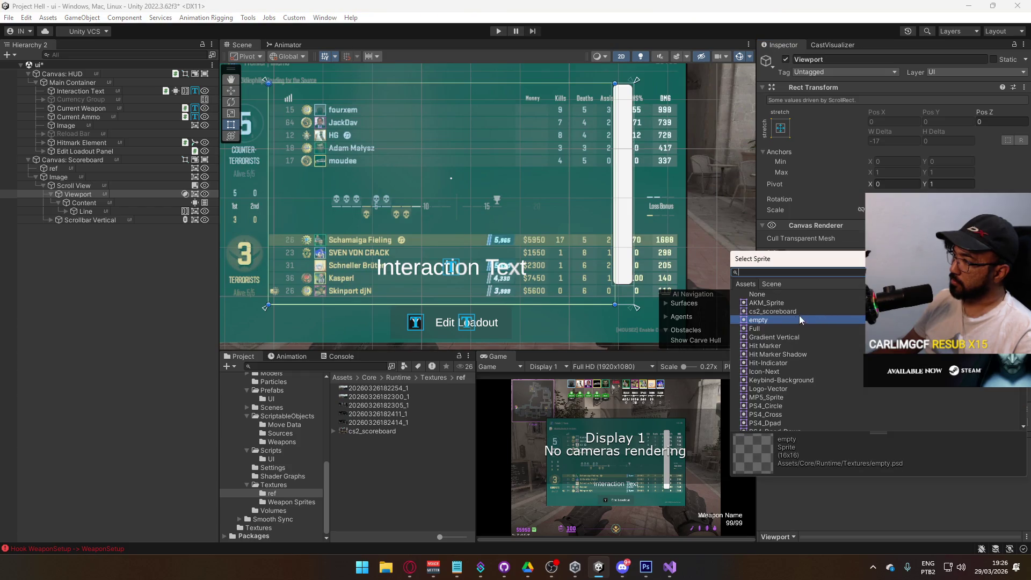
double_click(779, 323)
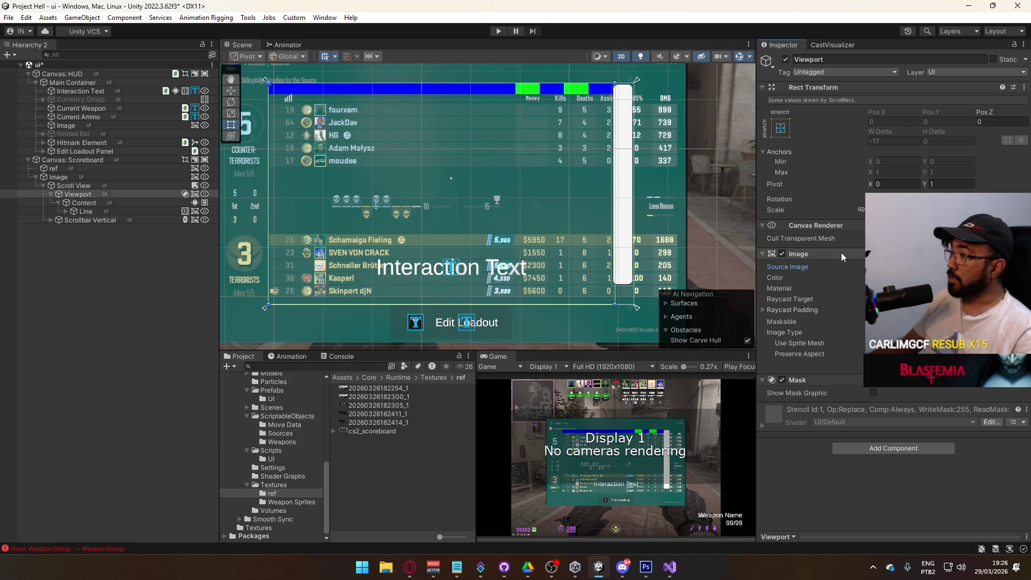
left_click(913, 277)
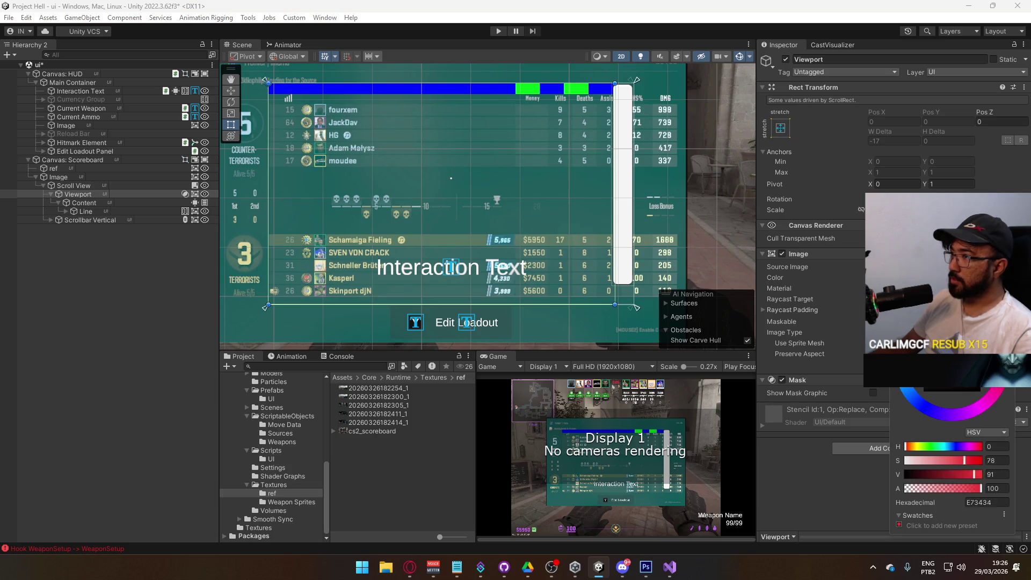
key("Escape")
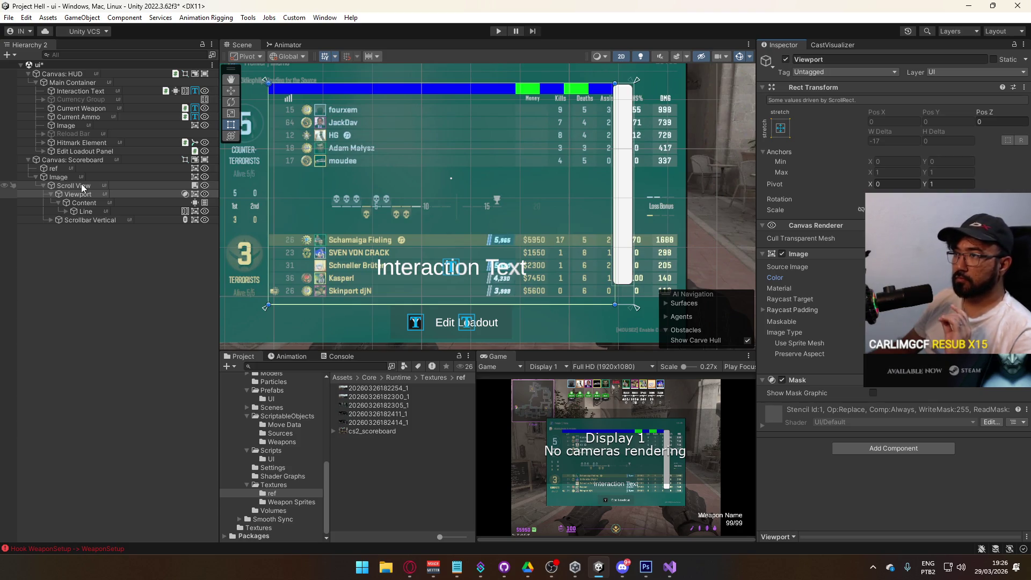
Anchor the Scroll View to vertical stretch and set its Top offset to 53.
left_click(83, 186)
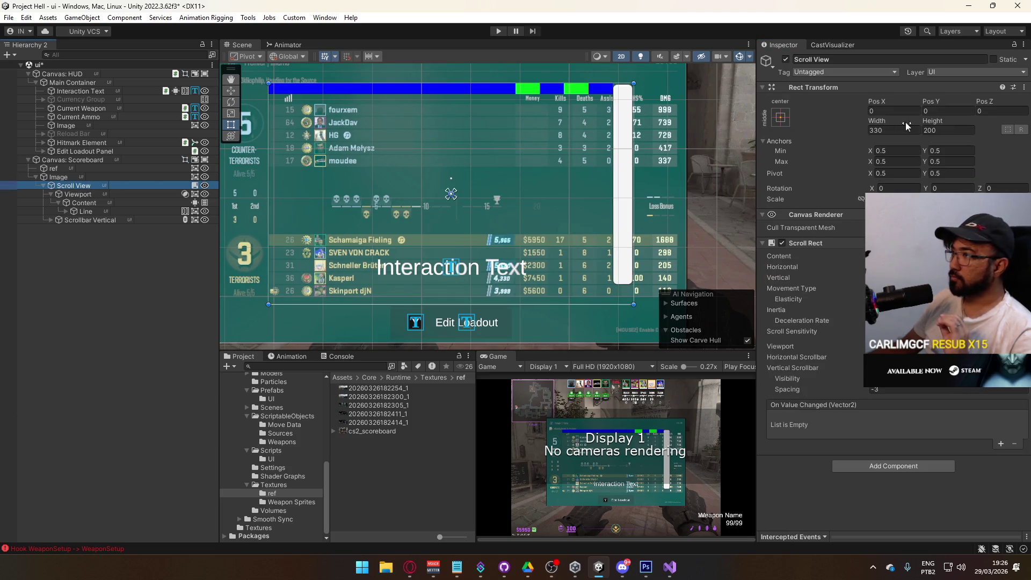
mouse_move(928, 102)
left_mouse_down()
mouse_move(862, 121)
mouse_move(906, 118)
left_mouse_up()
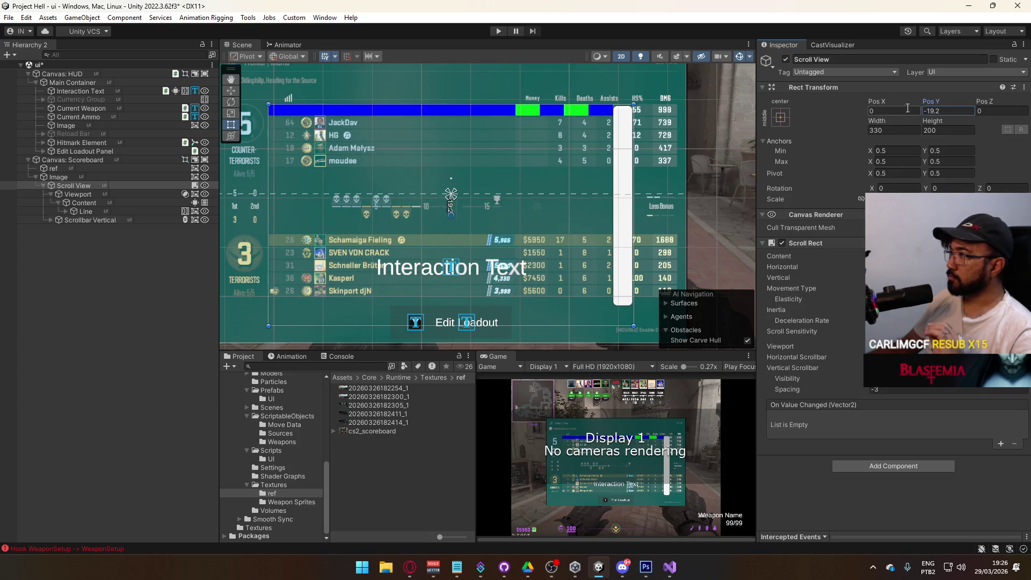
left_click(781, 117)
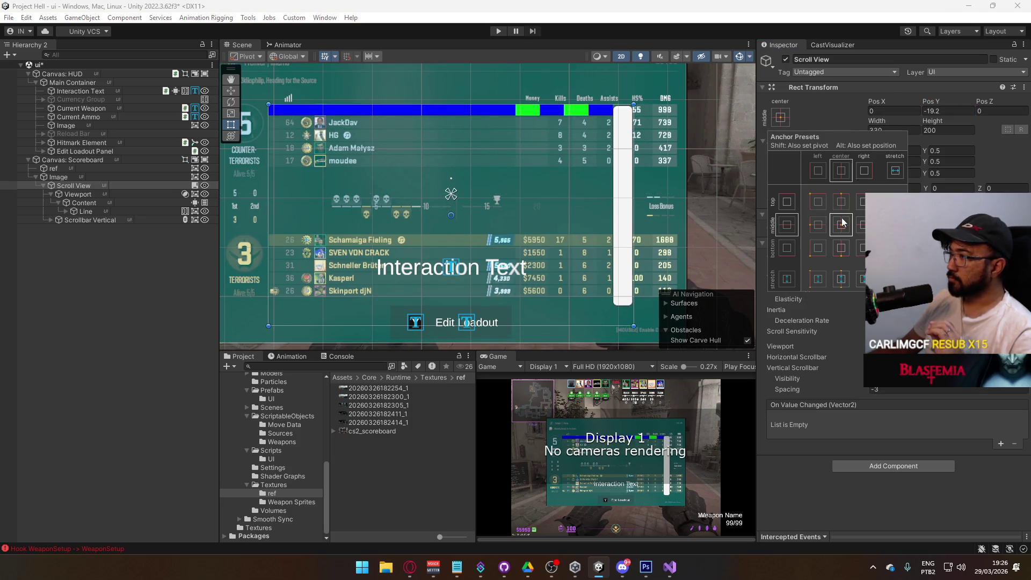
left_click(844, 282)
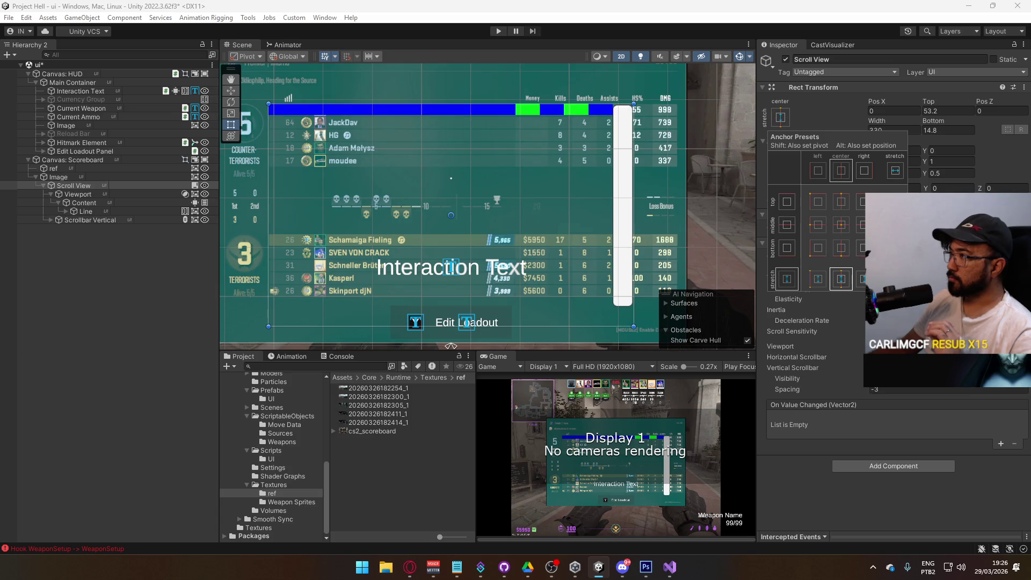
left_click(945, 110)
left_click(931, 111)
type("54")
key("BackSpace")
type("3")
mouse_move(556, 175)
left_mouse_down()
mouse_move(621, 272)
mouse_move(572, 225)
mouse_move(590, 185)
left_mouse_up()
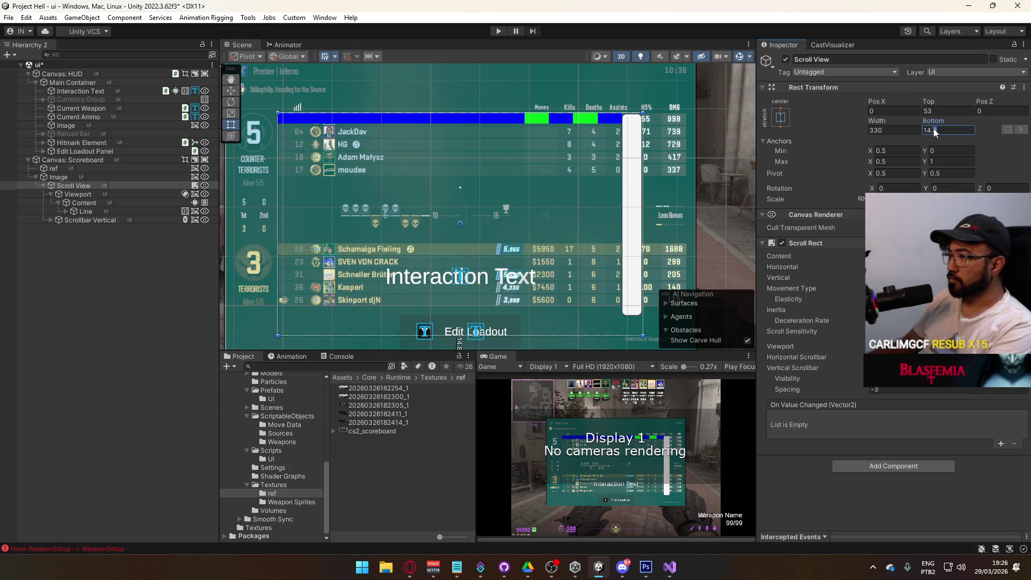
Duplicate the Line row to fill the list, then delete the surplus copies.
left_click(85, 211)
key("ctrl+d")
key("ctrl+d")
key("ctrl+d")
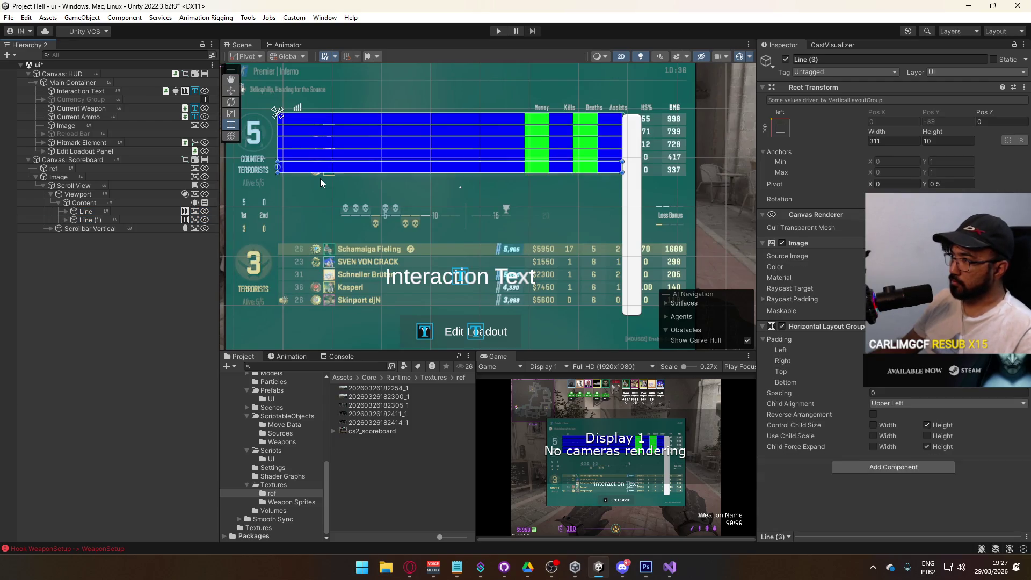
key("Delete")
key("Delete")
key("Delete")
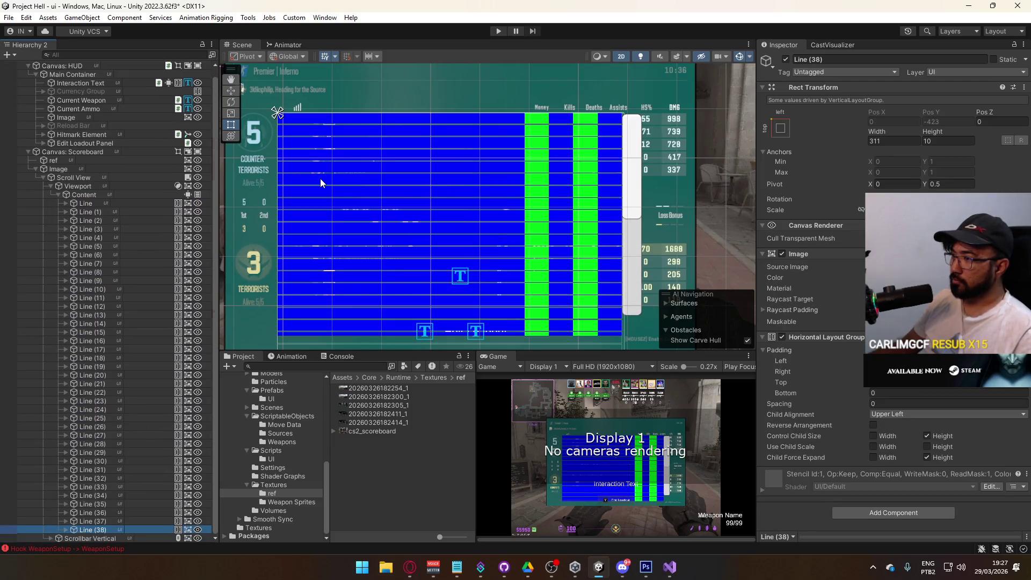
Delete the remaining Line copies and inspect the vertical scrollbar's Sliding Area and Prefabs folder.
key("Delete")
key("Delete")
key("Delete")
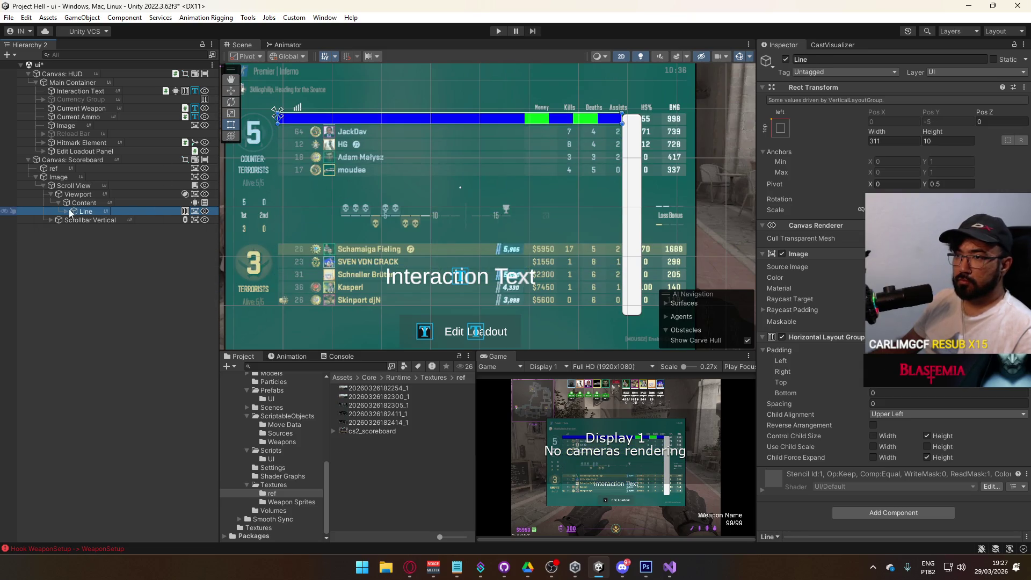
left_click(75, 220)
left_click(51, 220)
left_click(81, 229)
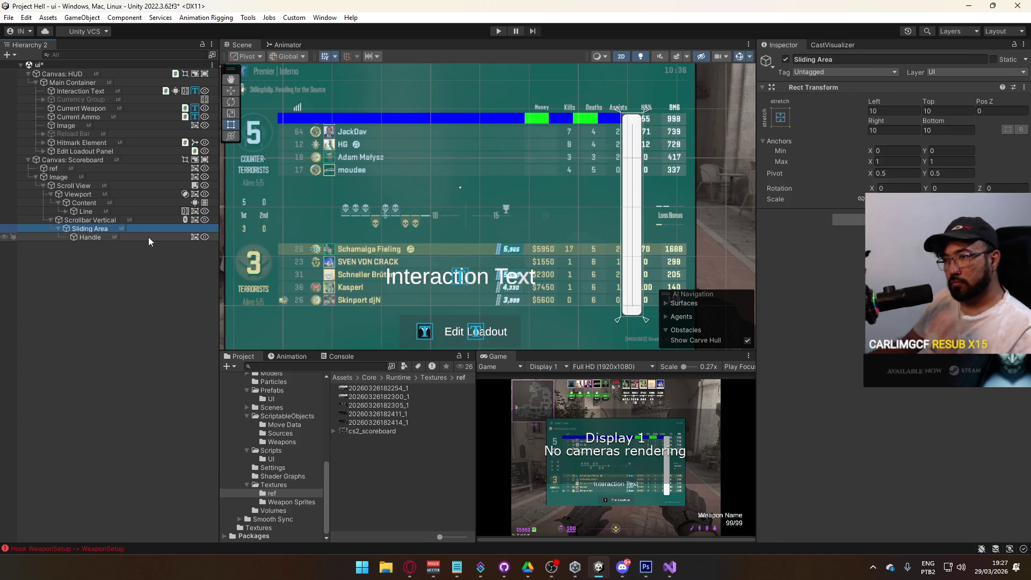
left_click(275, 391)
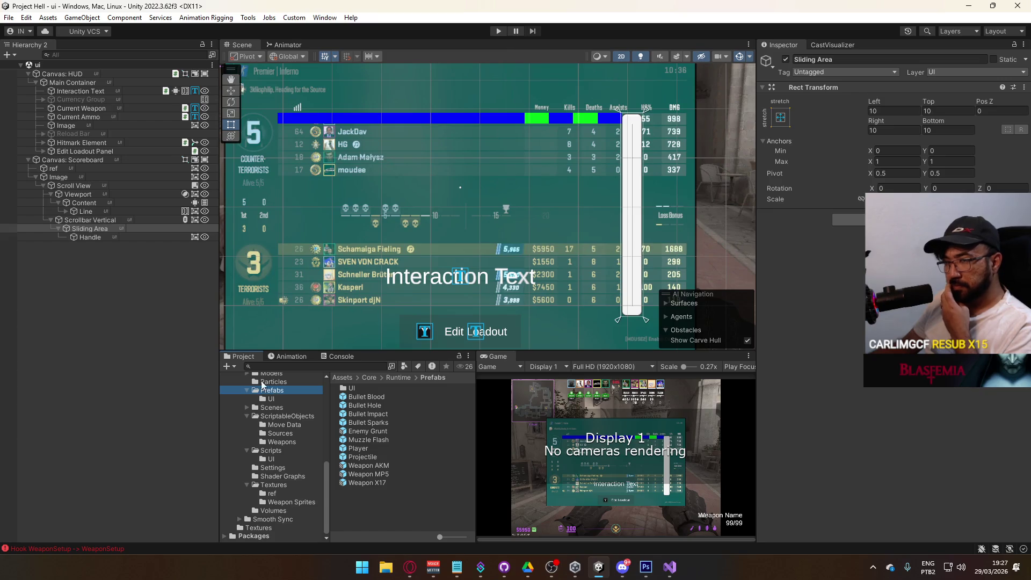
Move Content and Line out of the Viewport, just above Canvas: Scoreboard.
left_click(95, 211)
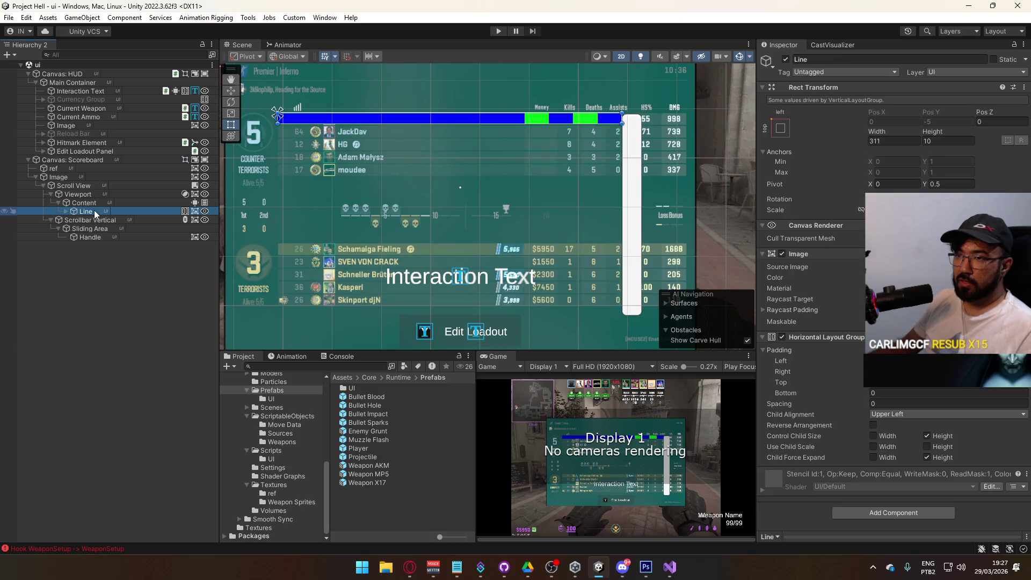
left_click(86, 202, "shift")
left_click_drag(85, 202, 81, 156)
left_click(82, 177)
right_click(82, 182)
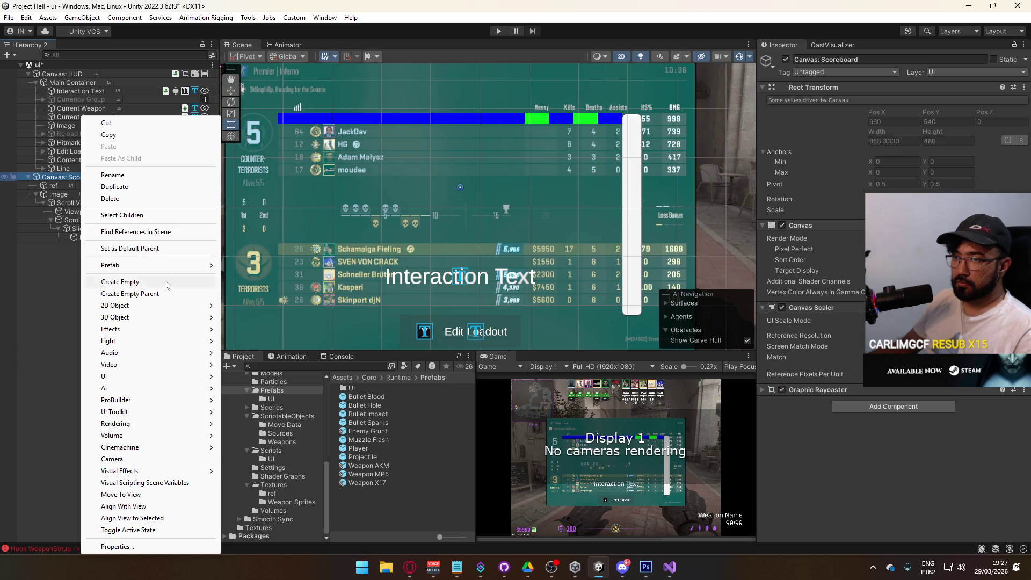
Try replacing the object with the Scroll View Weapon Category prefab, then undo it.
mouse_move(134, 265)
left_click(277, 266)
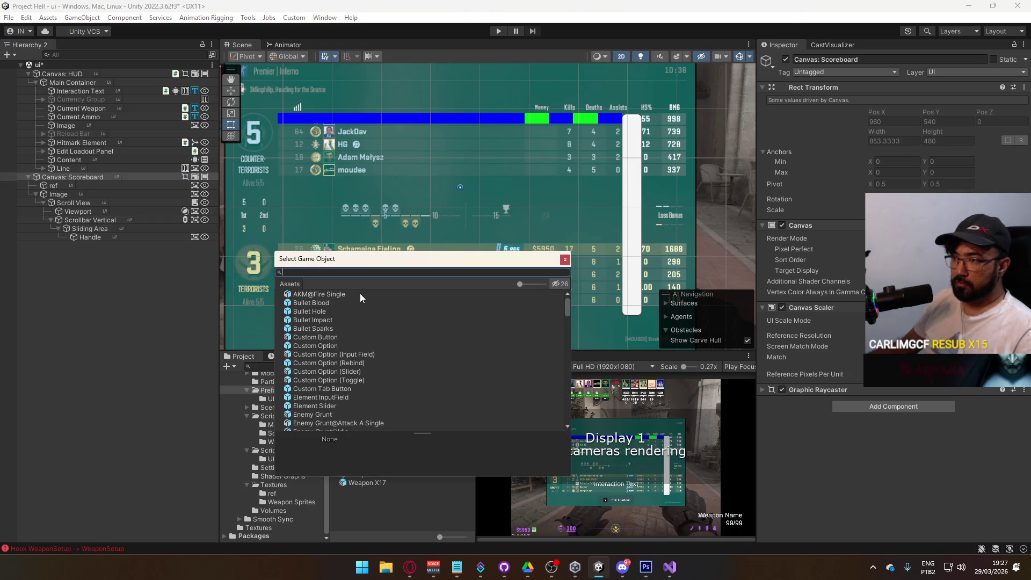
type("scroll")
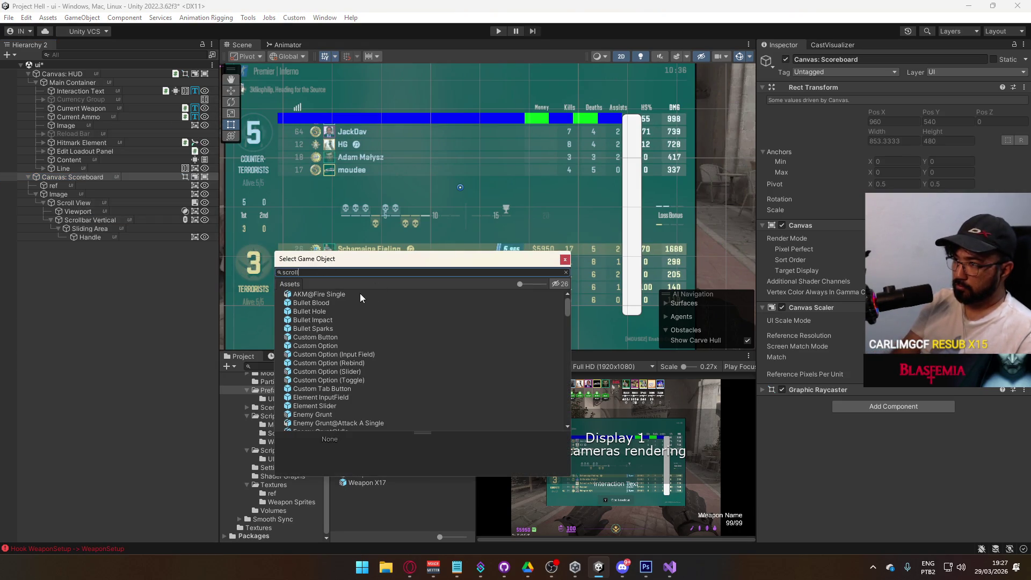
double_click(367, 296)
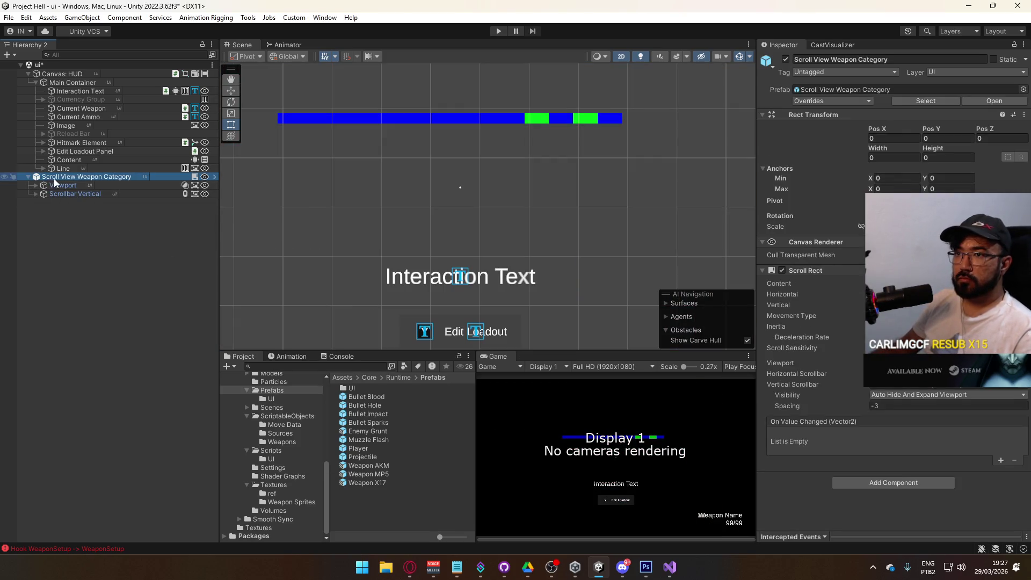
key("ctrl+z")
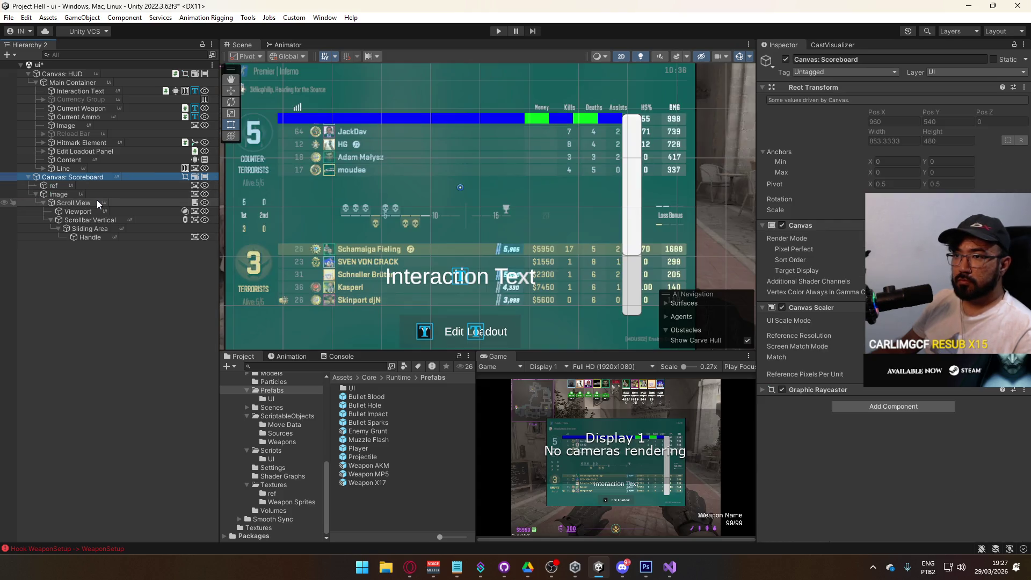
Reconnect Scroll View to the Scroll View Weapon Category prefab.
right_click(88, 202)
mouse_move(188, 253)
left_click(270, 266)
type("scroll")
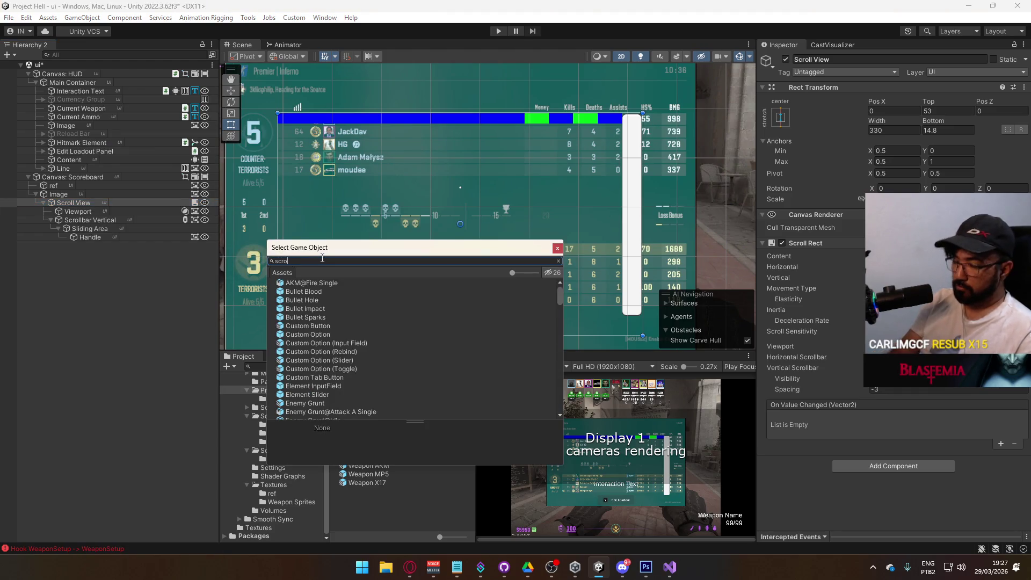
double_click(333, 282)
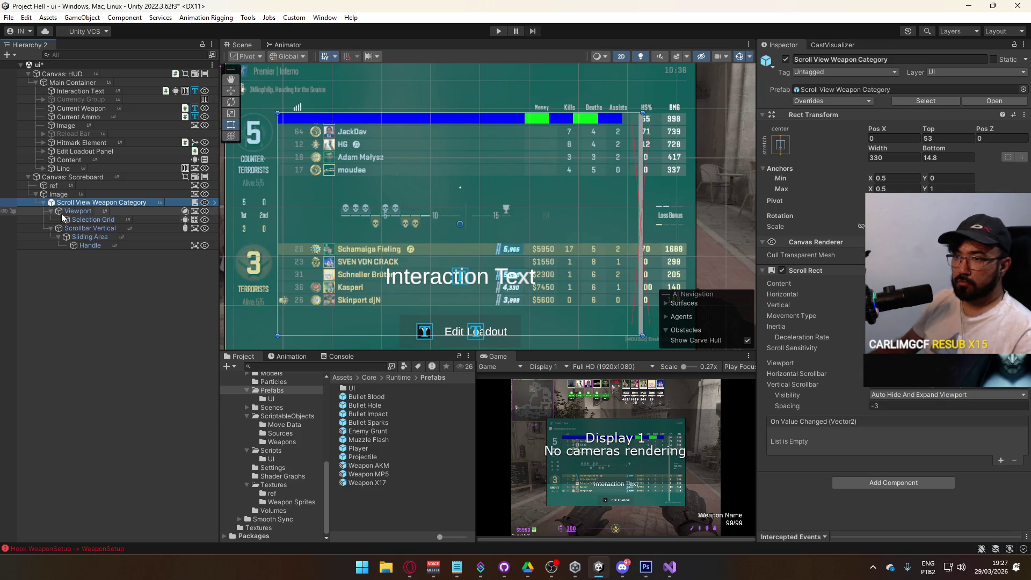
Rename the prefab's Selection Grid to Content.
left_click(82, 220)
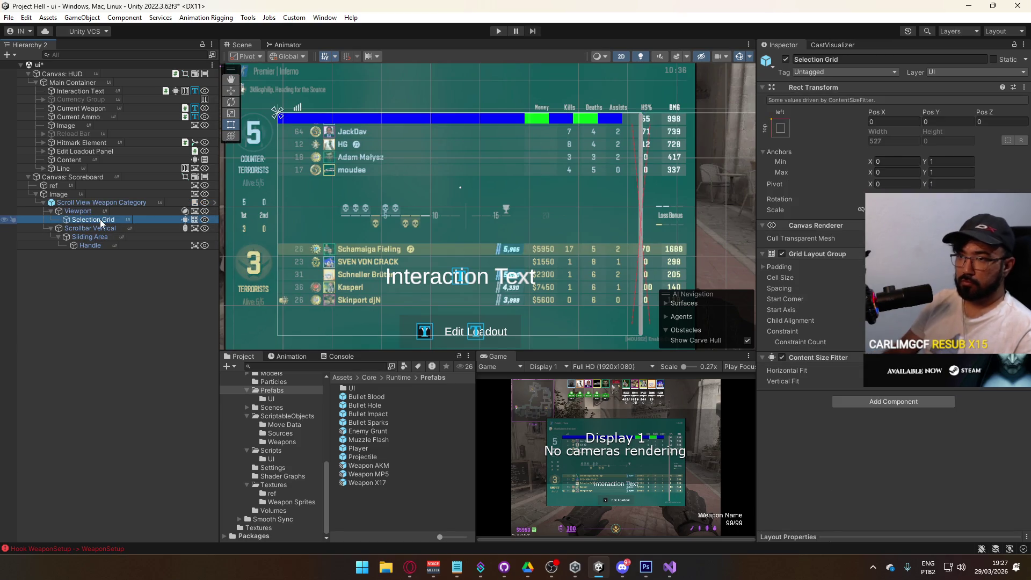
key("F2")
type("Content")
key("Return")
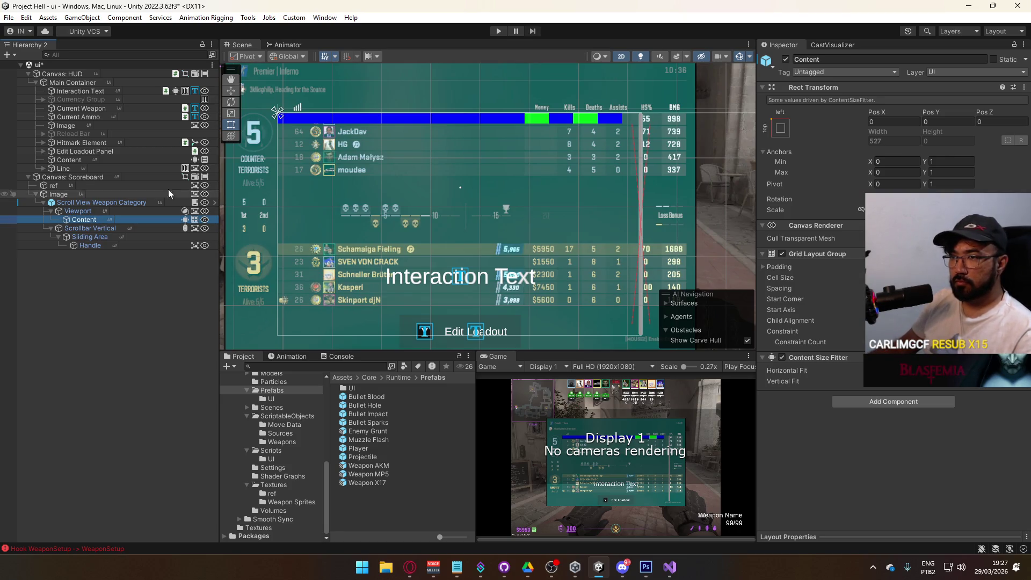
Copy the Vertical Layout Group component and remove the Grid Layout Group from Content.
right_click(203, 160)
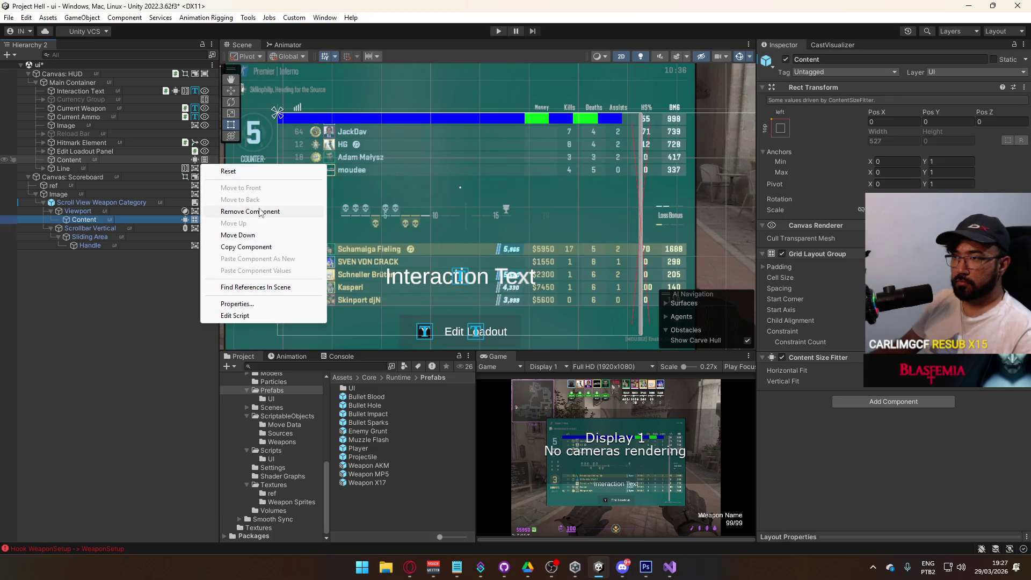
left_click(246, 246)
right_click(193, 220)
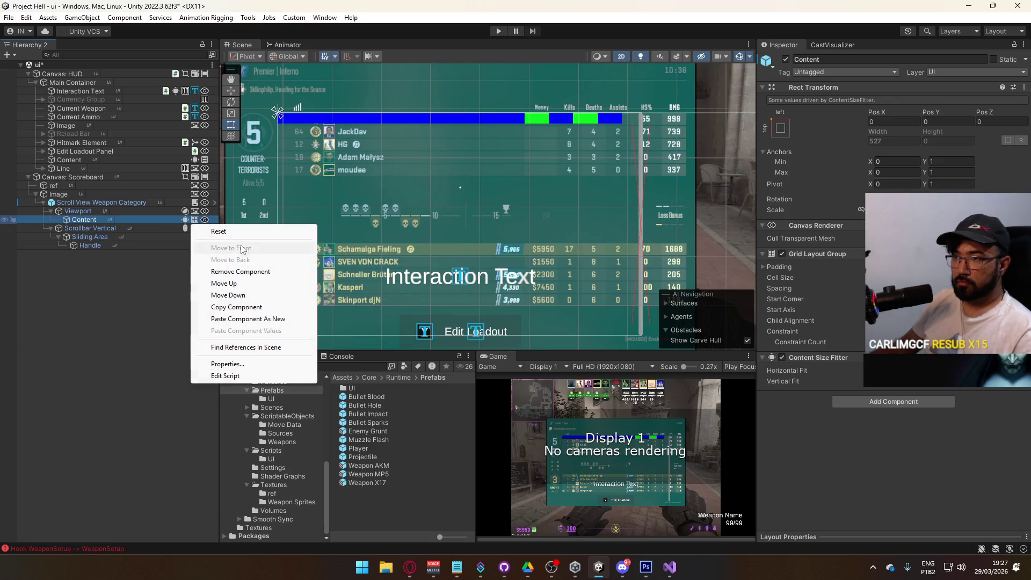
left_click(248, 272)
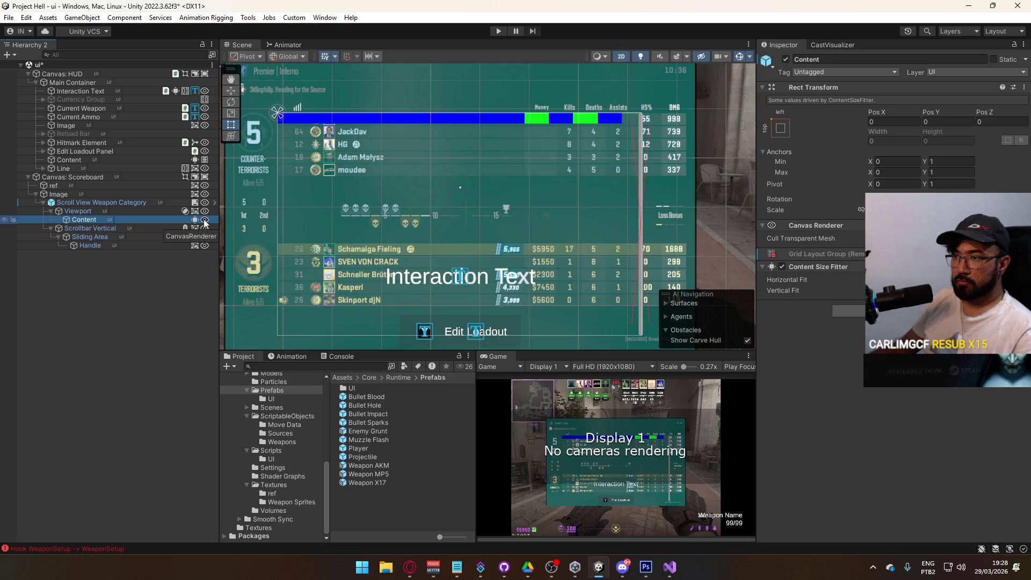
Paste the Vertical Layout Group onto Content as a new component and remove its Canvas Renderer.
right_click(194, 221)
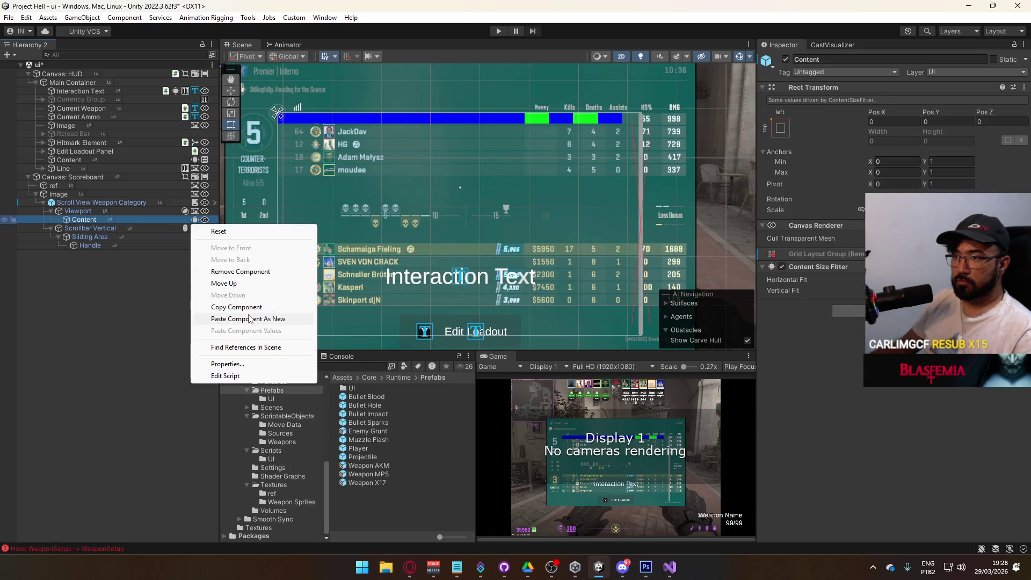
left_click(250, 319)
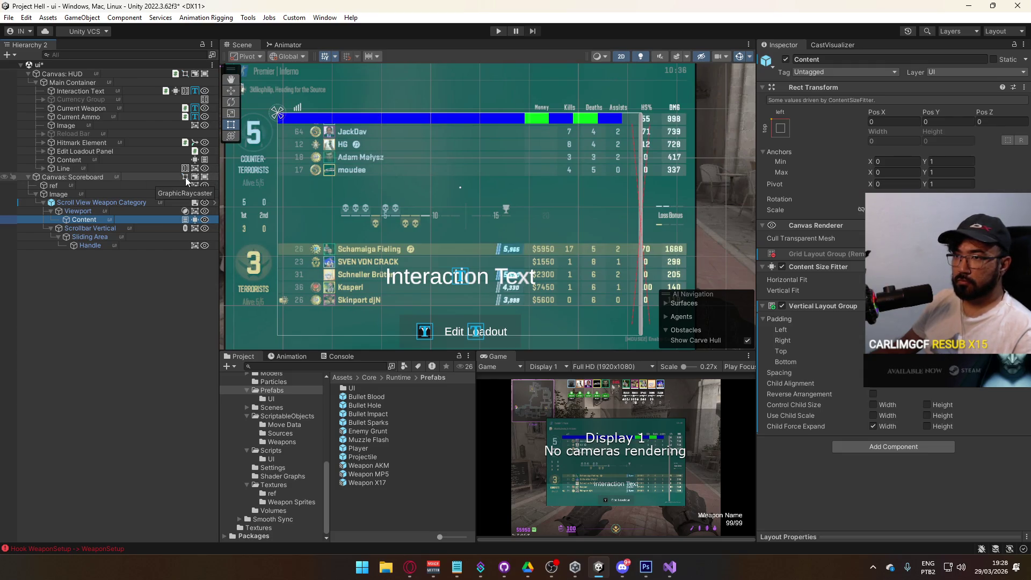
right_click(196, 220)
left_click(241, 272)
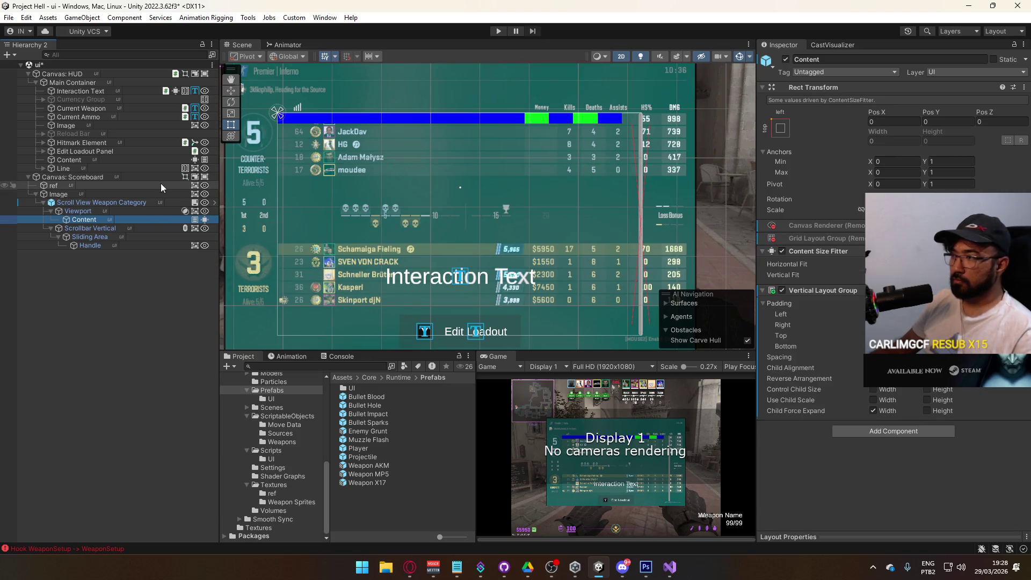
left_click(78, 167)
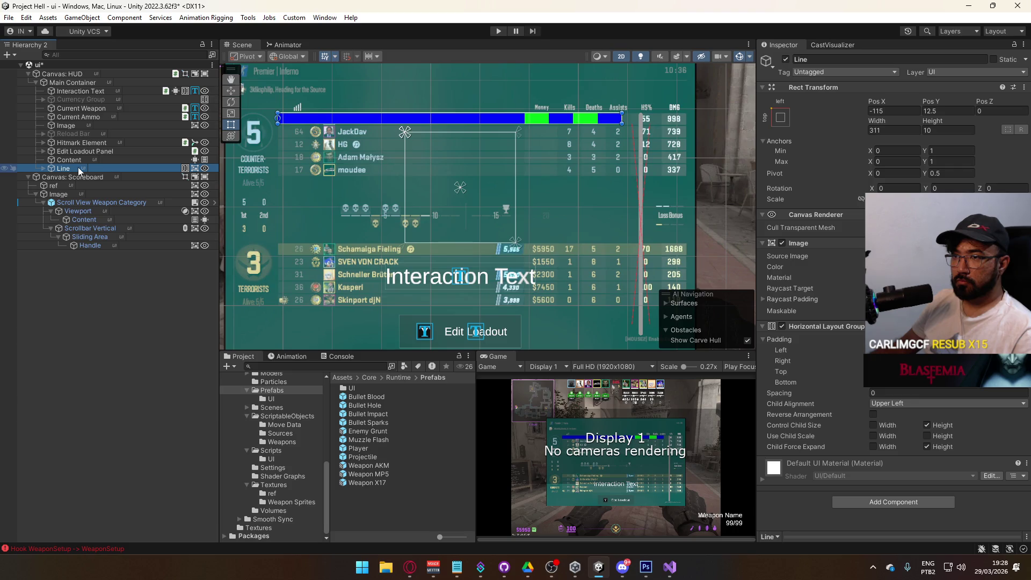
Move Line into the scroll view's Content and delete the leftover Content under Canvas: HUD.
left_click_drag(123, 220, 123, 220)
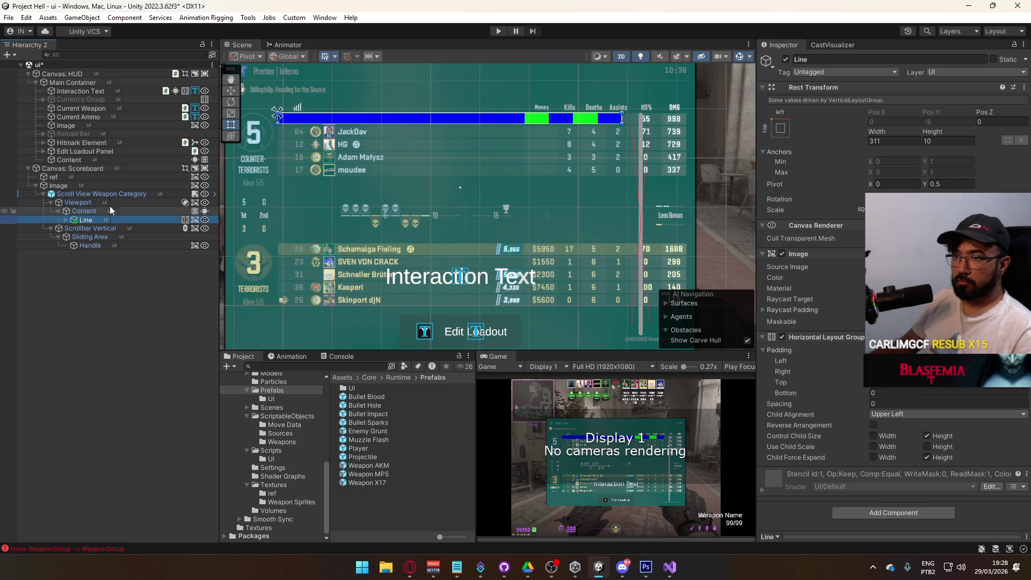
left_click(109, 212)
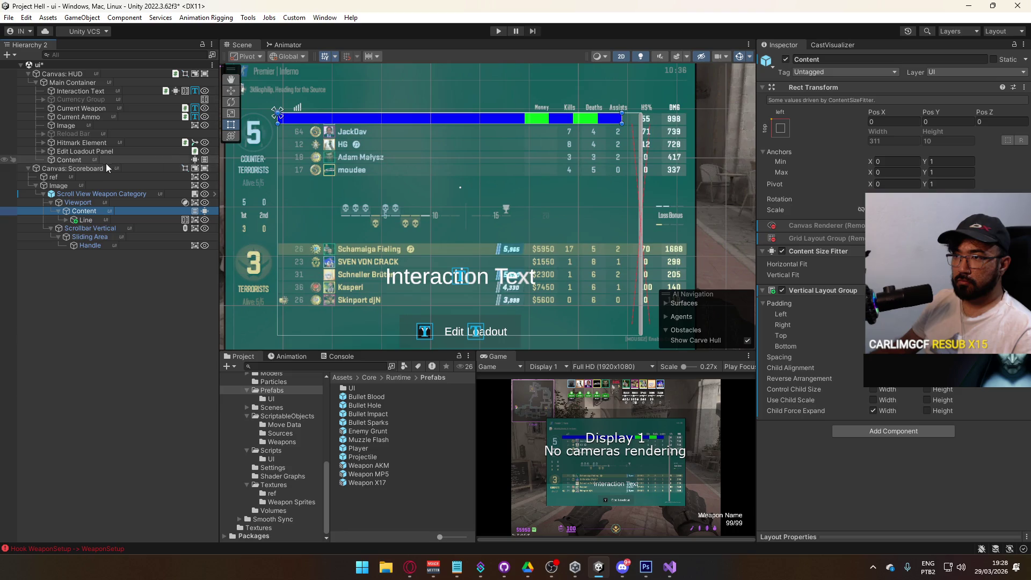
left_click(108, 160)
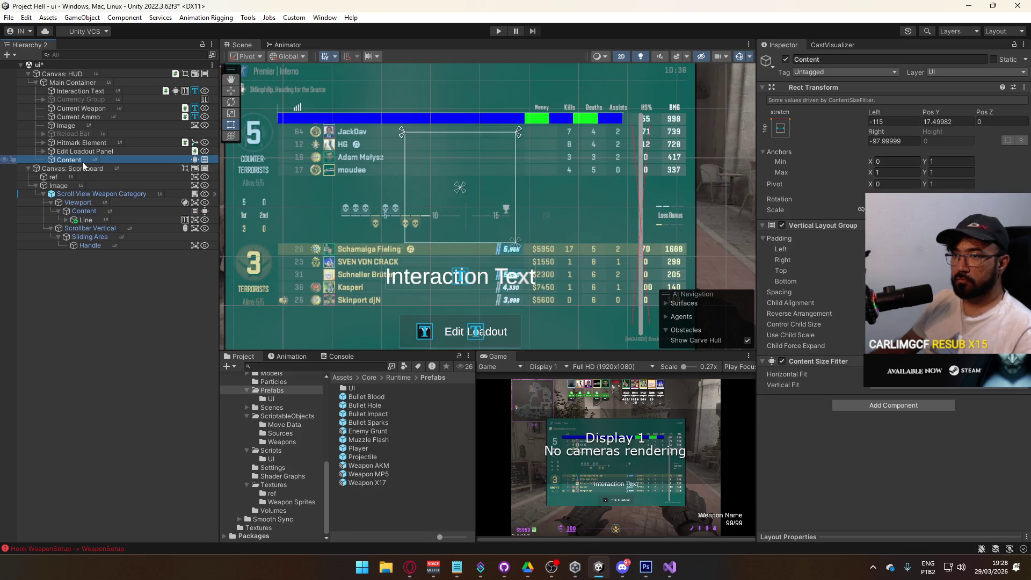
key("Delete")
Test the list by duplicating Line, then undo the extra copies back to one row.
left_click(156, 211)
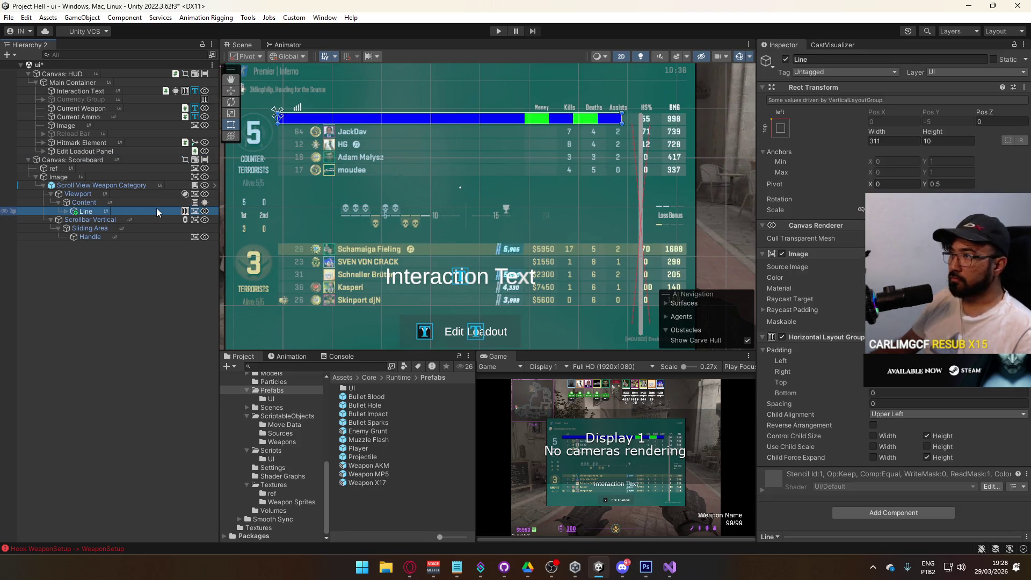
key("ctrl+d")
key("ctrl+d")
key("ctrl+d")
key("ctrl+d")
key("ctrl+d")
key("ctrl+d")
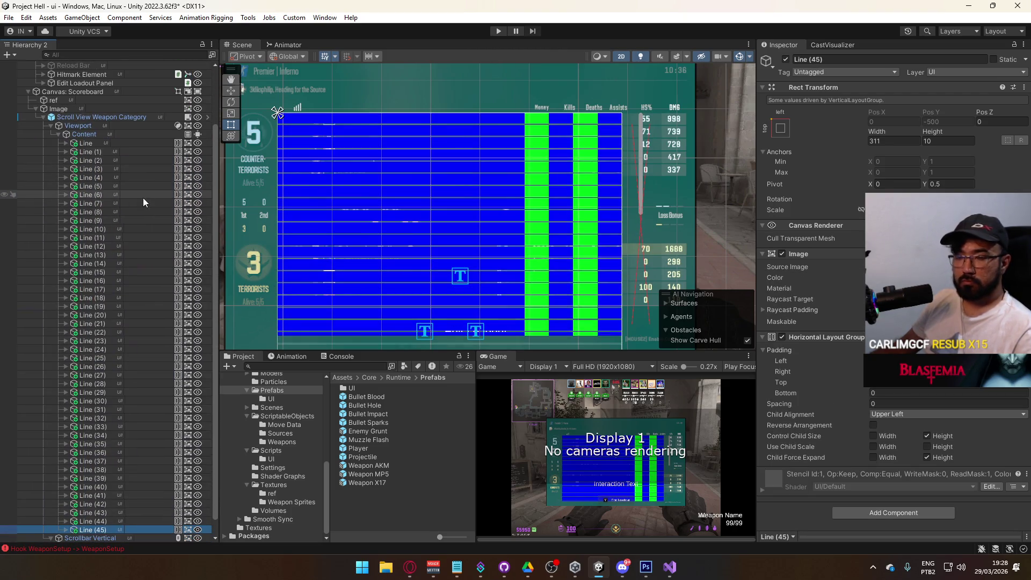
key("ctrl+z")
key("ctrl+z")
key("ctrl+z")
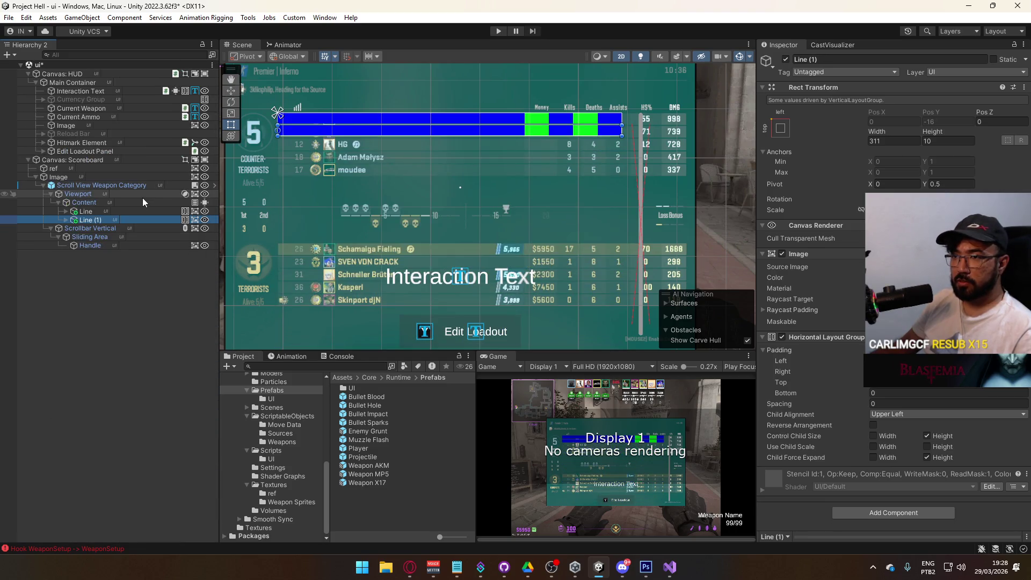
key("ctrl+z")
left_click(132, 201)
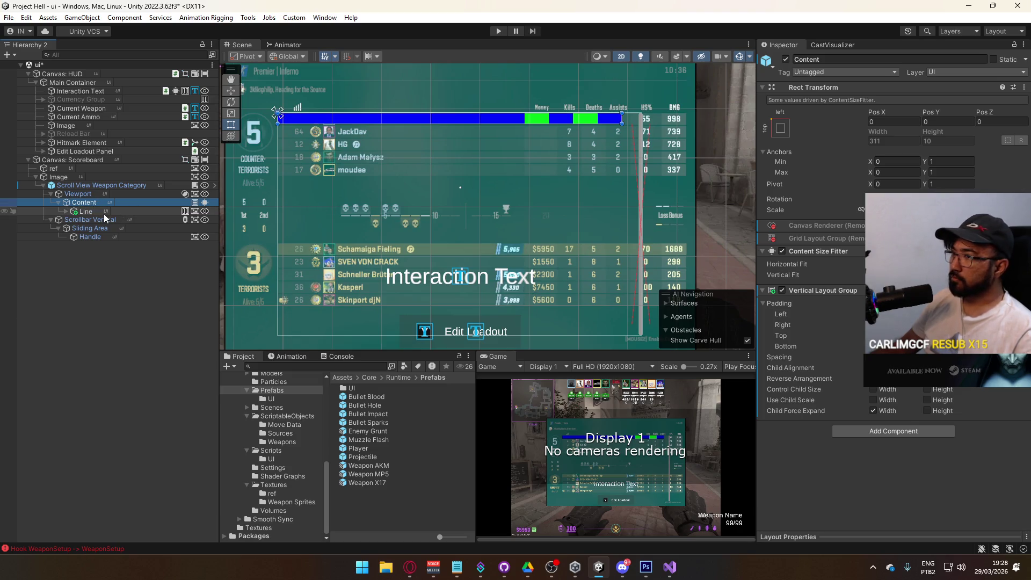
Set Scrollbar Vertical's Pos X to 0.
left_click(95, 229)
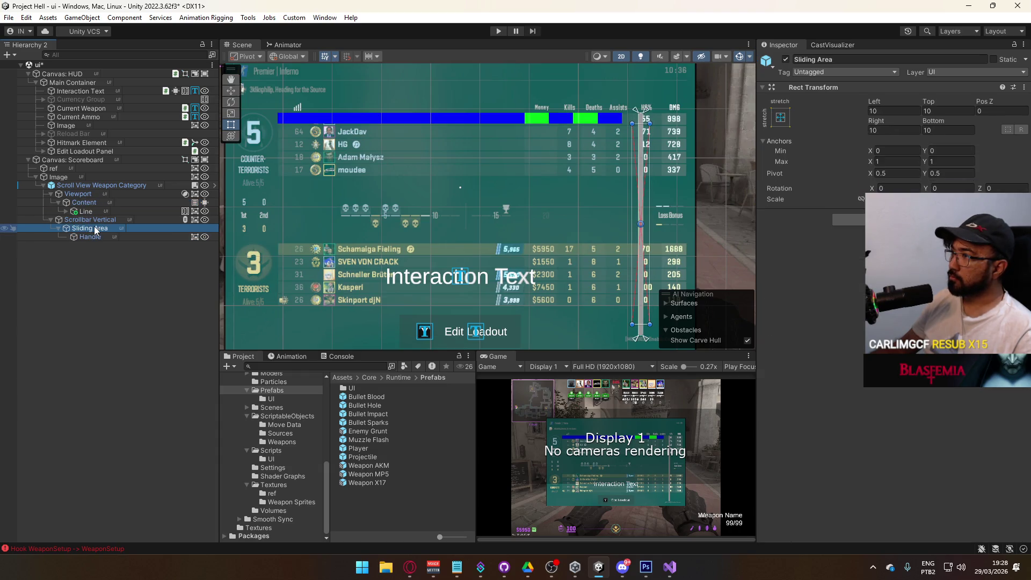
left_click(90, 220)
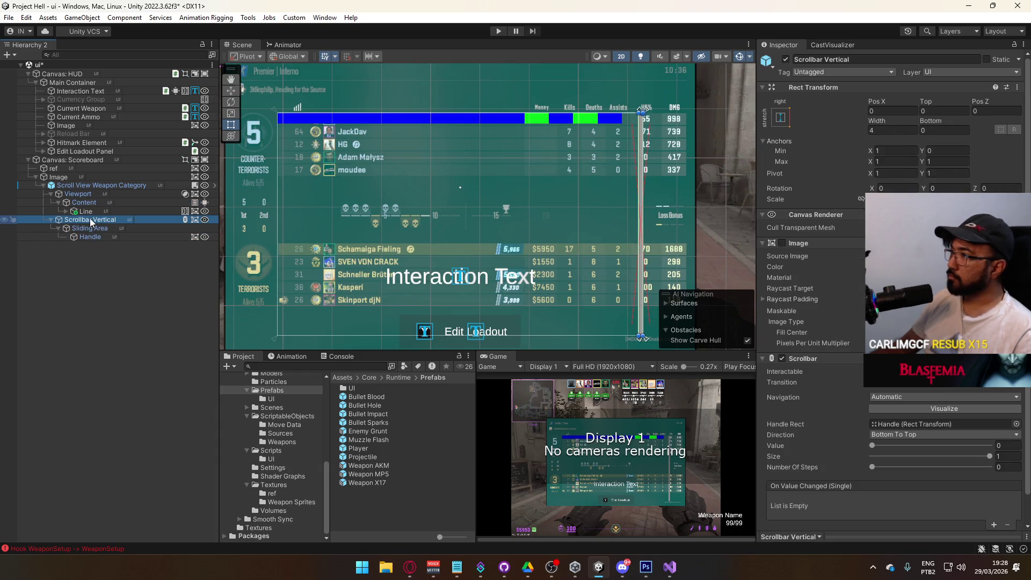
left_click(872, 107)
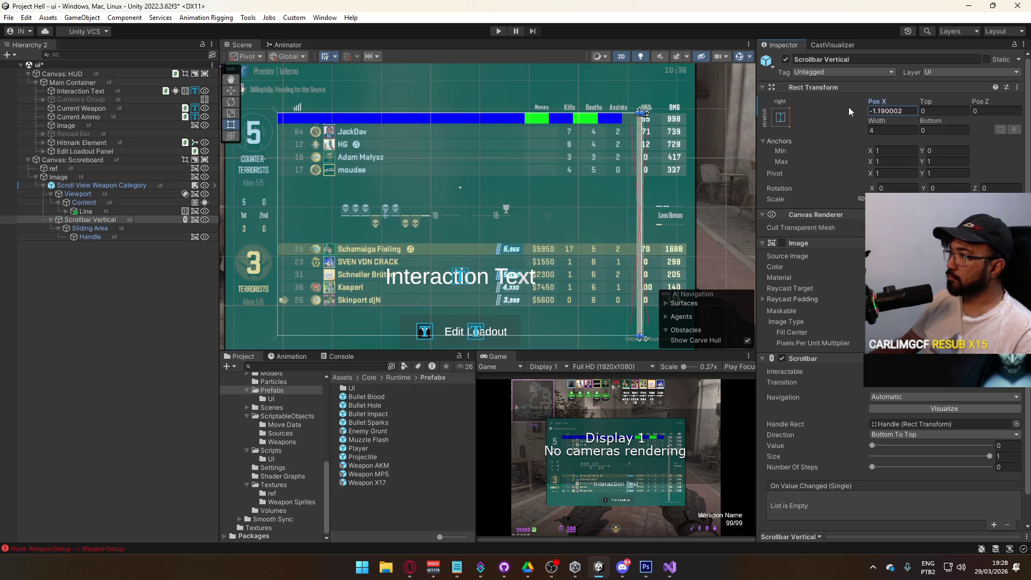
Try Left 0 on the Sliding Area, revert it, and reapply the stretch anchor preset.
left_click(107, 228)
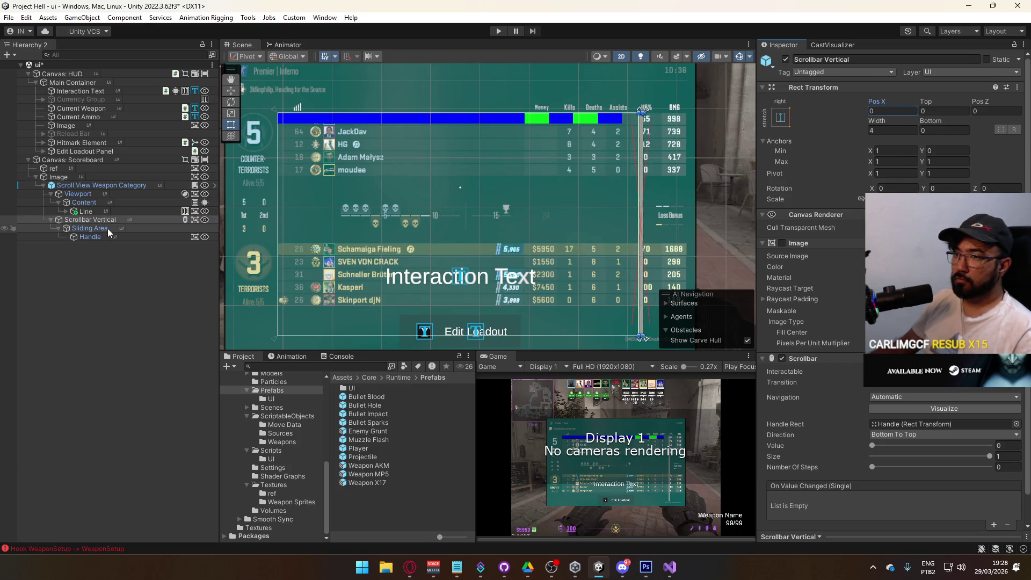
left_click(877, 110)
type("0")
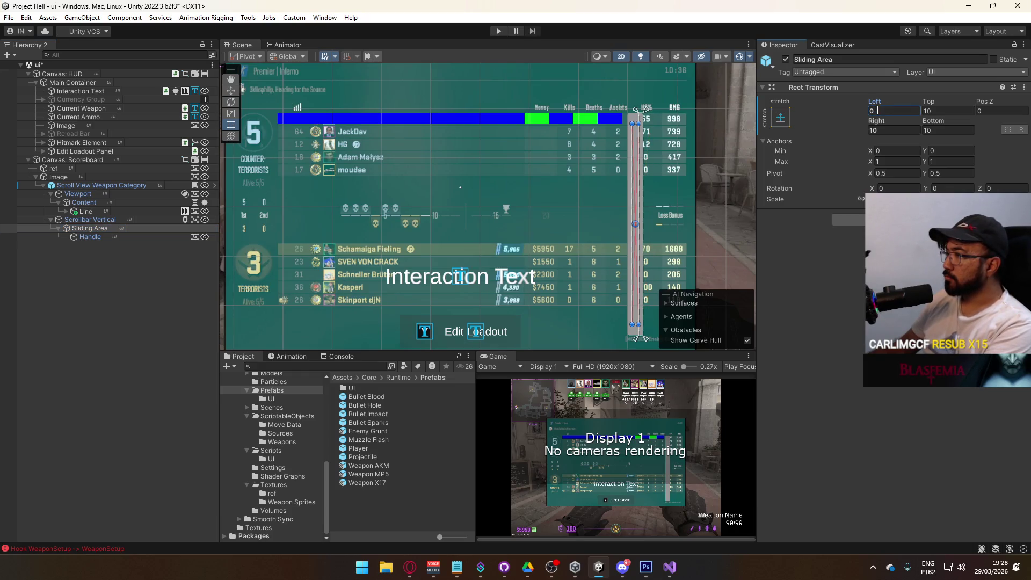
key("Escape")
left_click(783, 119)
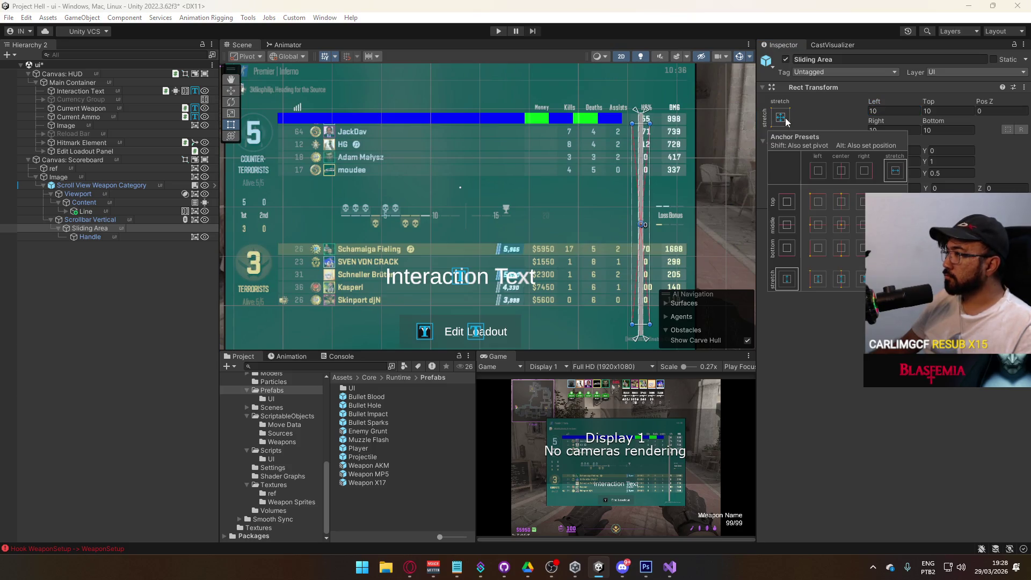
left_click(839, 226)
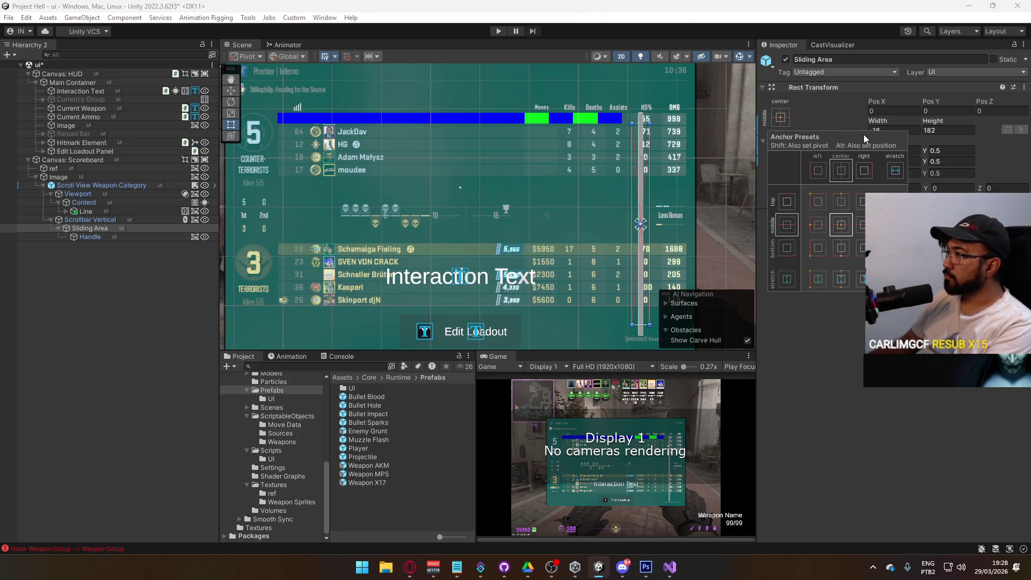
left_click(894, 170)
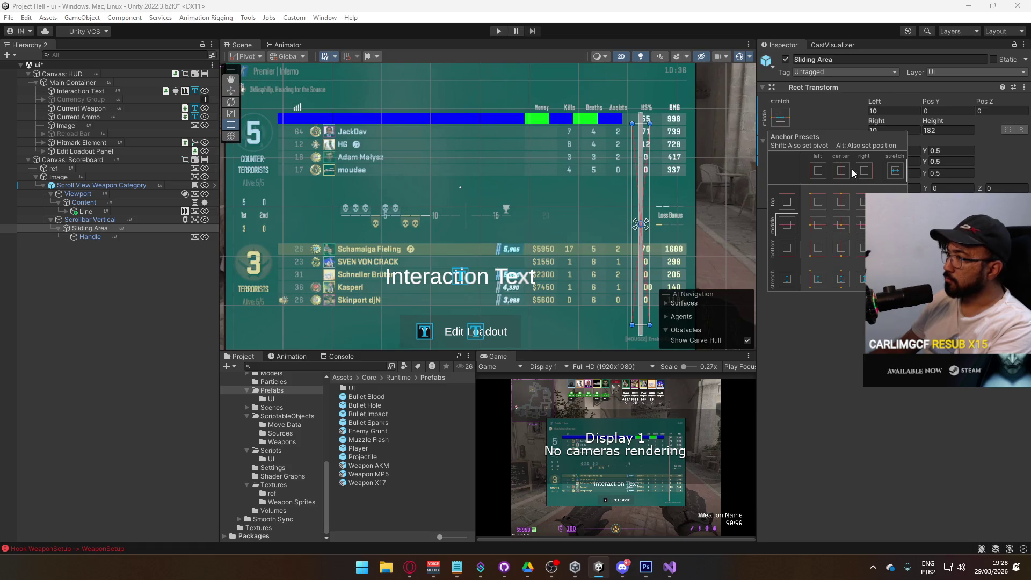
left_click(840, 279)
left_click(619, 139)
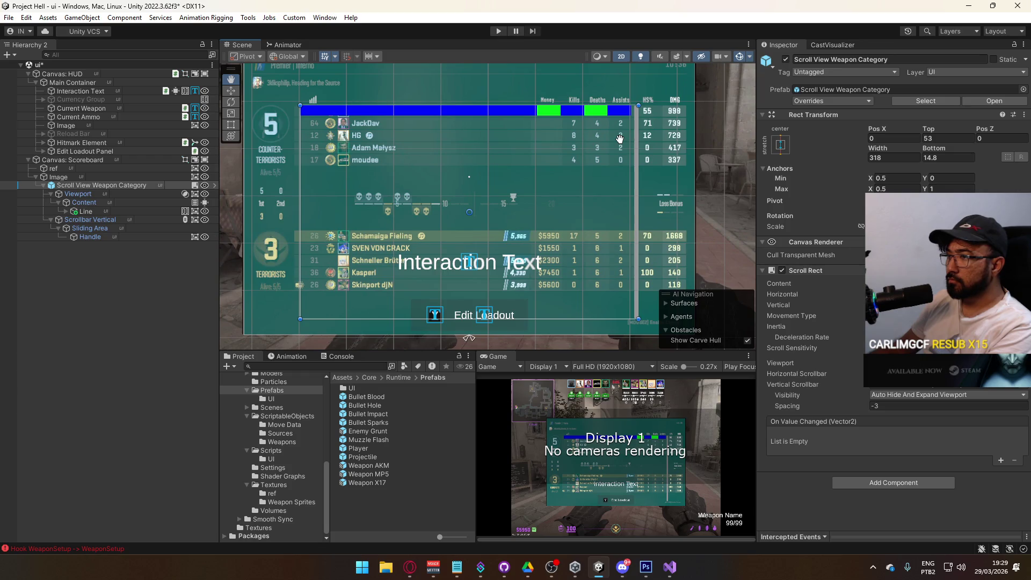
Rename the scoreboard's Image object to Background.
left_click_drag(620, 139, 615, 148)
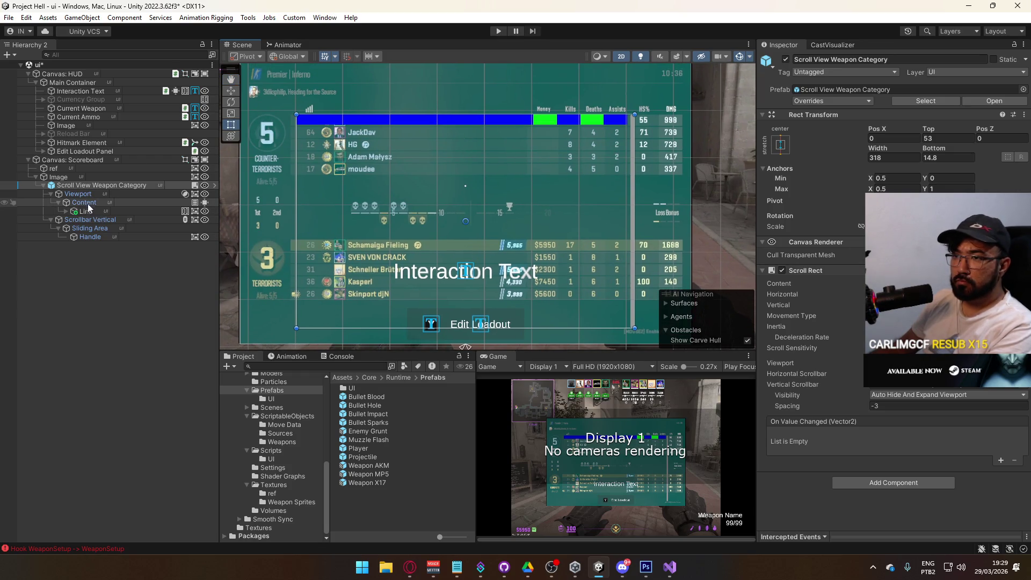
left_click(56, 177)
left_click(49, 185)
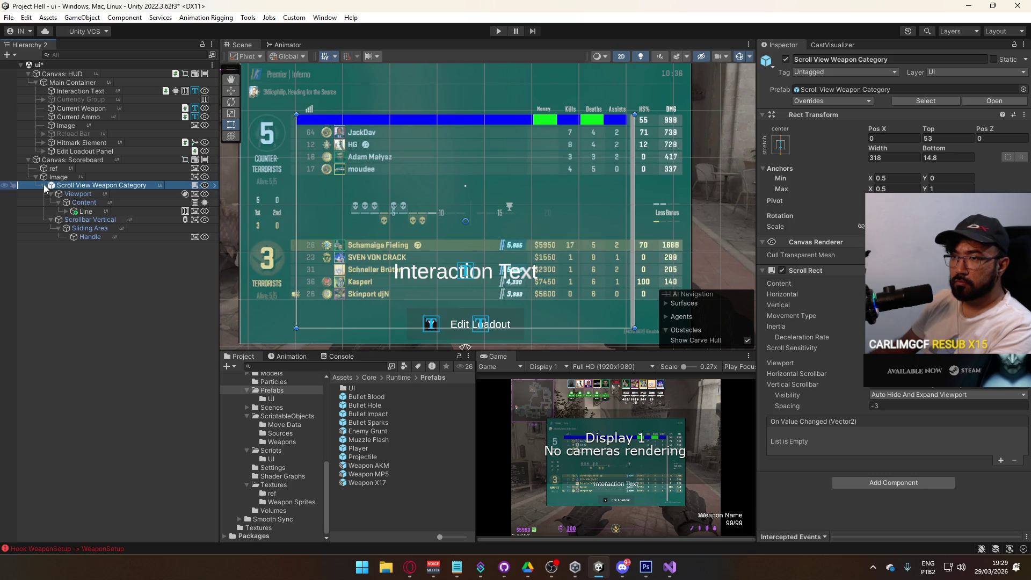
left_click(44, 185)
left_click(75, 179)
left_click(75, 178)
type("Backgrou")
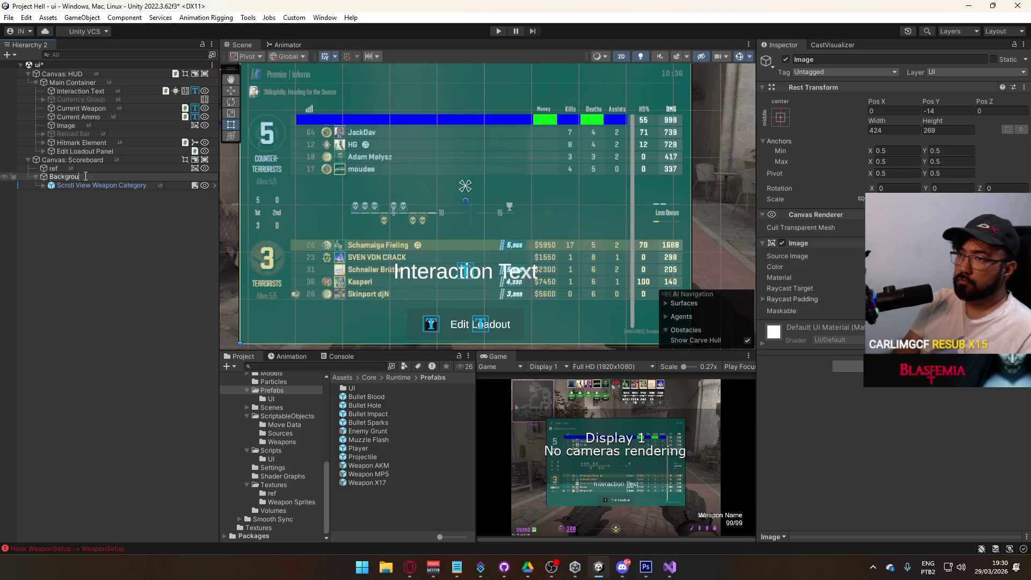
type("nd")
key("Return")
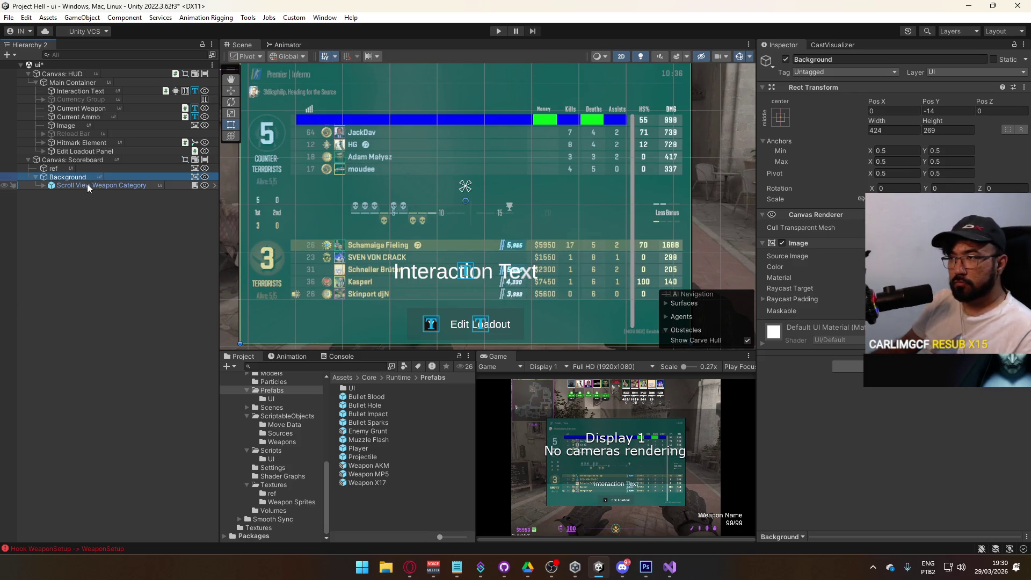
Duplicate Line as Line (1), place it under Background, and raise it to Pos Y -46.7.
left_click(43, 185)
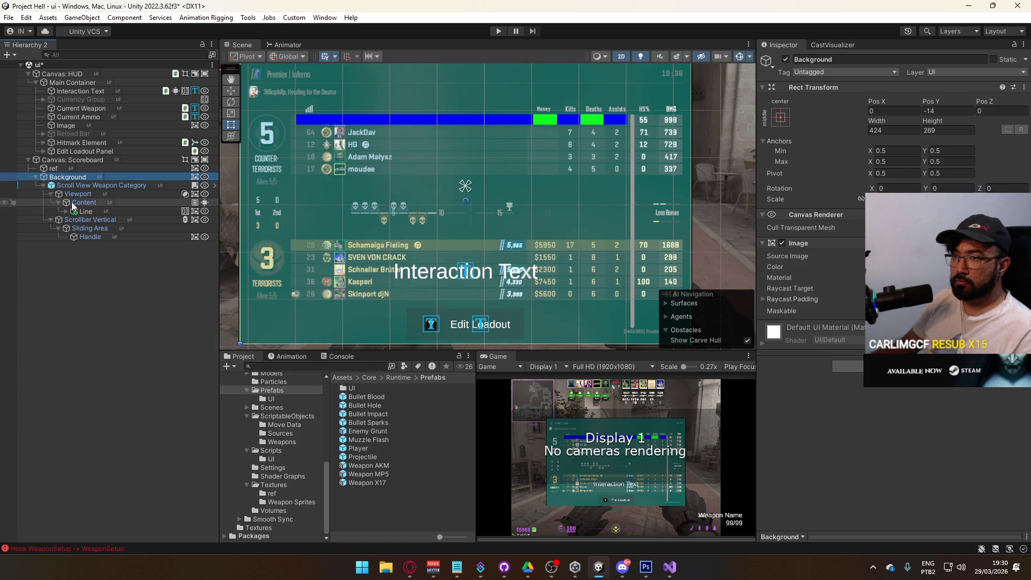
left_click(89, 219)
left_click(59, 211)
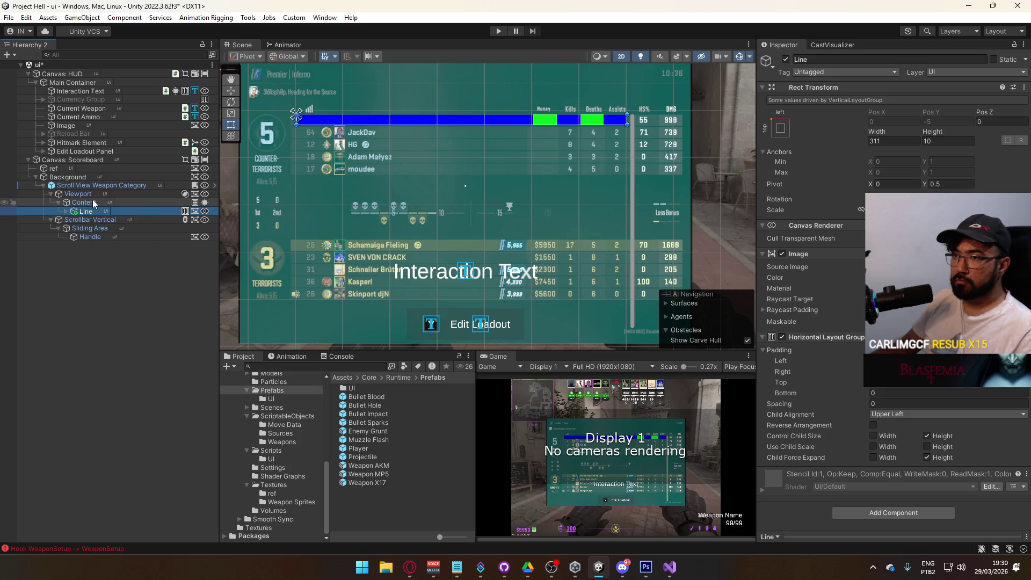
key("ctrl+d")
left_click_drag(101, 218, 86, 186)
left_click(44, 186)
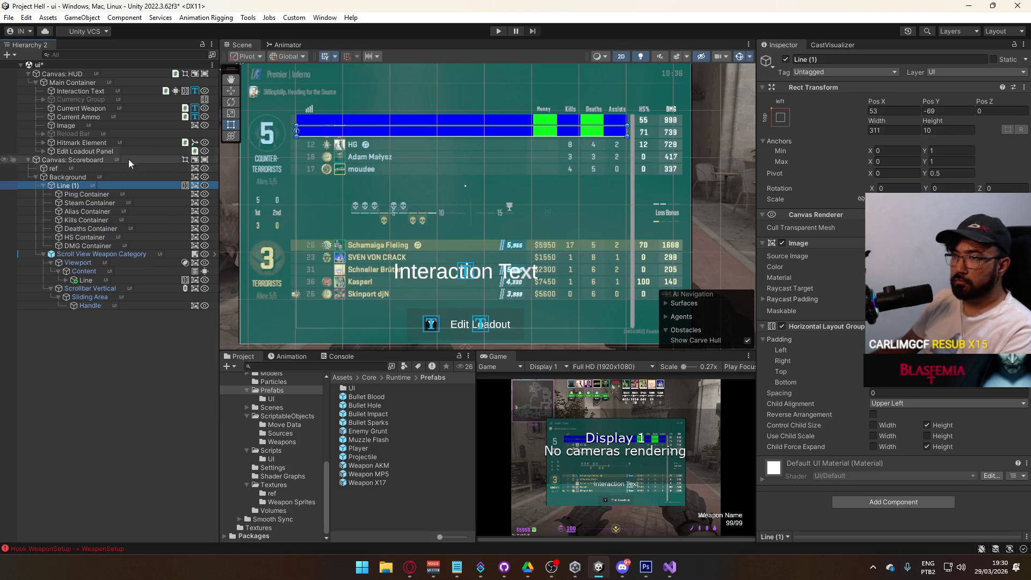
mouse_move(933, 104)
left_mouse_down()
mouse_move(990, 102)
mouse_move(959, 111)
left_mouse_up()
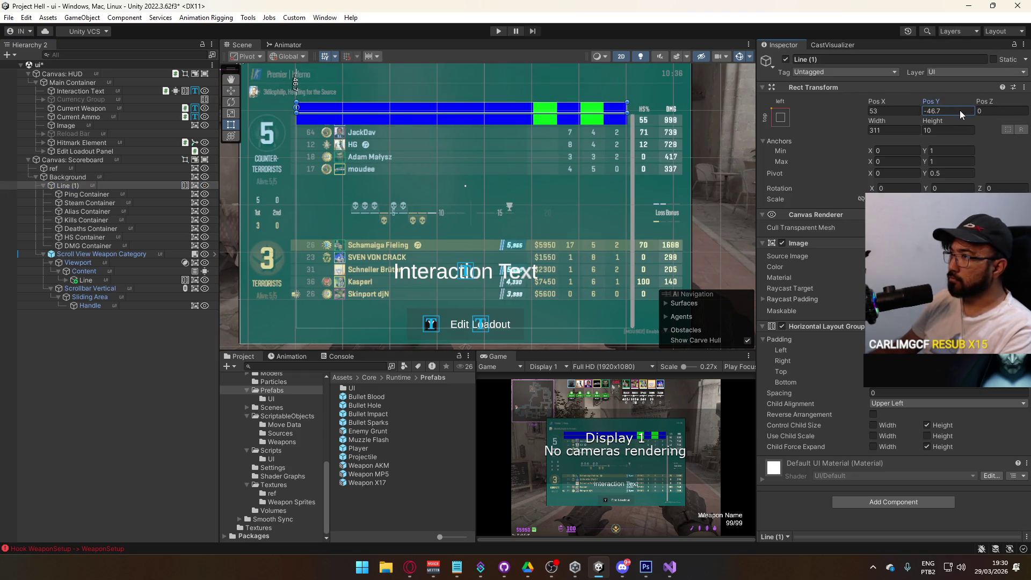
Browse Line (1)'s column containers and select Ping Container.
left_click(107, 195)
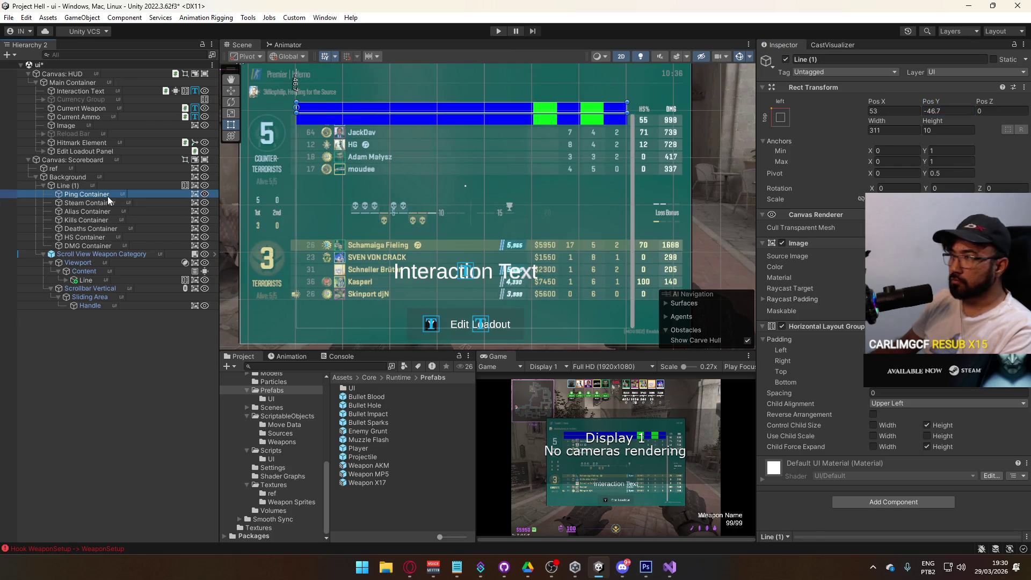
left_click(104, 202)
left_click(100, 244)
left_click(102, 209)
left_click(96, 195)
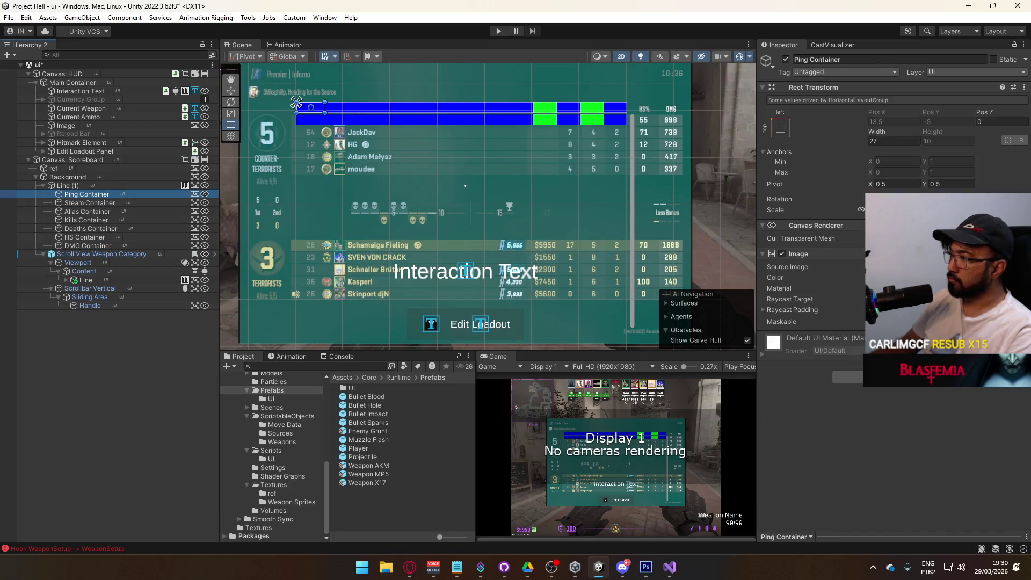
Search Add Component for 'contentex', then bring up Ping Container's create actions instead.
left_click(847, 376)
type("conten")
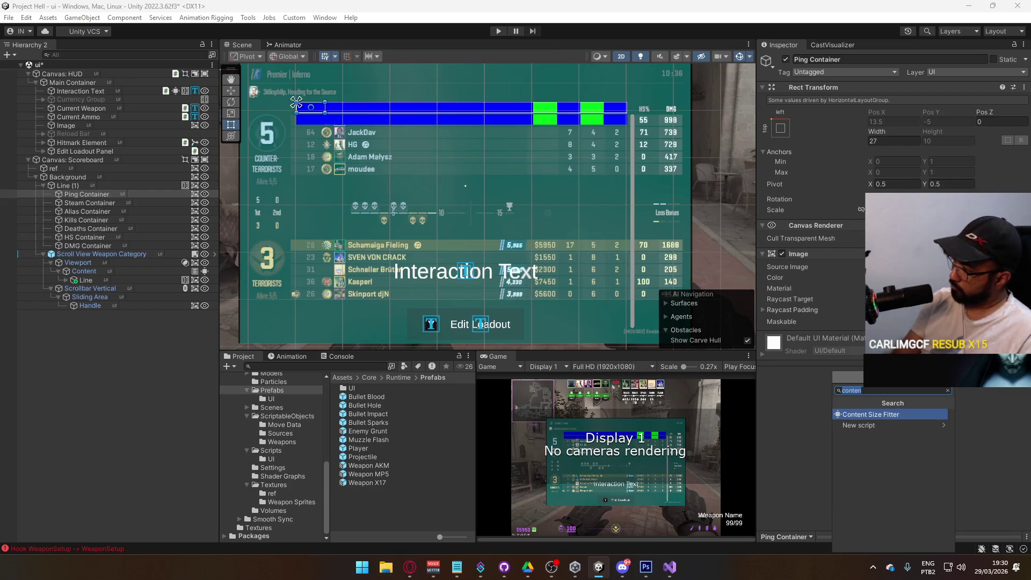
type("text")
key("Down")
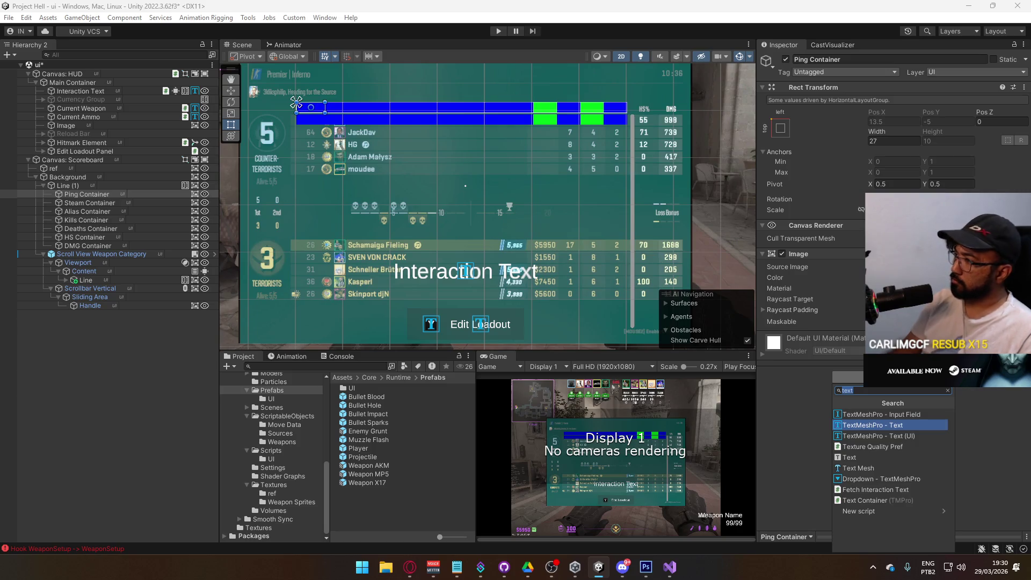
right_click(97, 195)
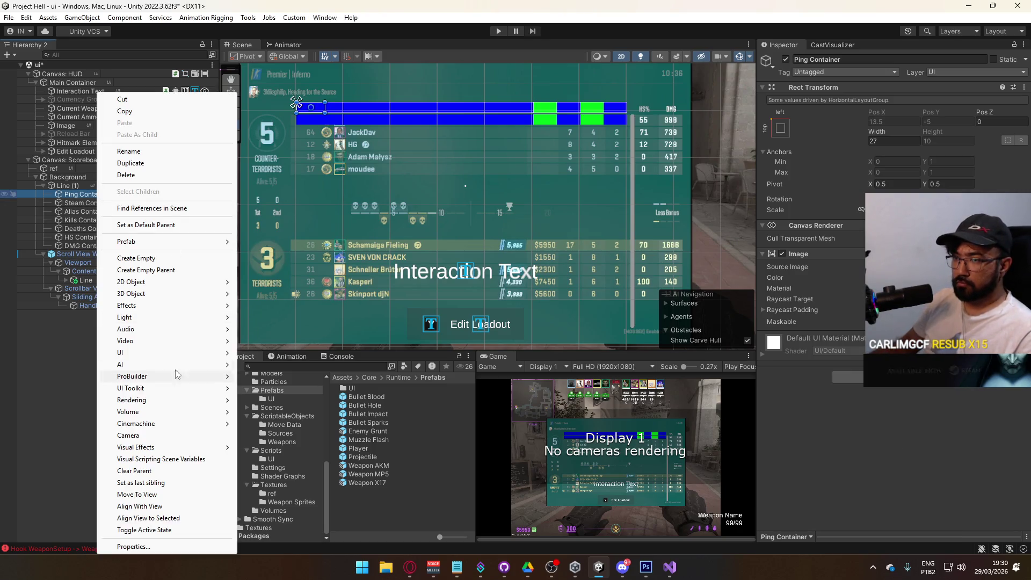
Add a Text (TMP) child reading 'Ping' in an Oxanium font, centred vertically.
mouse_move(177, 352)
left_click(282, 364)
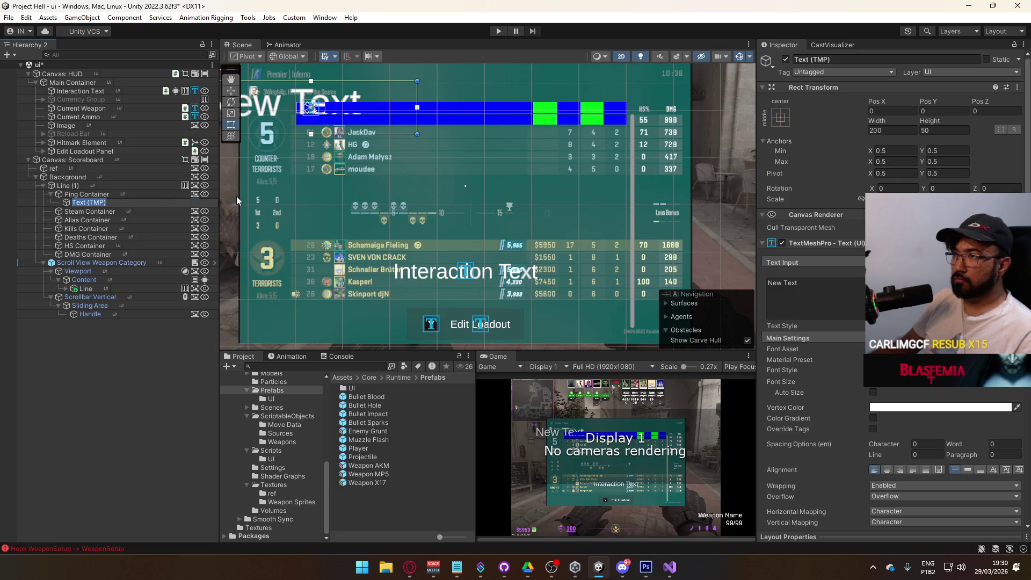
left_click(1019, 349)
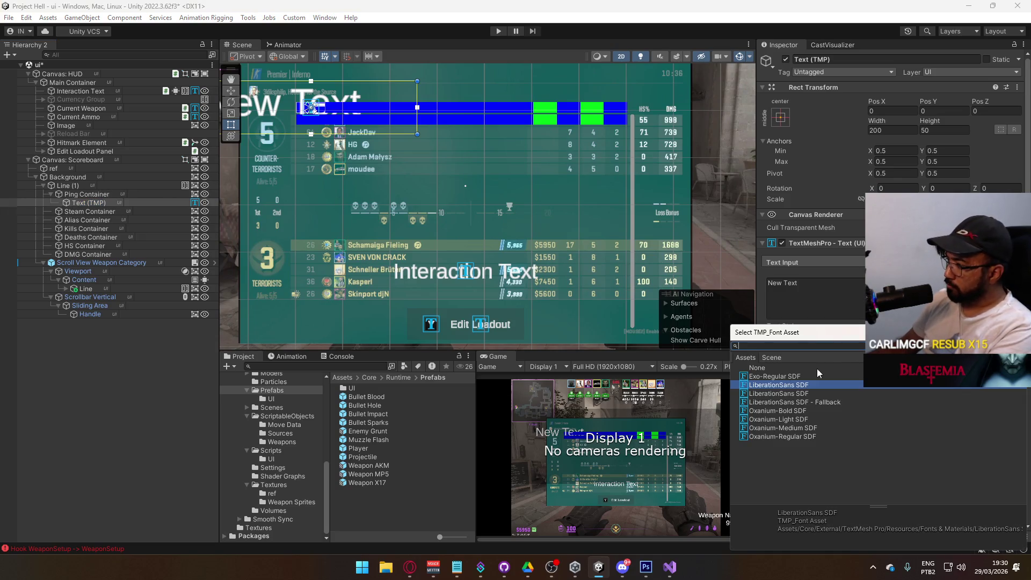
left_click(789, 419)
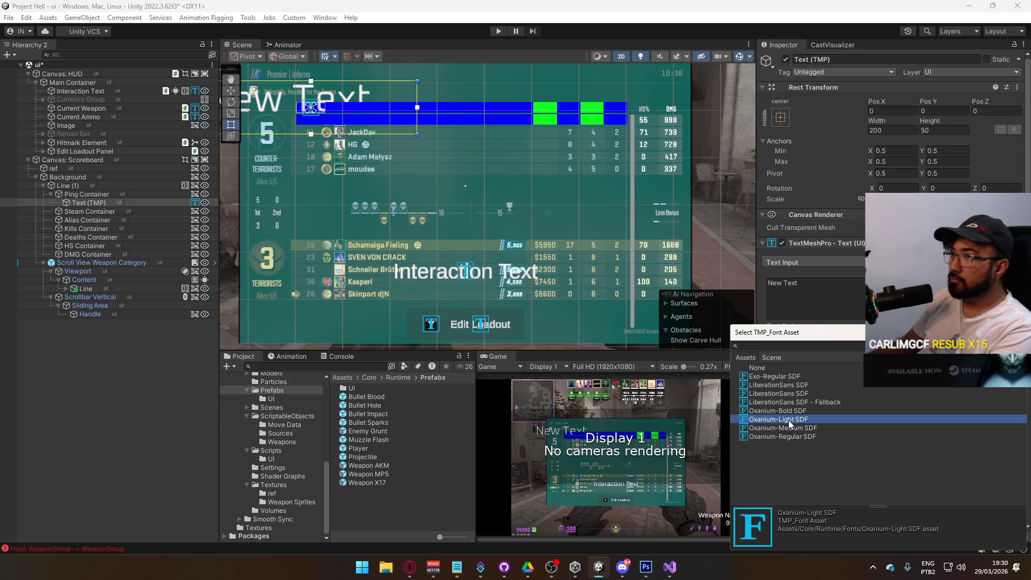
left_click(792, 428)
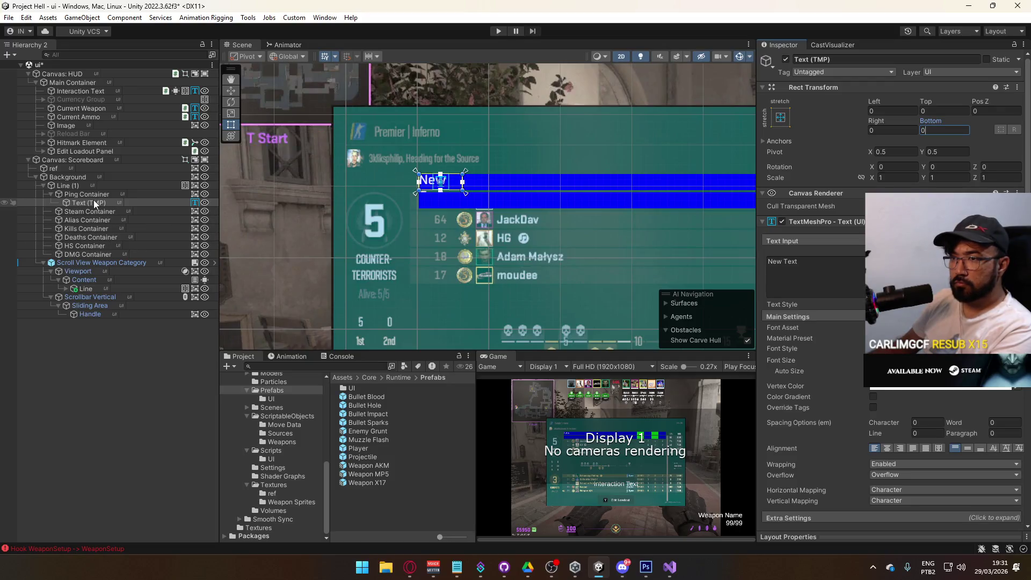
left_click(833, 280)
type("Ping")
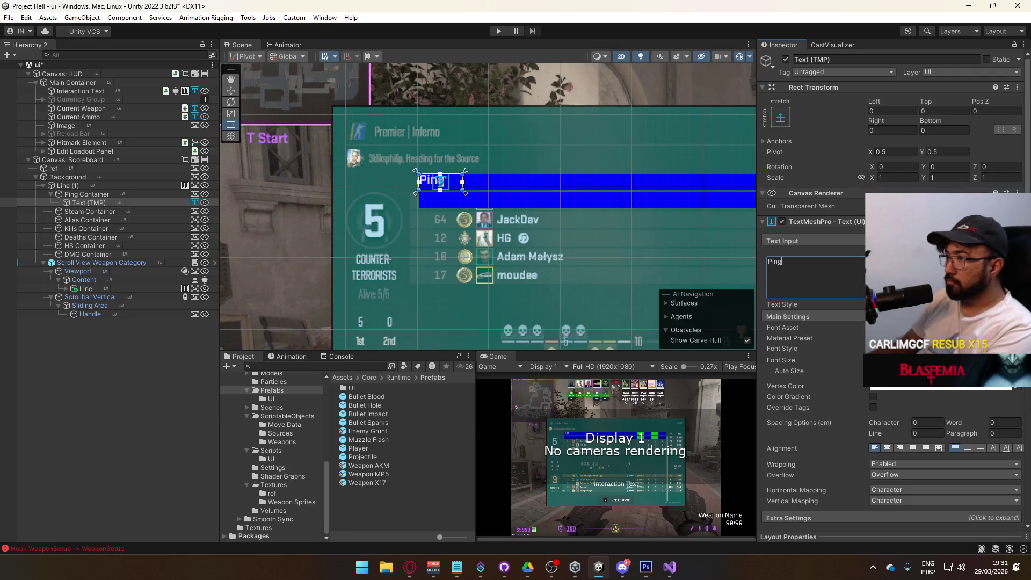
scroll(512, 181, "up", 3)
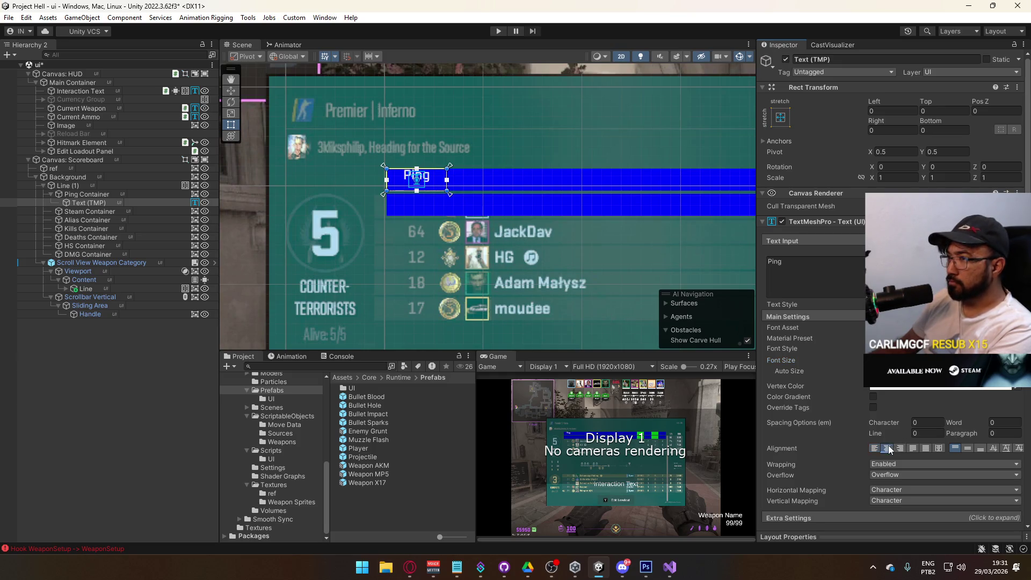
left_click(967, 448)
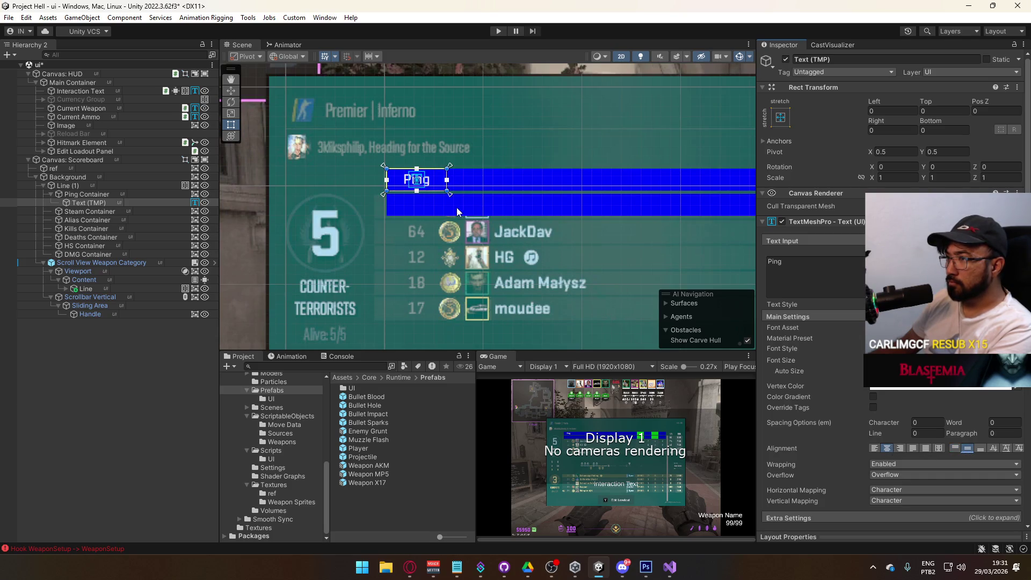
Select all the column containers and search Add Component for 'text', then 'canvas'.
left_click(88, 195)
left_click(88, 203)
left_click(86, 196)
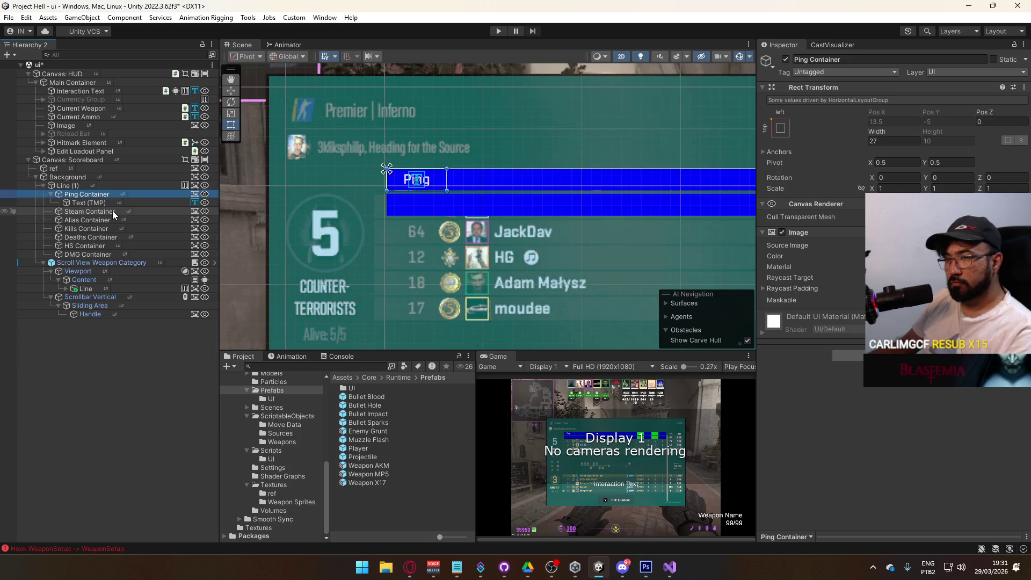
left_click(111, 215, "ctrl")
left_click(103, 252, "shift")
left_click(851, 356)
type("text")
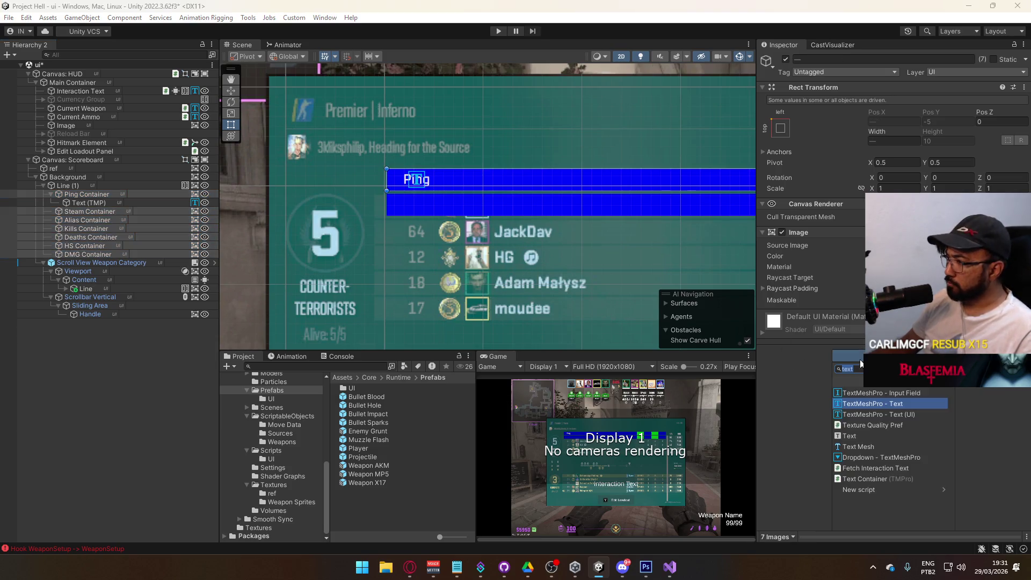
key("ctrl+a")
type("canvas")
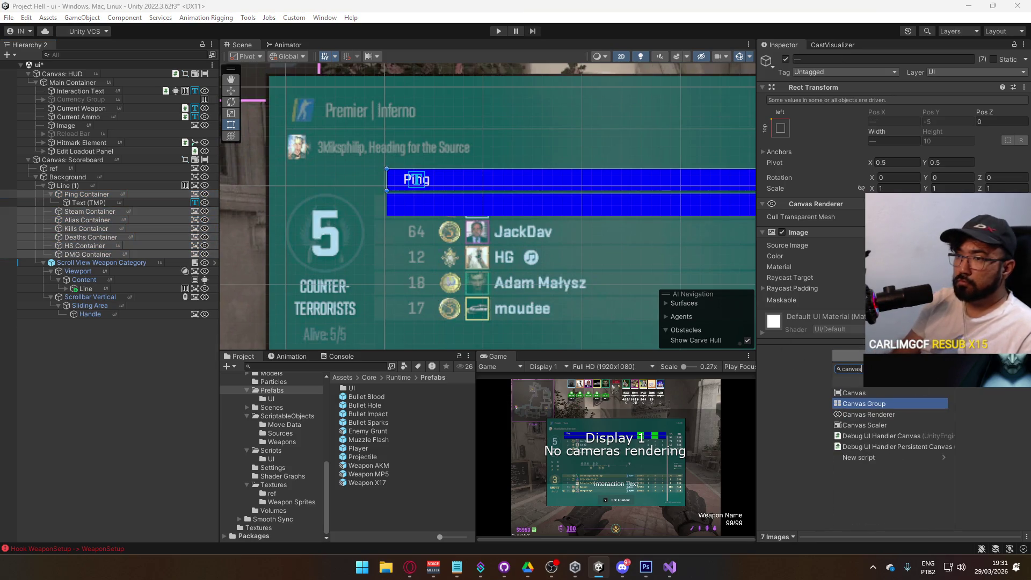
Select the Ping label for copying, then the Alias Container.
left_click(120, 195)
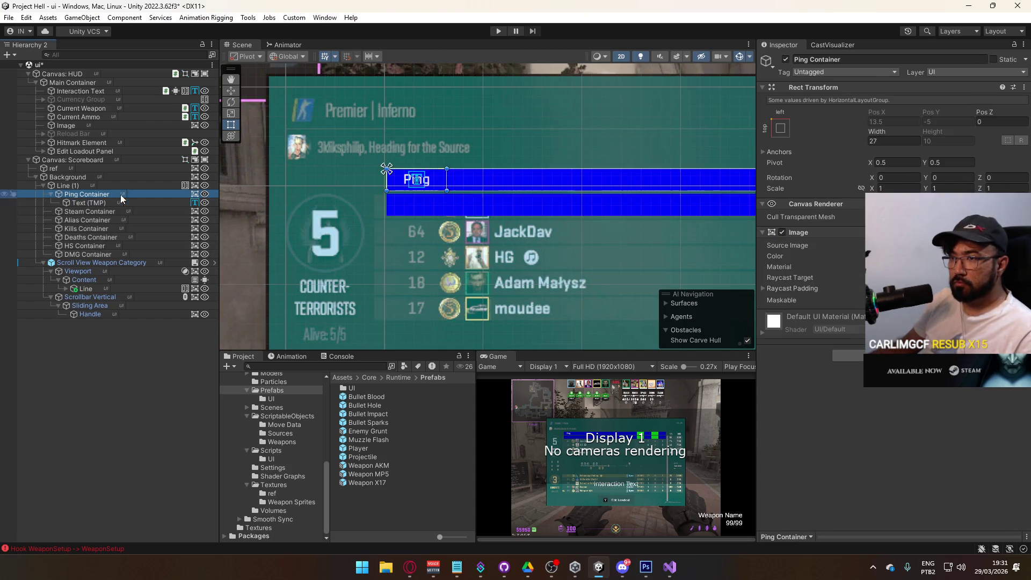
left_click(120, 222)
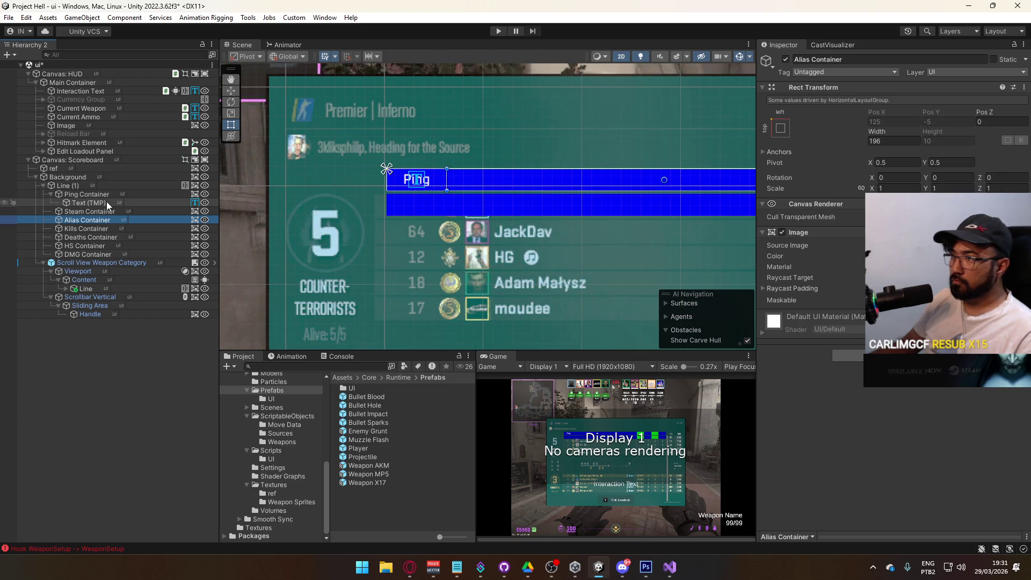
left_click(106, 201)
left_click(100, 211)
Paste the copied label into the Alias Container, then delete it again.
right_click(100, 212)
left_click(98, 220)
right_click(88, 220)
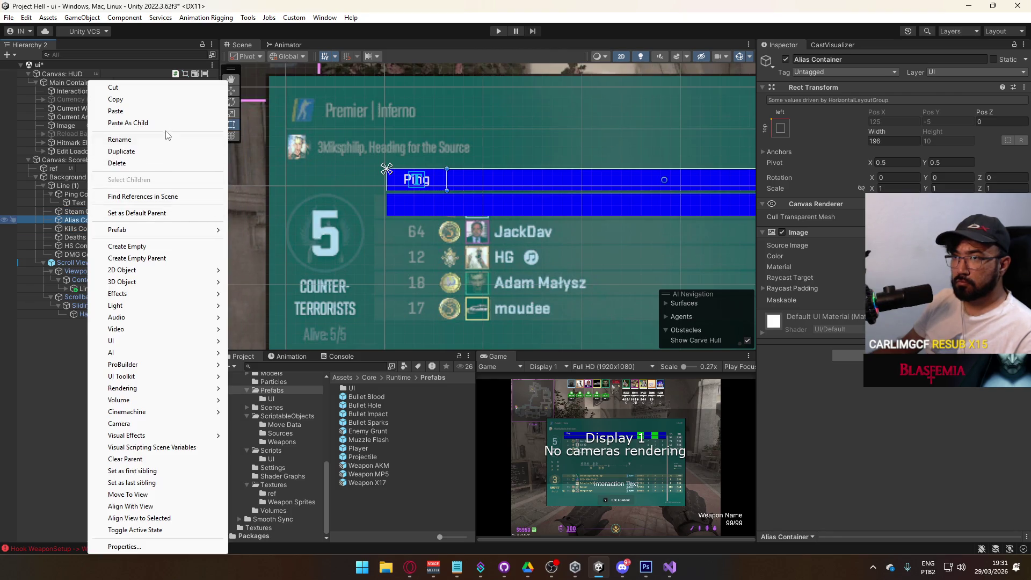
left_click(127, 123)
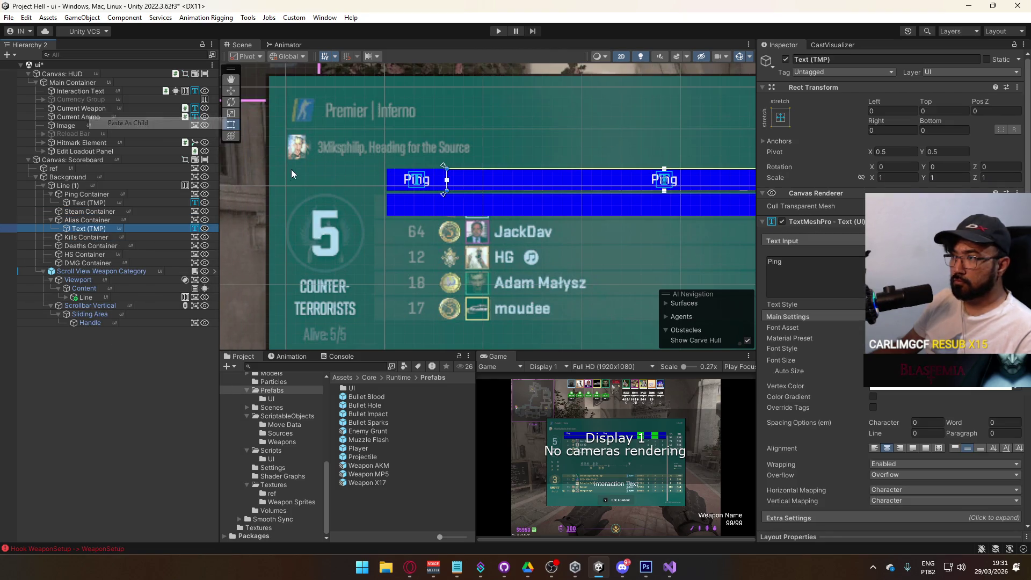
key("Delete")
Paste the copied label into the Kills Container and change its text to 'Kills'.
left_click(93, 230)
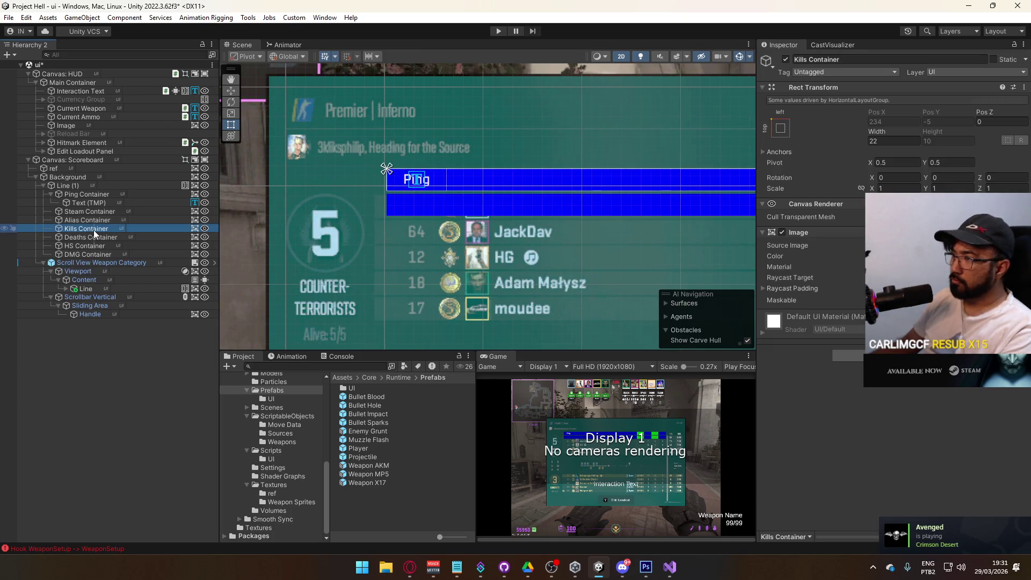
right_click(93, 230)
left_click(134, 123)
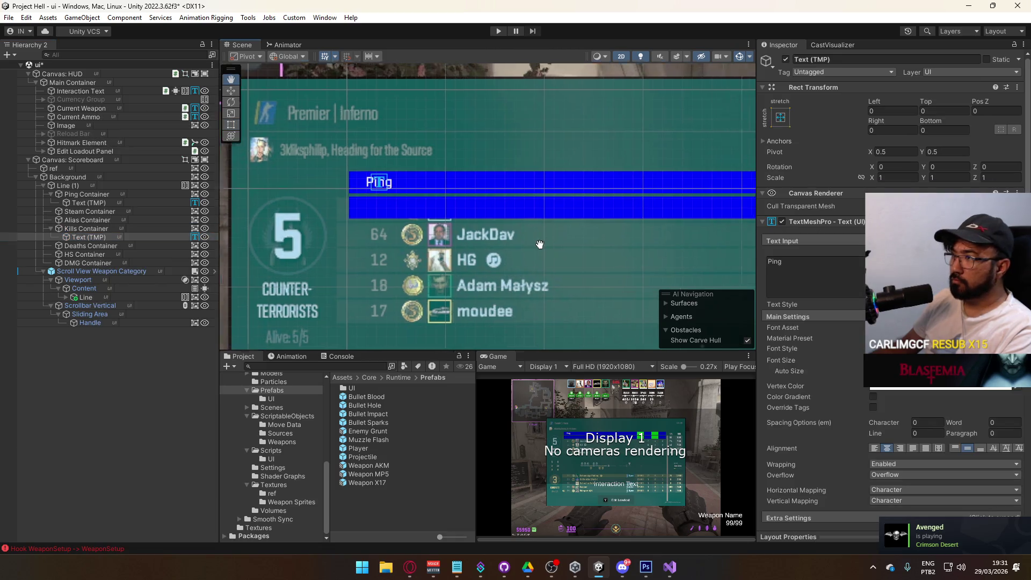
key("f")
left_click(836, 270)
type("Kills")
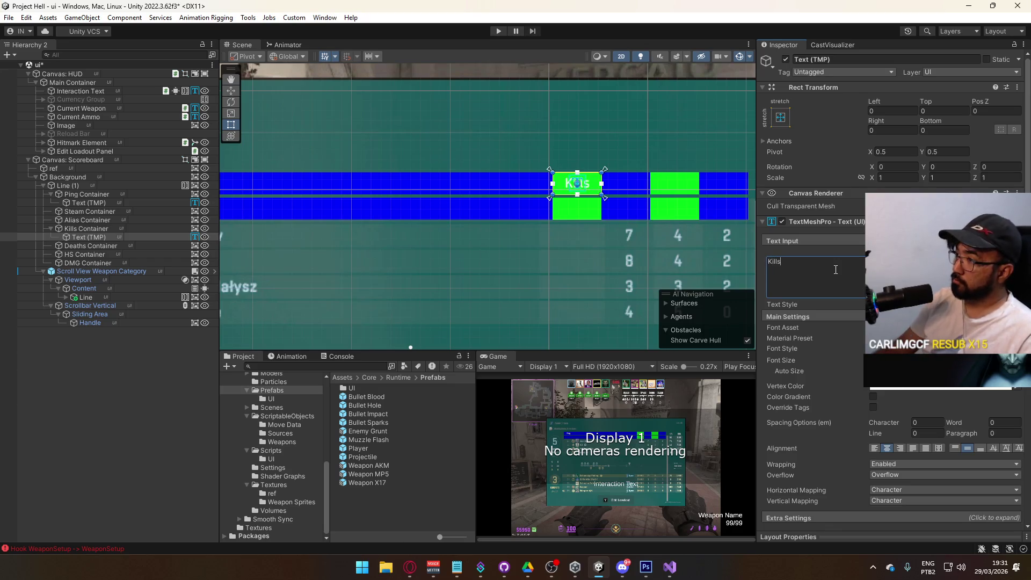
left_click(83, 237)
Paste labels into the Deaths, HS and DMG containers, reading 'Deaths', 'HS%' and 'DMG'.
right_click(85, 247)
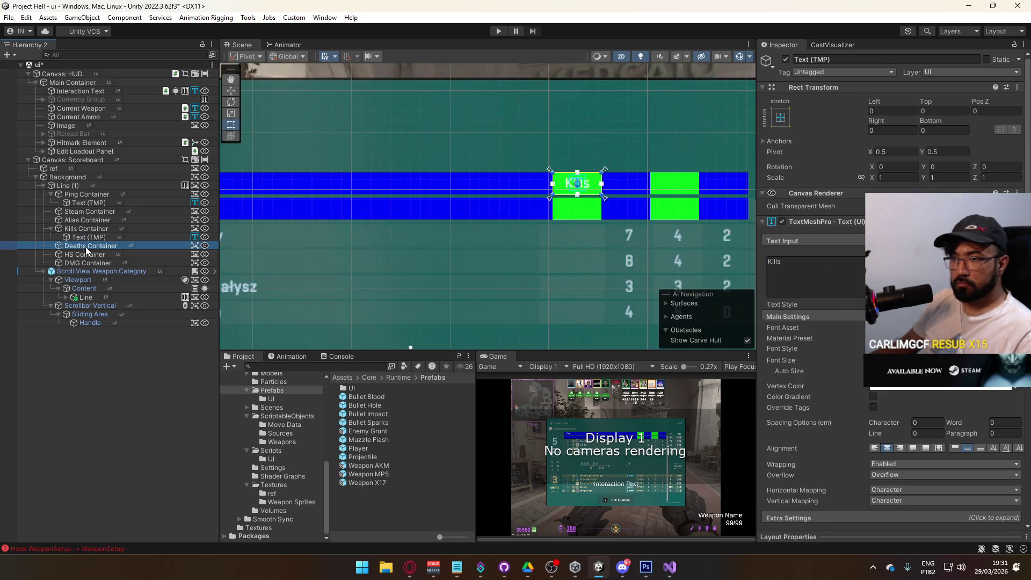
left_click(133, 123)
double_click(773, 261)
type("Deaths")
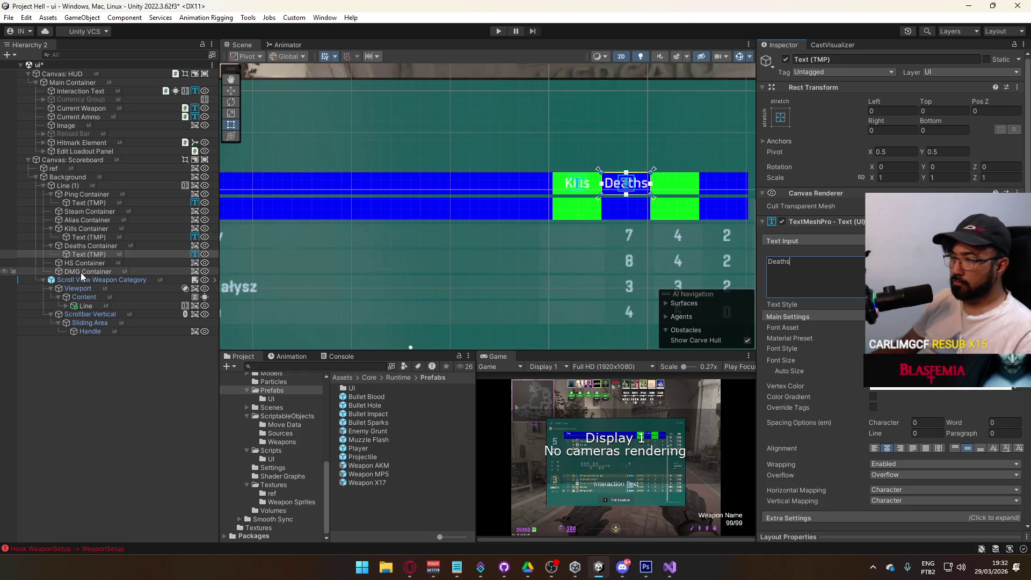
right_click(91, 263)
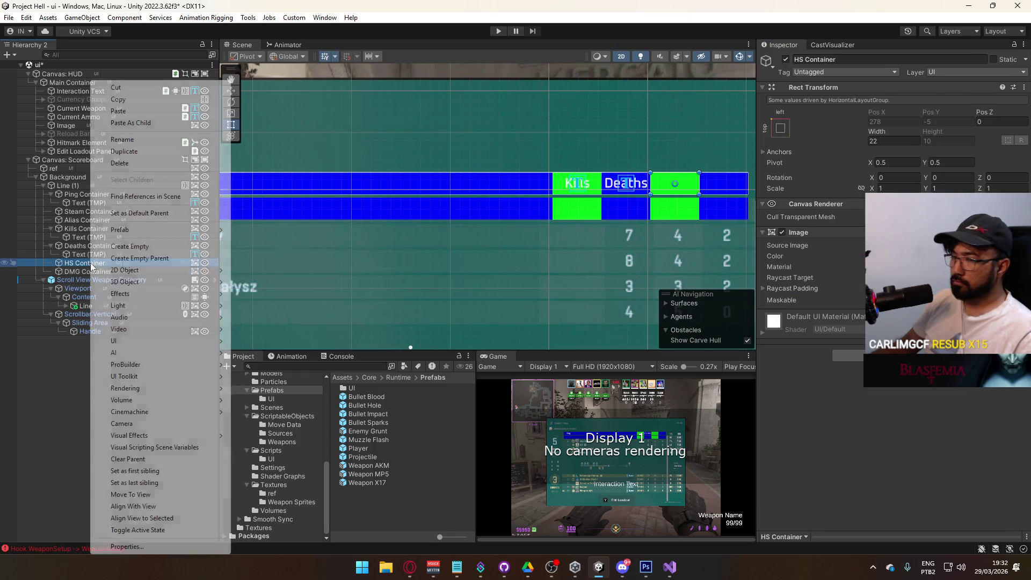
left_click(130, 123)
double_click(849, 262)
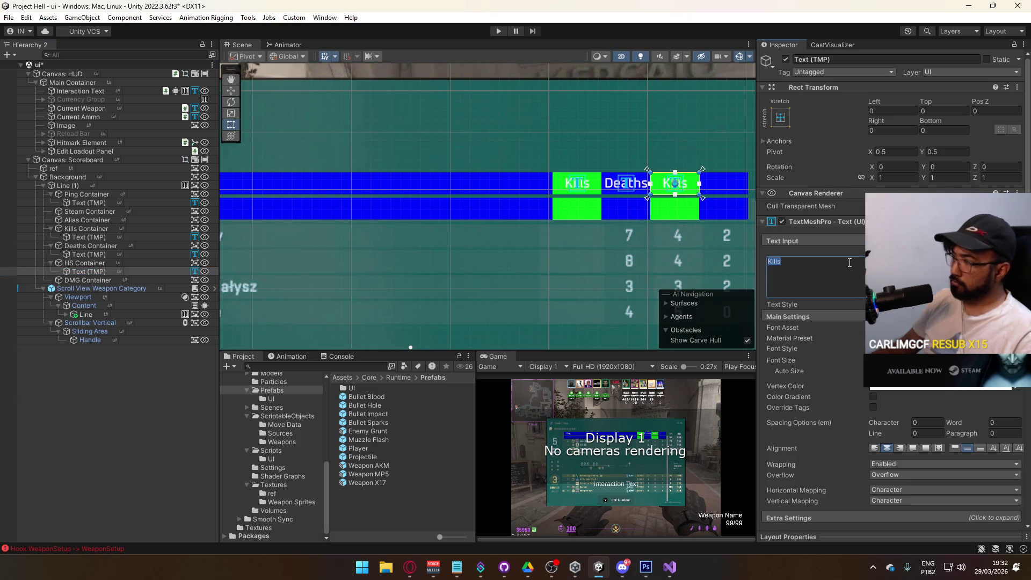
type("HS%")
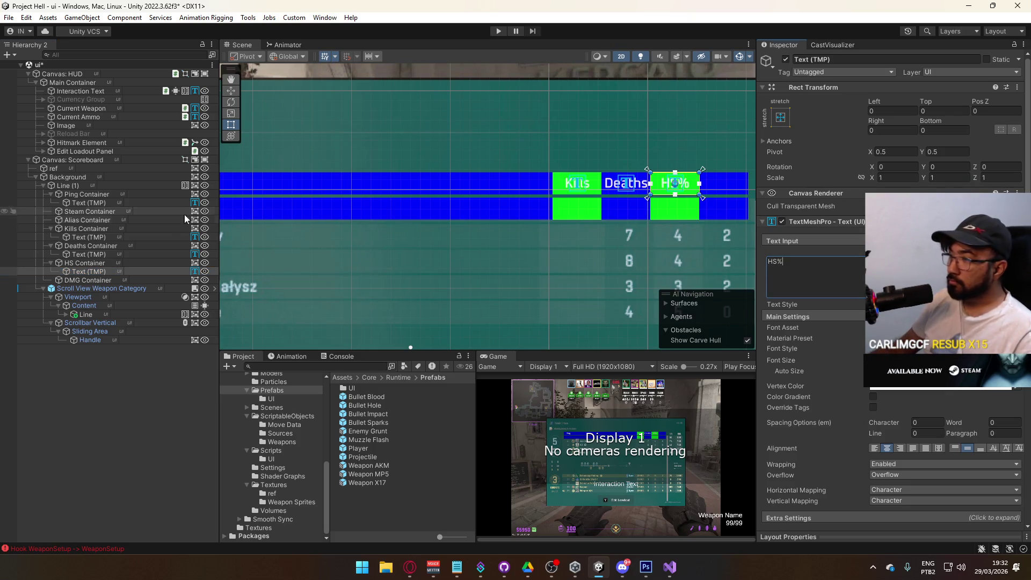
right_click(86, 280)
left_click(186, 134)
double_click(778, 261)
type("DMG")
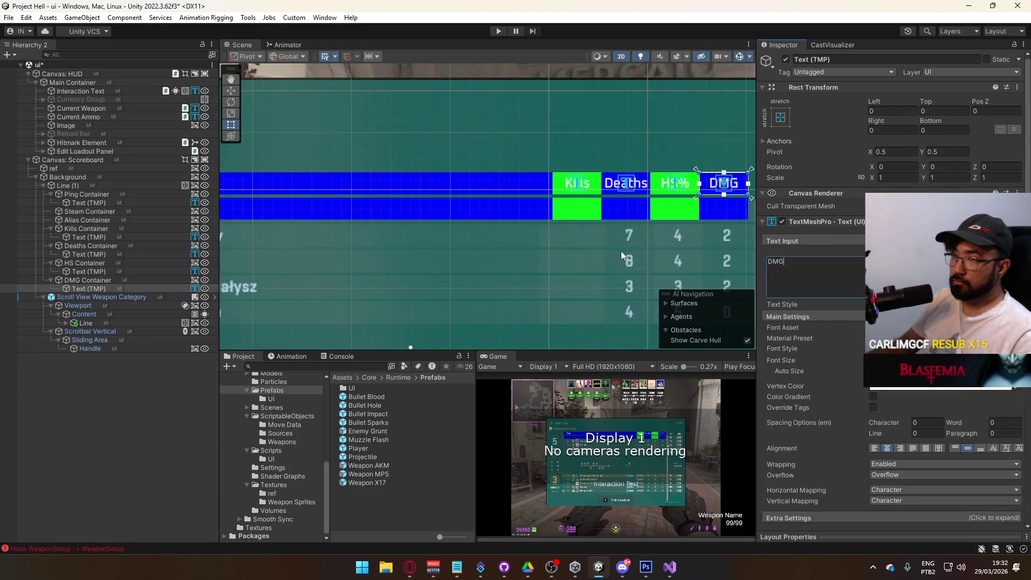
Try a black colour on the DMG container, undo it, and start selecting the Ping and Steam containers.
left_click(107, 194)
left_click(105, 227)
left_click(94, 280)
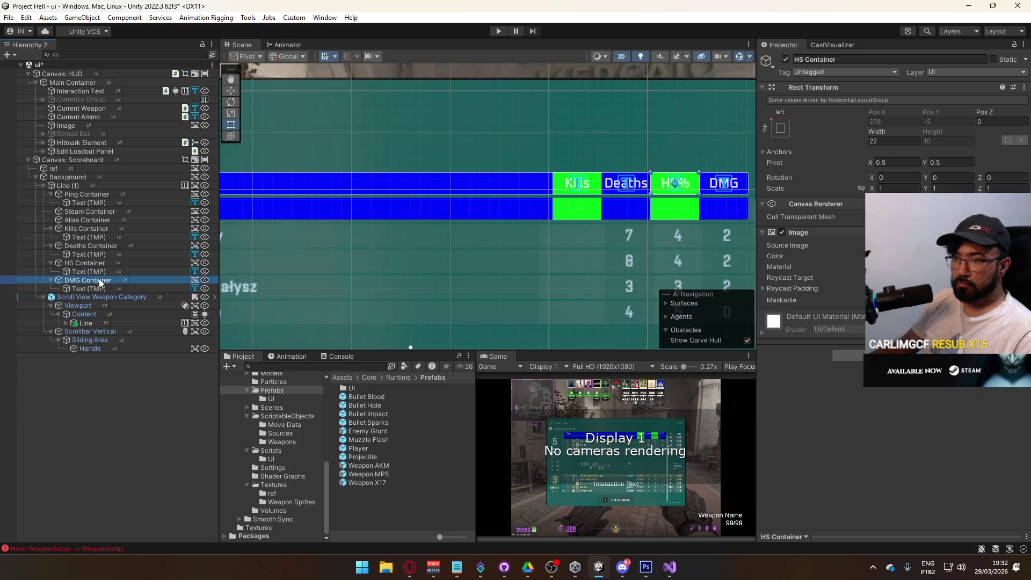
left_click(913, 255)
left_click(924, 376)
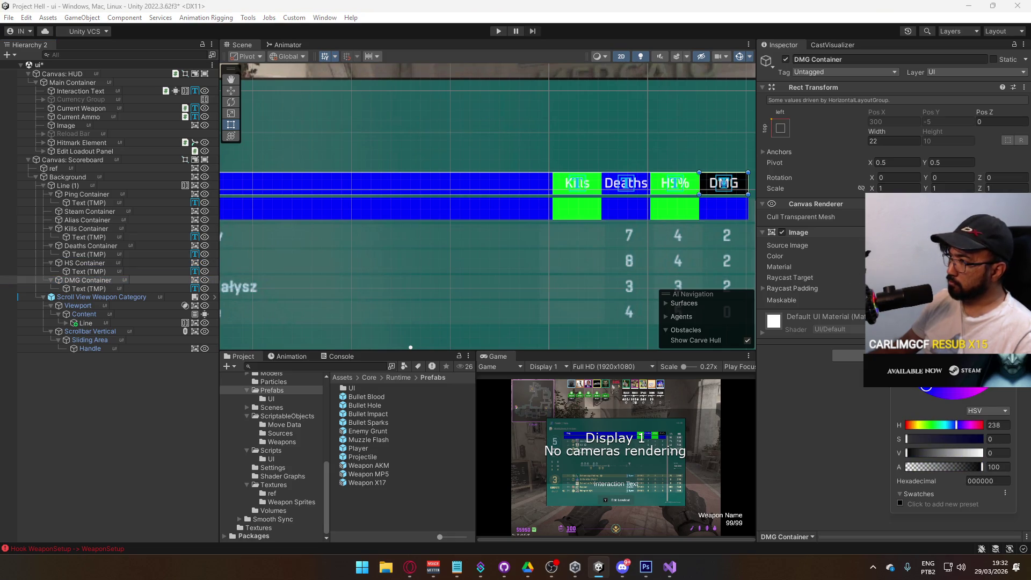
key("ctrl+z")
key("ctrl+z")
key("ctrl+z")
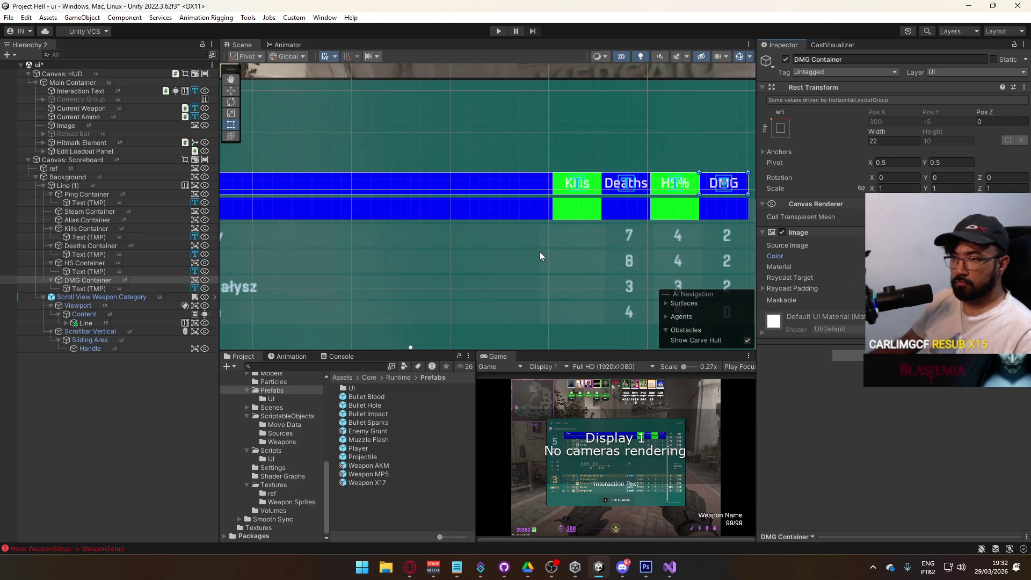
left_click(95, 194)
left_click(99, 212, "ctrl")
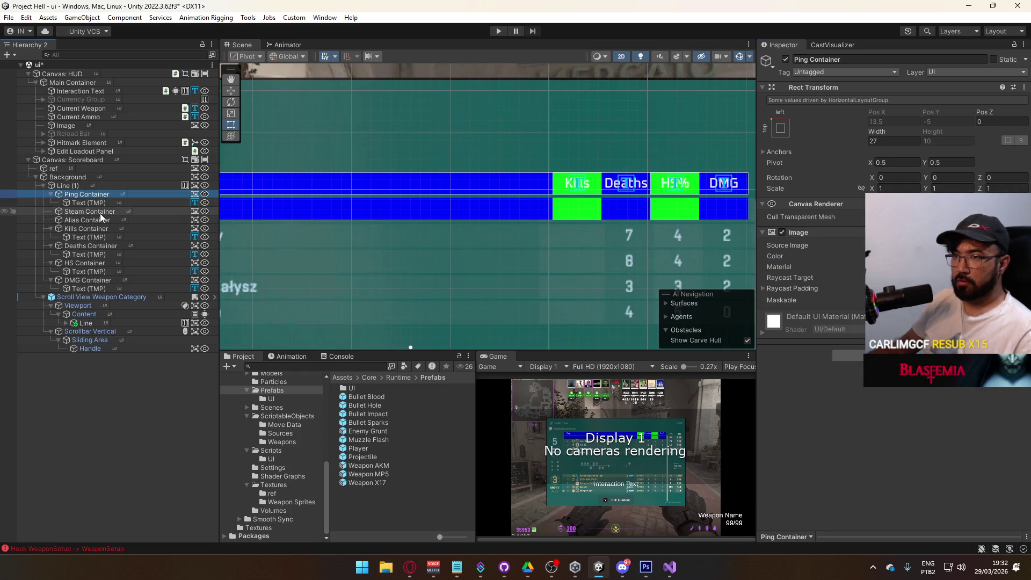
Select all seven column containers and set their colour alpha to 0.
left_click(91, 220, "ctrl")
left_click(95, 228, "ctrl")
left_click(98, 245, "ctrl")
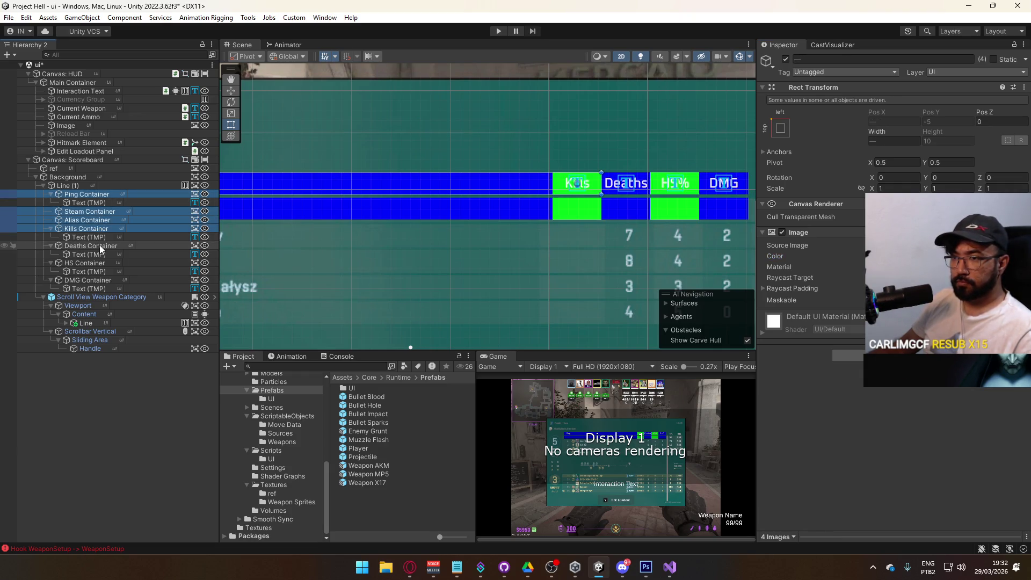
left_click(97, 263, "ctrl")
left_click(95, 280, "ctrl")
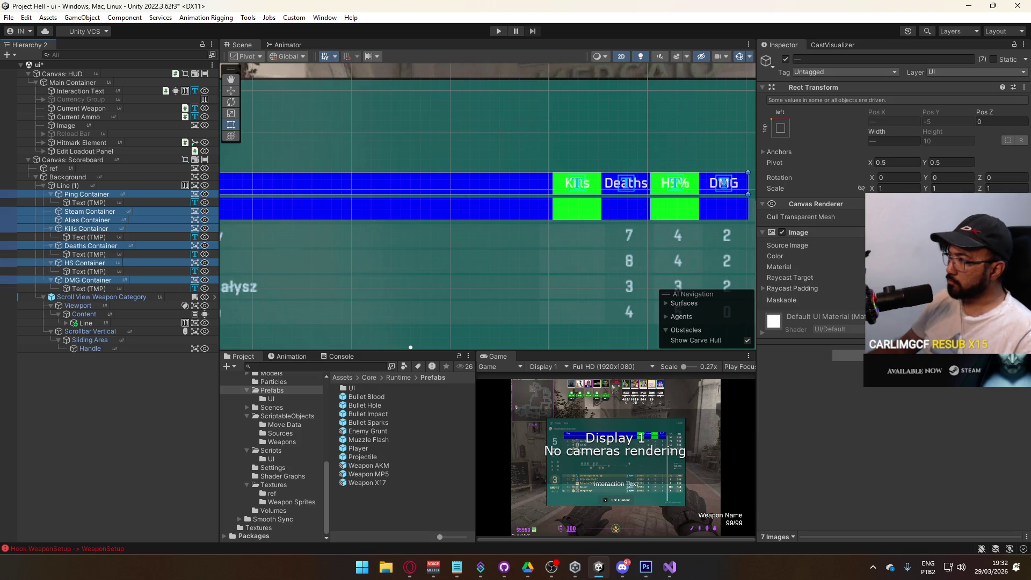
left_click(945, 256)
key("Escape")
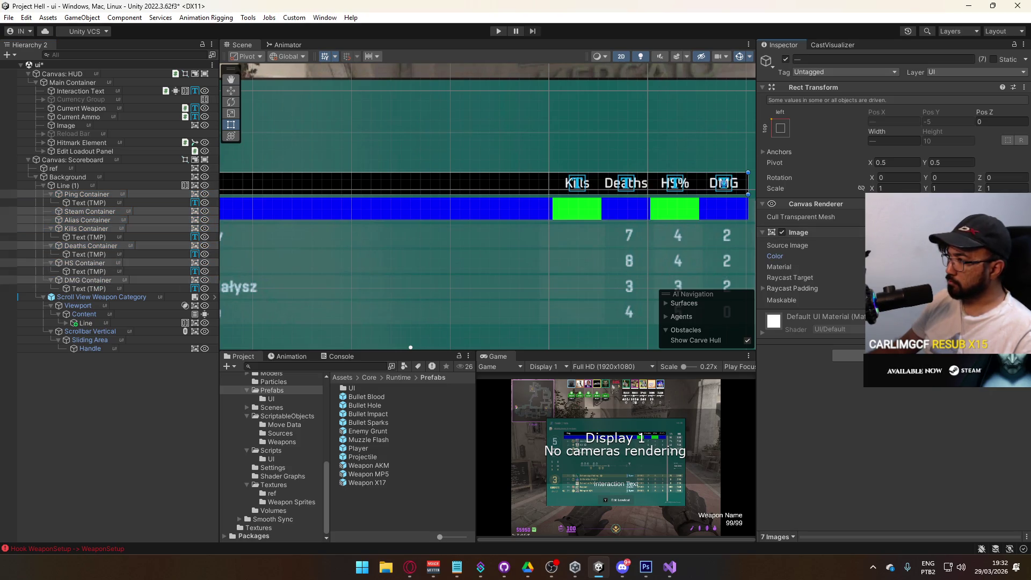
left_click(945, 256)
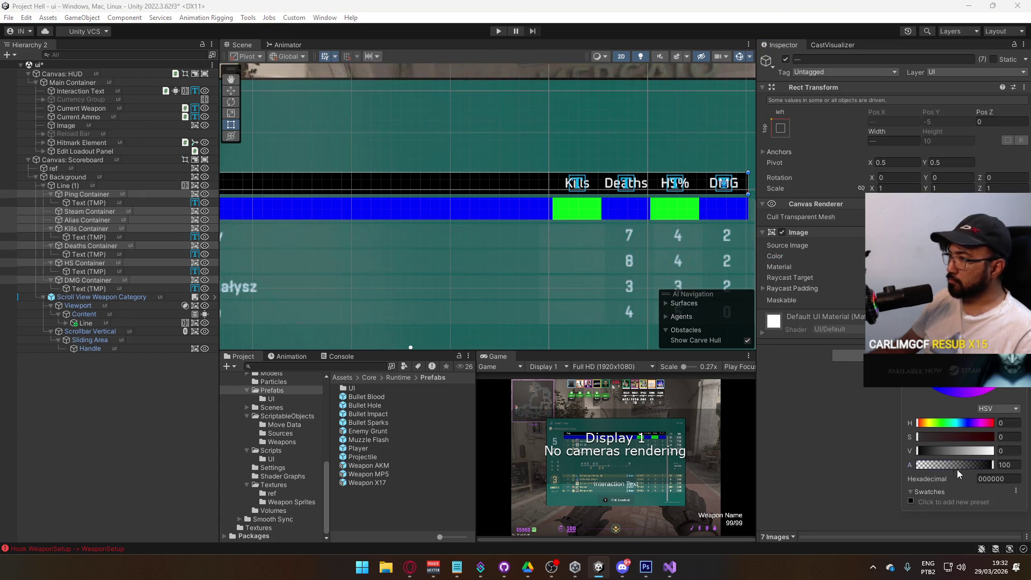
left_click_drag(958, 466, 700, 385)
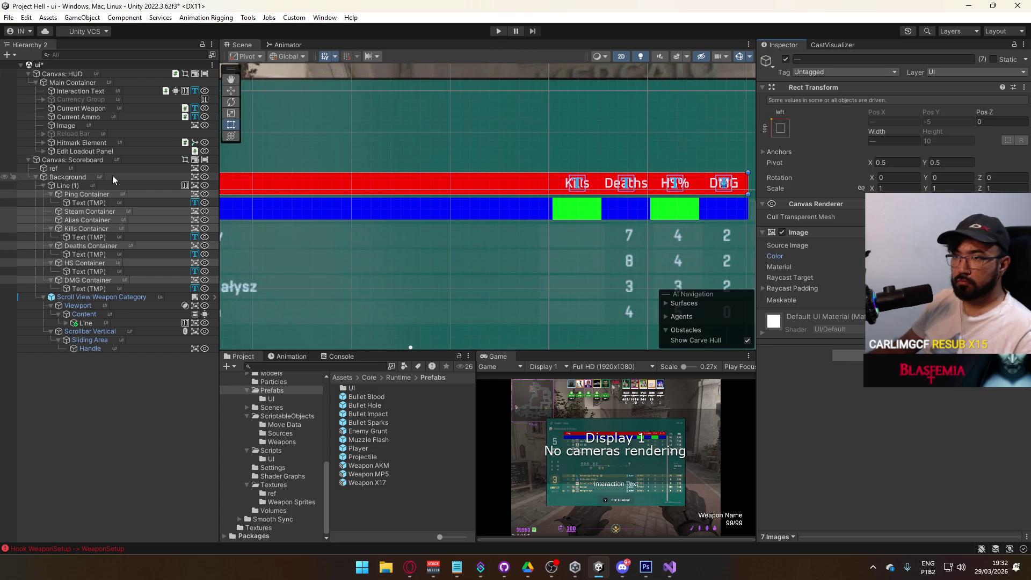
Remove Line (1)'s red background Image and rename the row 'Header'.
left_click(92, 186)
right_click(196, 187)
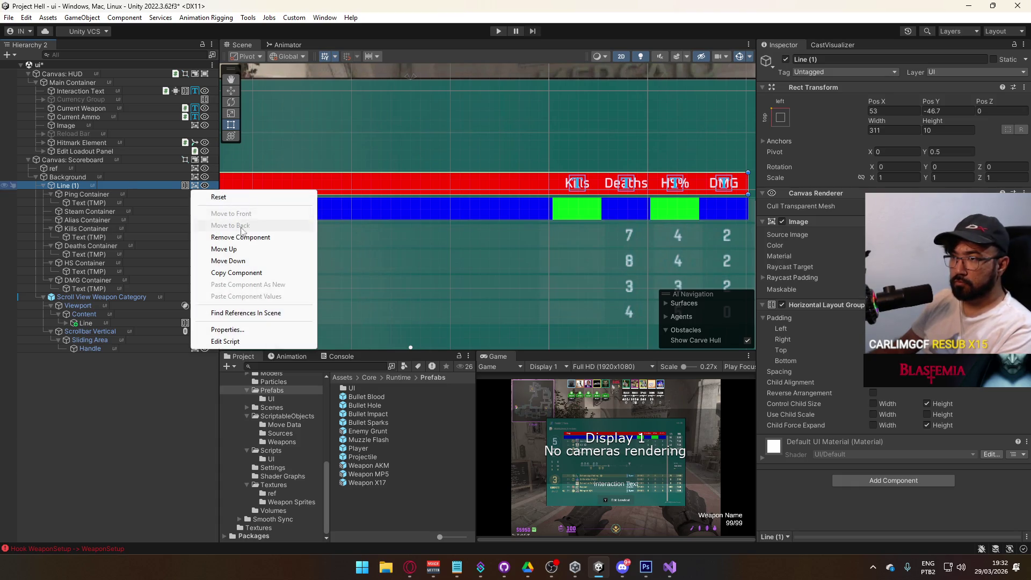
left_click(236, 235)
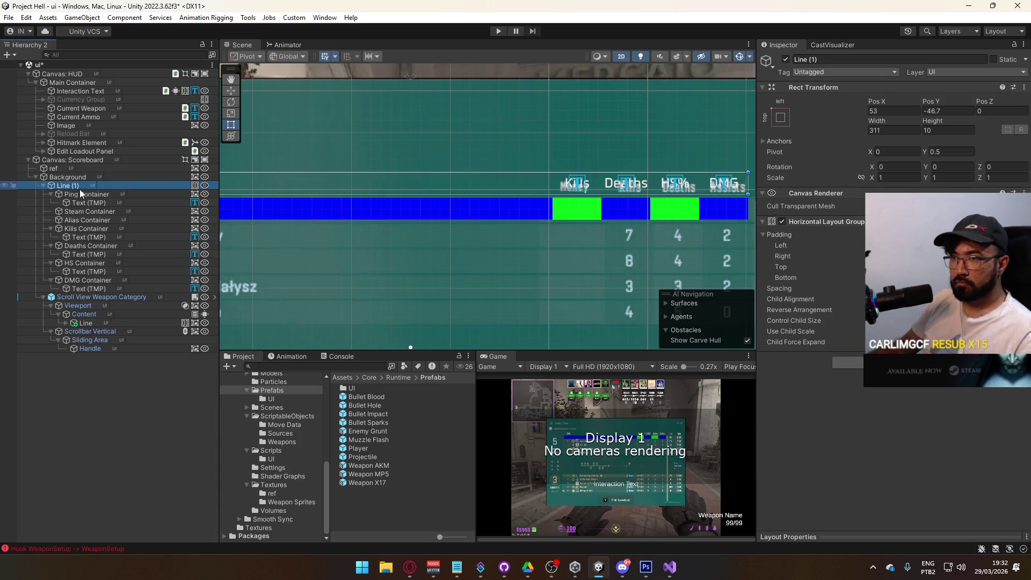
key("F2")
type("Header")
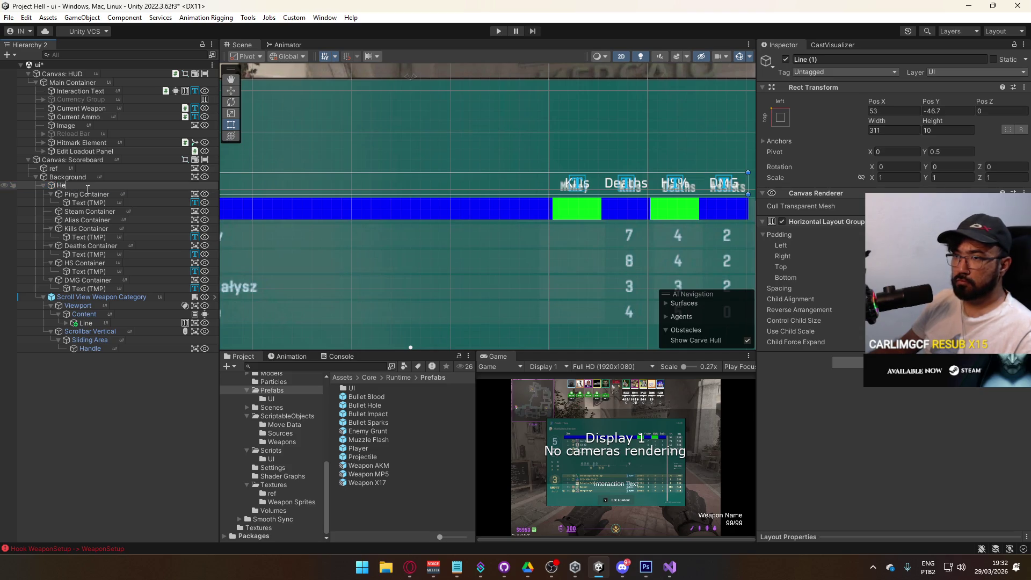
Set the character spacing of the Ping, Kills, Deaths, HS% and DMG labels to -4.
left_click(102, 203)
left_click(101, 237, "ctrl")
left_click(102, 254, "ctrl")
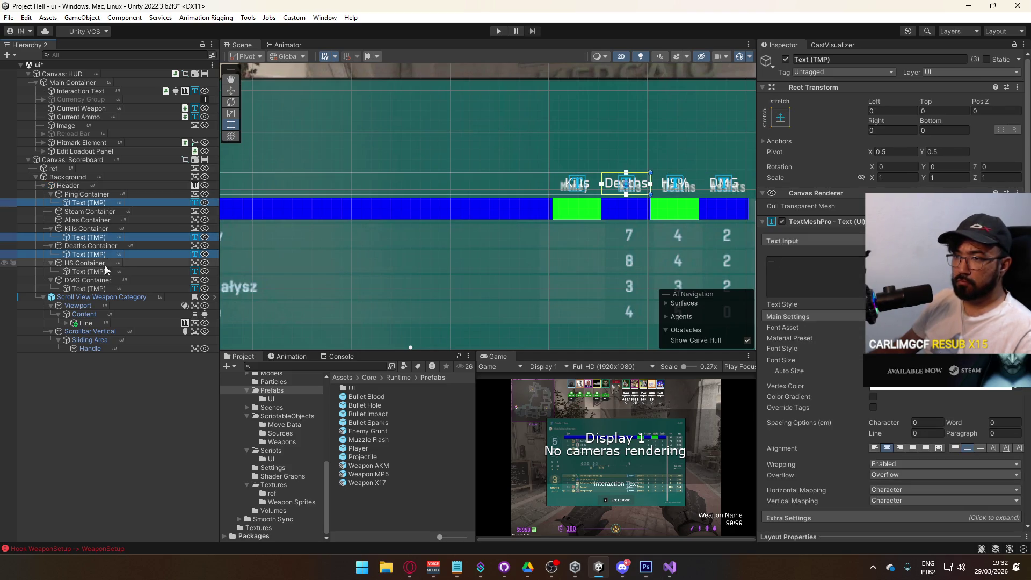
left_click(104, 271, "ctrl")
left_click(102, 289, "ctrl")
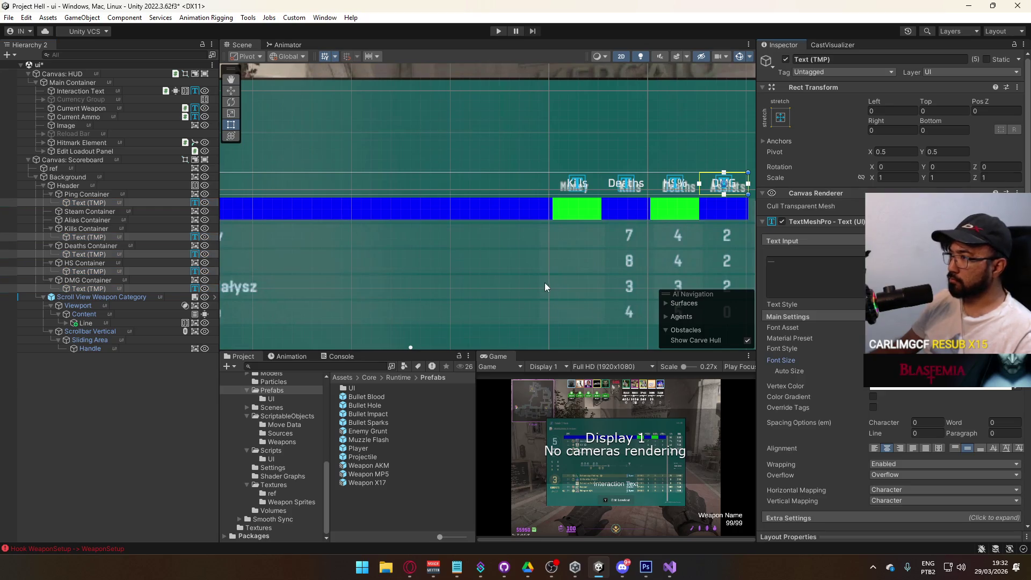
scroll(545, 282, "up", 5)
scroll(511, 259, "up", 3)
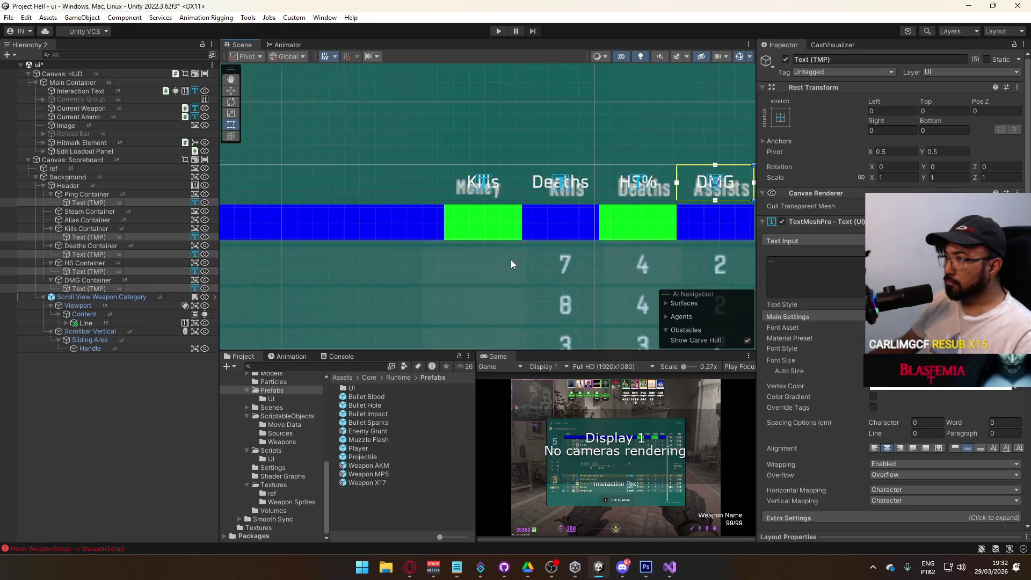
mouse_move(585, 226)
left_mouse_down()
mouse_move(463, 247)
mouse_move(508, 233)
left_mouse_up()
left_click(924, 422)
type("-1")
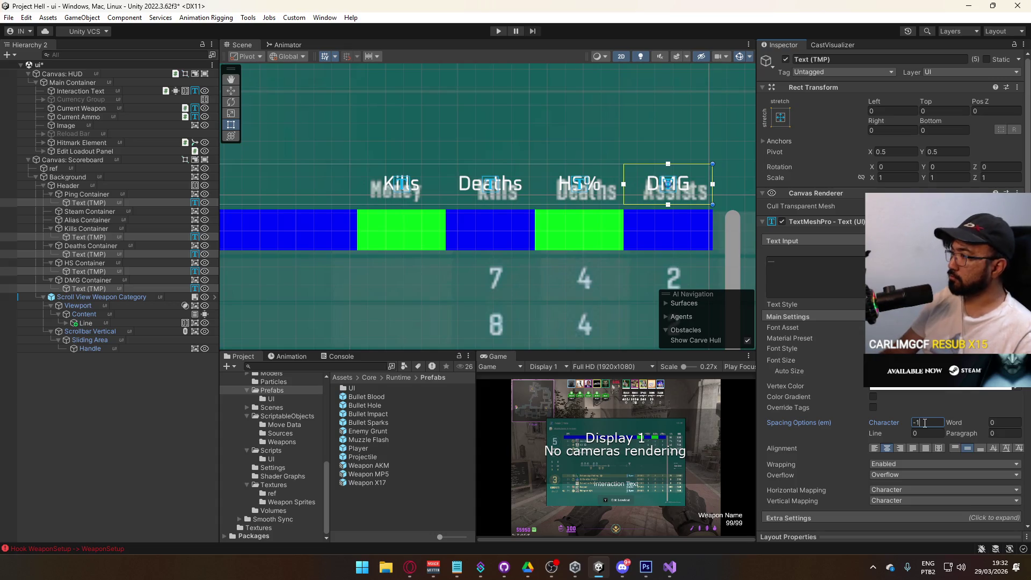
key("BackSpace")
type("4")
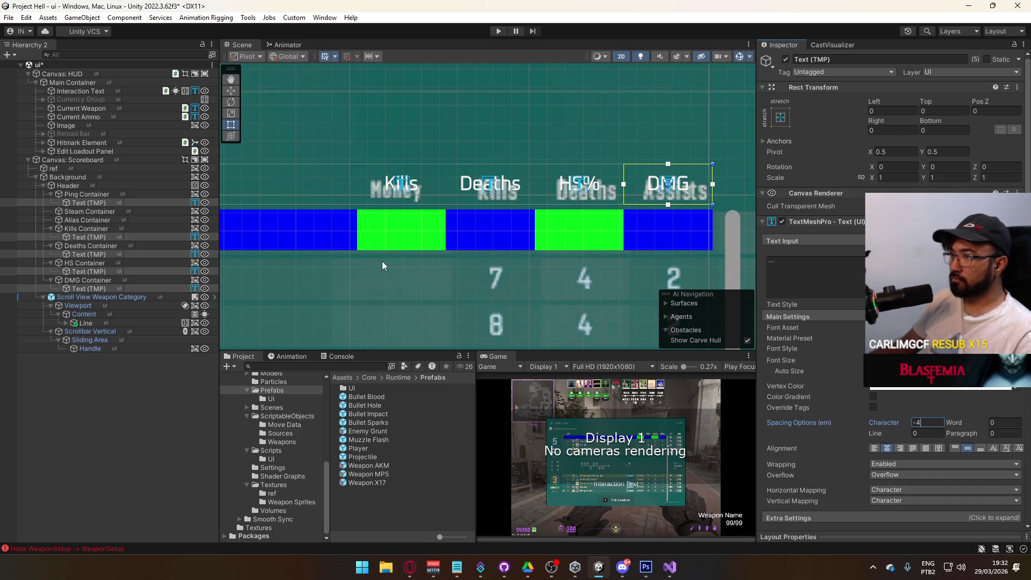
scroll(542, 273, "down", 5)
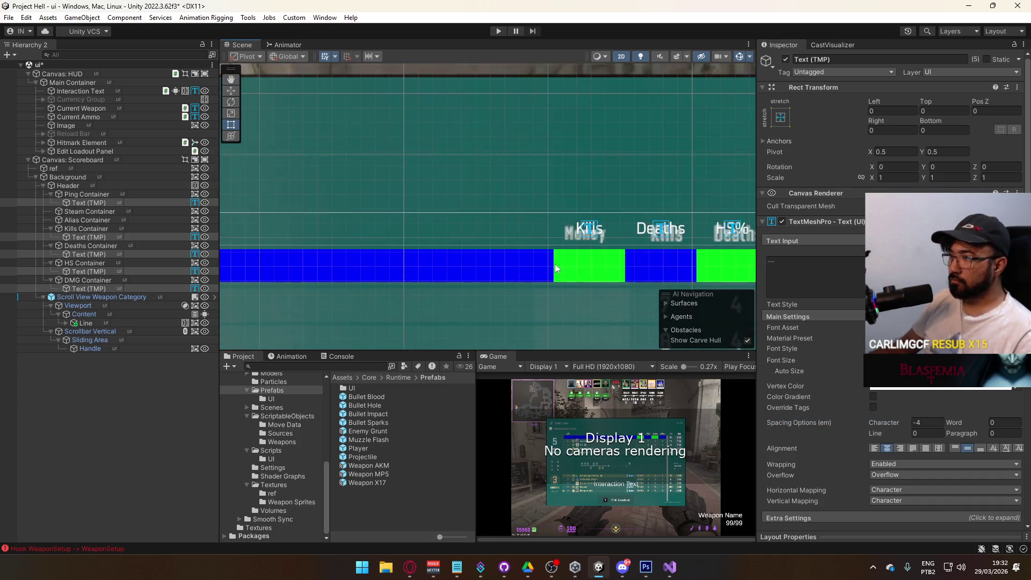
Set the Header's Rect Transform height to 6 and nudge its Pos Y slightly down.
scroll(541, 272, "down", 2)
scroll(541, 272, "left", 4)
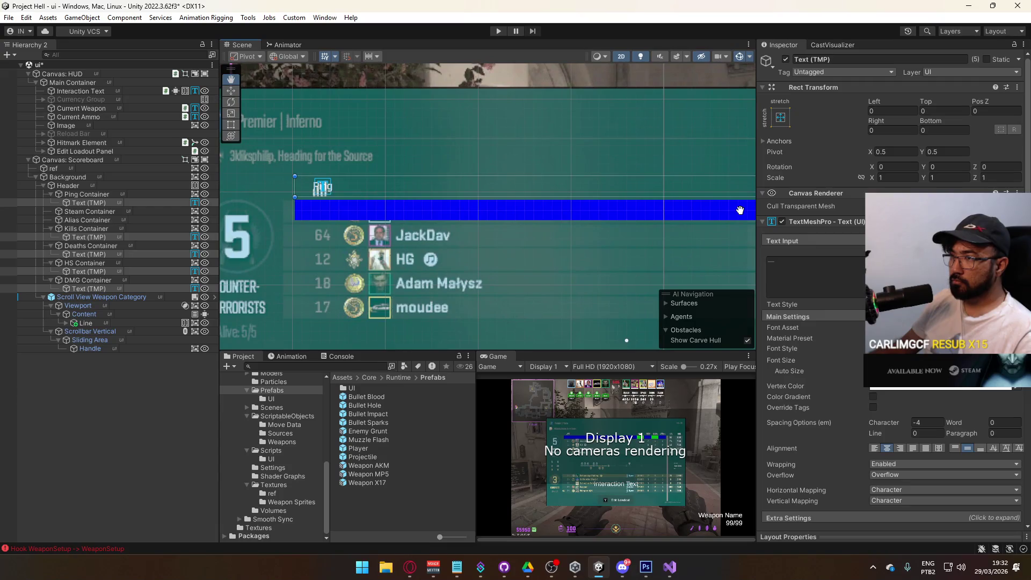
left_click(70, 186)
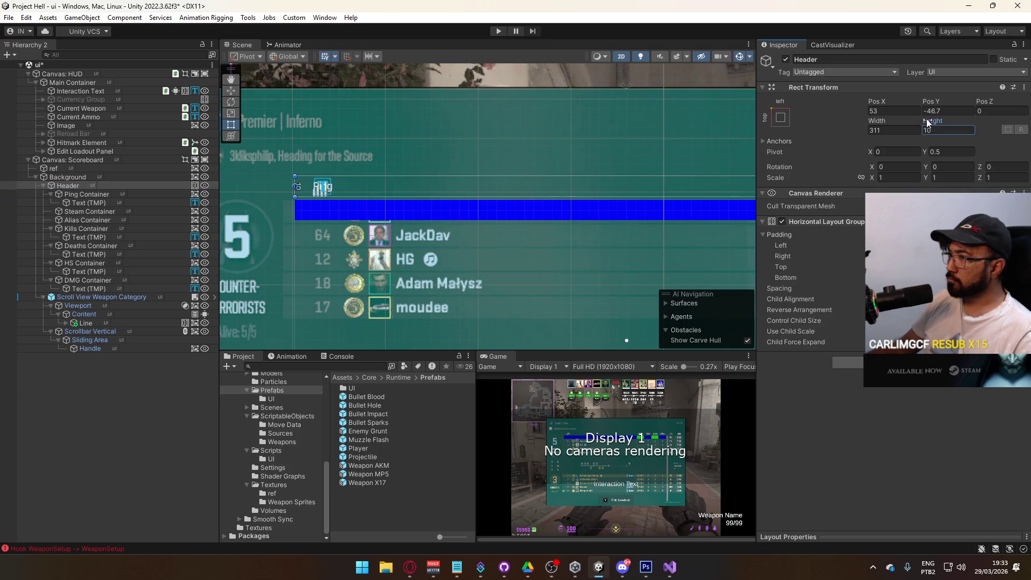
key("BackSpace")
key("BackSpace")
type("5")
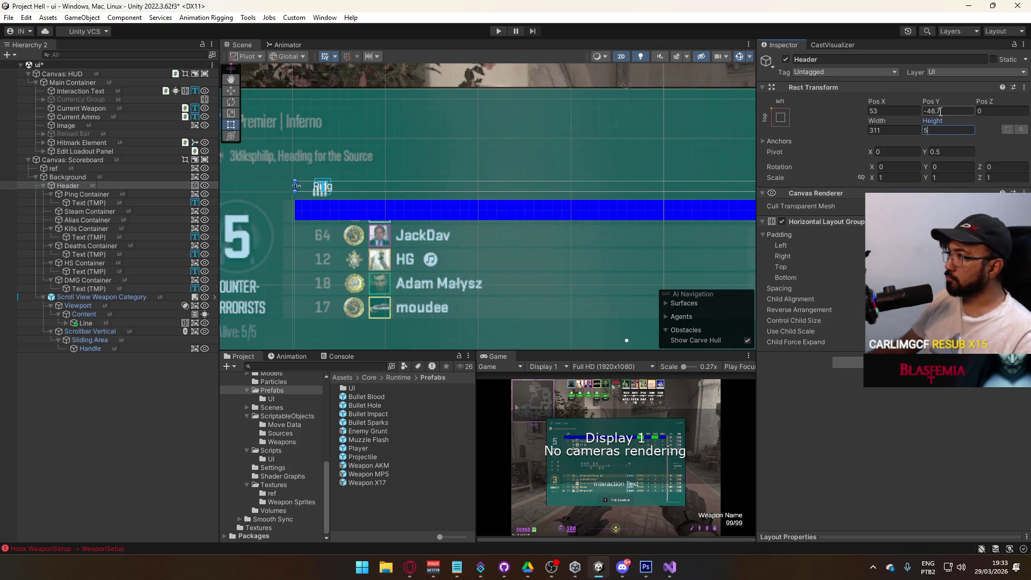
key("BackSpace")
type("6")
left_click_drag(932, 104, 916, 102)
Collapse the Header's column containers in the Hierarchy and select the Background.
mouse_move(700, 153)
left_mouse_down()
mouse_move(381, 156)
mouse_move(530, 154)
mouse_move(623, 170)
left_mouse_up()
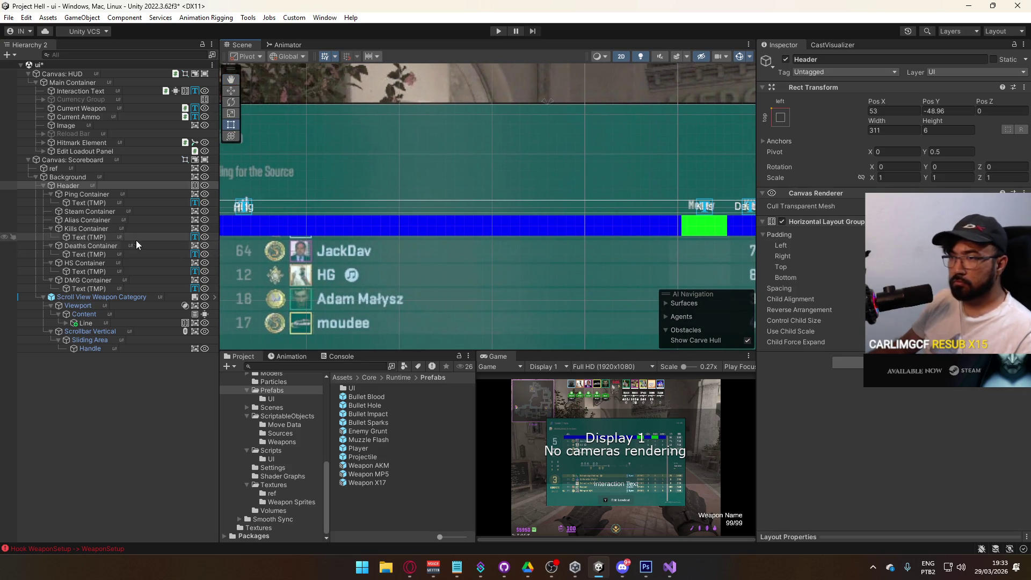
left_click(50, 193)
left_click(50, 202)
left_click(49, 220)
left_click(51, 228)
left_click(51, 246)
left_click(51, 237)
left_click(50, 245)
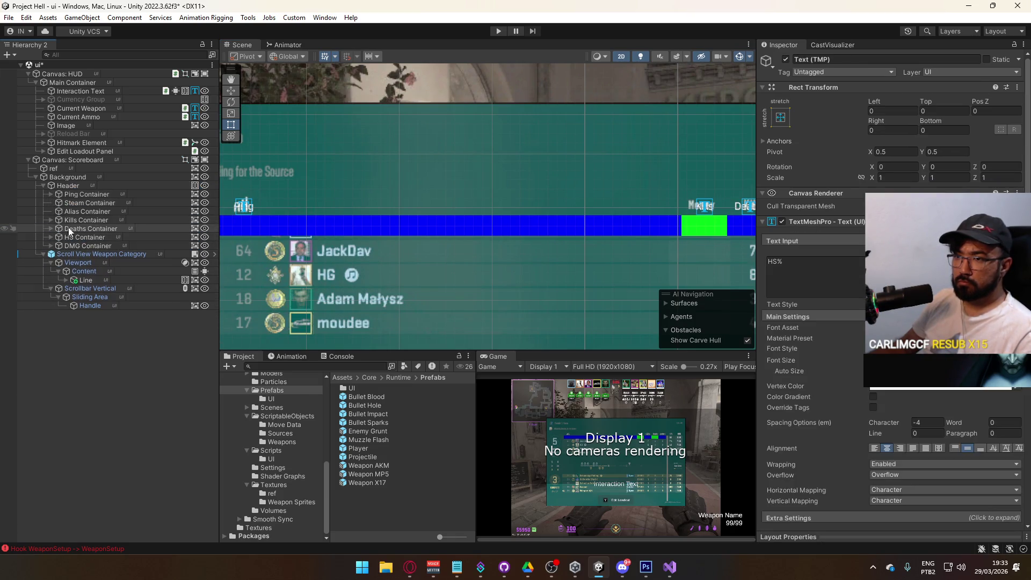
left_click(85, 185)
left_click(88, 177)
mouse_move(529, 275)
left_mouse_down()
mouse_move(630, 215)
mouse_move(656, 247)
left_mouse_up()
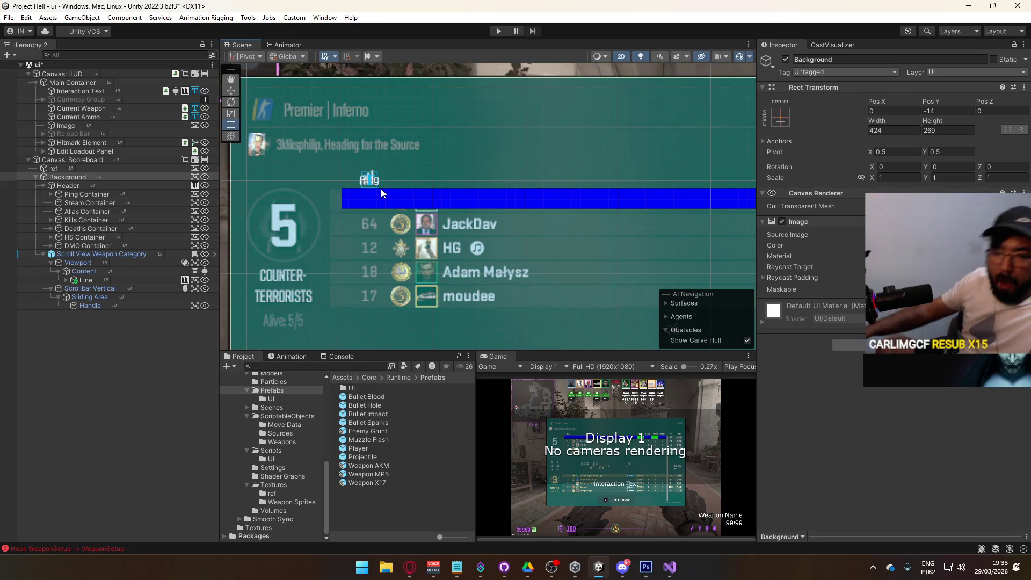
Collapse Header, select Scroll View Weapon Category, and expand Line to select its Ping Container.
left_click(130, 195)
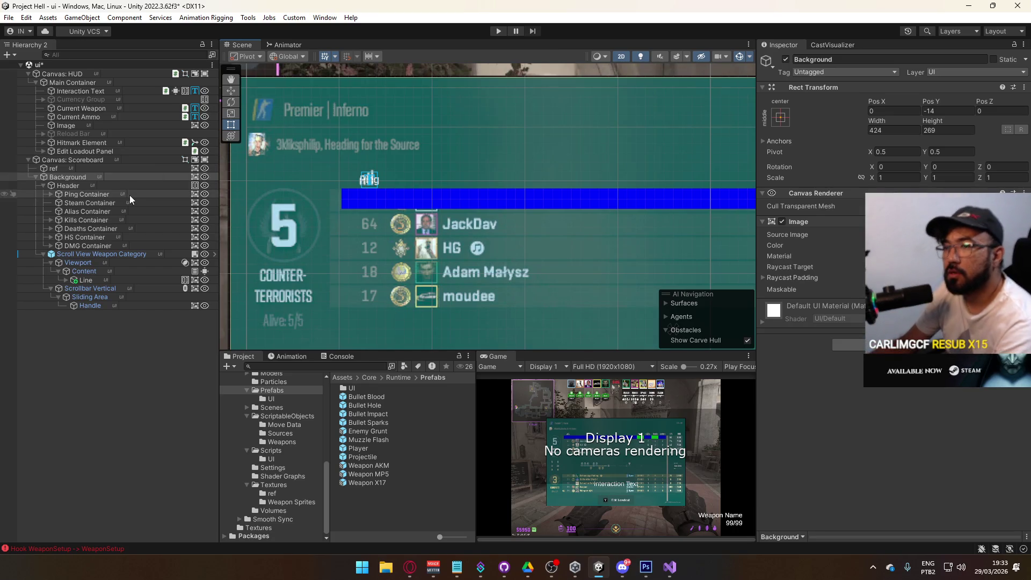
left_click(43, 186)
left_click(70, 195)
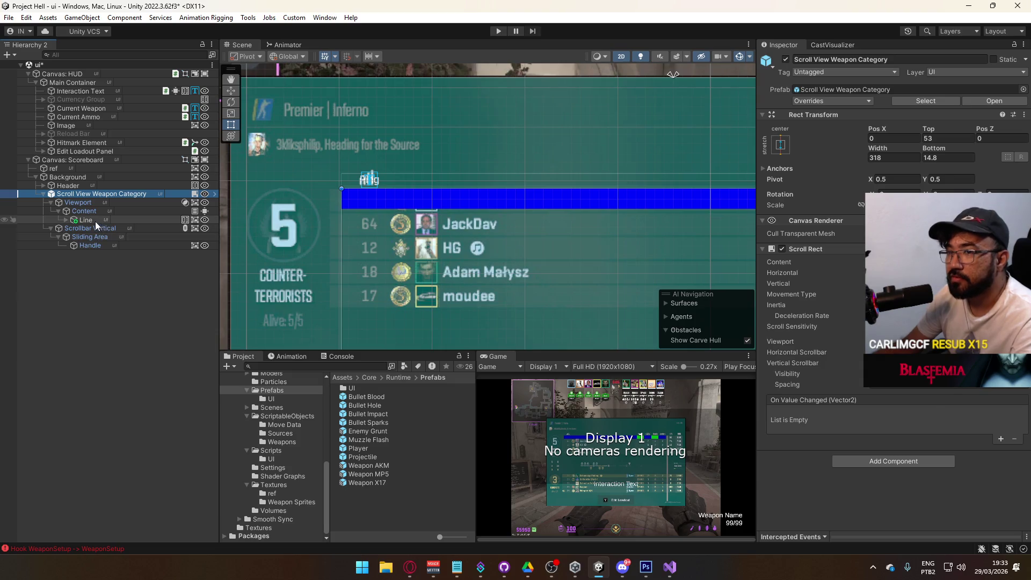
left_click(68, 220)
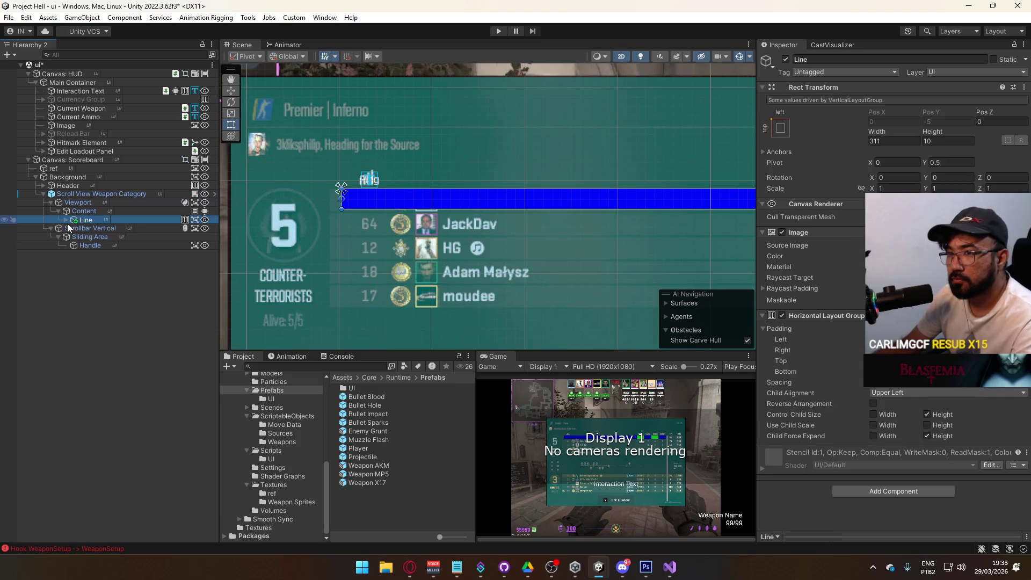
left_click(65, 220)
left_click(108, 227)
mouse_move(601, 240)
left_mouse_down()
mouse_move(563, 243)
mouse_move(531, 227)
left_mouse_up()
mouse_move(482, 184)
left_mouse_down()
mouse_move(601, 192)
mouse_move(483, 203)
left_mouse_up()
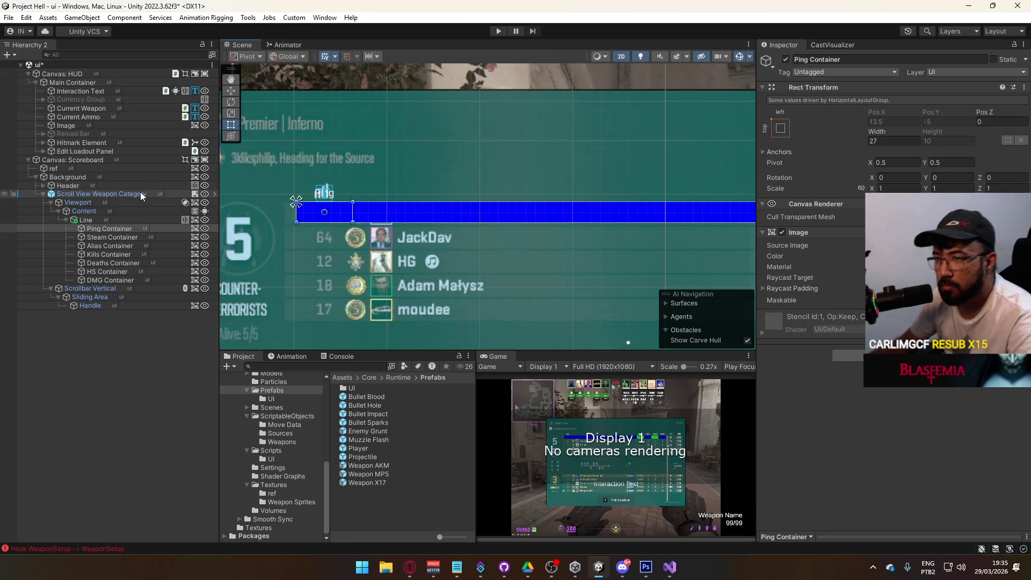
Create a UI Image inside Line and make it Line's first child.
right_click(126, 221)
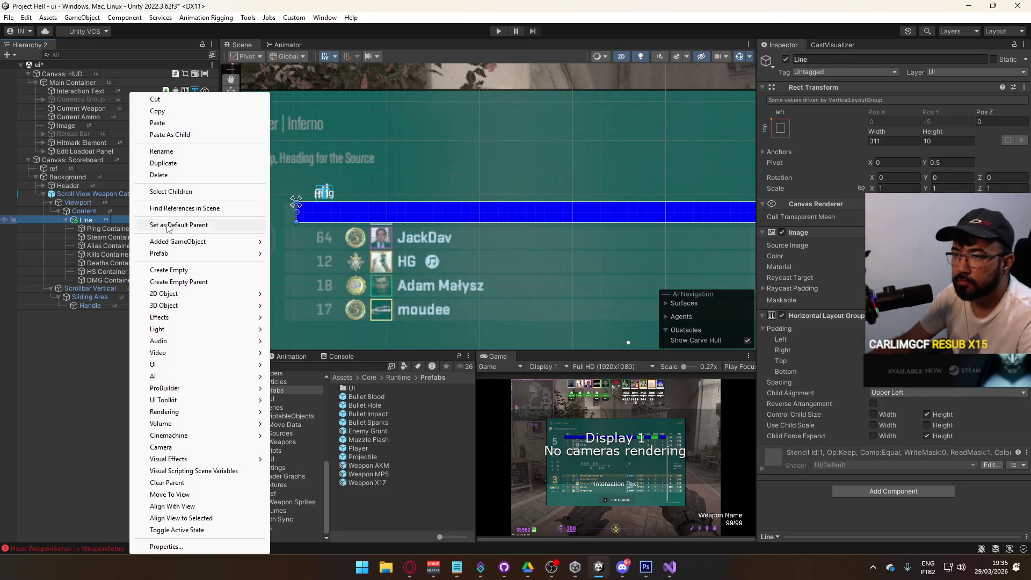
mouse_move(161, 364)
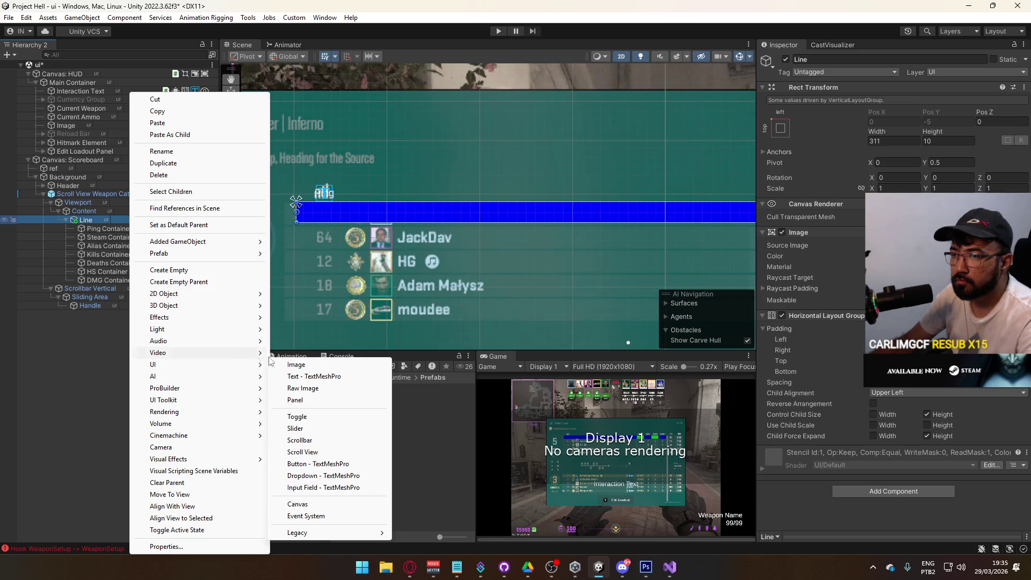
left_click(290, 365)
left_click_drag(84, 291, 98, 227)
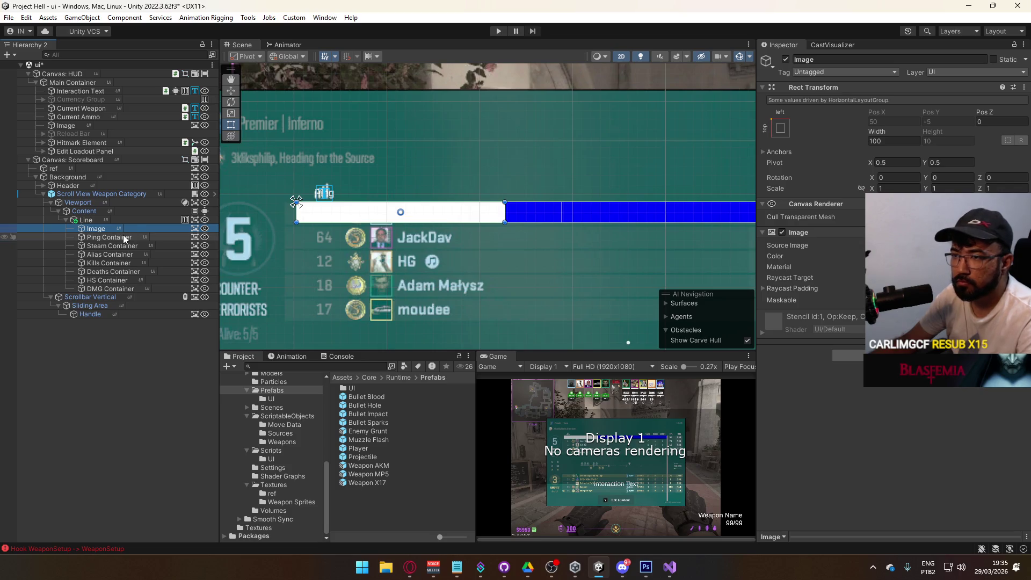
Paste the copied Horizontal Layout Group onto the new Image and remove the unwanted component.
right_click(189, 225)
right_click(195, 228)
right_click(195, 229)
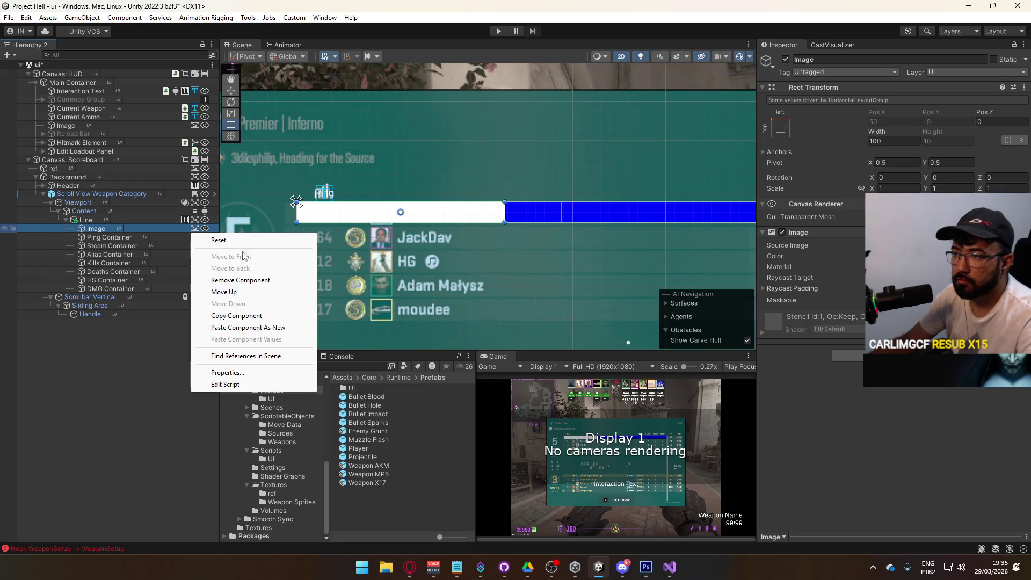
left_click(255, 327)
right_click(185, 228)
left_click(241, 271)
Move the seven column containers, Ping through DMG, inside the new Image.
left_click(111, 237)
left_click(108, 289, "shift")
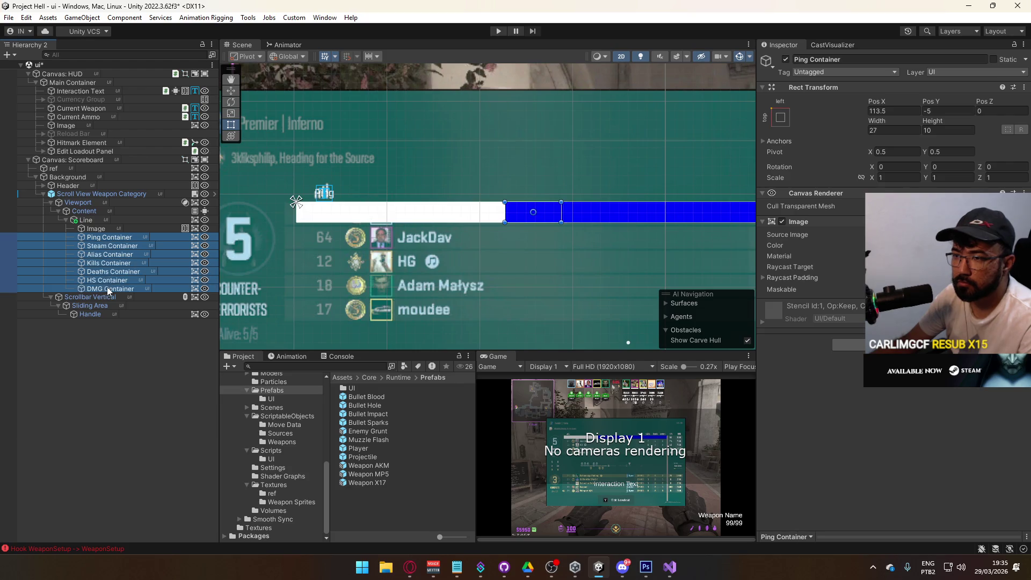
left_click_drag(111, 237, 112, 229)
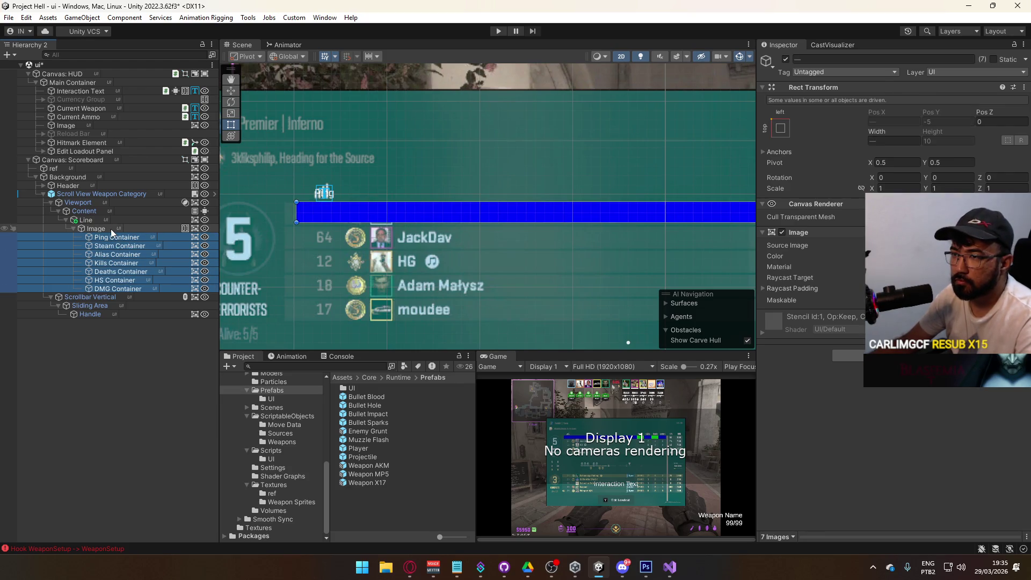
left_click(107, 236)
left_click(107, 244)
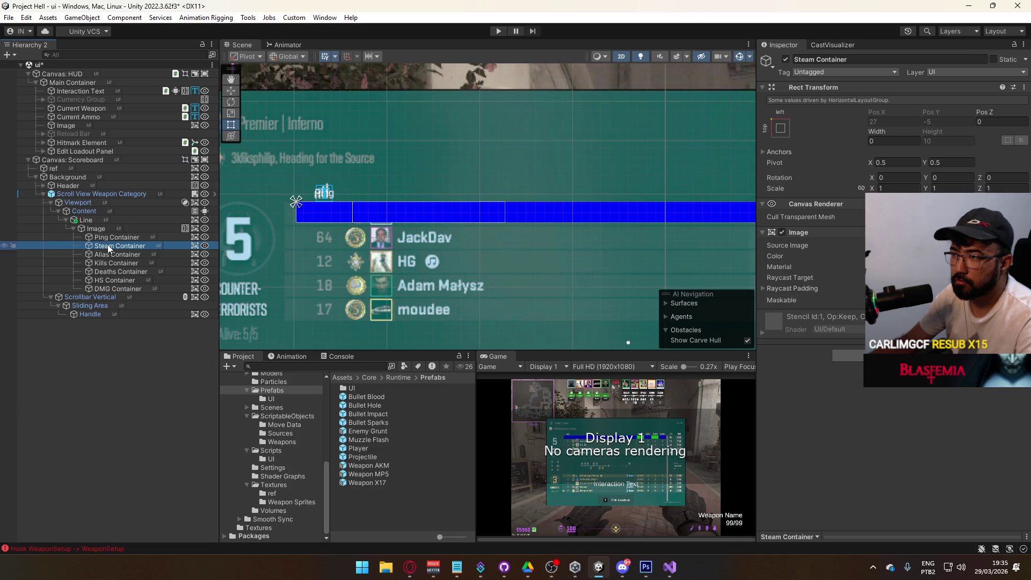
left_click_drag(559, 252, 463, 267)
scroll(359, 223, "right", 5)
scroll(392, 229, "left", 3)
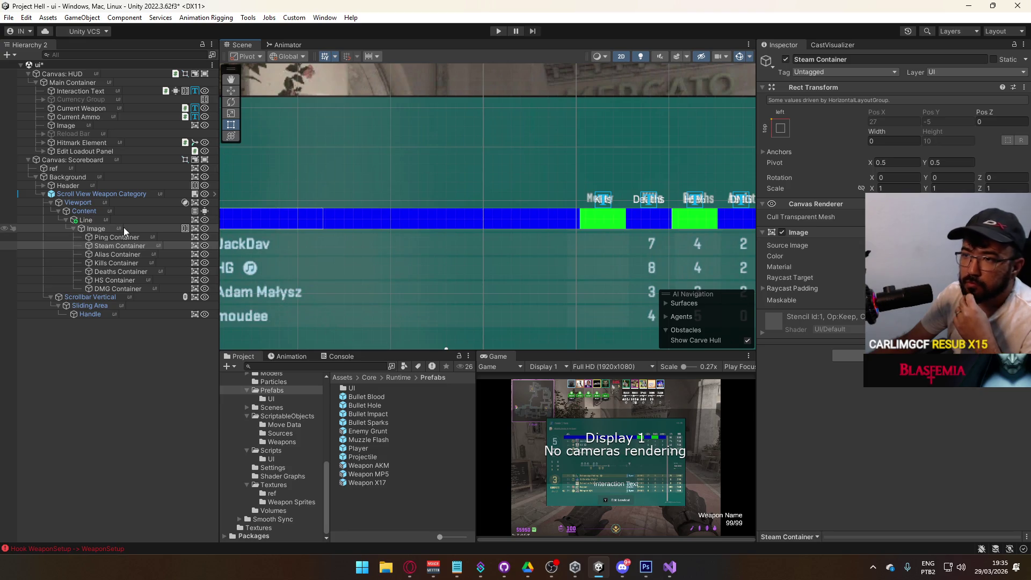
Stretch the Image under Line to fill its parent using the anchor presets.
left_click(123, 228)
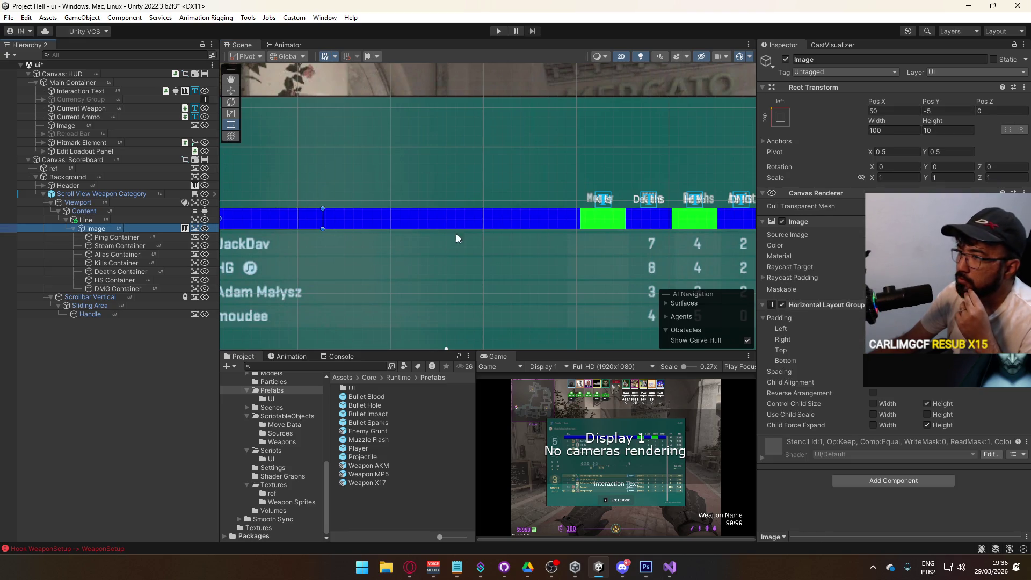
scroll(582, 194, "down", 5)
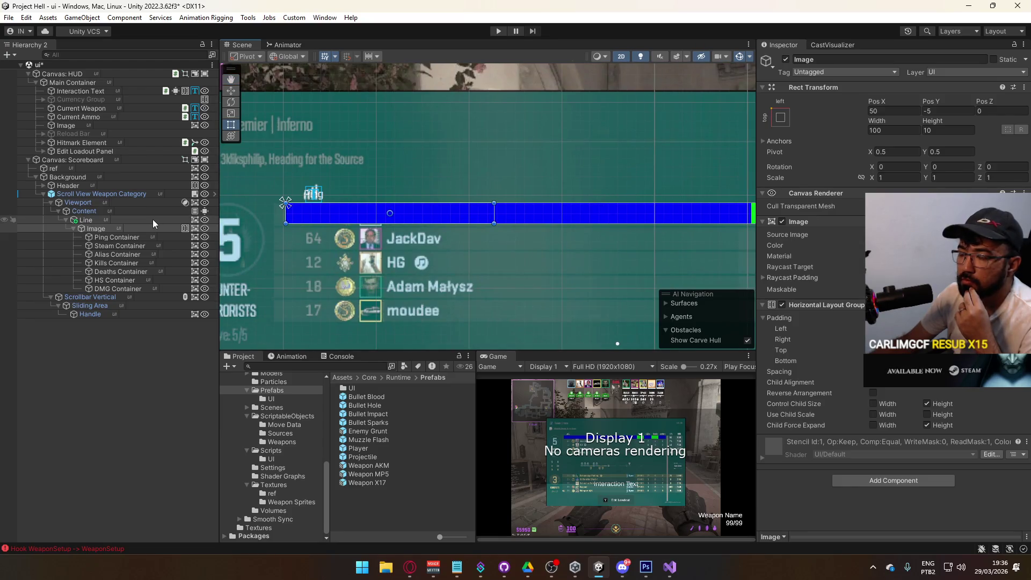
left_click(781, 118)
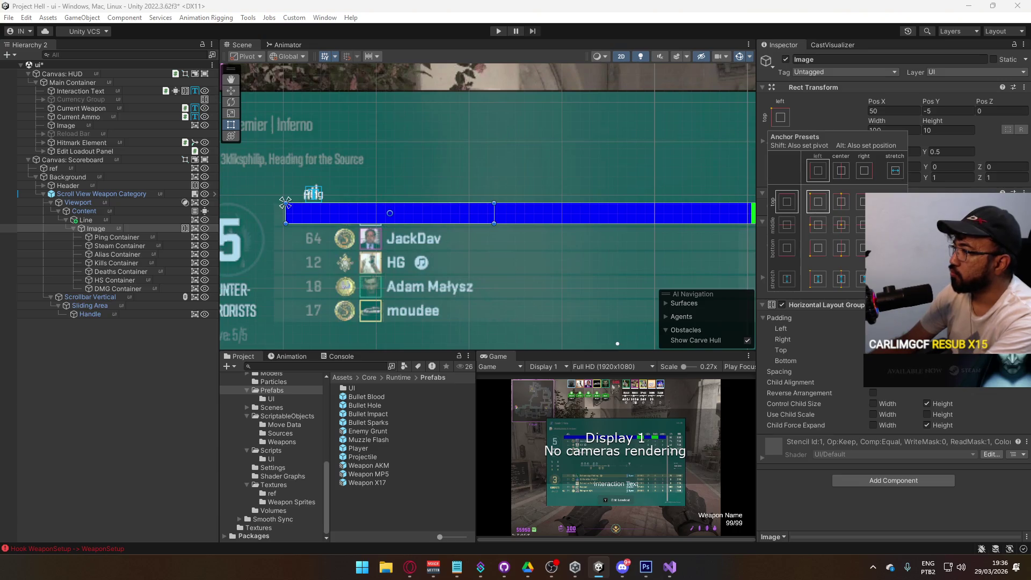
left_click(895, 279, "alt")
mouse_move(652, 229)
left_mouse_down()
mouse_move(412, 229)
mouse_move(670, 221)
left_mouse_up()
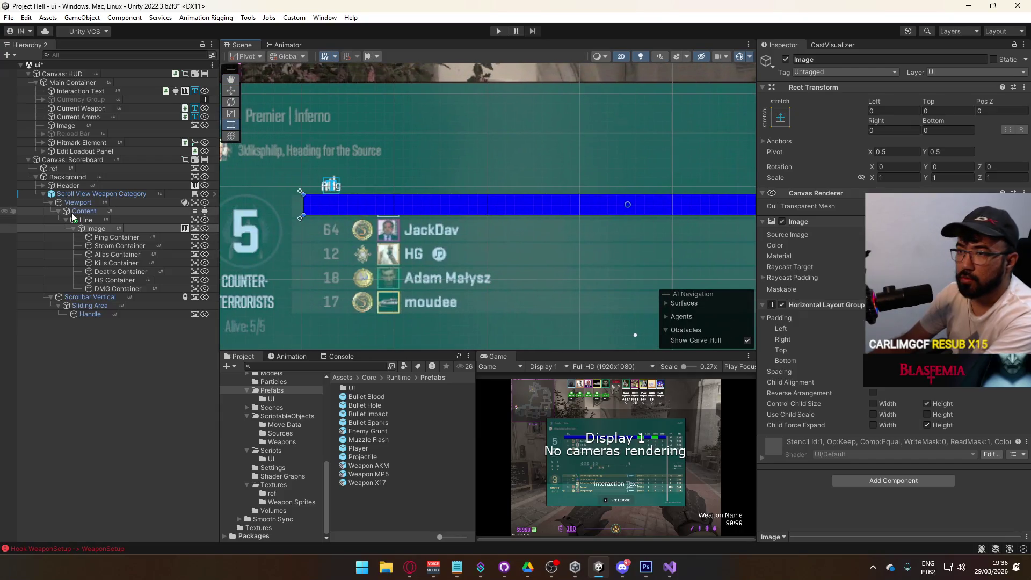
Add a child Image, stretch it to fill its parent with left and right offsets 0.
right_click(98, 232)
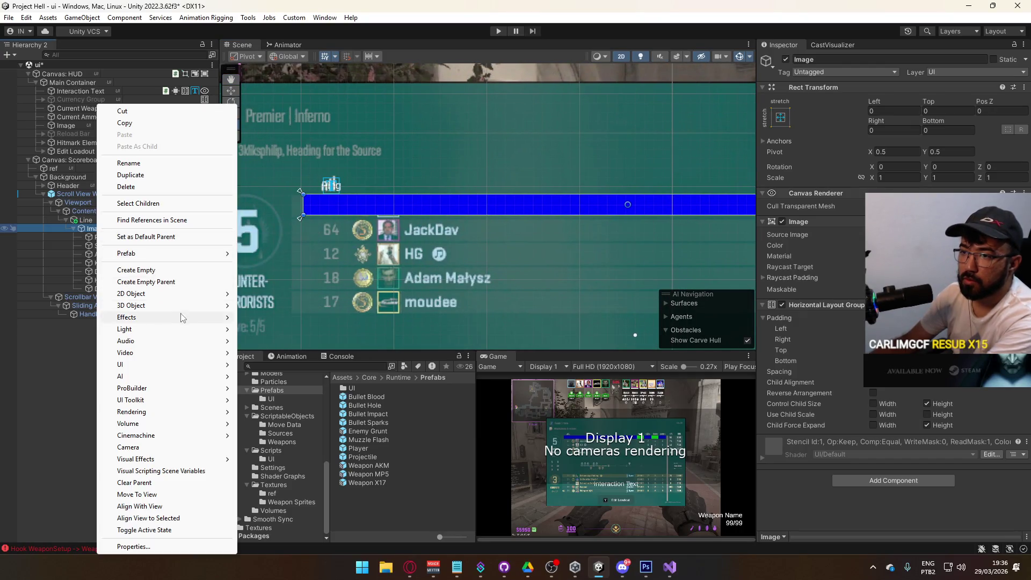
mouse_move(138, 366)
left_click(255, 363)
key("Return")
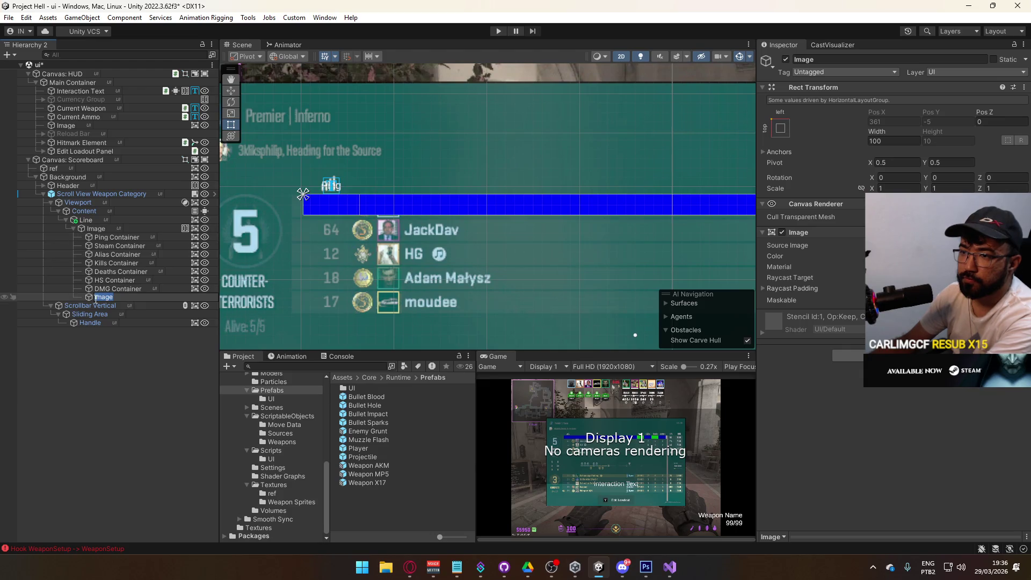
left_click_drag(95, 232, 95, 228)
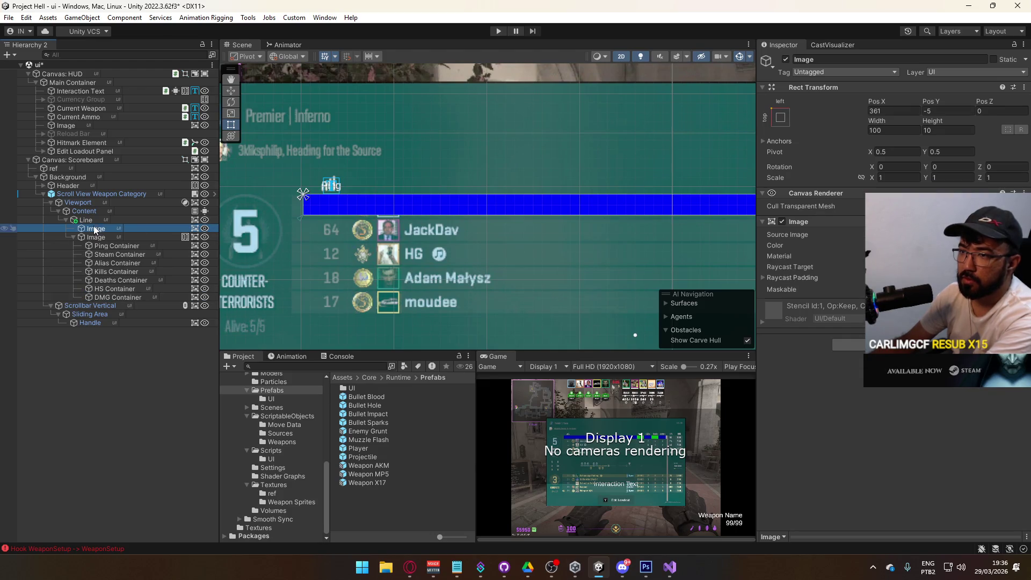
left_click(780, 117)
left_click(894, 279)
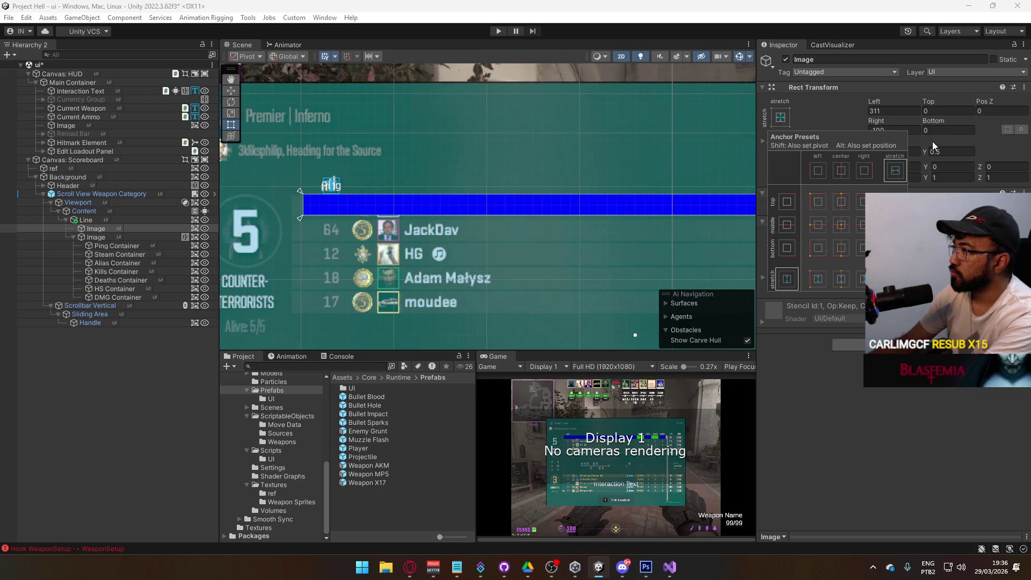
left_click(907, 130)
type("0")
left_click(917, 111)
type("0")
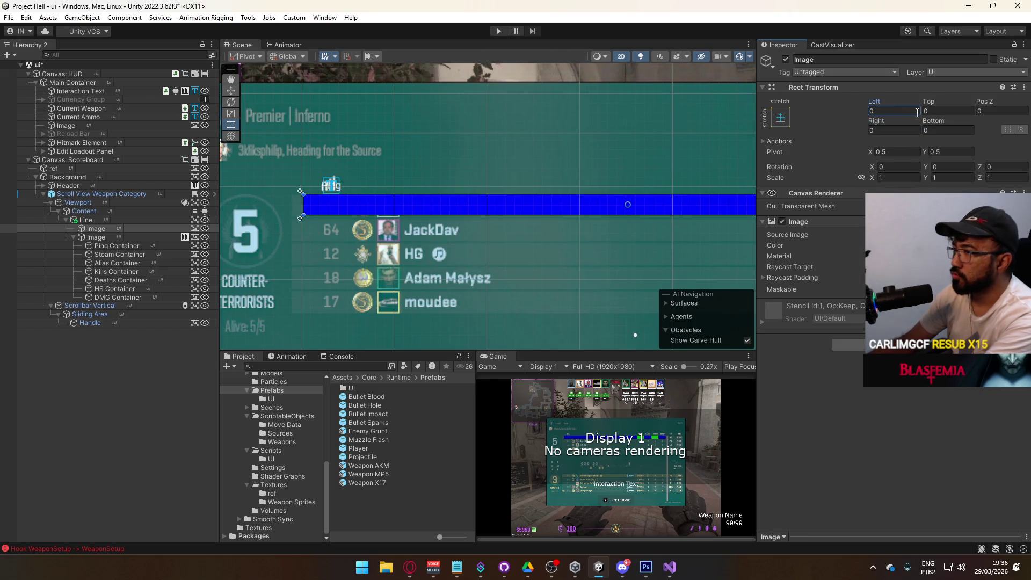
left_click(939, 245)
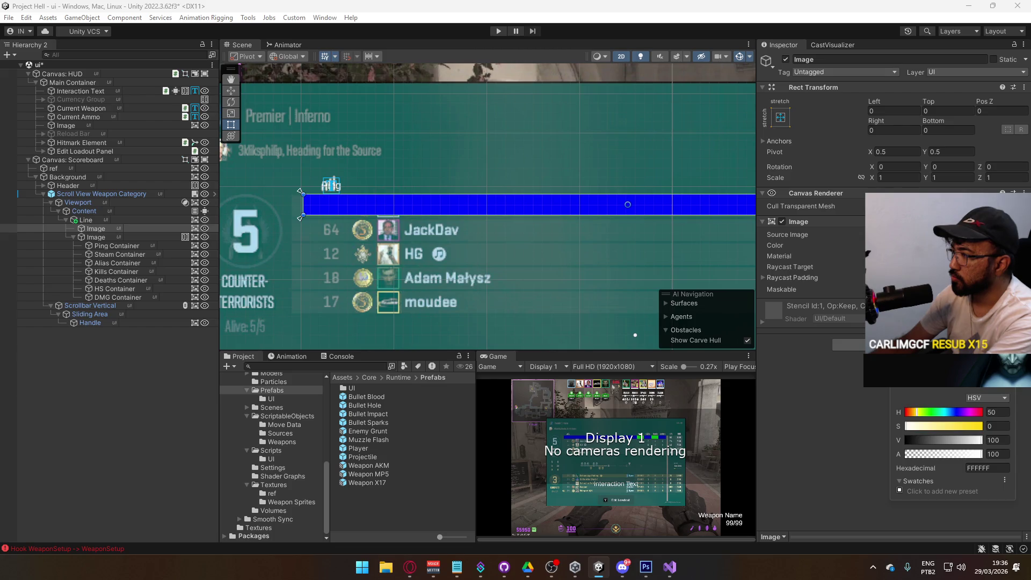
key("Escape")
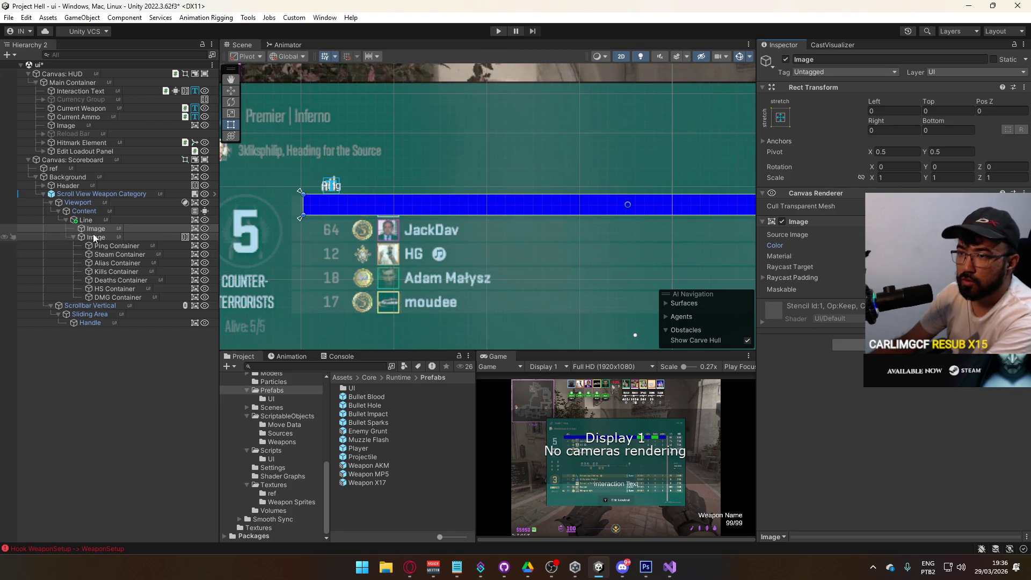
Duplicate the second row Image and move the copy, Image (1), to the top of Line.
left_click(75, 237)
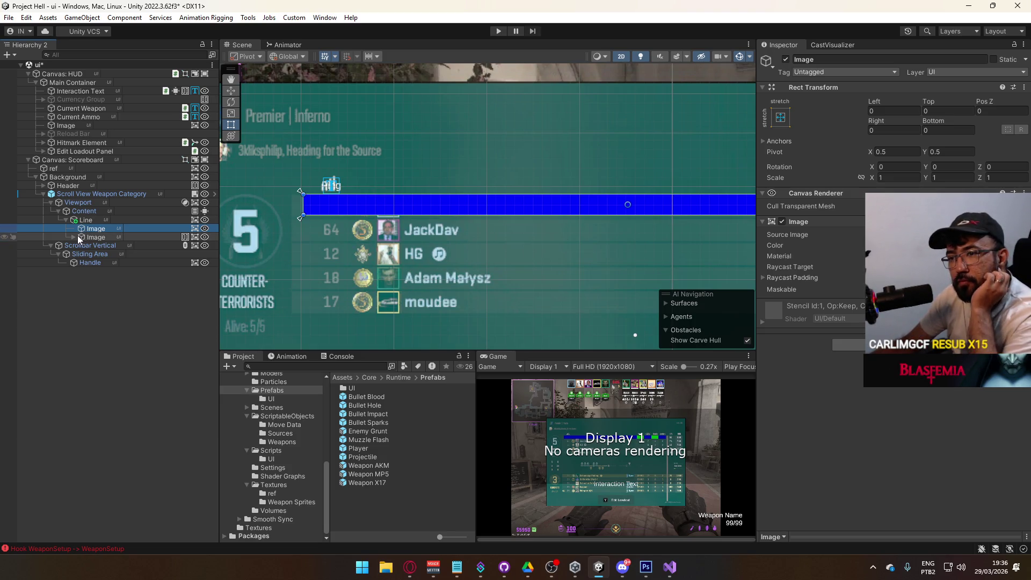
left_click(74, 237)
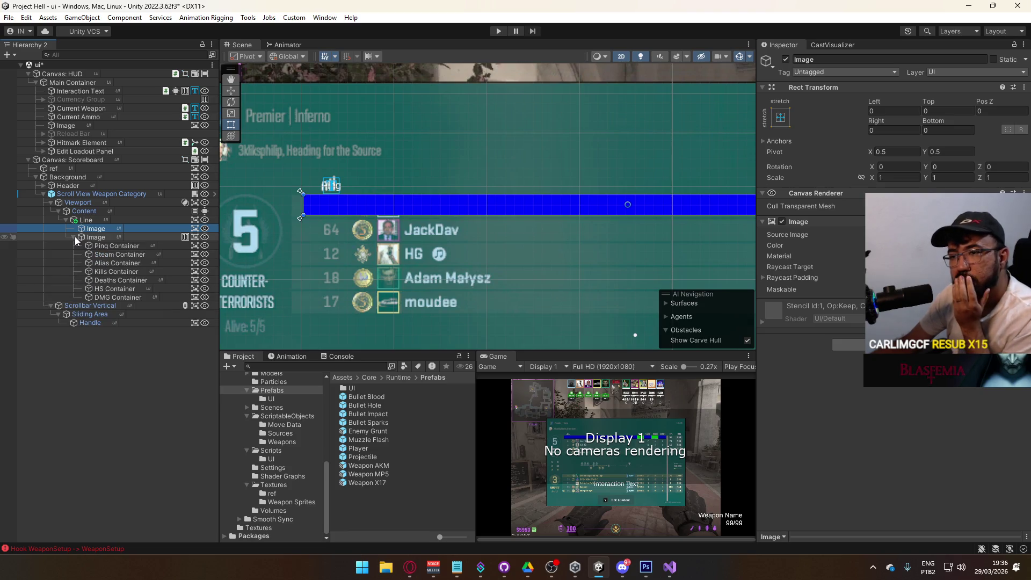
left_click(86, 237)
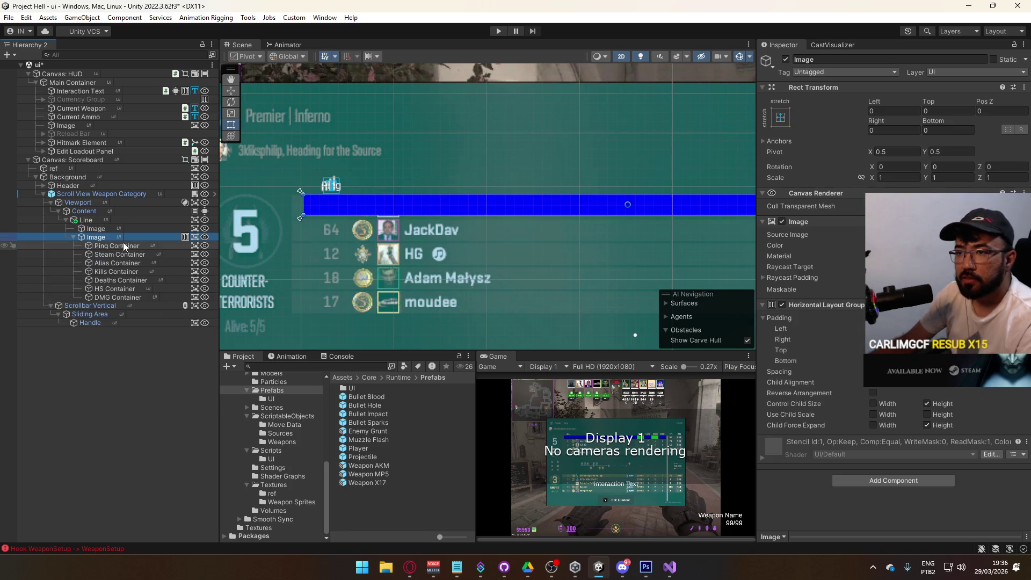
left_click(74, 236)
key("ctrl+d")
left_click_drag(101, 246, 92, 230)
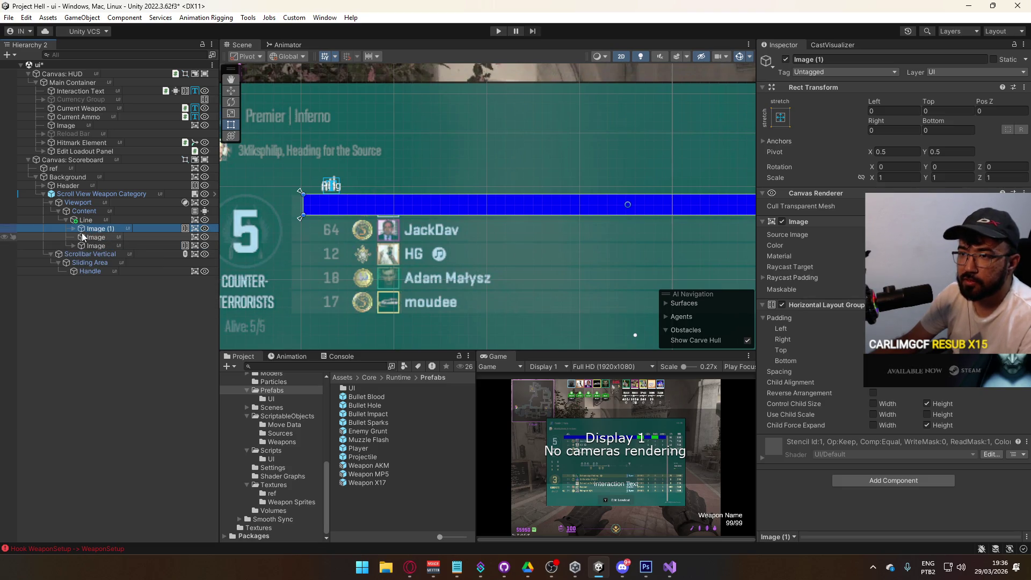
left_click(73, 228)
left_click(130, 240)
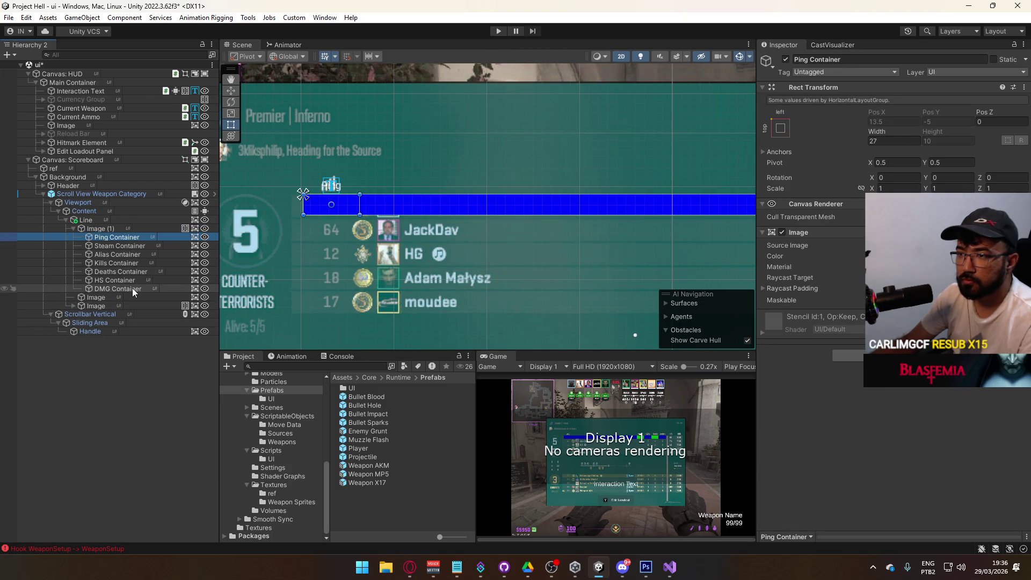
Remove the Image component from the seven containers, Ping through DMG Container.
left_click(133, 287, "shift")
right_click(820, 235)
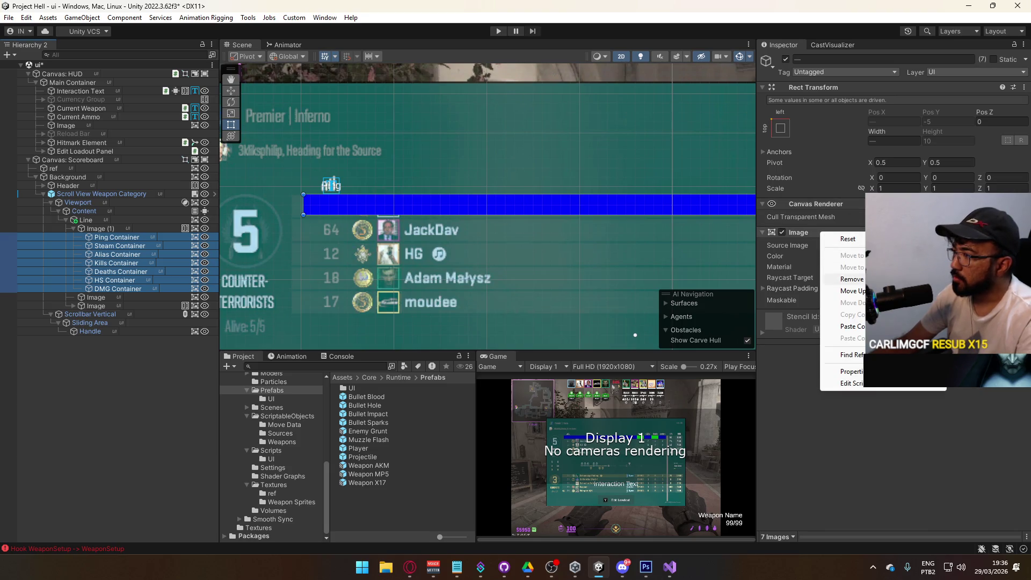
left_click(845, 253)
Test adding a TextMeshPro text component to Ping Container, then remove it.
left_click(134, 239)
left_click(891, 237)
type("text")
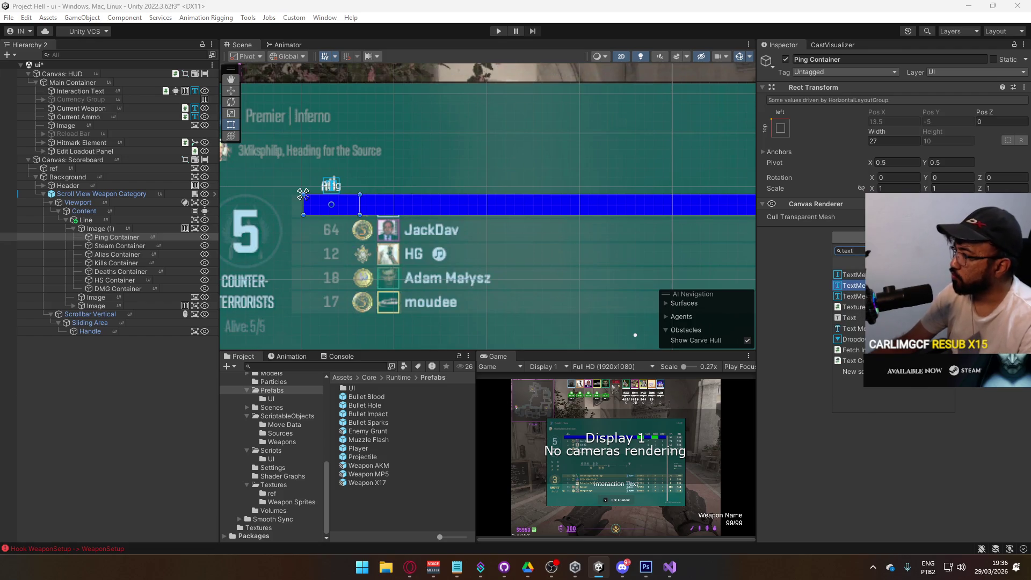
key("Return")
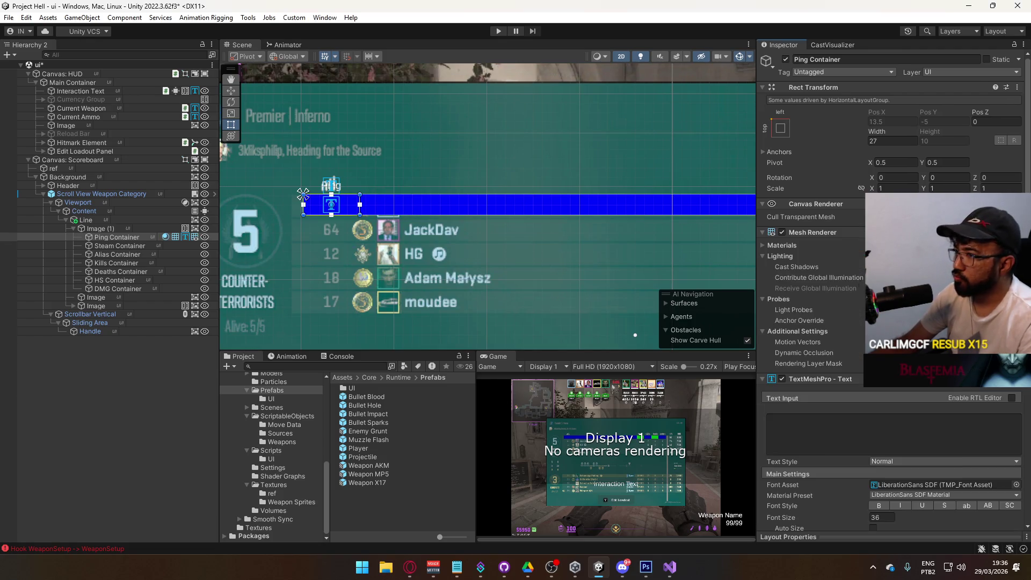
scroll(852, 325, "down", 4)
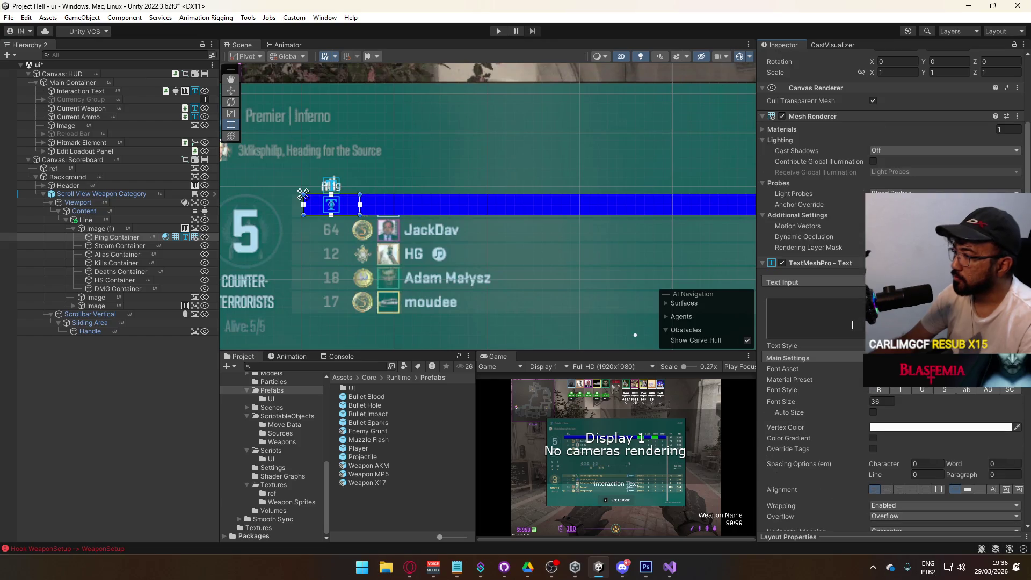
type("ASD")
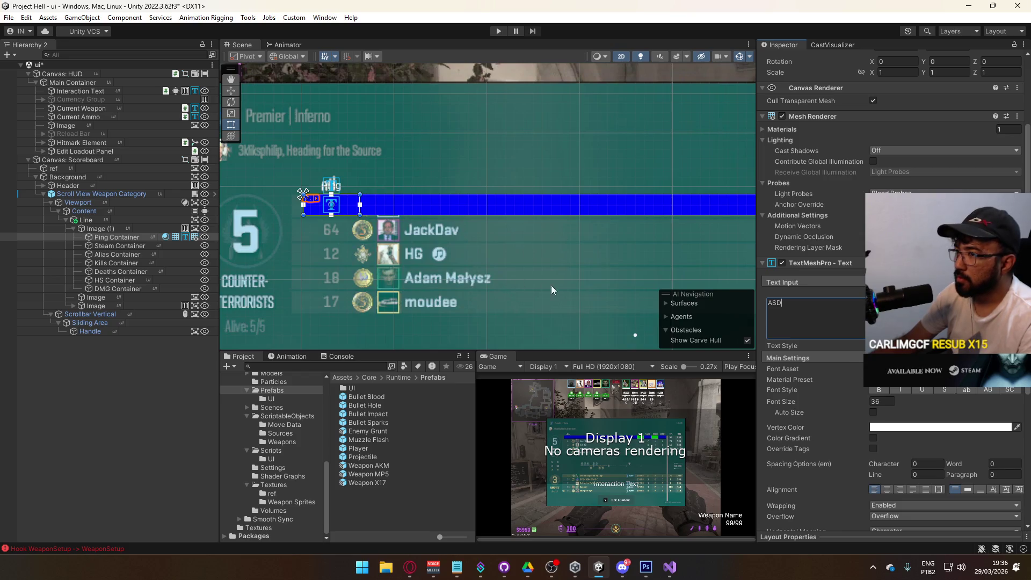
scroll(855, 413, "down", 7)
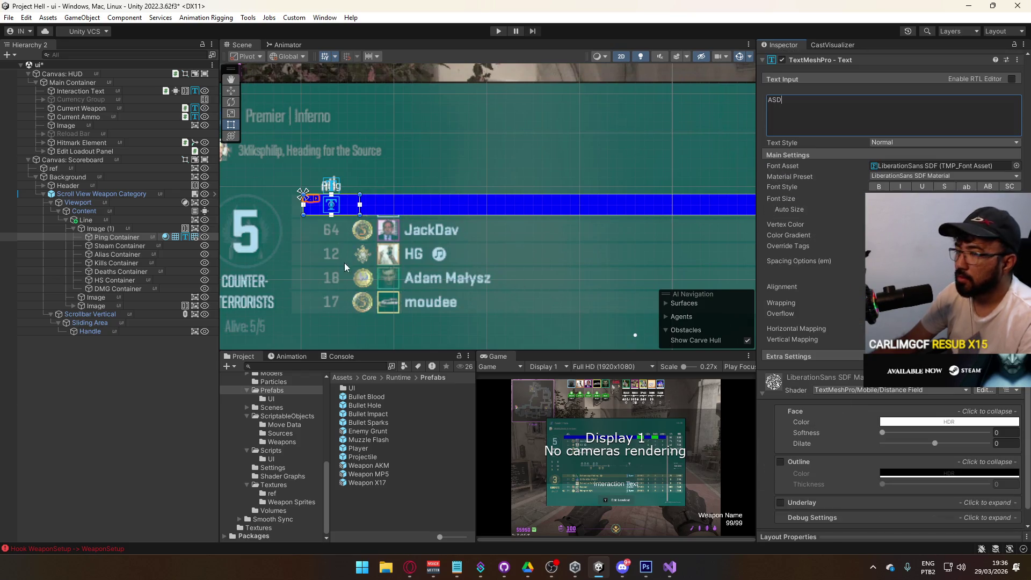
left_click(195, 239)
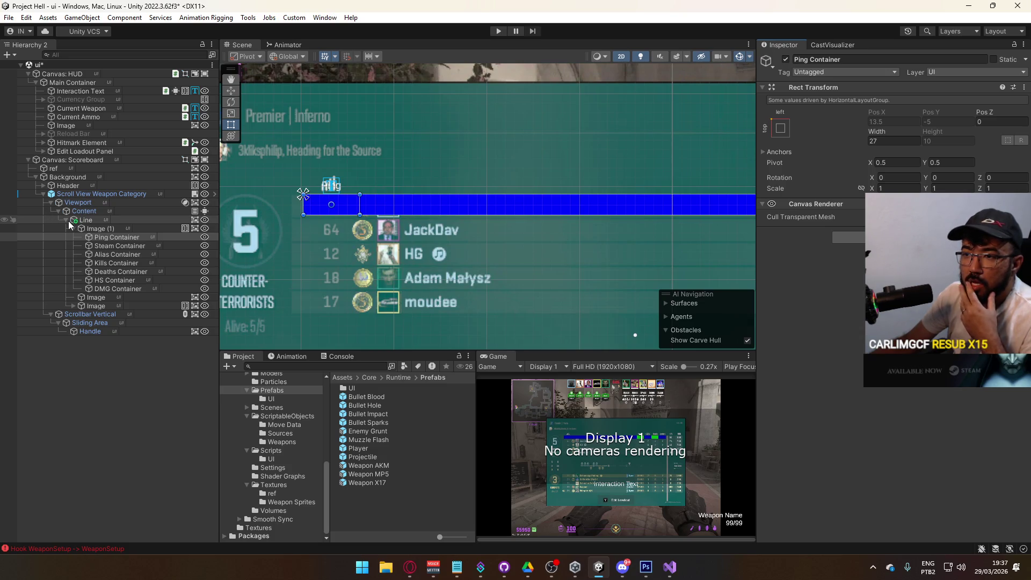
Inspect the Header's Ping Text (TMP): Oxanium-Regular SDF, size 5, -4 character spacing.
left_click(43, 186)
left_click(51, 194)
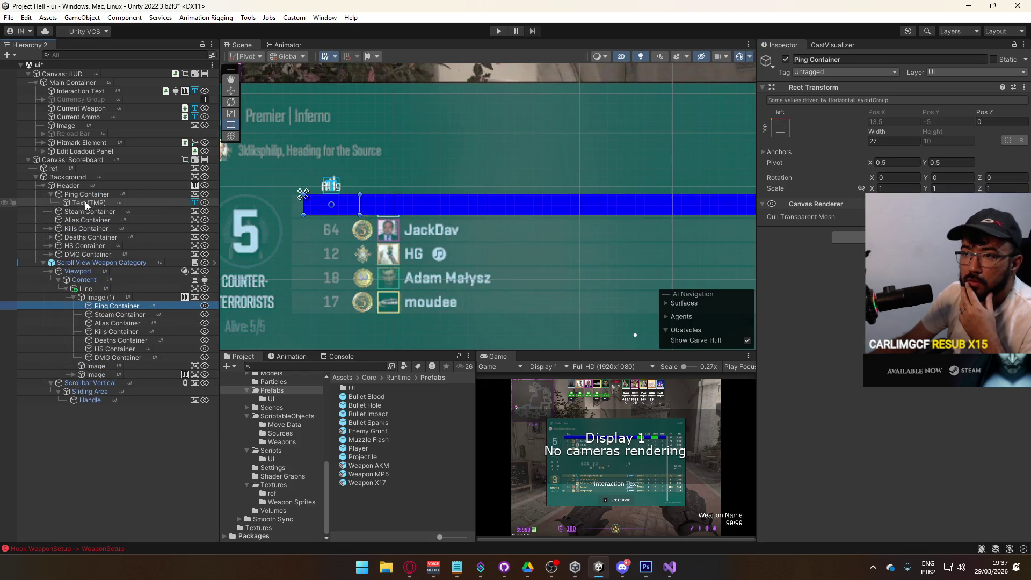
left_click(86, 203)
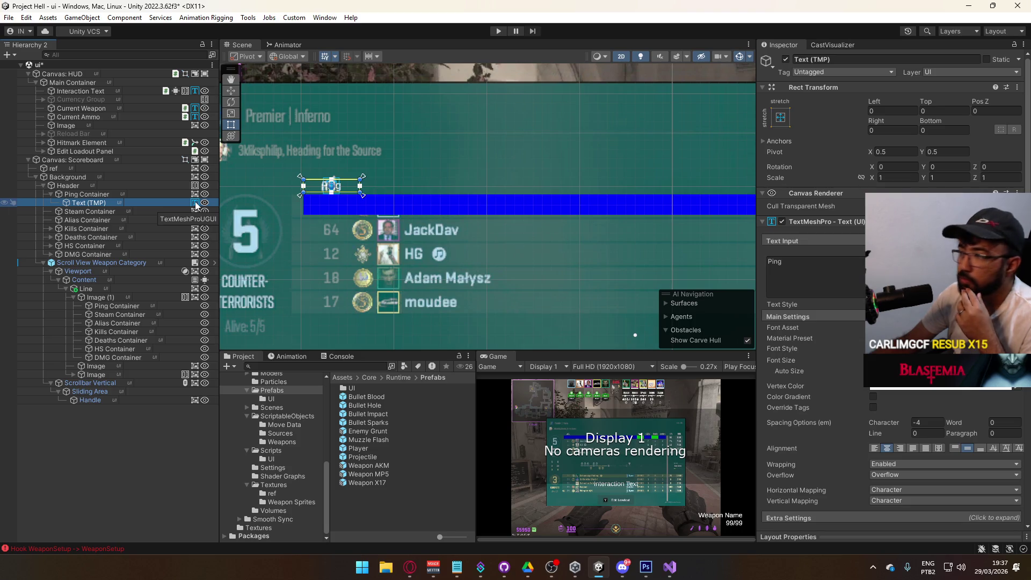
scroll(811, 268, "down", 8)
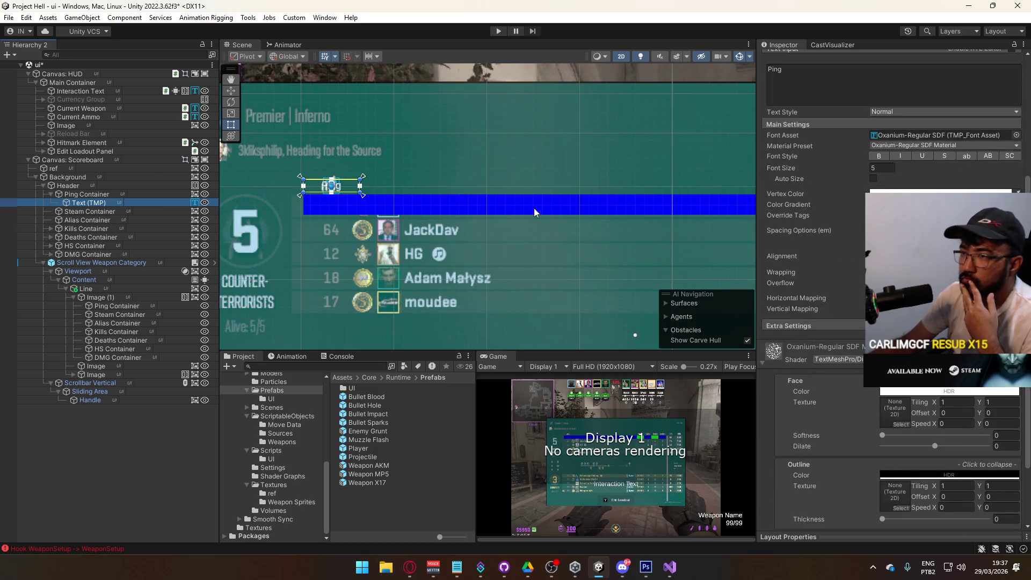
right_click(193, 205)
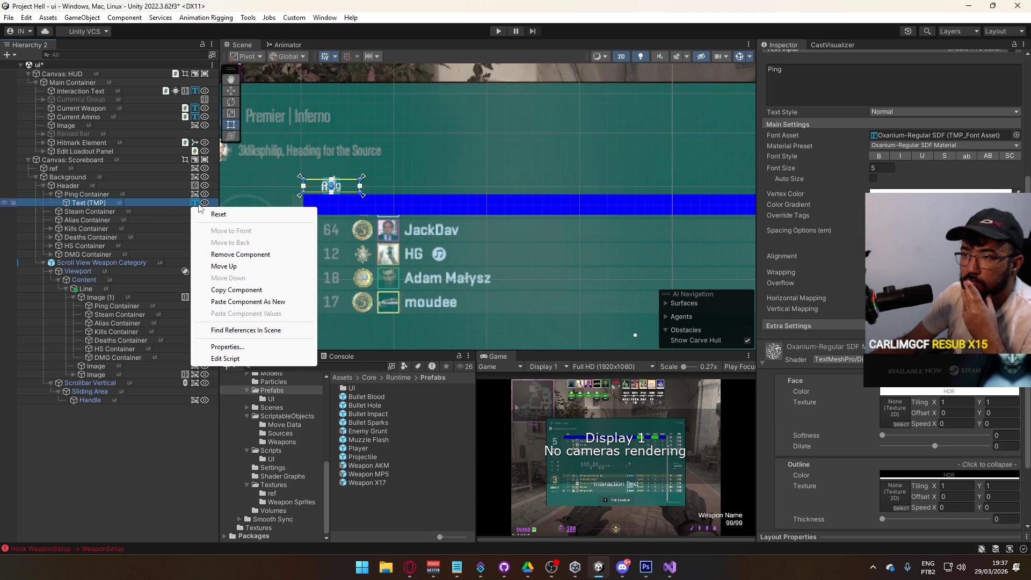
Add a Text - TextMeshPro child to the Ping Container inside Image (1).
left_click(119, 309)
right_click(119, 309)
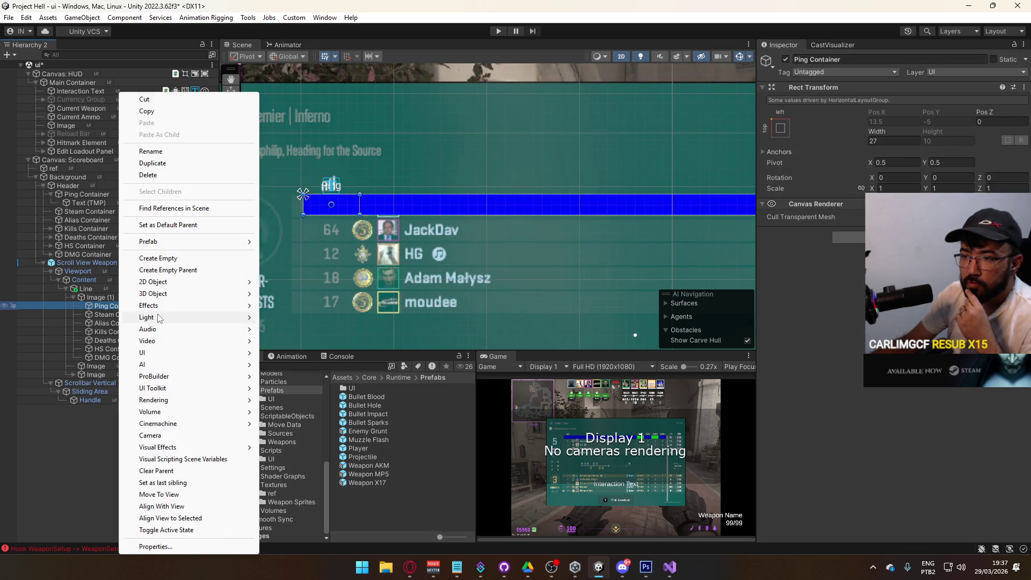
mouse_move(207, 354)
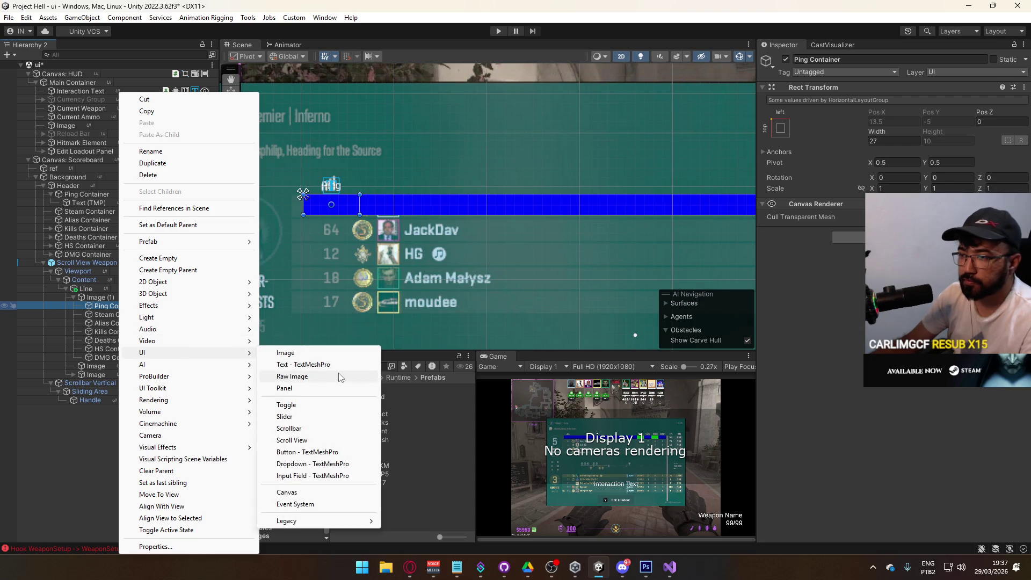
left_click(323, 366)
left_click(780, 117)
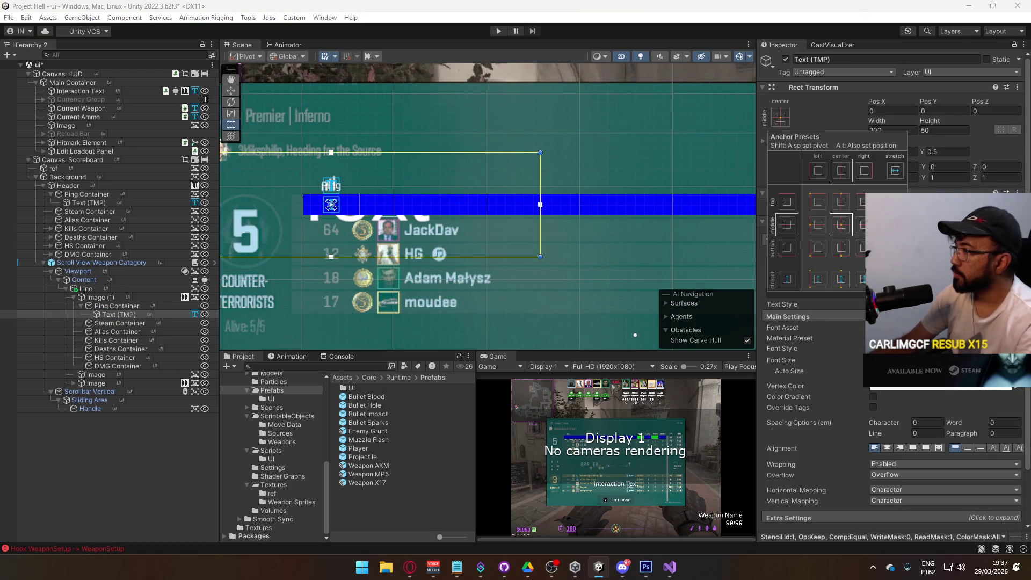
Stretch the new Ping text to fill its container with Top 0, Oxanium-Regular SDF font, middle-aligned.
left_click(894, 278, "alt")
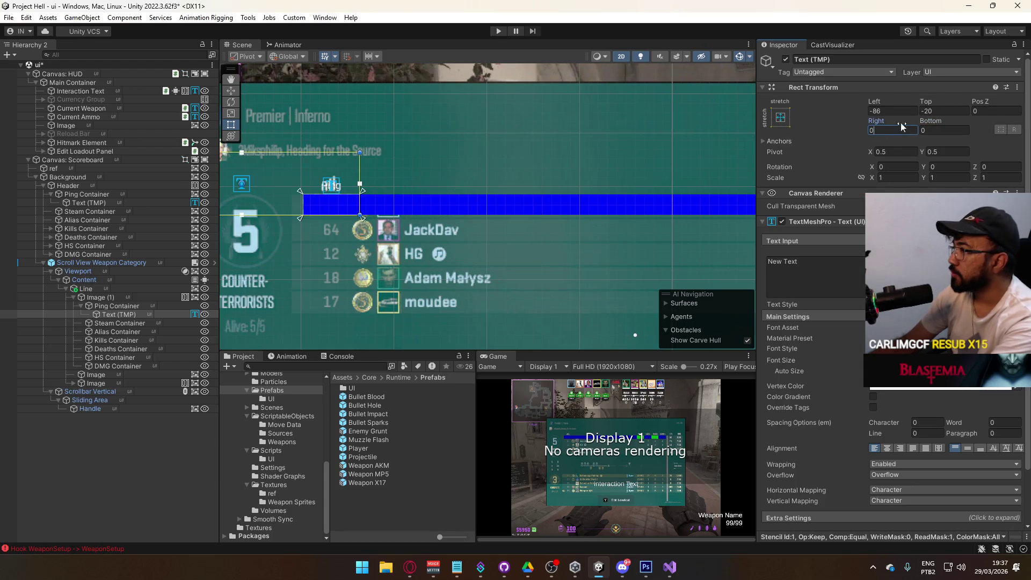
left_click(961, 112)
type("0")
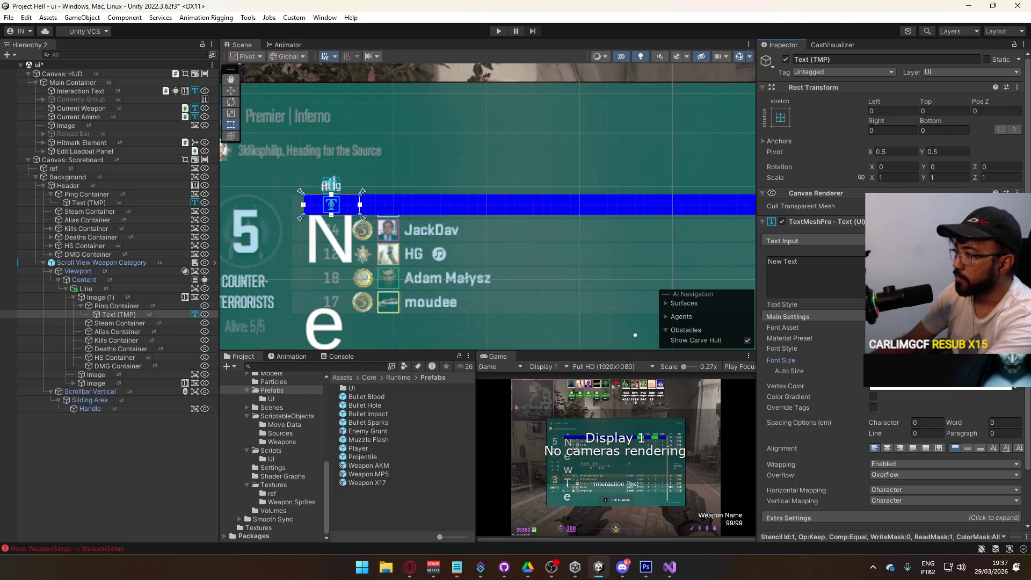
left_click(1019, 327)
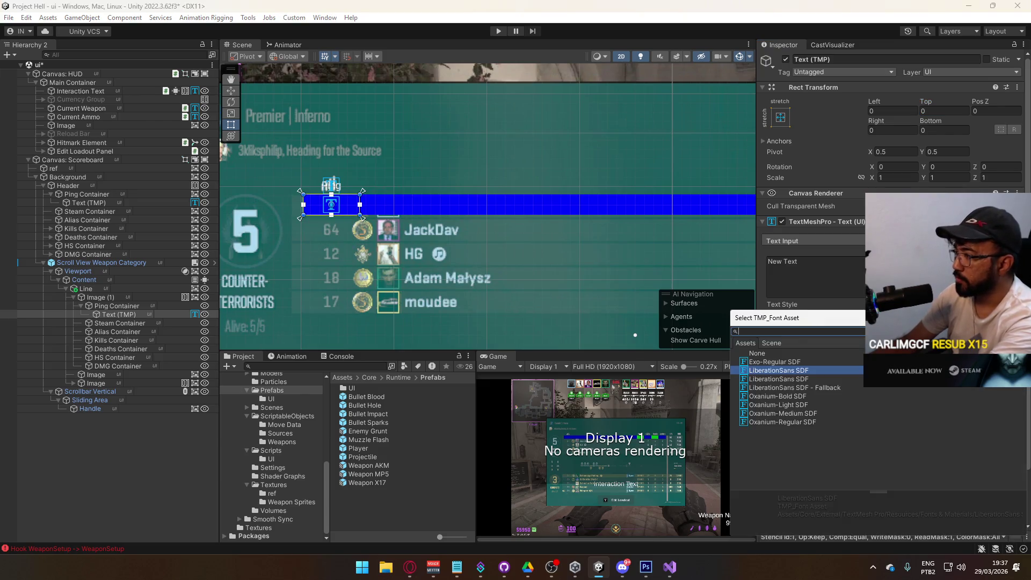
double_click(797, 422)
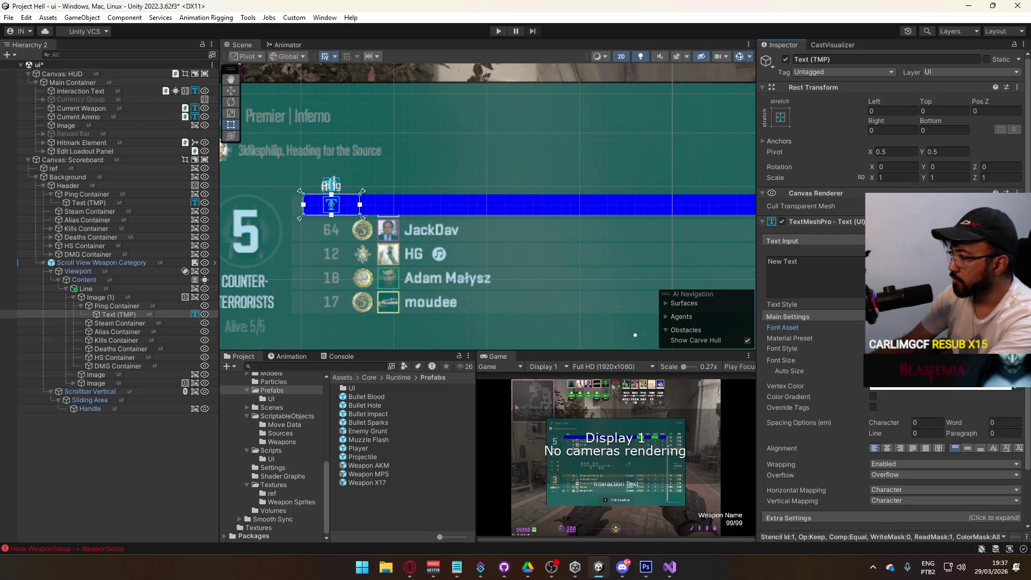
left_click(963, 450)
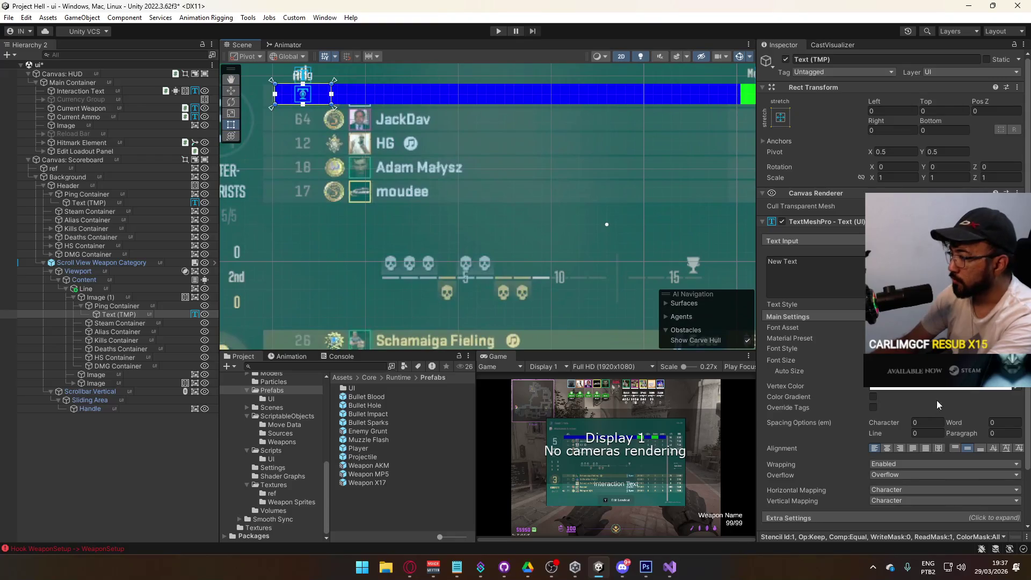
scroll(937, 405, "down", 3)
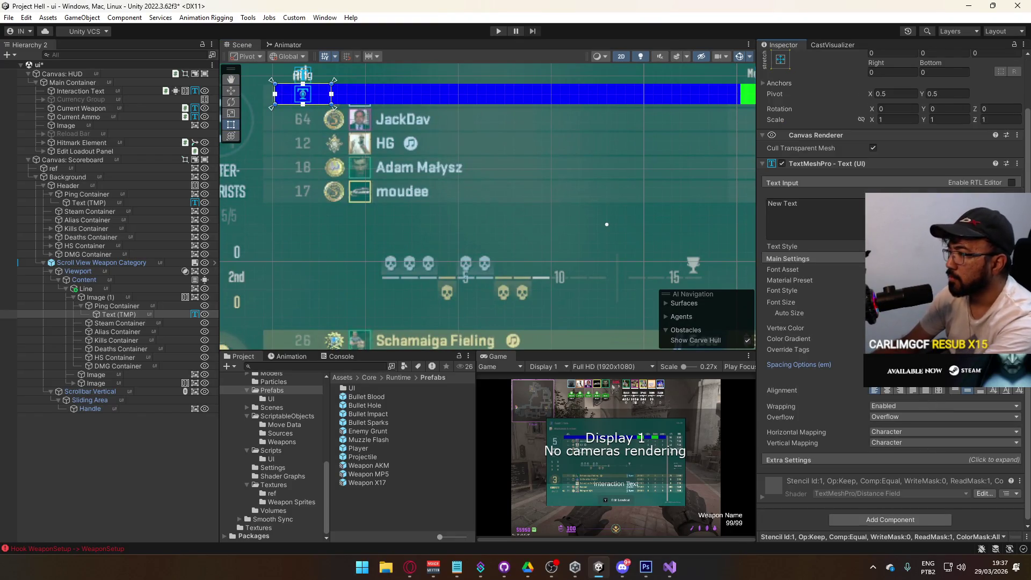
left_click_drag(607, 225, 739, 310)
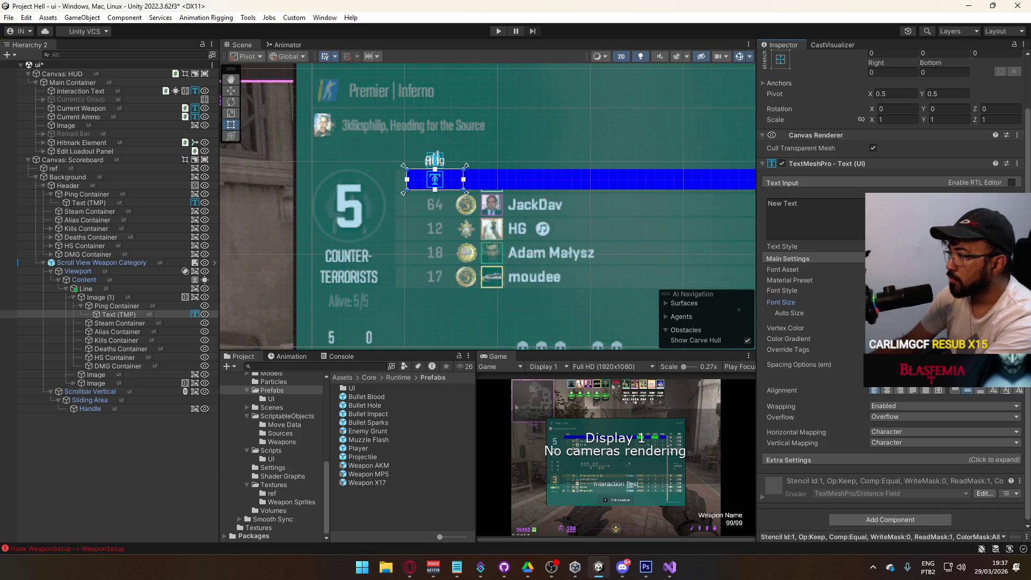
left_click_drag(507, 185, 539, 212)
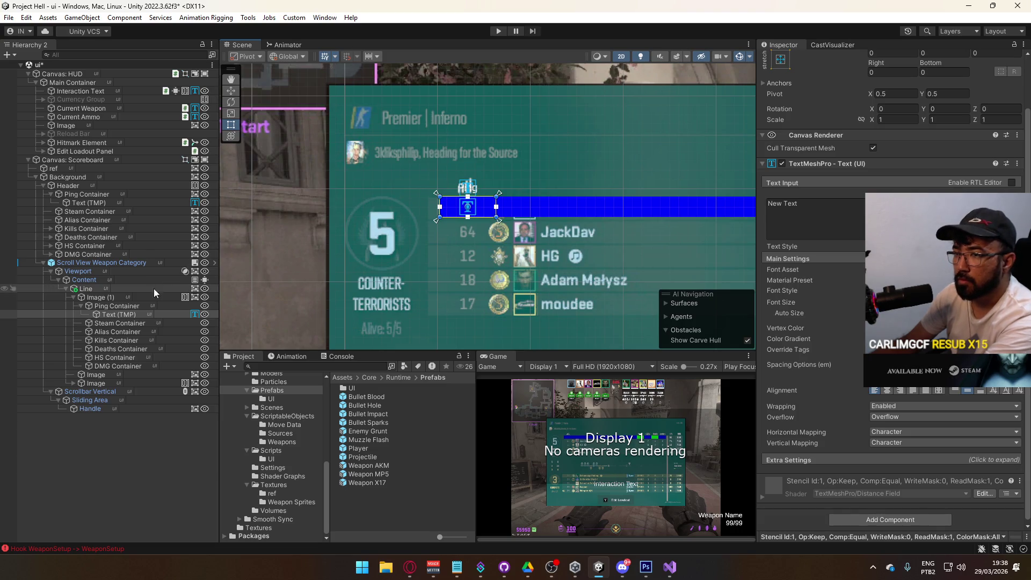
left_click(145, 304)
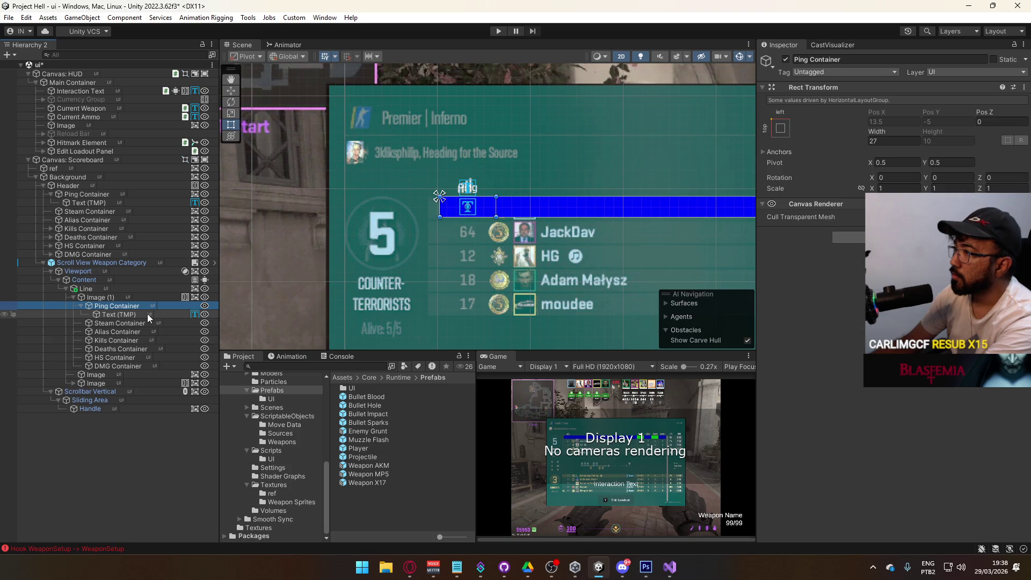
Rename the upper image layer under Line to Background.
left_click(148, 315)
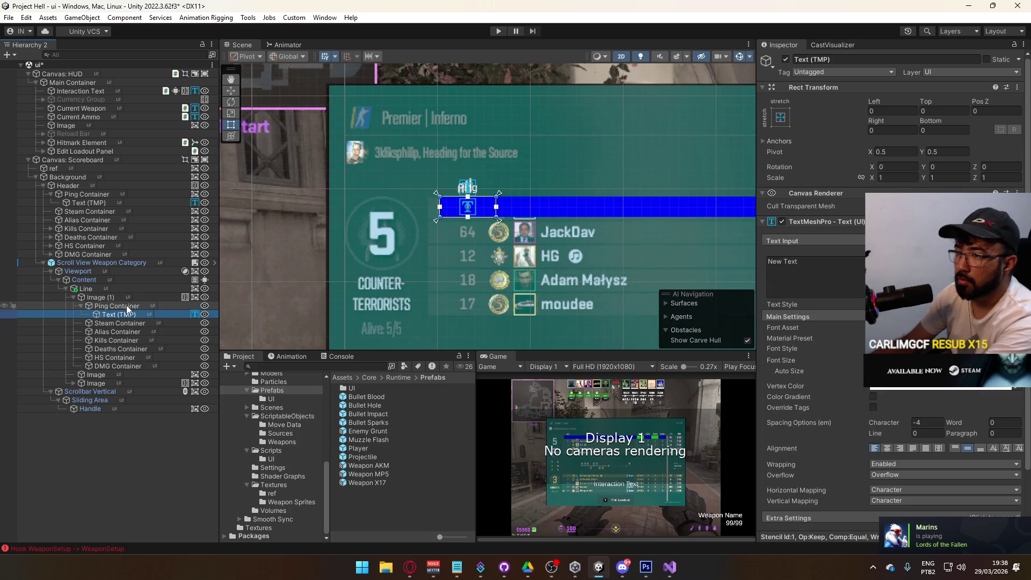
left_click(129, 381)
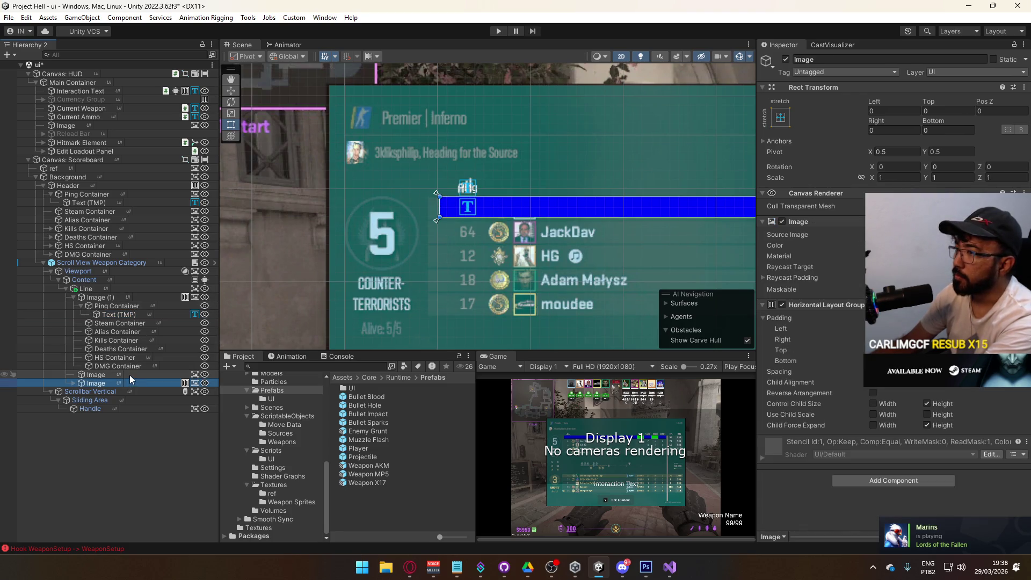
left_click(131, 375)
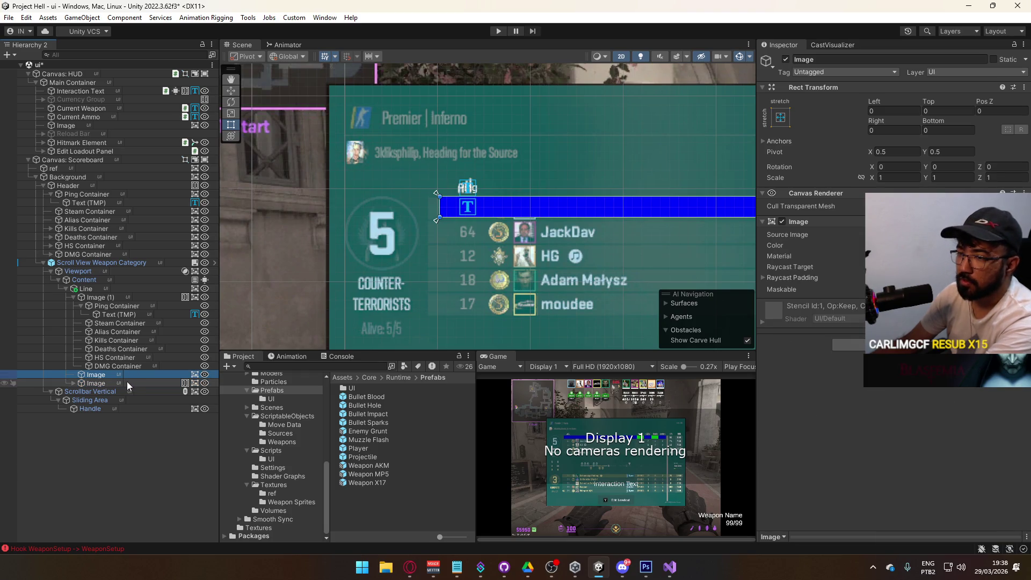
left_click(128, 383)
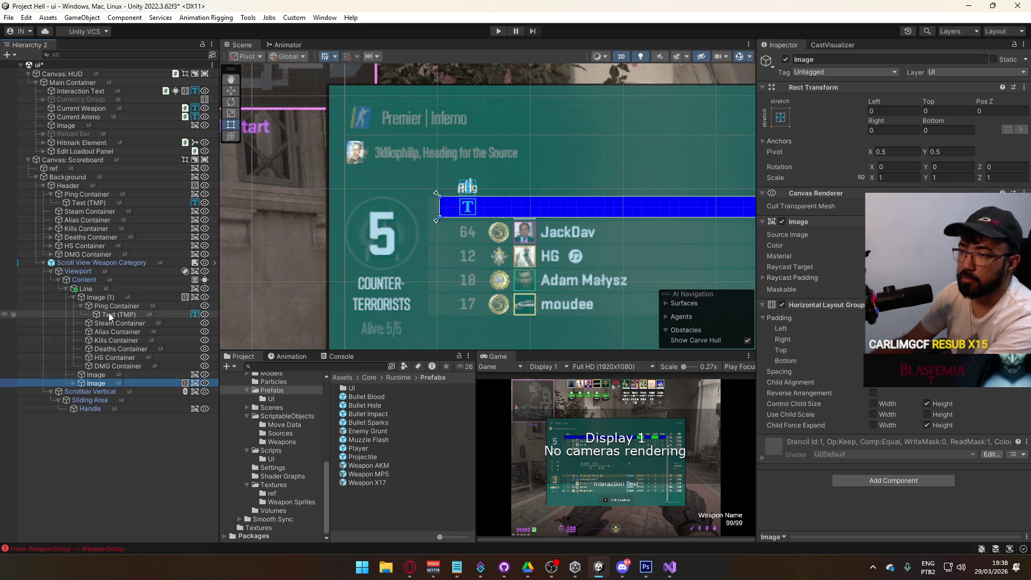
left_click(111, 297)
key("F2")
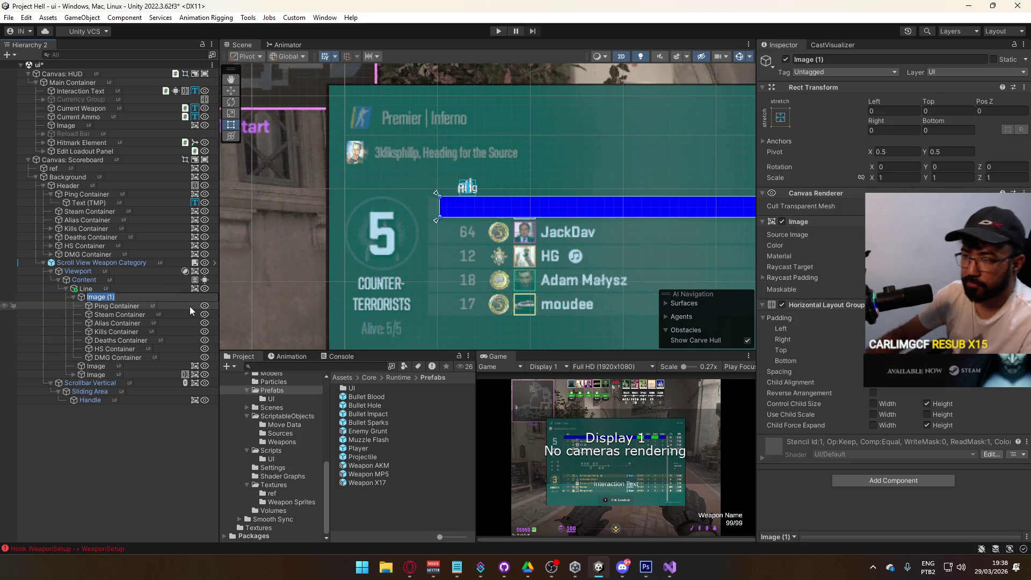
type("Background")
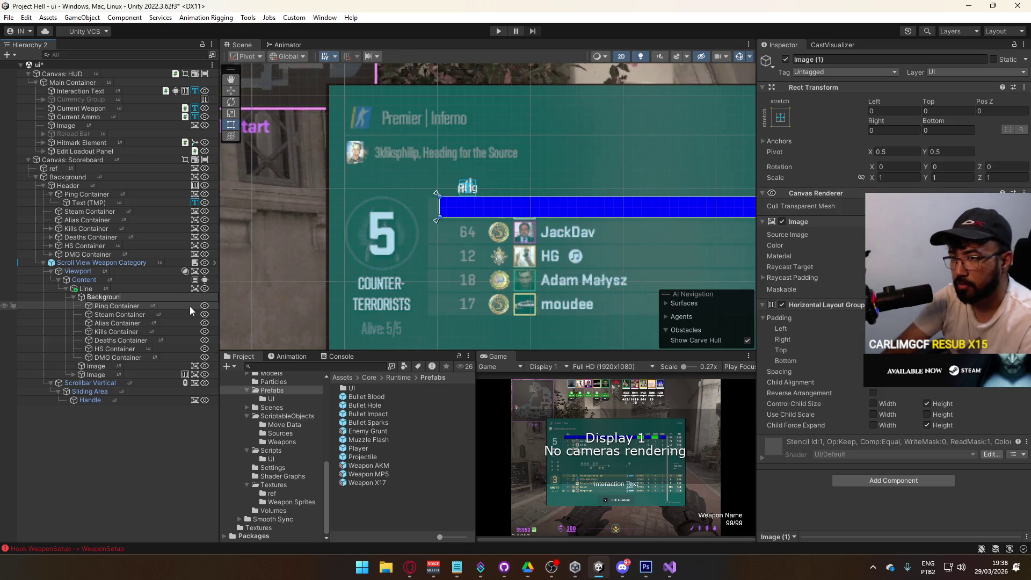
key("Return")
Rename the other two layers Fouble and Labels, and expand Labels.
left_click(130, 366)
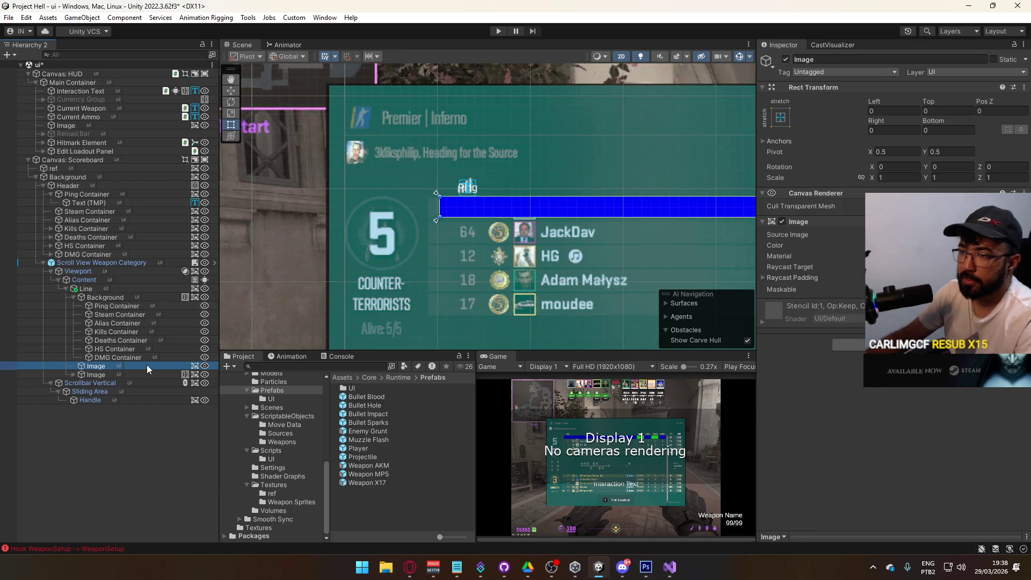
key("F2")
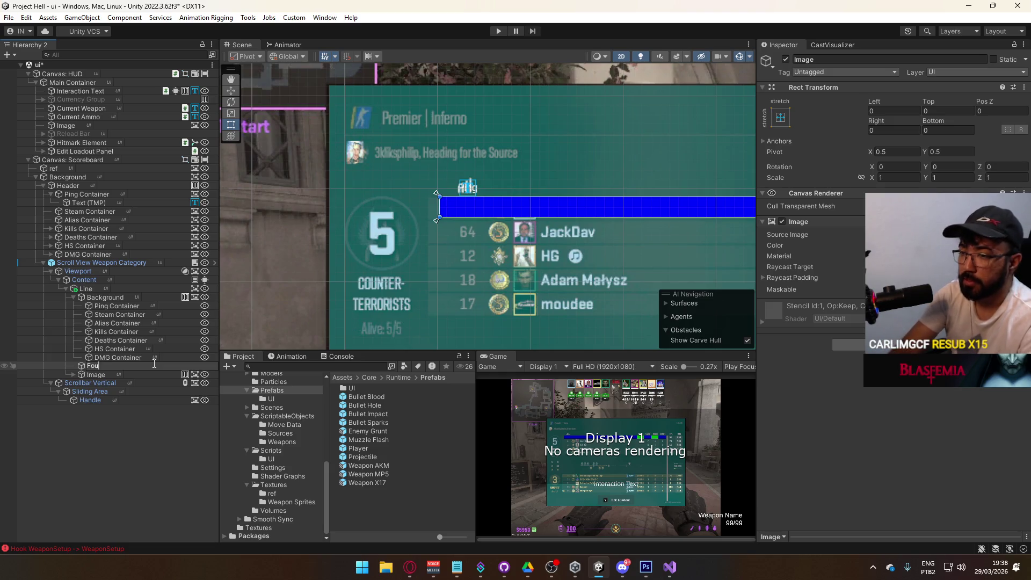
type("ble")
key("Return")
left_click(110, 373)
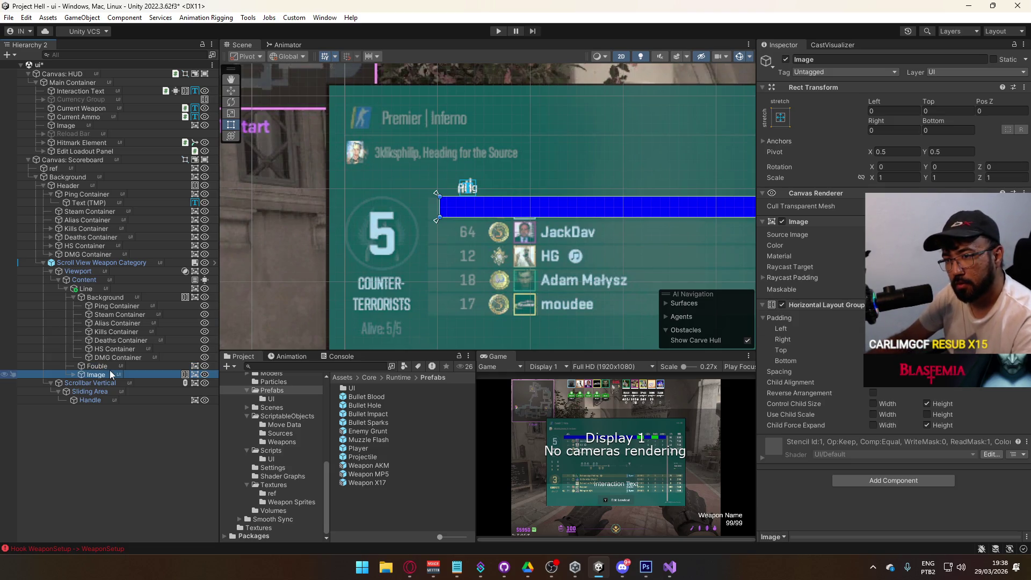
key("F2")
type("Labels")
key("Return")
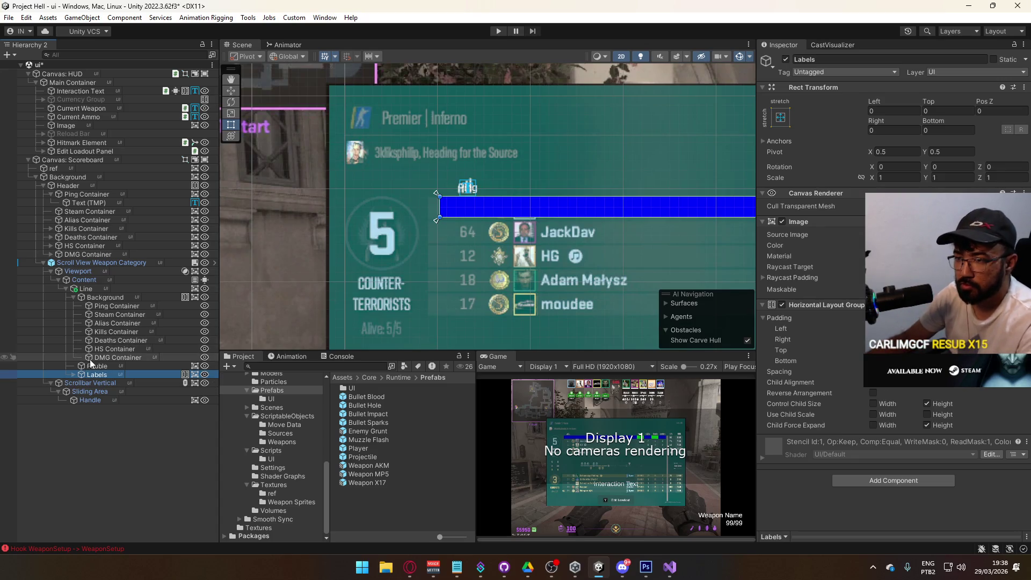
left_click(73, 375)
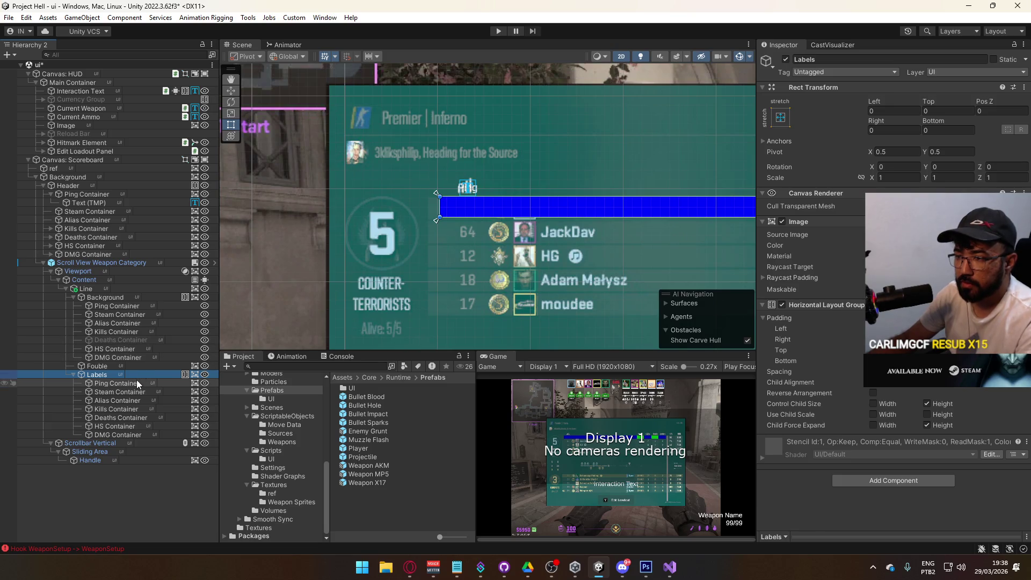
Switch off the Fouble layer.
left_click(137, 383)
left_click(140, 374)
left_click(118, 435, "shift")
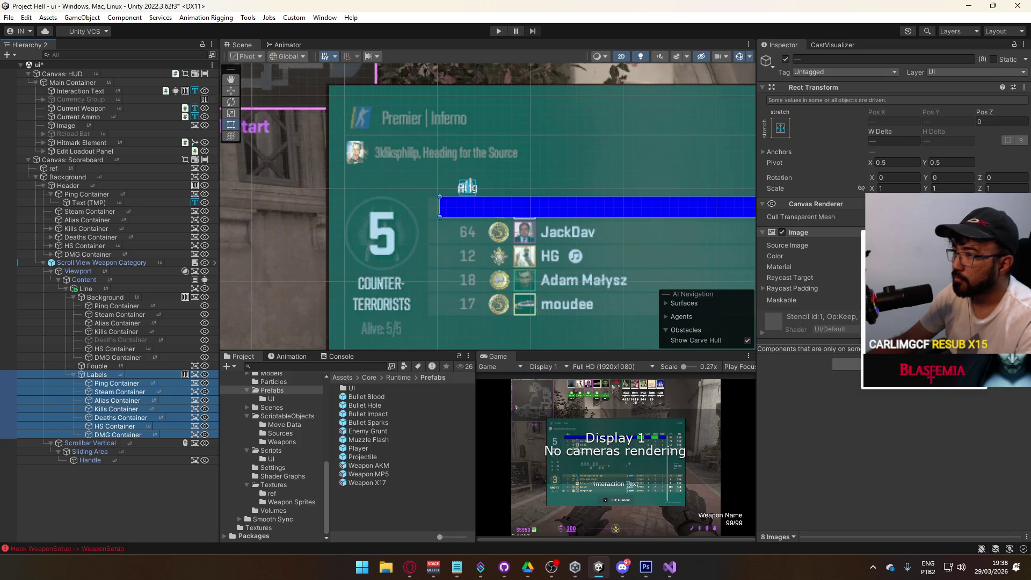
left_click(111, 383)
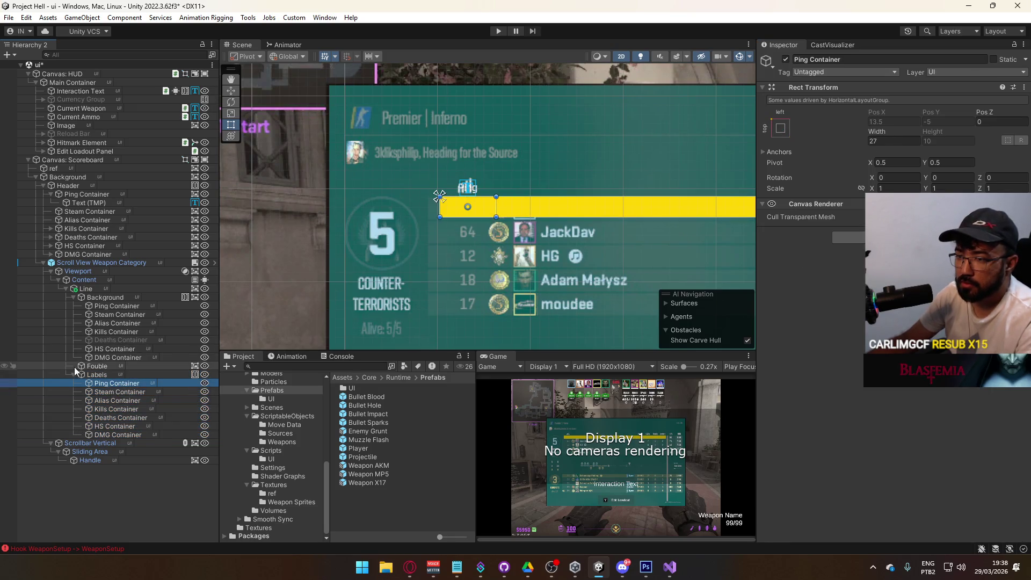
left_click(102, 366)
left_click(786, 59)
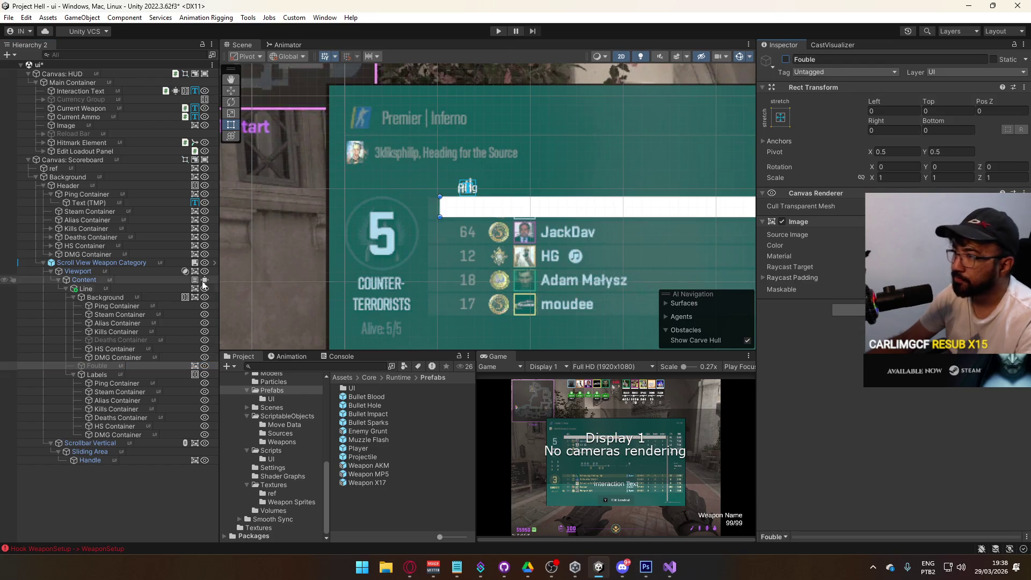
Re-enable the Deaths Container under Background.
left_click(121, 300)
right_click(193, 299)
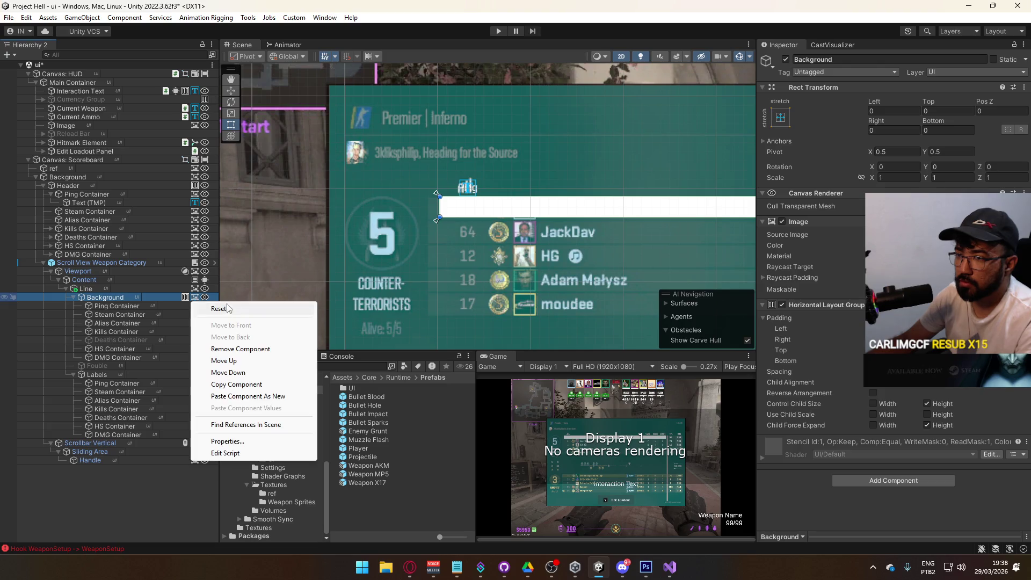
key("Escape")
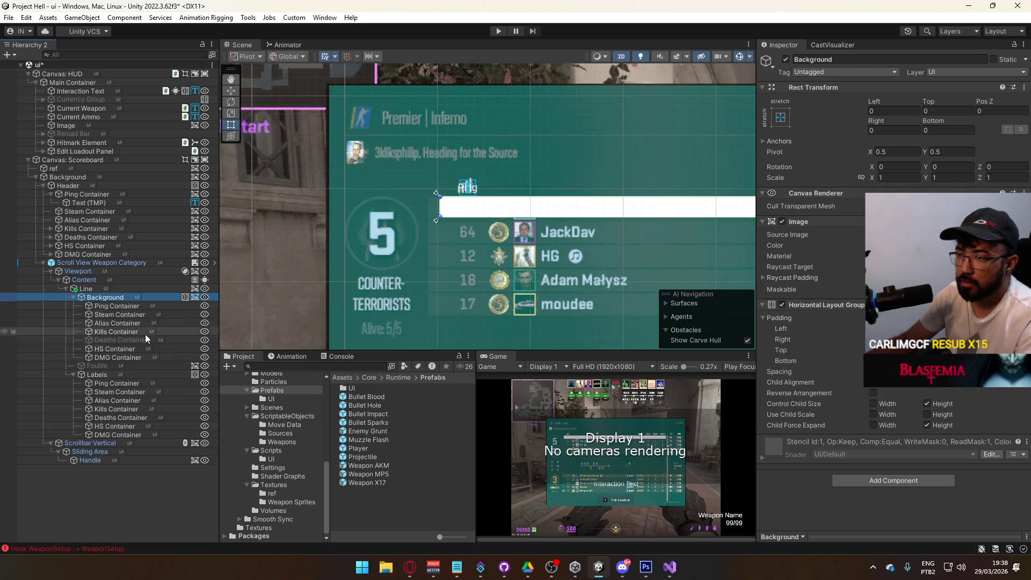
left_click(118, 357)
left_click(134, 341)
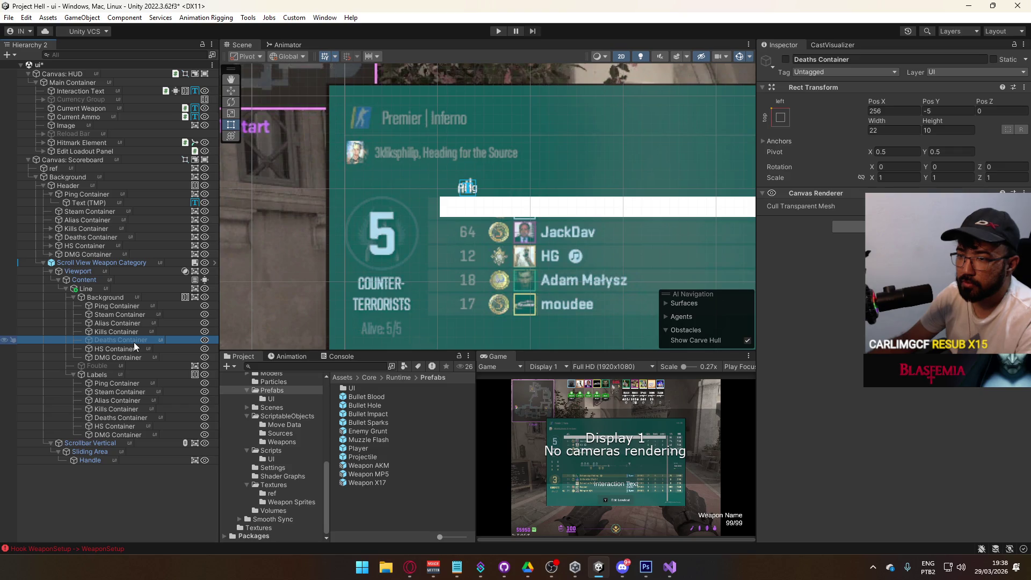
left_click(786, 59)
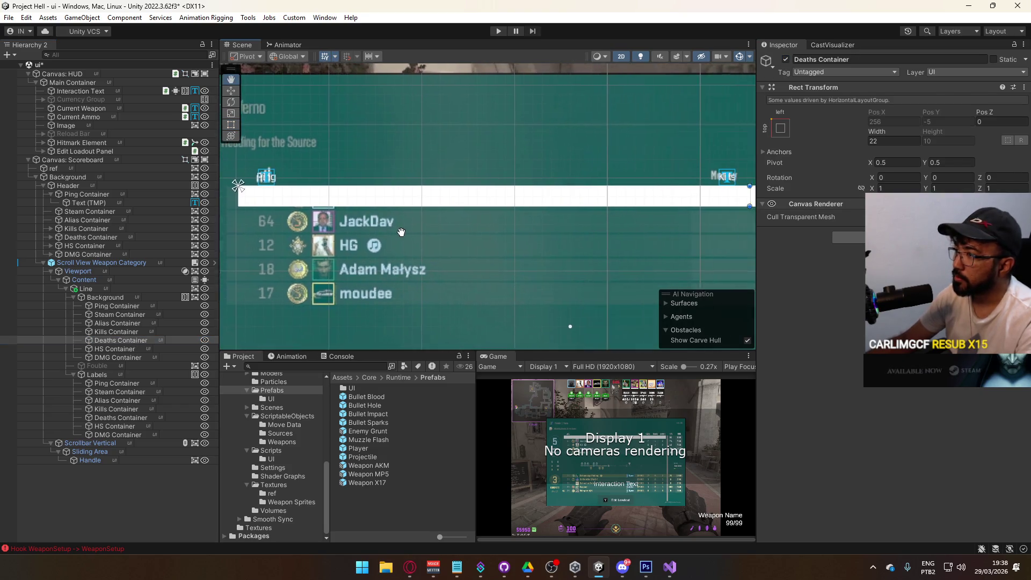
Add a TextMeshPro text component to the Ping Container under Labels.
left_click(116, 383)
left_click(848, 238)
type("text")
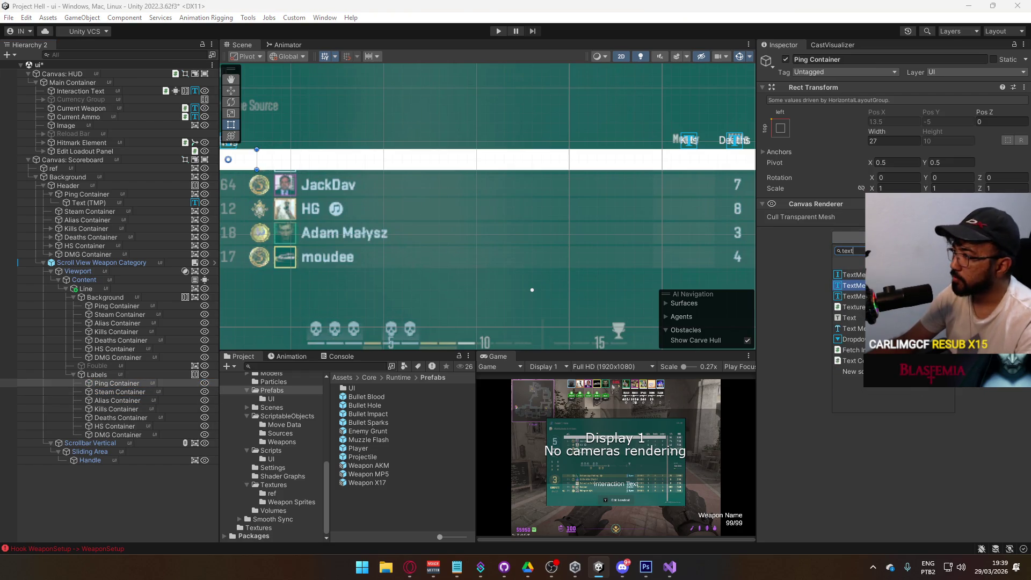
key("Return")
left_click(105, 297)
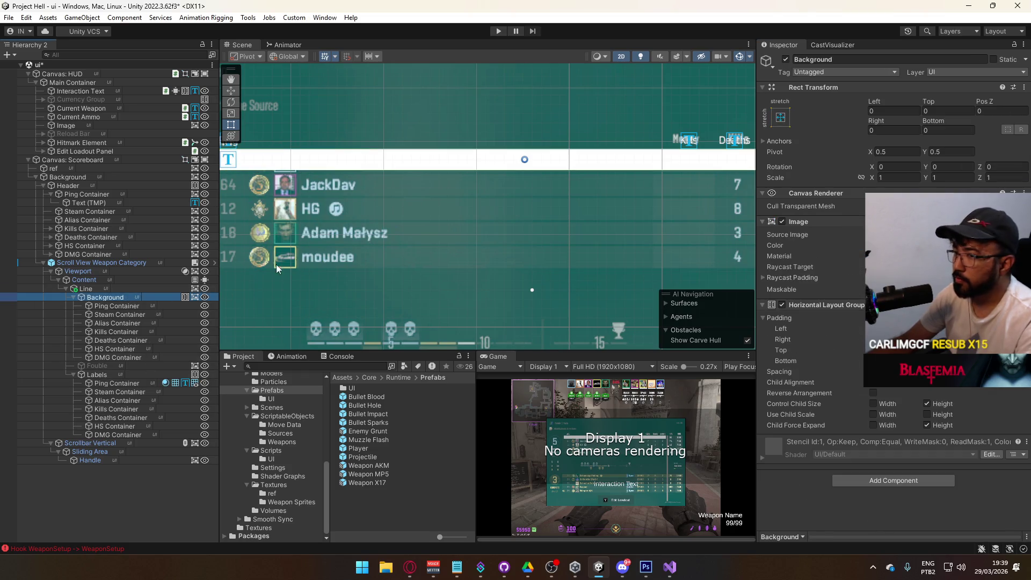
Colour the Background bar blue in the Image colour picker.
left_click(945, 245)
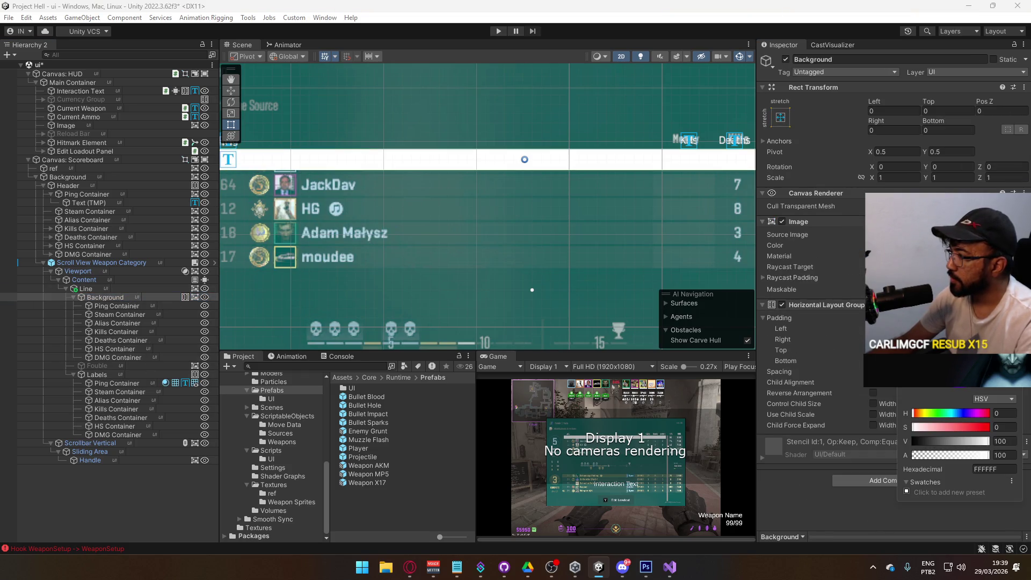
left_click_drag(914, 413, 964, 413)
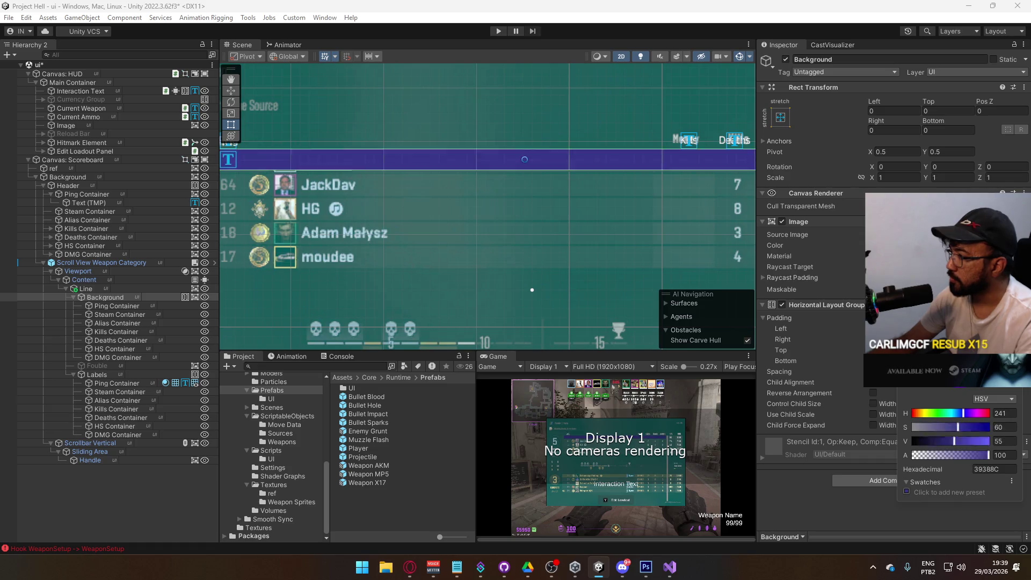
left_click(137, 383)
key("ctrl+z")
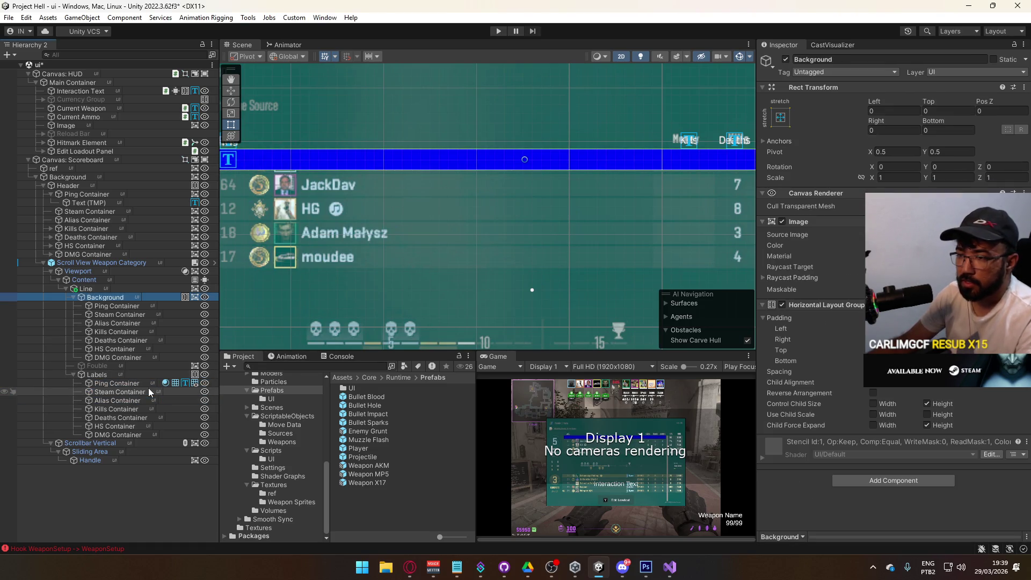
key("ctrl+z")
left_click(192, 386)
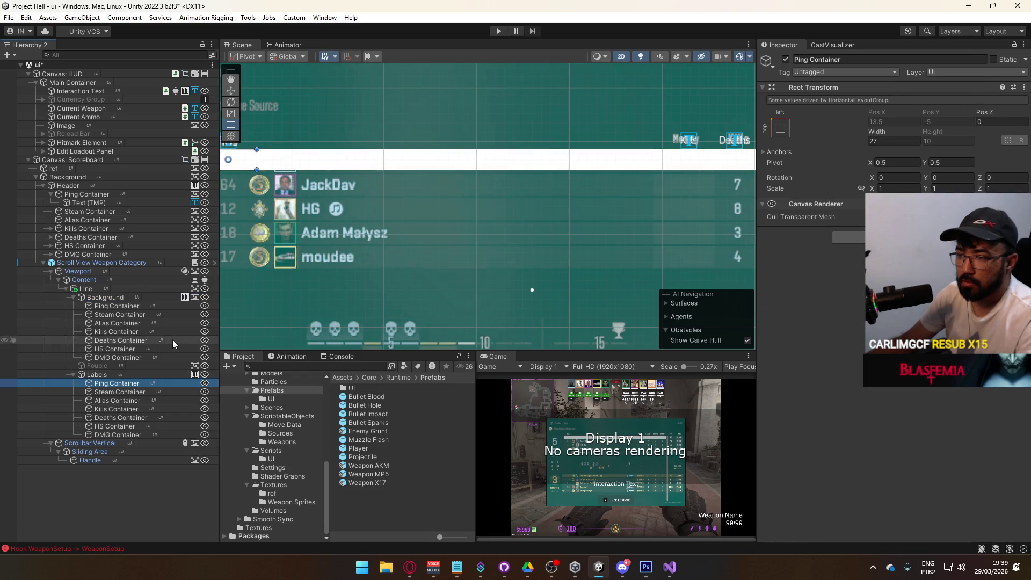
left_click(157, 298)
left_click(913, 244)
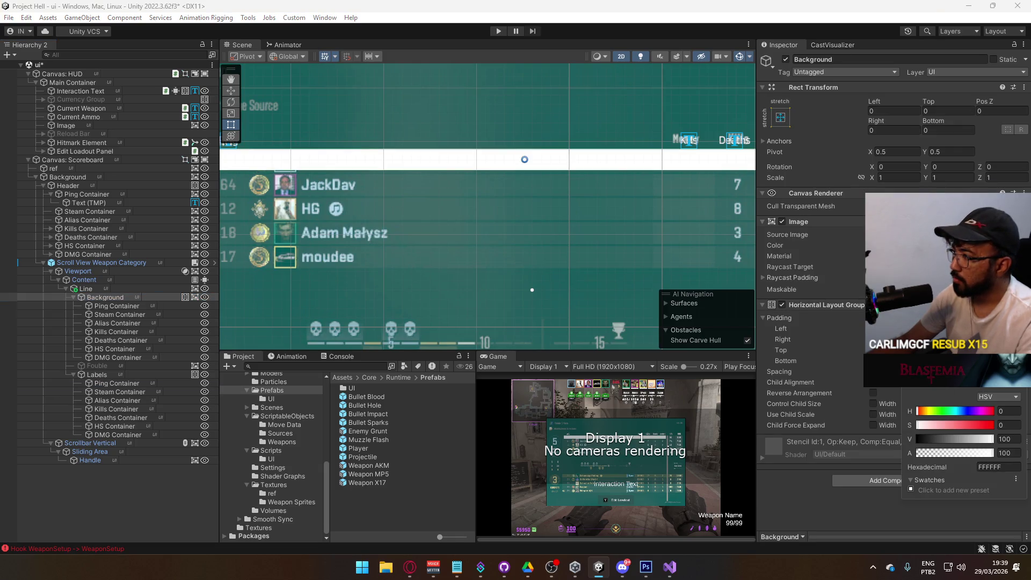
left_click(1010, 300)
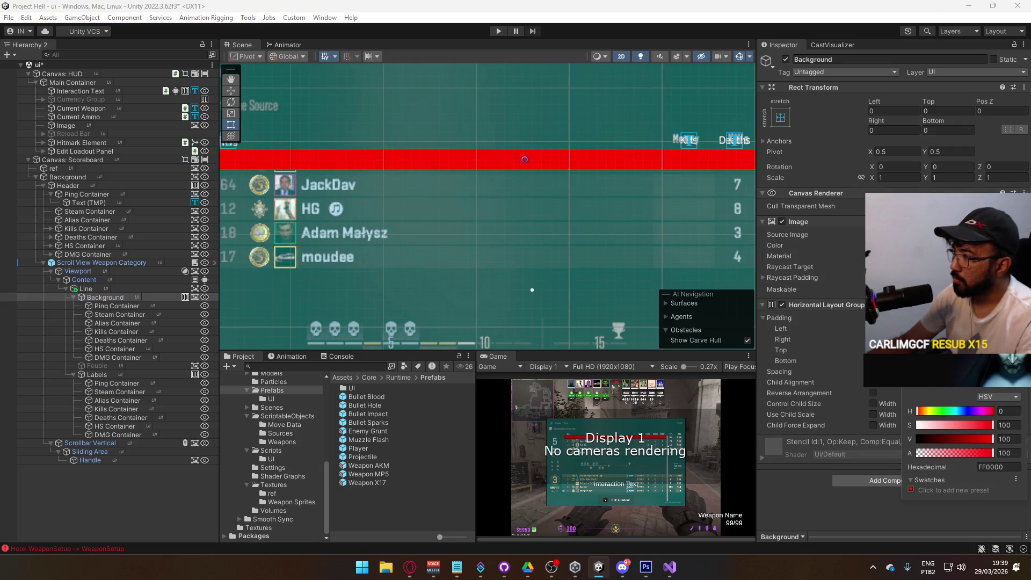
left_click(138, 386)
Add a Text - TextMeshPro child inside the Labels Ping Container.
right_click(137, 385)
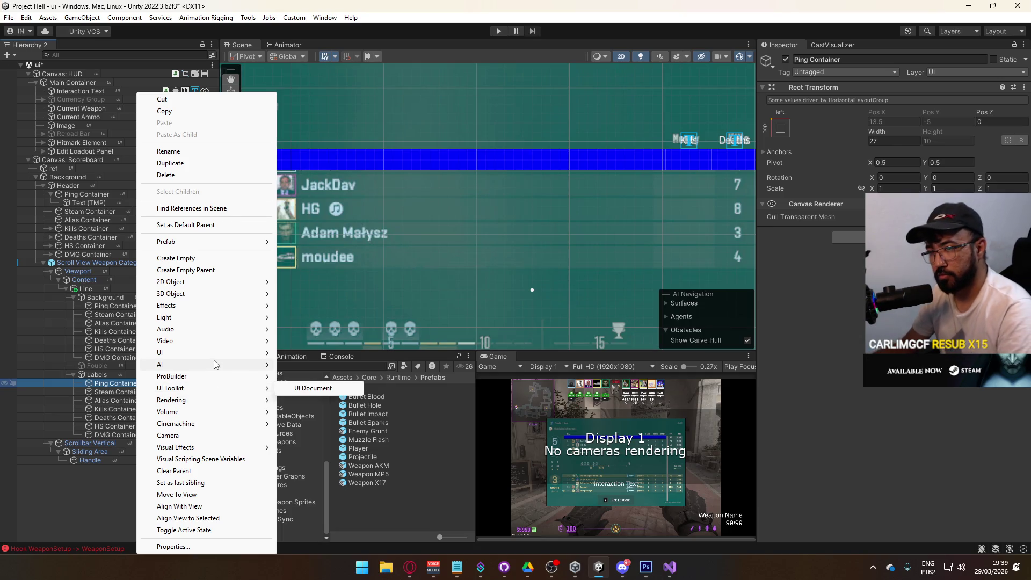
mouse_move(258, 352)
left_click(349, 365)
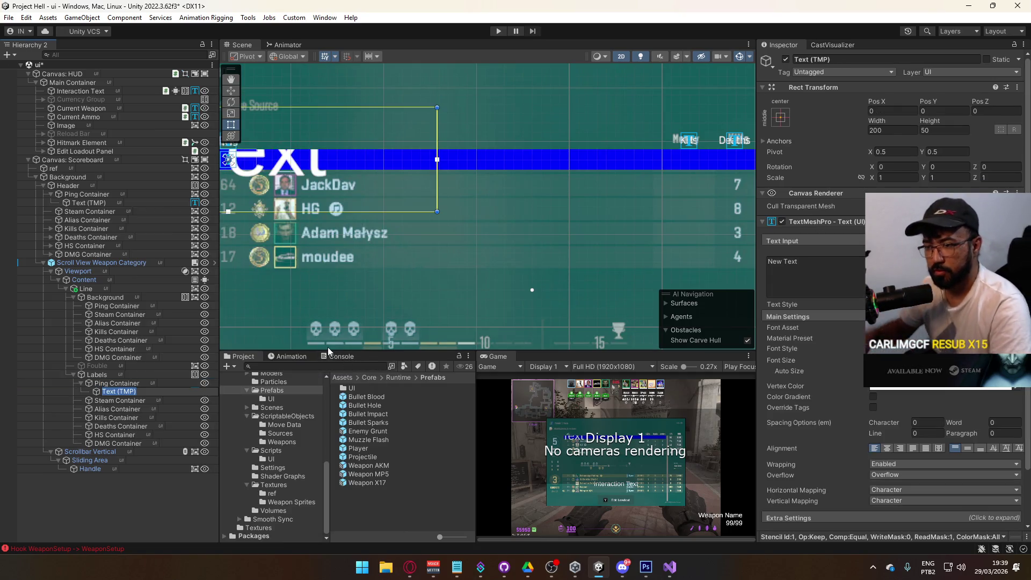
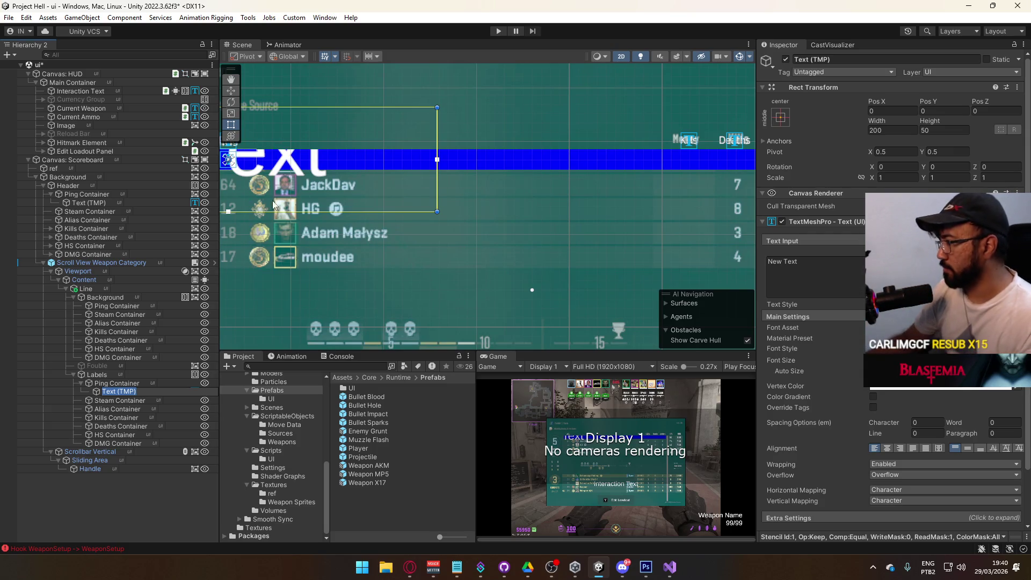
Set the ping label's font to Oxanium-Regular SDF and stretch it to fill its container with zero offsets.
left_click(1017, 327)
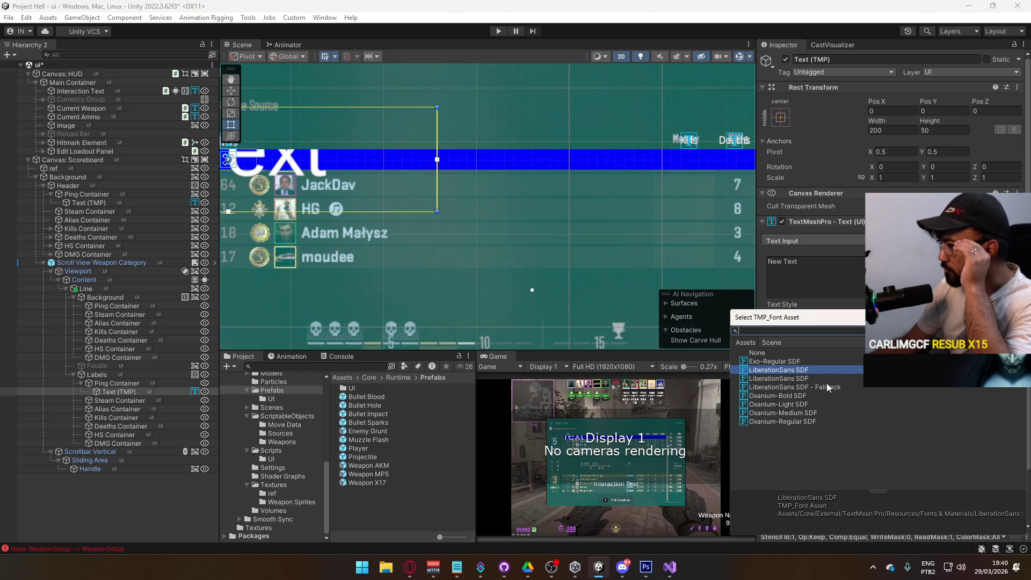
double_click(806, 421)
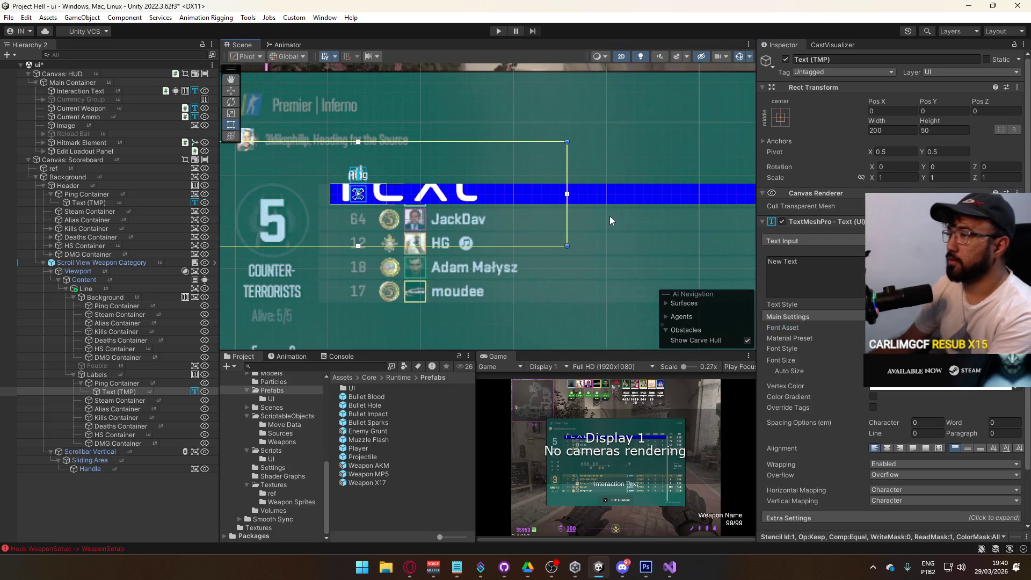
left_click(781, 117)
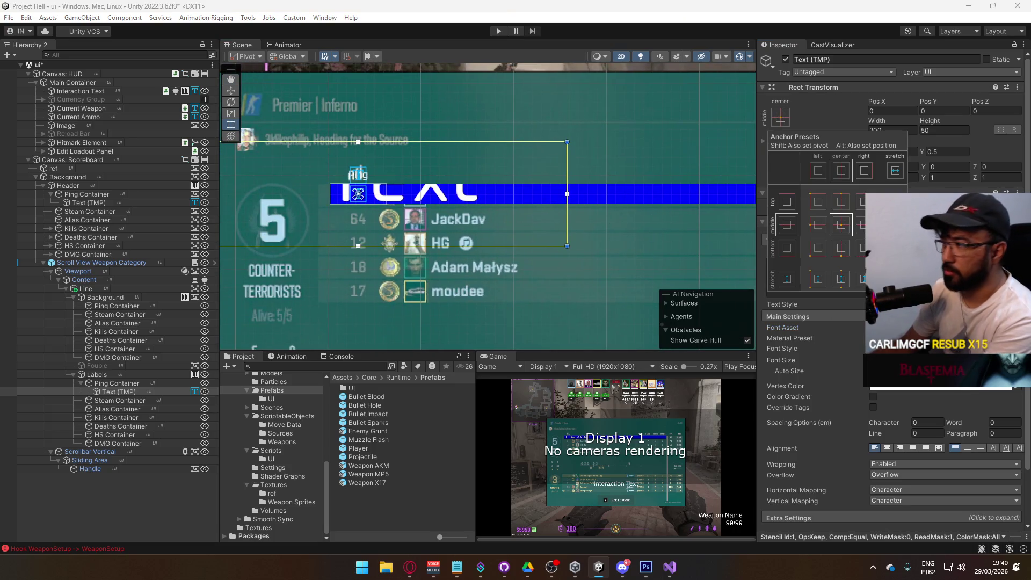
left_click(895, 278, "alt")
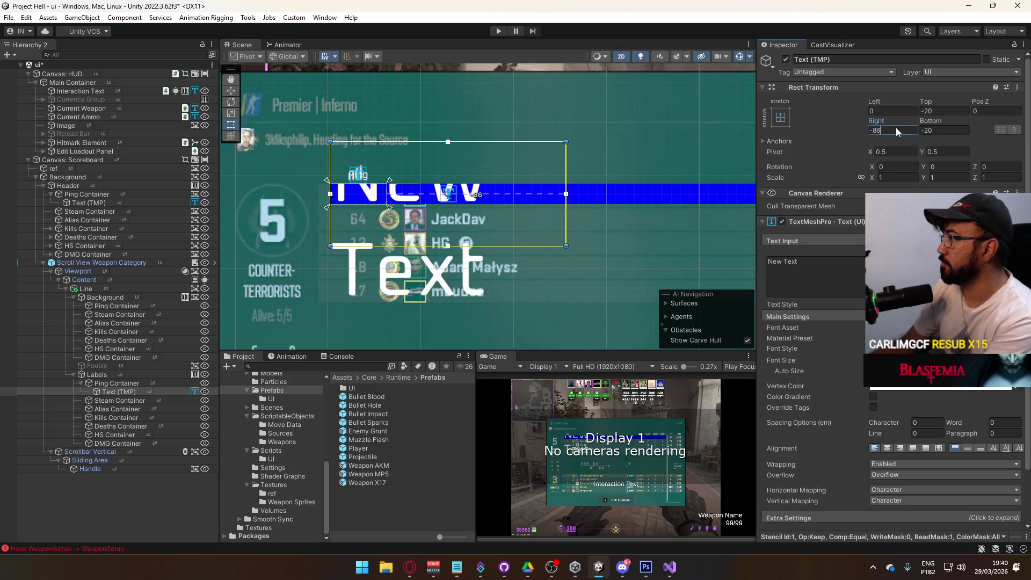
left_click(945, 111)
type("0")
Lower the font size to 8, right-align the text, and change it to '88'.
left_click(912, 360)
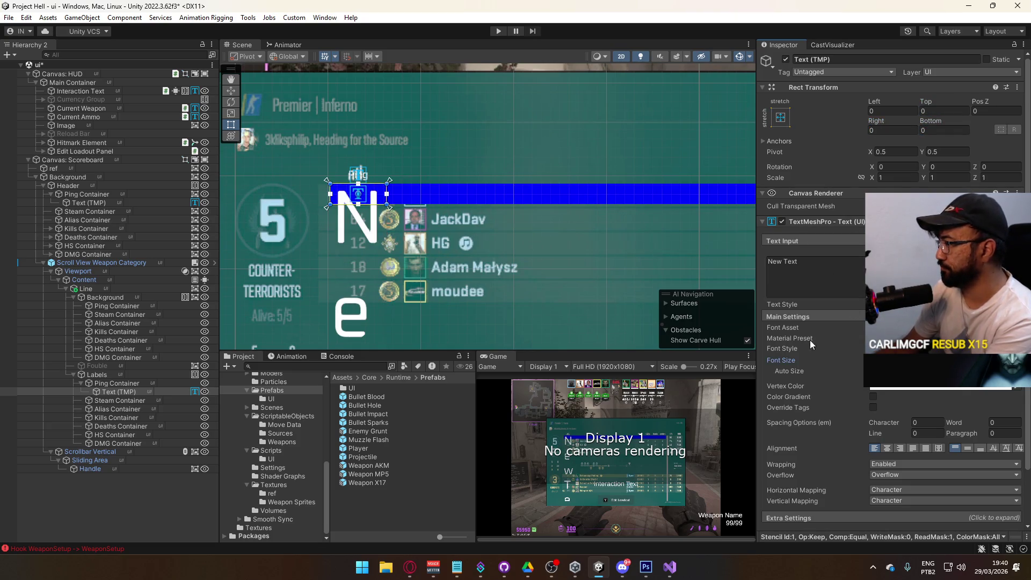
type("8")
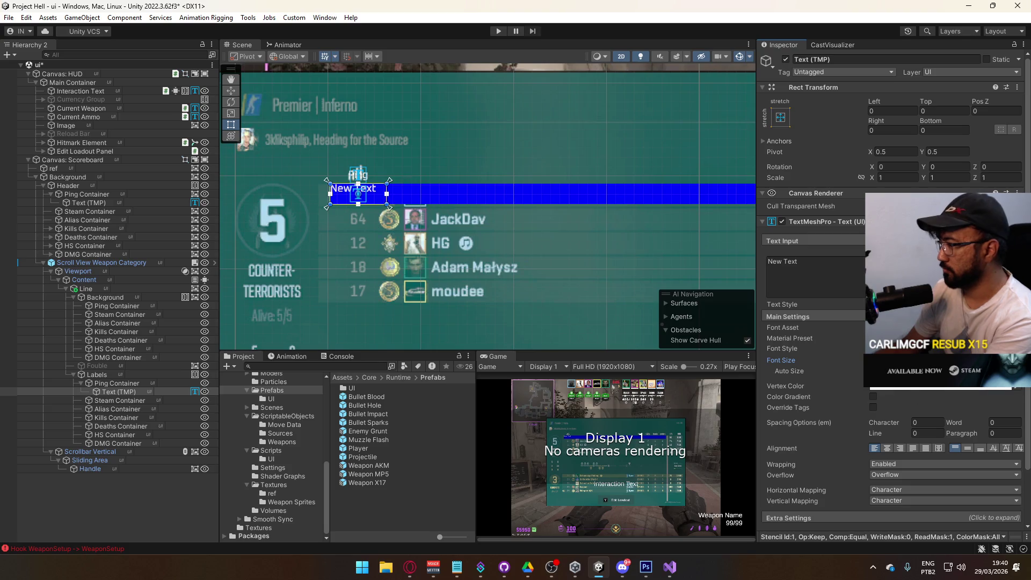
left_click(886, 447)
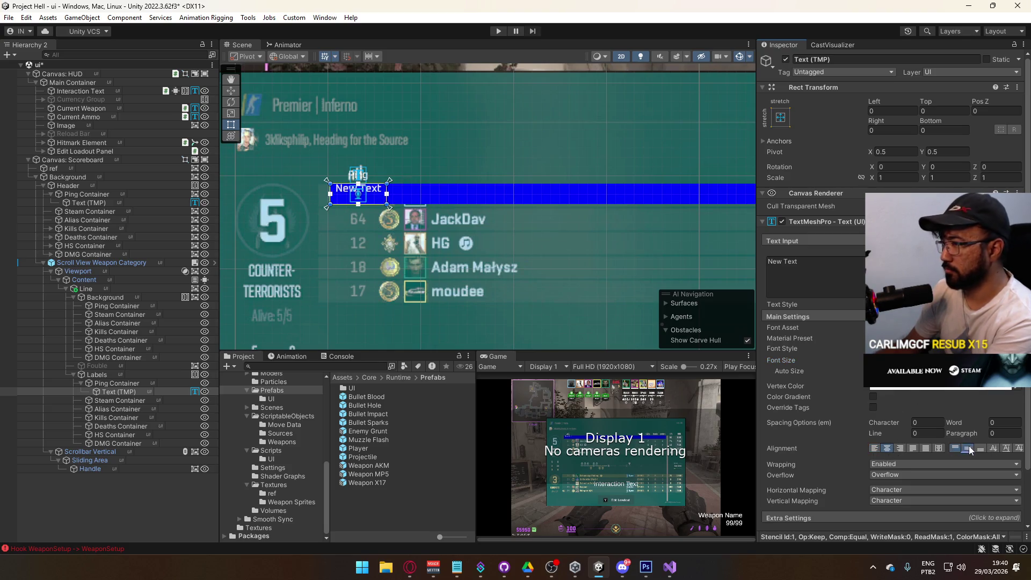
left_click(968, 448)
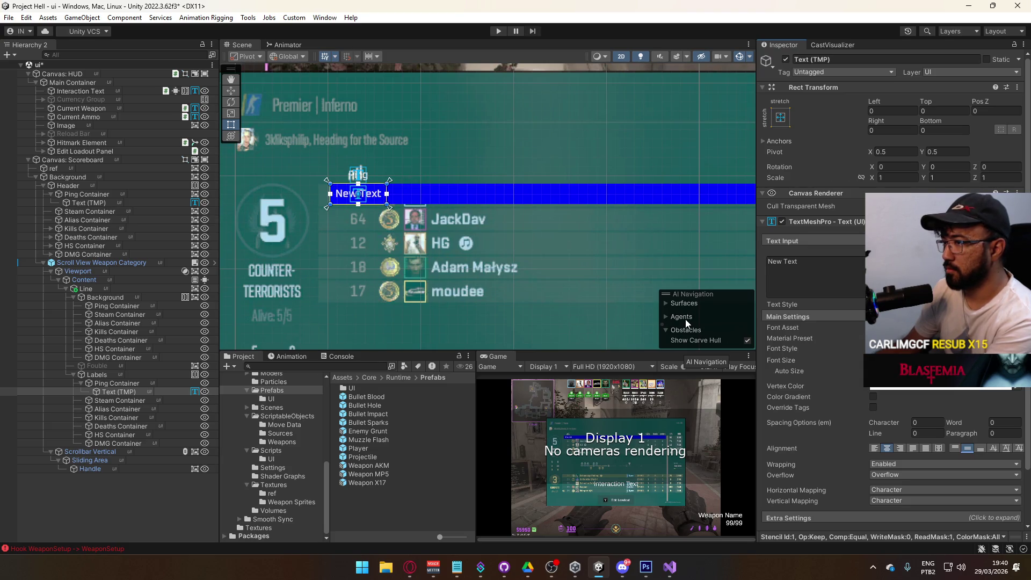
left_click(901, 447)
left_click(789, 262)
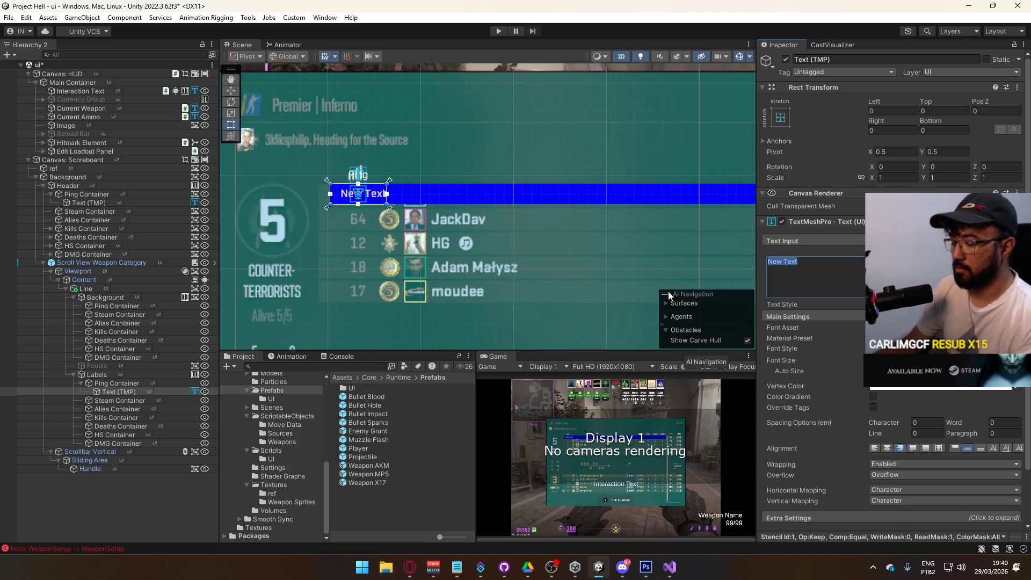
type("88")
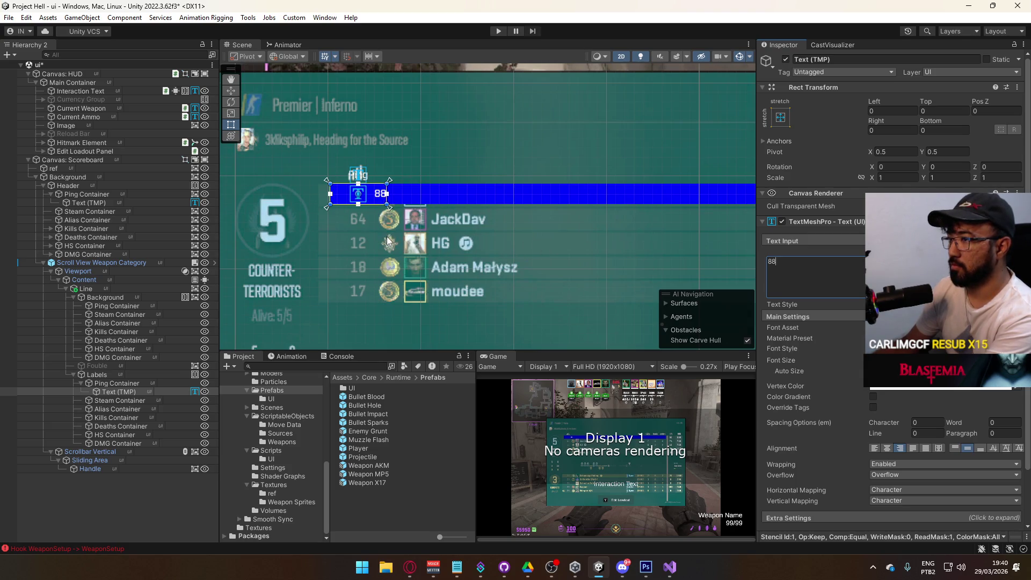
left_click(910, 129)
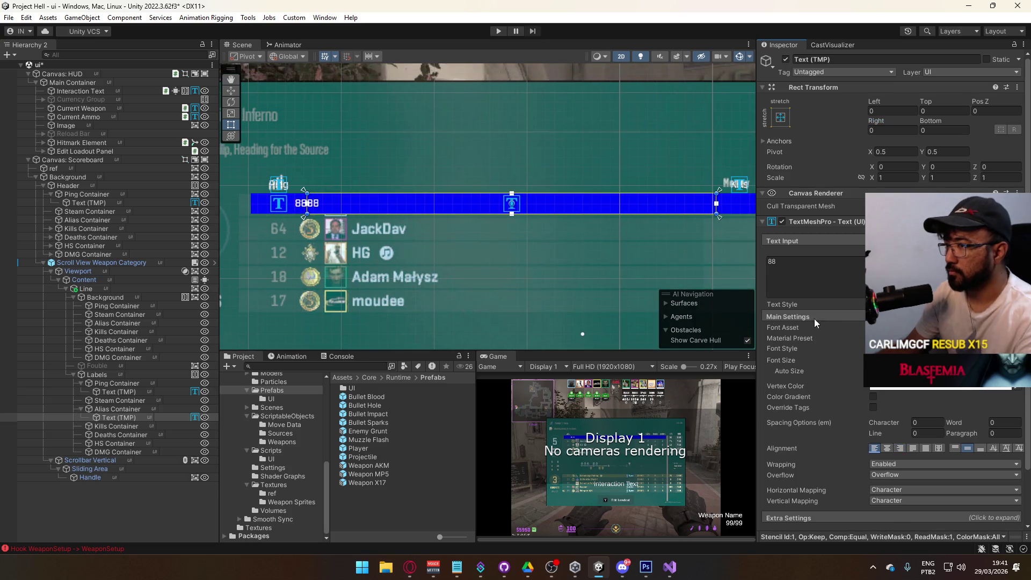
Replace the alias label's text with a long sample player name.
left_click(861, 269)
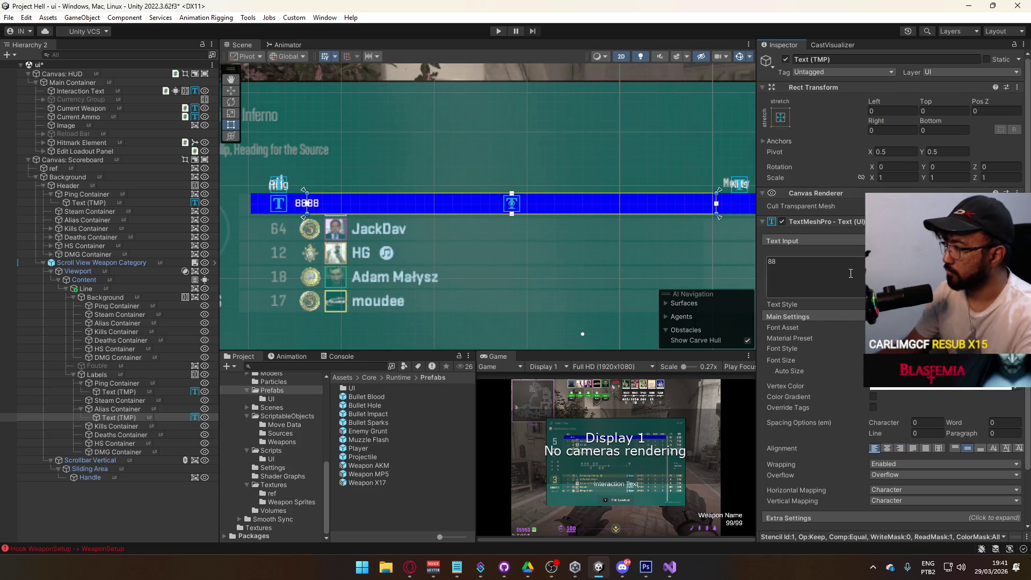
type("Dr Mergroviu Sentador")
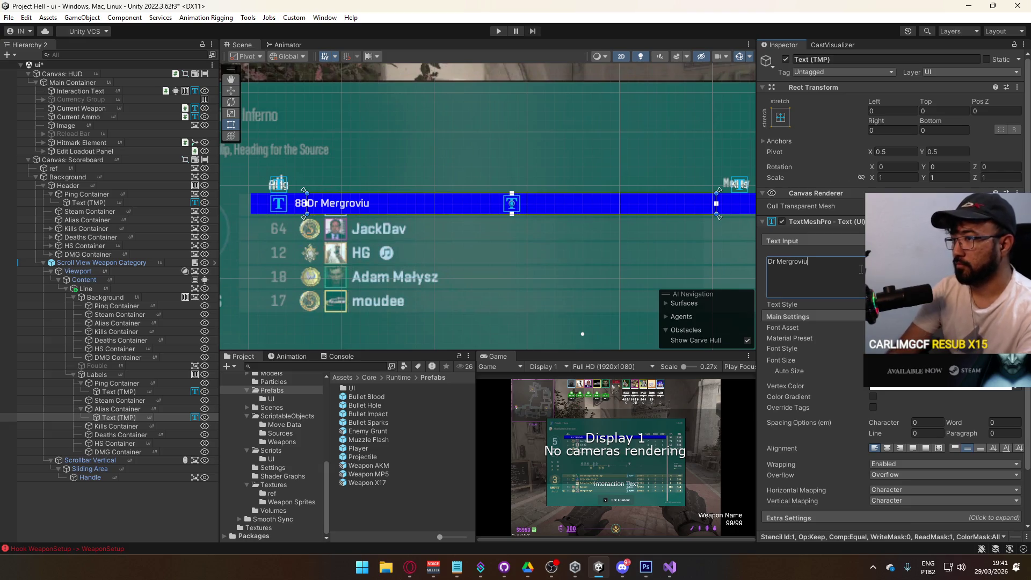
type(" de Pica Profissiona")
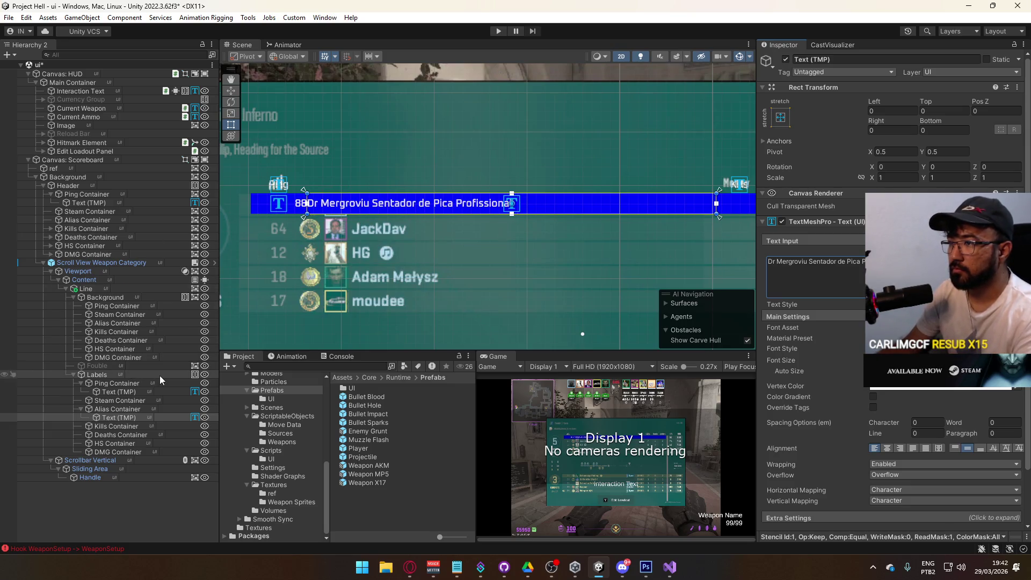
left_click(125, 401)
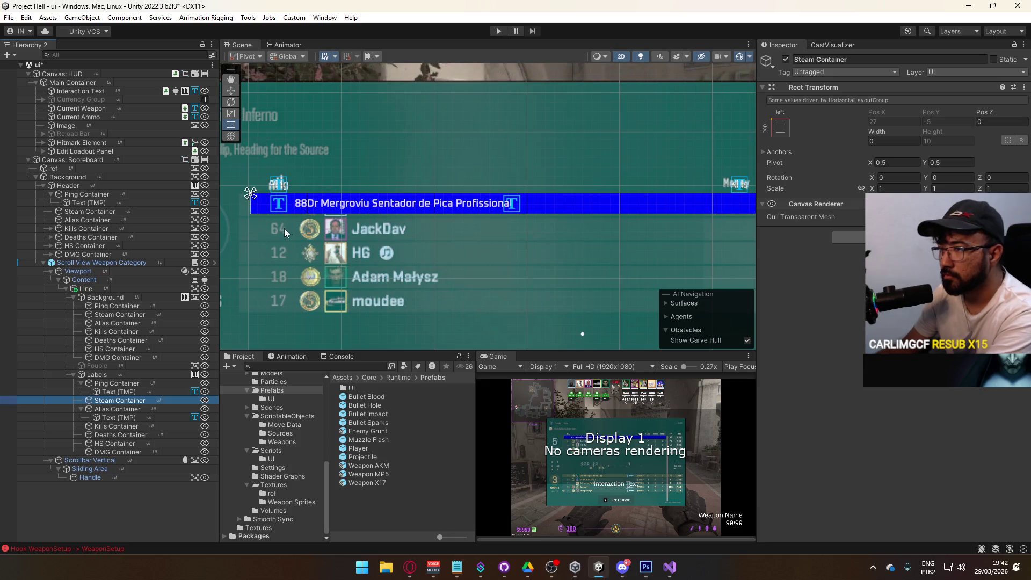
Enlarge the alias label's font and inset it 2 units on the left and right.
scroll(412, 259, "up", 3)
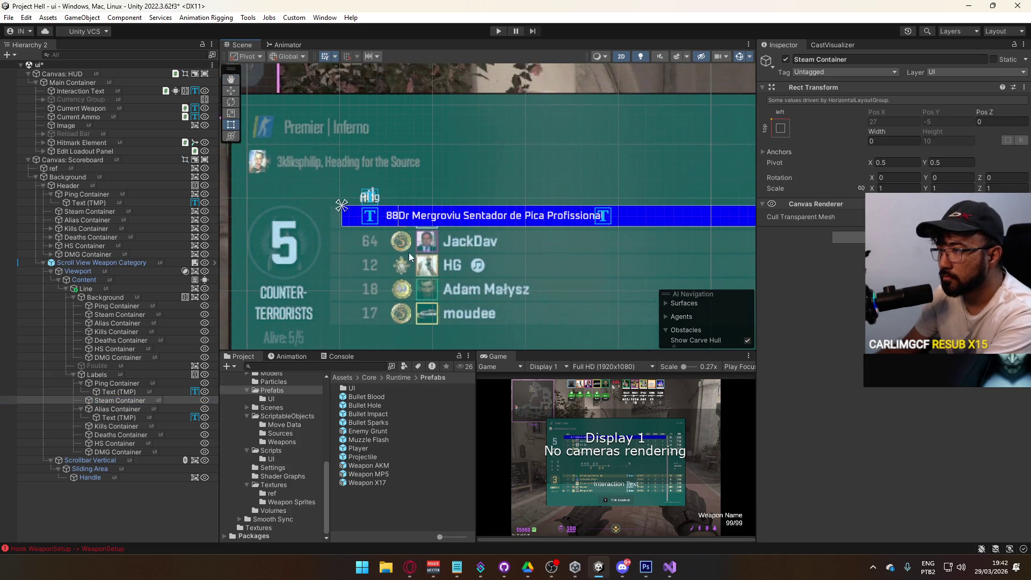
left_click(135, 417)
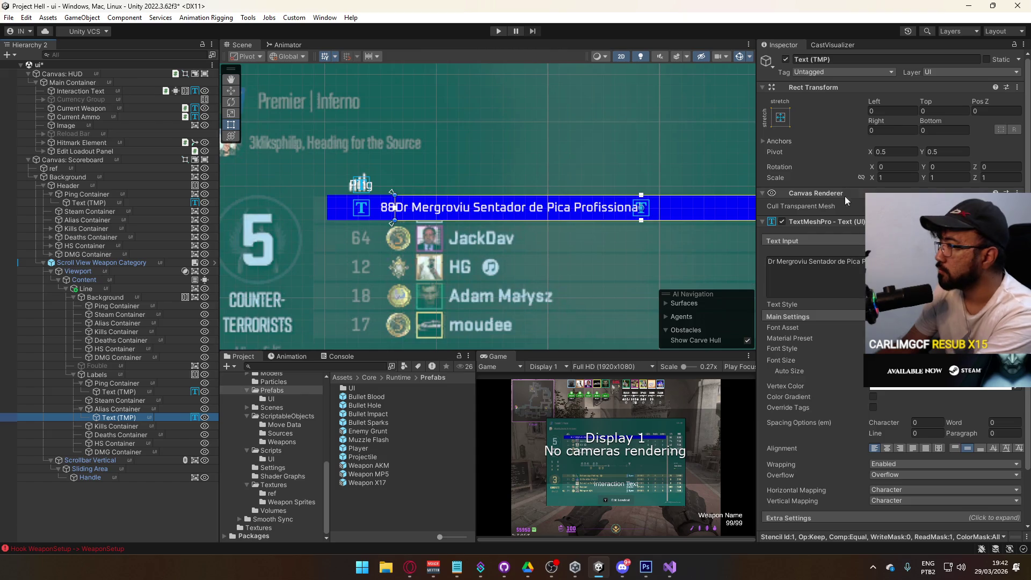
left_click_drag(787, 360, 795, 359)
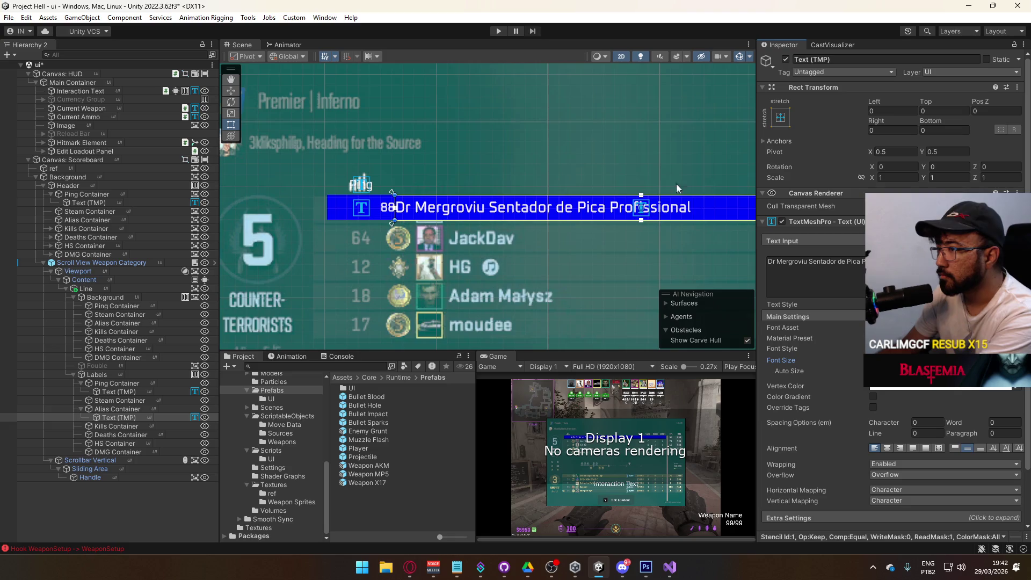
left_click(886, 111)
type("1")
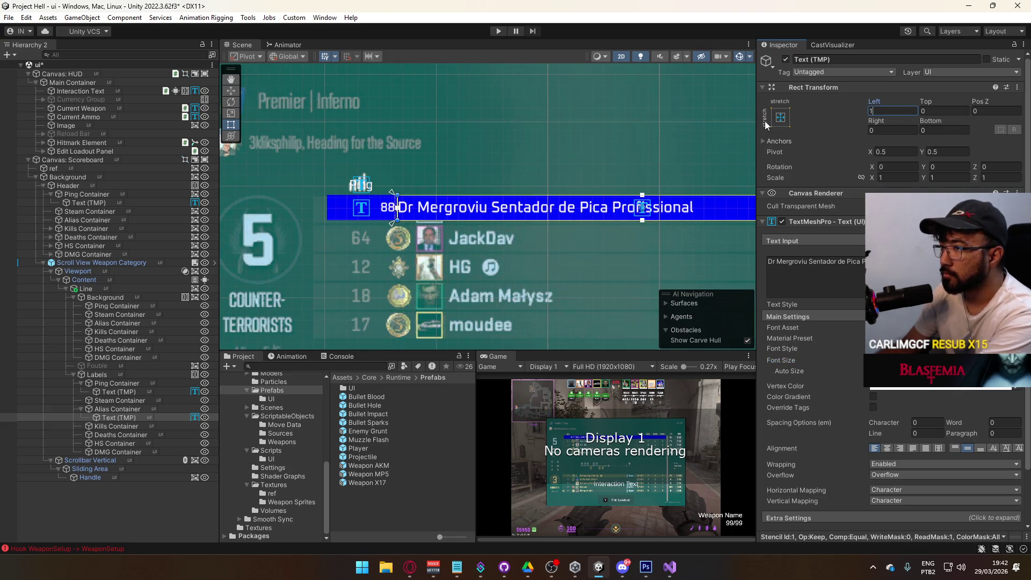
type("2")
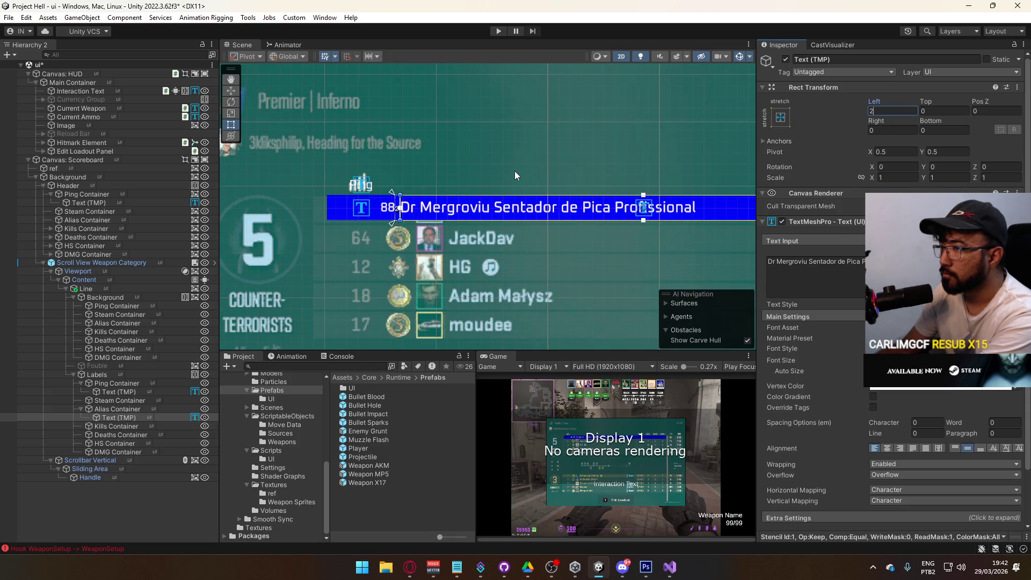
key("Tab")
key("Tab")
key("Tab")
type("2")
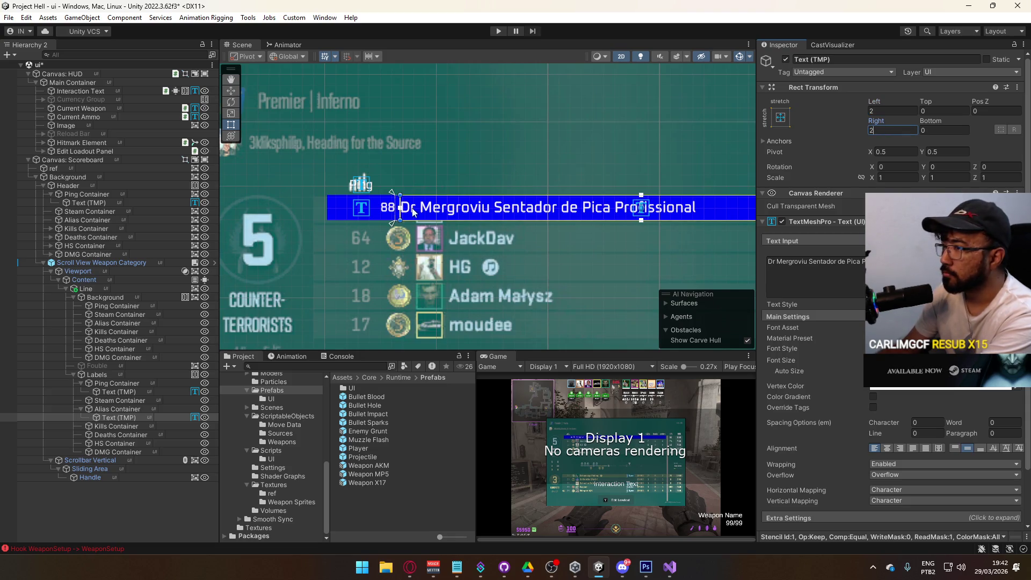
Inset the 88 ping label 2 units on the left and right.
left_click(130, 392)
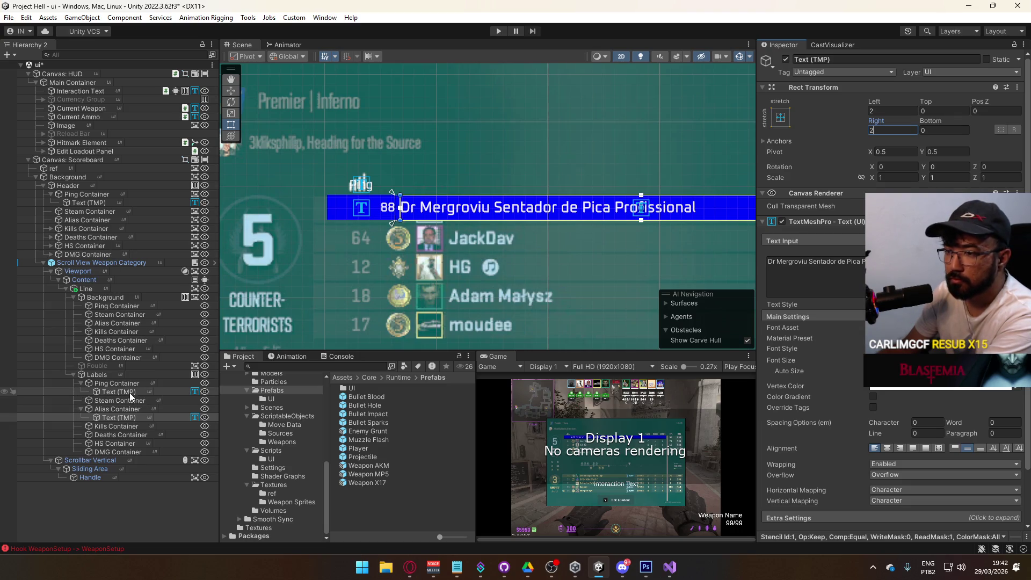
left_click(886, 130)
type("2")
left_click(888, 111)
type("2")
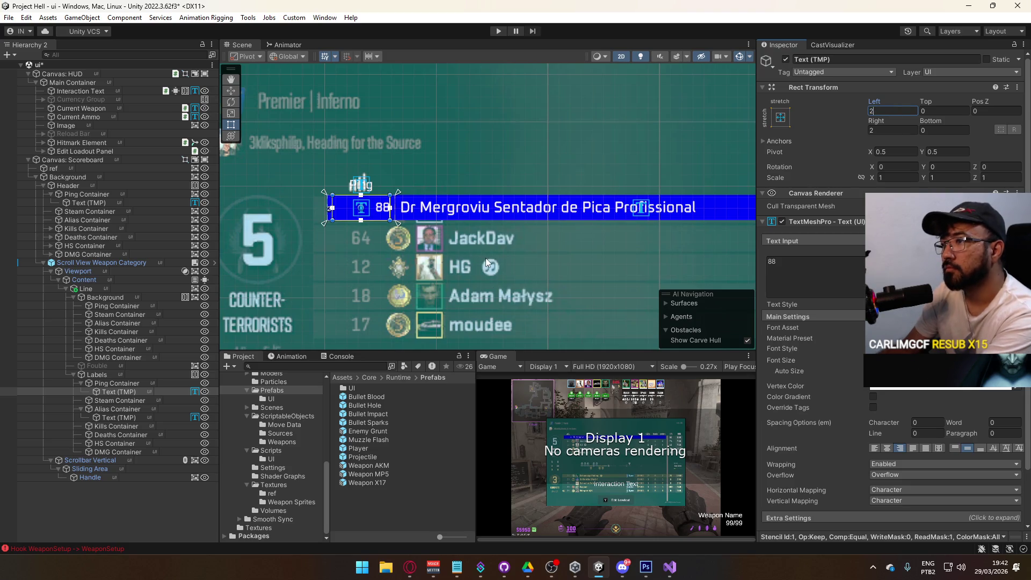
key("Return")
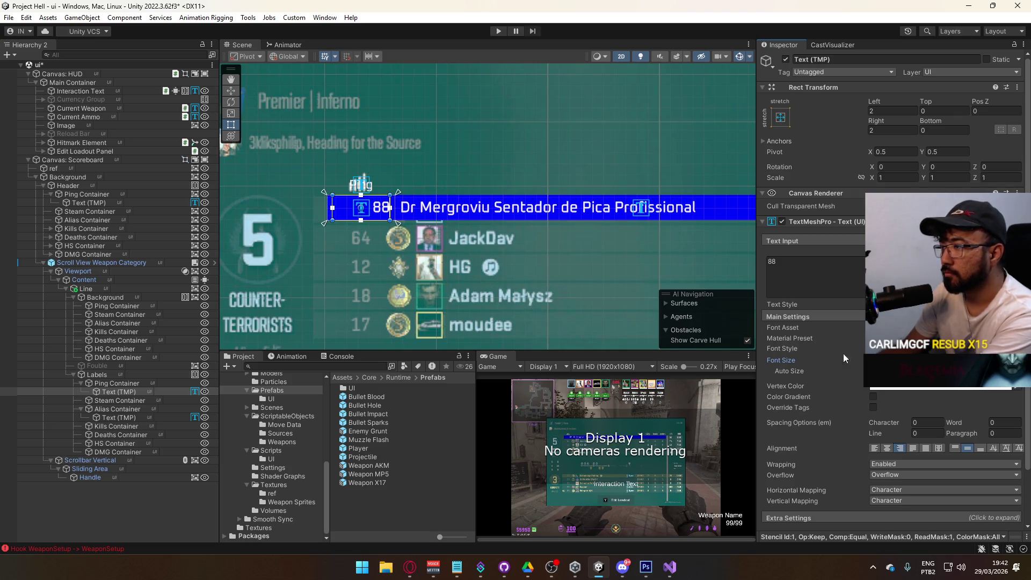
Scrub up the font size of both the ping and alias labels, then select both.
left_click_drag(780, 360, 830, 353)
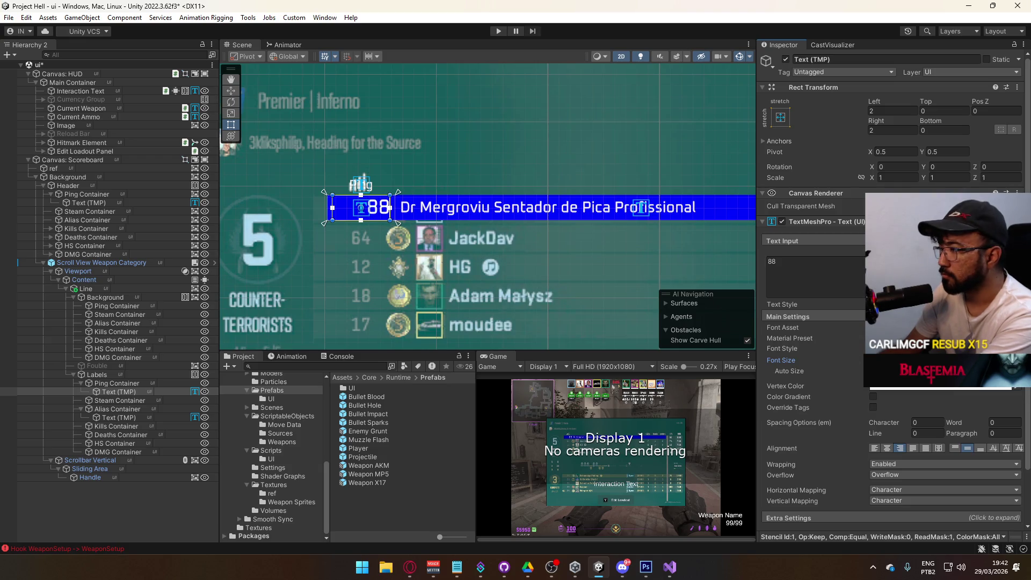
left_click(124, 417)
left_click_drag(781, 360, 806, 359)
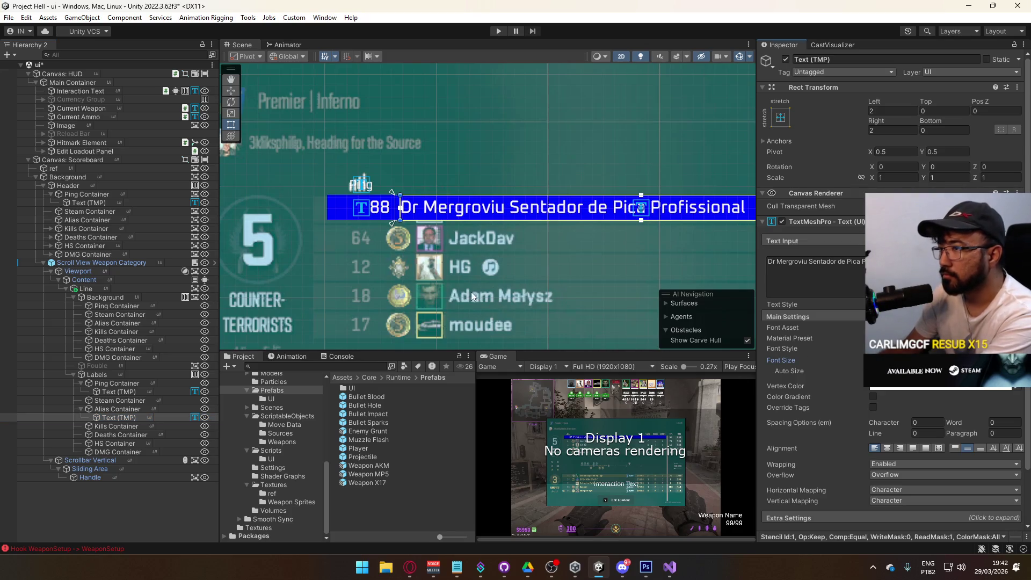
left_click(118, 391, "ctrl")
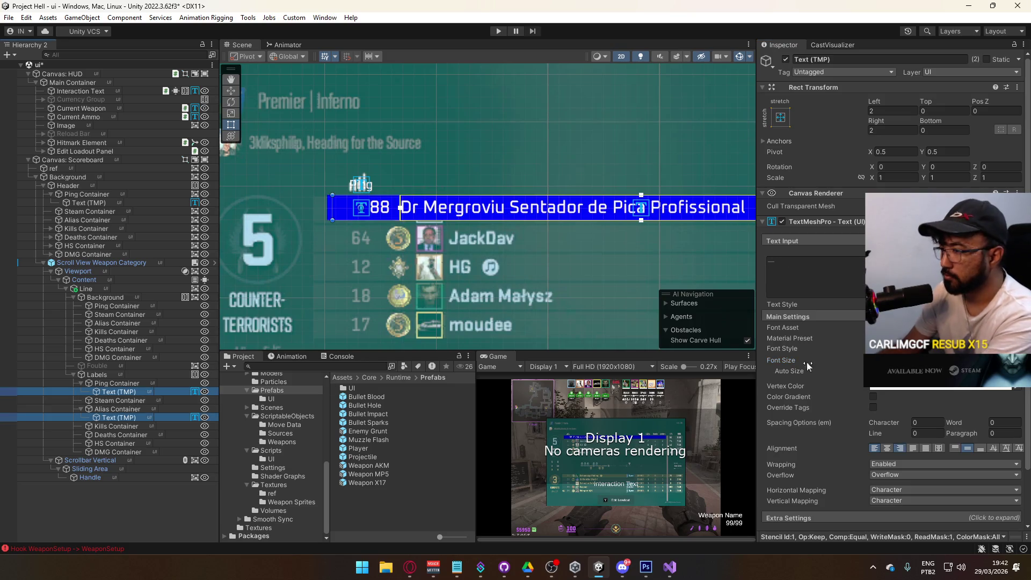
Slightly reduce both labels' font size so the player name fits, checking the row in the scene.
left_click_drag(808, 366, 796, 366)
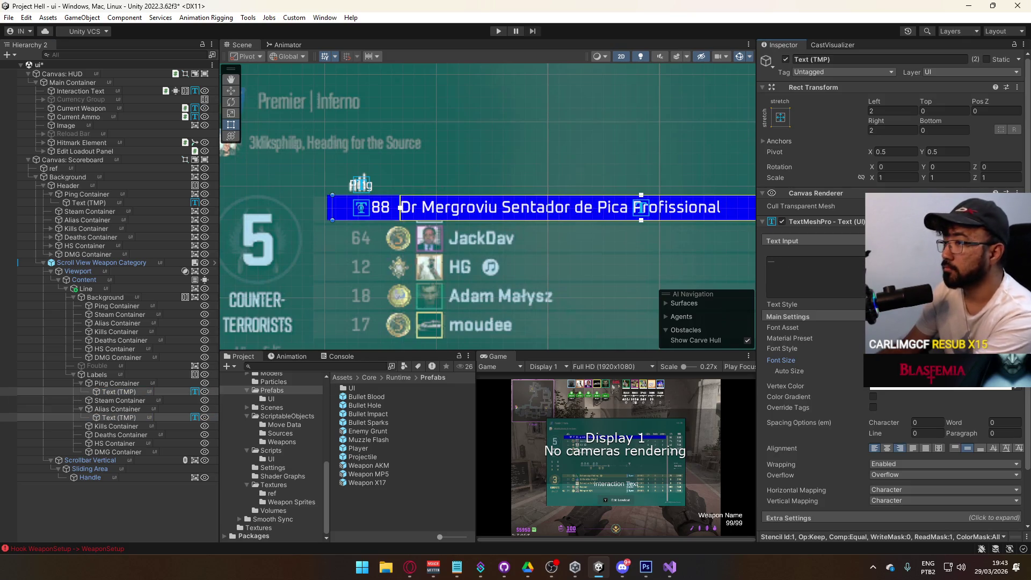
left_click_drag(603, 227, 311, 210)
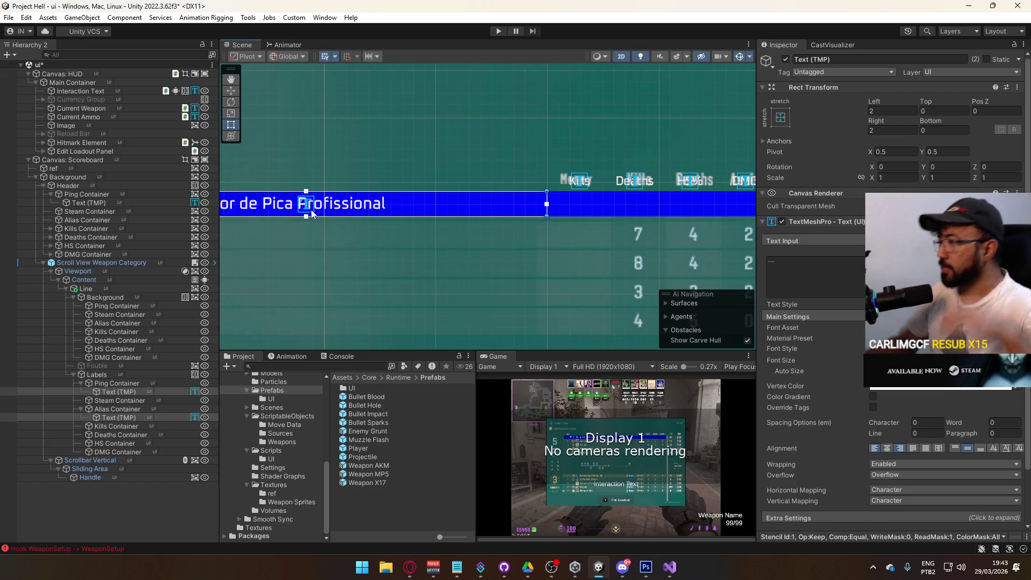
left_click_drag(242, 172, 522, 174)
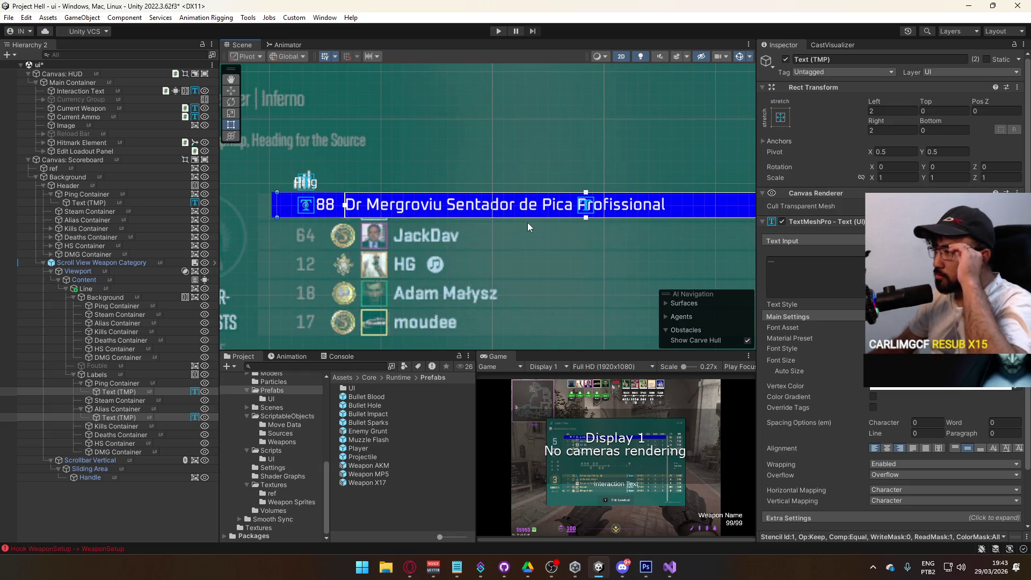
mouse_move(609, 266)
left_mouse_down()
mouse_move(422, 221)
mouse_move(371, 240)
left_mouse_up()
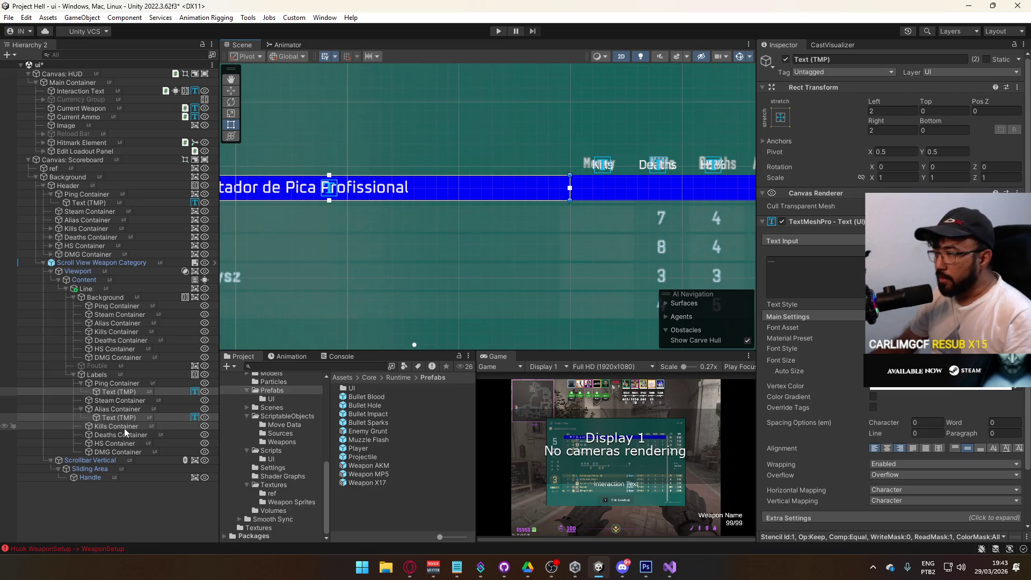
mouse_move(602, 246)
left_mouse_down()
mouse_move(560, 224)
mouse_move(627, 236)
left_mouse_up()
Select the Kills Container under Labels and frame it in the Scene view with the Rect tool.
left_click(156, 426)
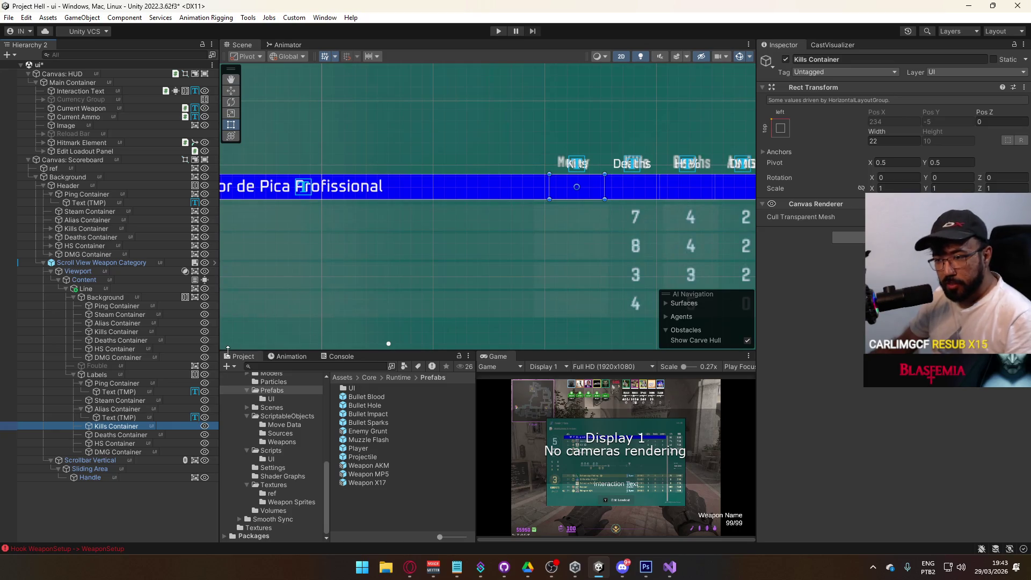
mouse_move(651, 253)
left_mouse_down()
mouse_move(524, 260)
mouse_move(542, 225)
mouse_move(696, 194)
mouse_move(833, 203)
mouse_move(912, 225)
left_mouse_up()
left_click(130, 413)
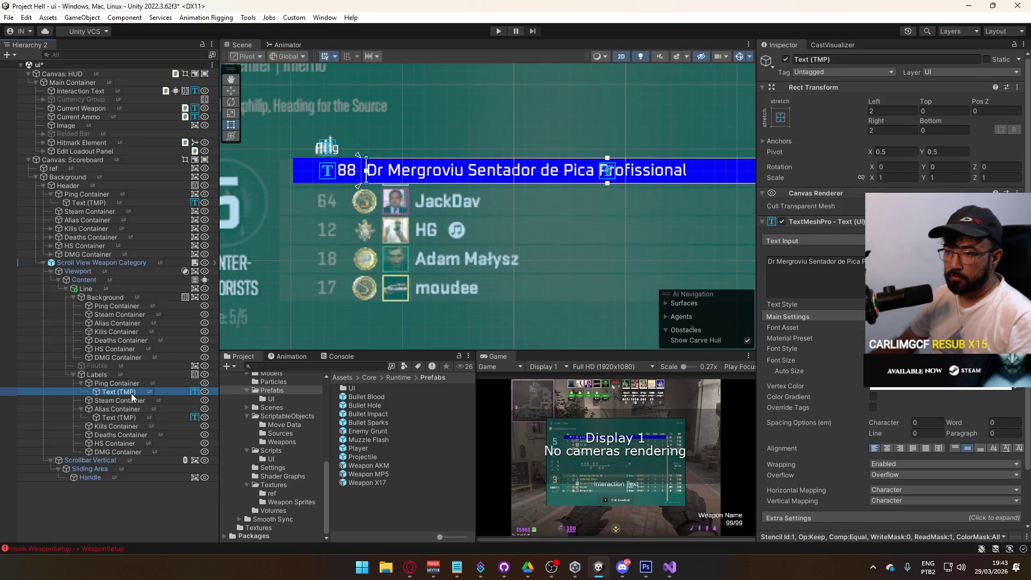
left_click(117, 425)
mouse_move(654, 246)
left_mouse_down()
mouse_move(370, 247)
mouse_move(497, 218)
left_mouse_up()
key("t")
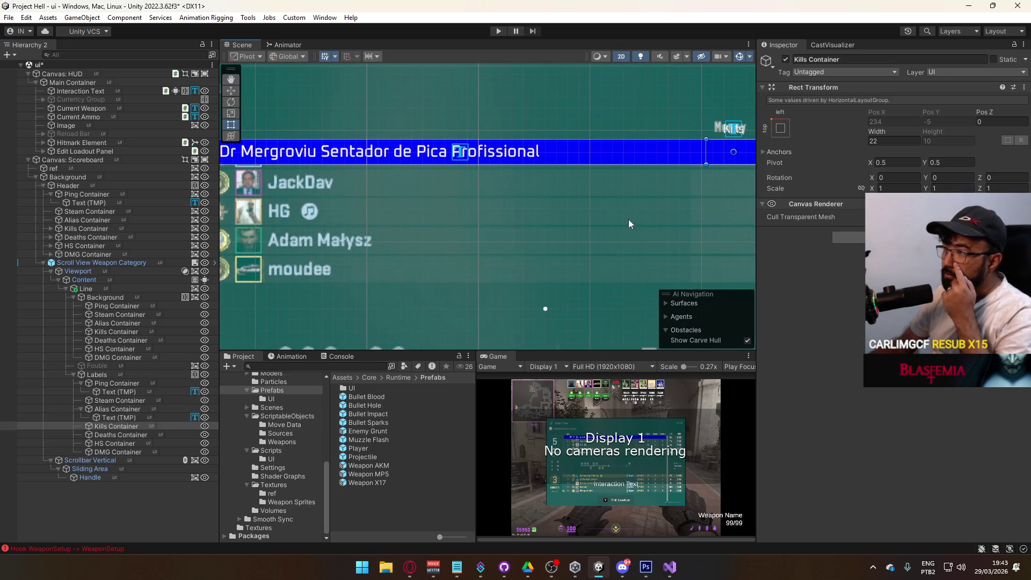
key("f")
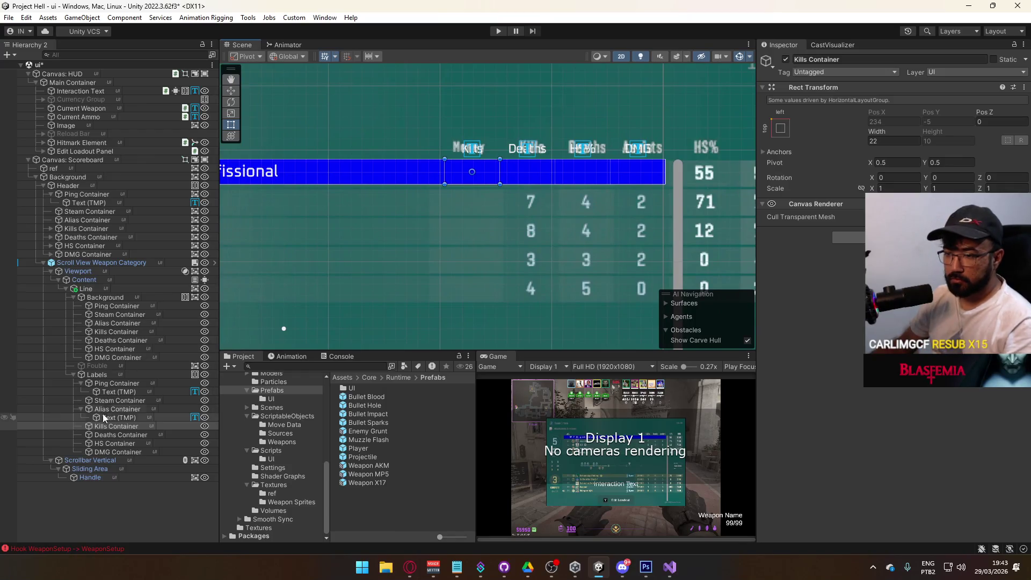
left_click(124, 419)
Paste the text label into Kills Container, set it to 999, and centre it.
right_click(123, 425)
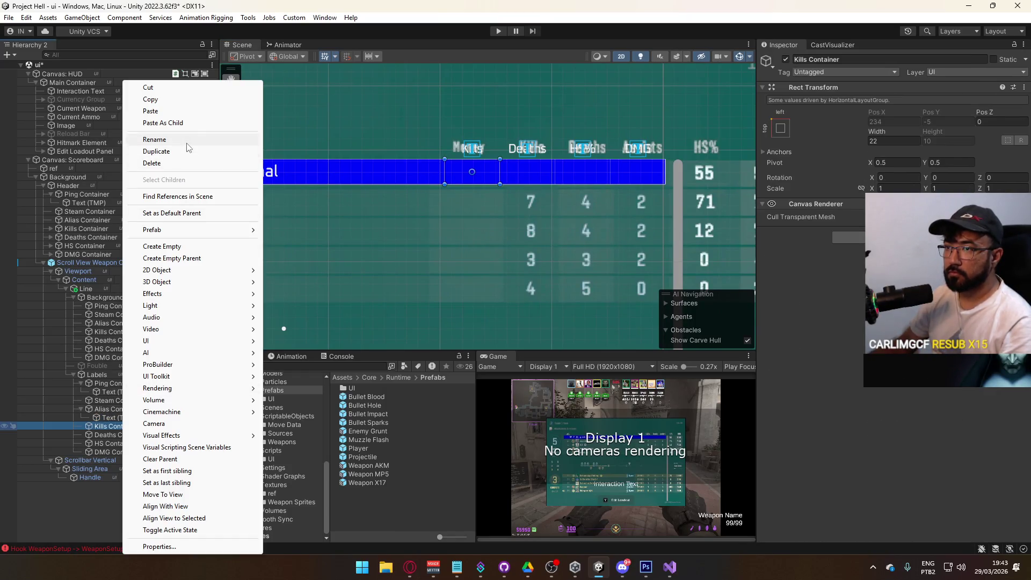
left_click(162, 123)
left_click(805, 261)
type("999")
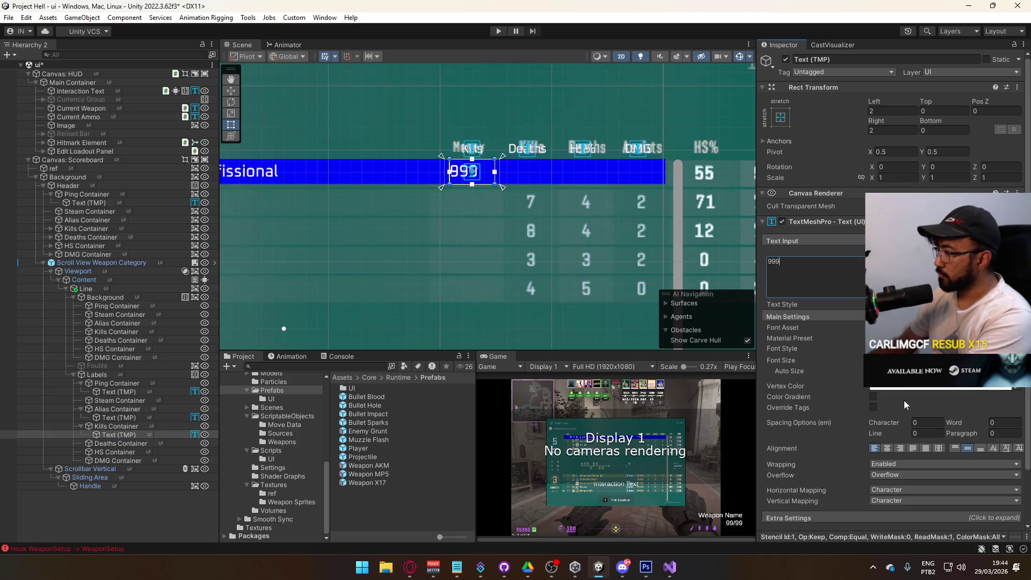
left_click(886, 448)
Paste the 999 text label as a child of the Deaths, HS and DMG containers.
mouse_move(376, 242)
left_mouse_down()
mouse_move(394, 205)
mouse_move(452, 248)
left_mouse_up()
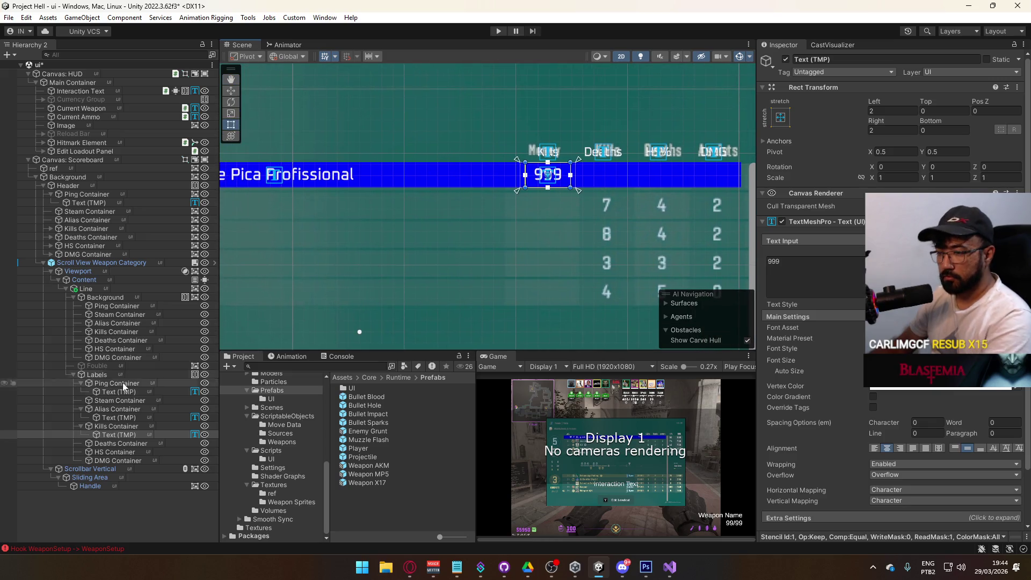
left_click(116, 443)
right_click(116, 444)
left_click(140, 123)
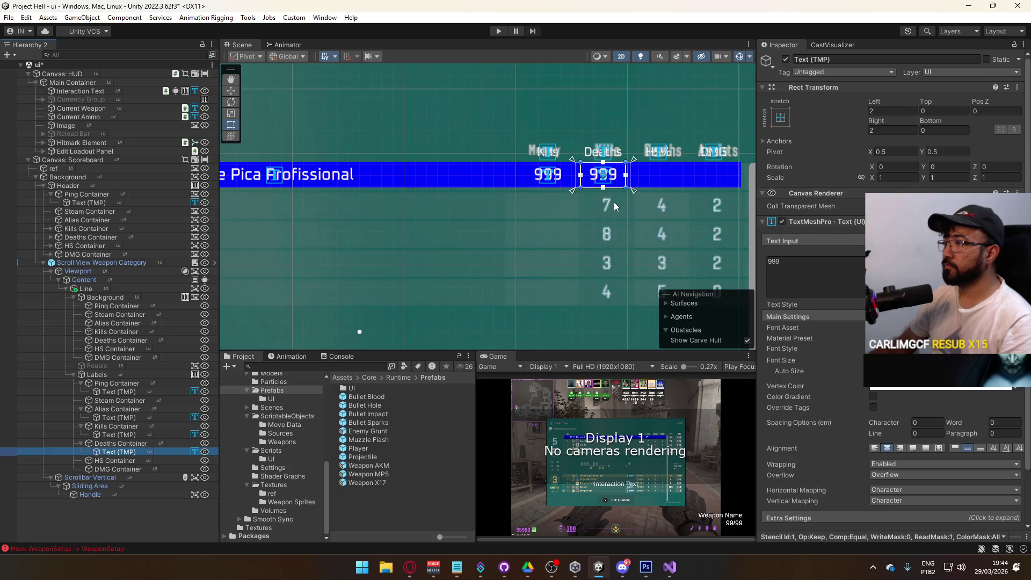
left_click_drag(582, 238, 535, 177)
left_click(113, 460)
right_click(128, 460)
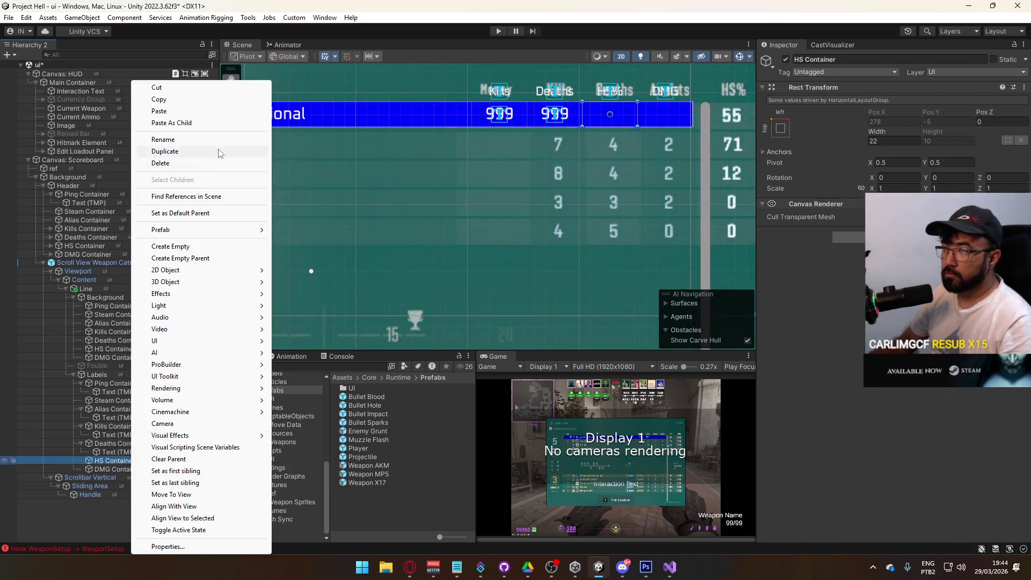
left_click(209, 125)
mouse_move(609, 202)
left_mouse_down()
mouse_move(487, 256)
mouse_move(442, 234)
left_mouse_up()
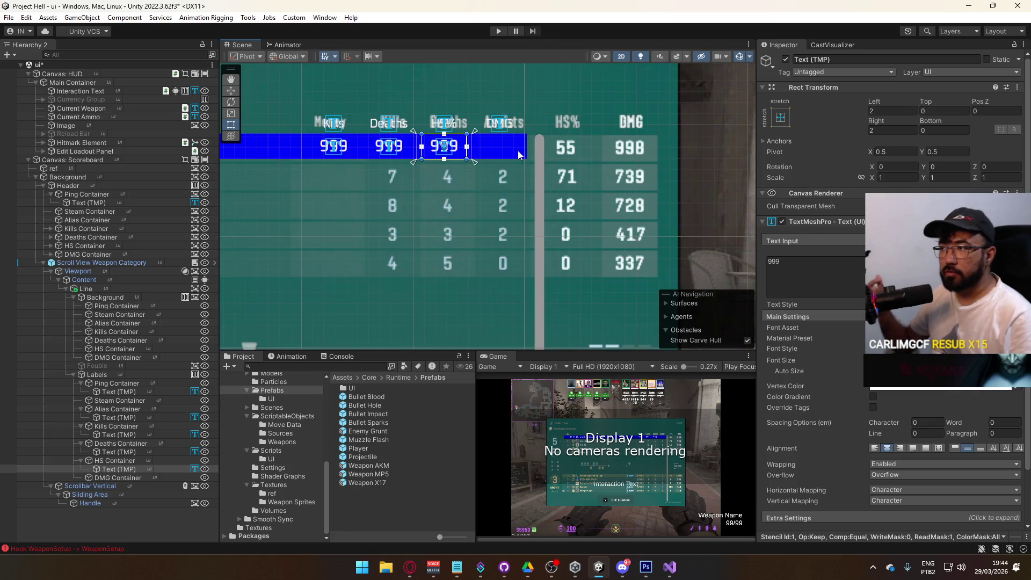
right_click(113, 478)
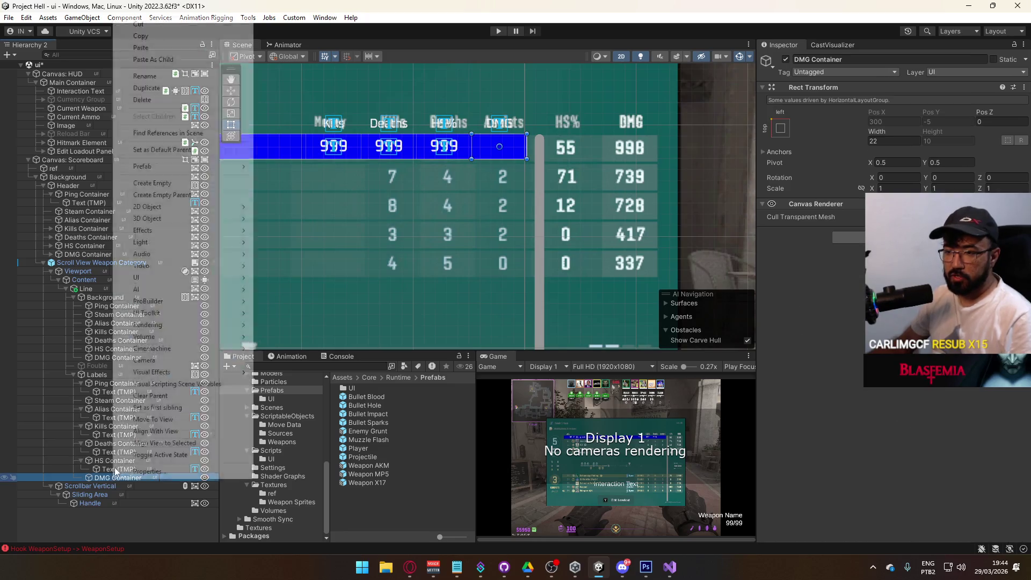
left_click(198, 61)
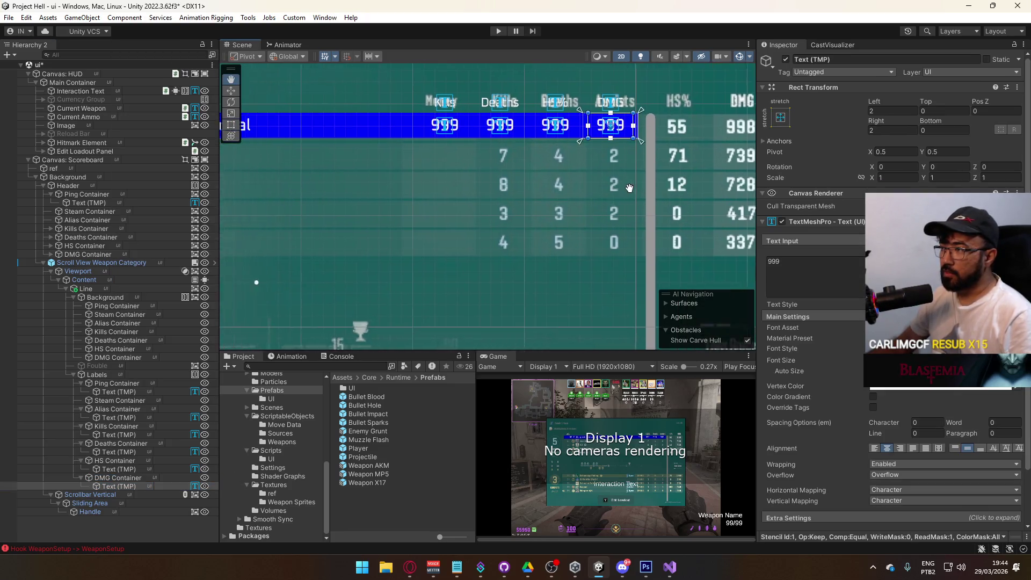
Compare the stat columns with the player-name column across the row, selecting DMG Container.
mouse_move(537, 228)
left_mouse_down()
mouse_move(710, 265)
mouse_move(335, 237)
mouse_move(473, 202)
mouse_move(513, 203)
mouse_move(545, 230)
mouse_move(745, 221)
mouse_move(388, 229)
left_mouse_up()
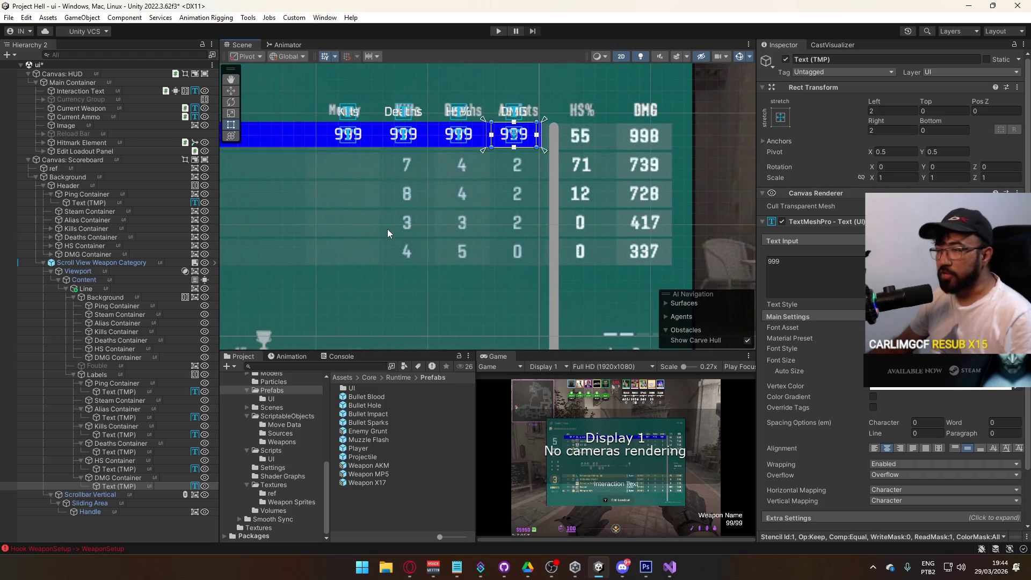
mouse_move(346, 182)
left_mouse_down()
mouse_move(752, 164)
mouse_move(474, 201)
mouse_move(485, 206)
mouse_move(474, 151)
mouse_move(442, 204)
mouse_move(407, 215)
left_mouse_up()
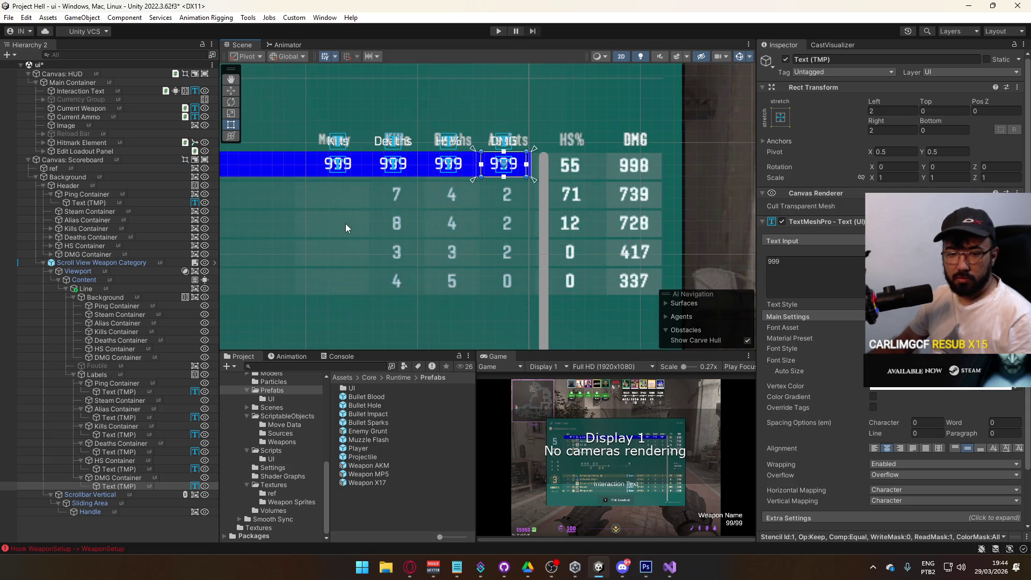
mouse_move(336, 228)
left_mouse_down()
mouse_move(418, 202)
mouse_move(283, 230)
left_mouse_up()
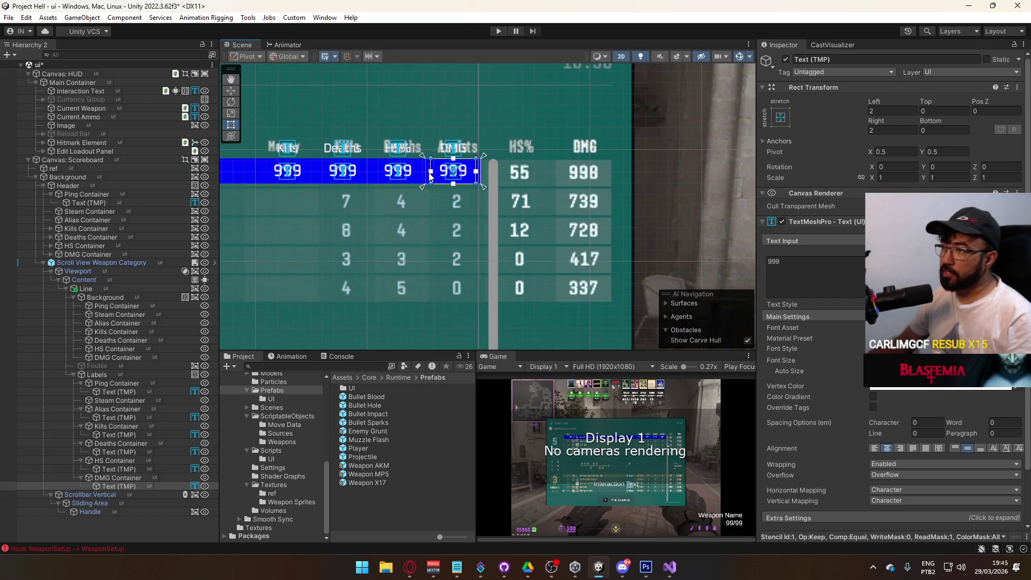
mouse_move(454, 202)
left_mouse_down()
mouse_move(483, 179)
mouse_move(547, 176)
mouse_move(744, 217)
mouse_move(299, 221)
mouse_move(367, 205)
mouse_move(843, 211)
mouse_move(832, 213)
left_mouse_up()
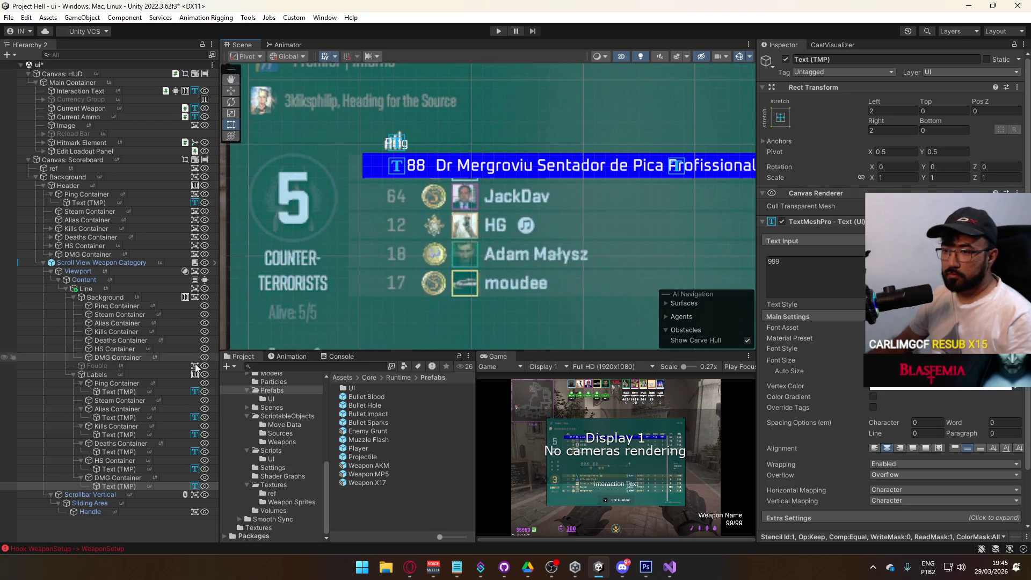
left_click(123, 477)
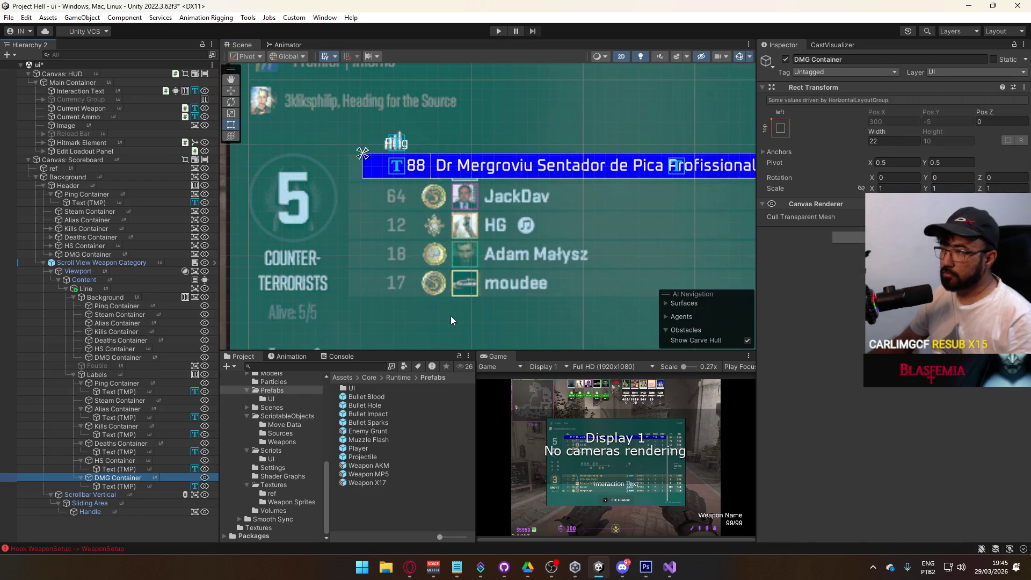
left_click_drag(531, 266, 91, 228)
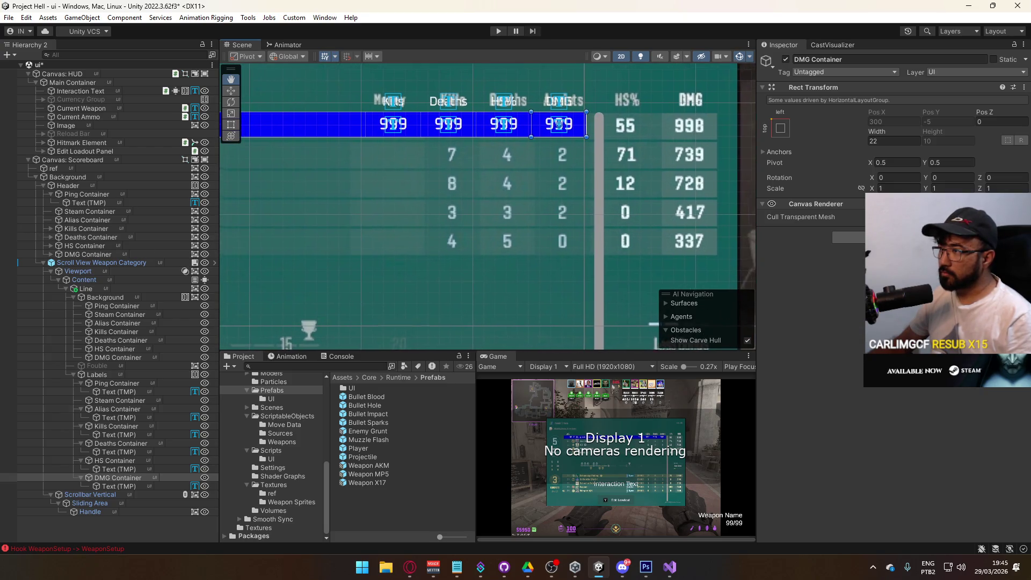
left_click_drag(478, 154, 479, 255)
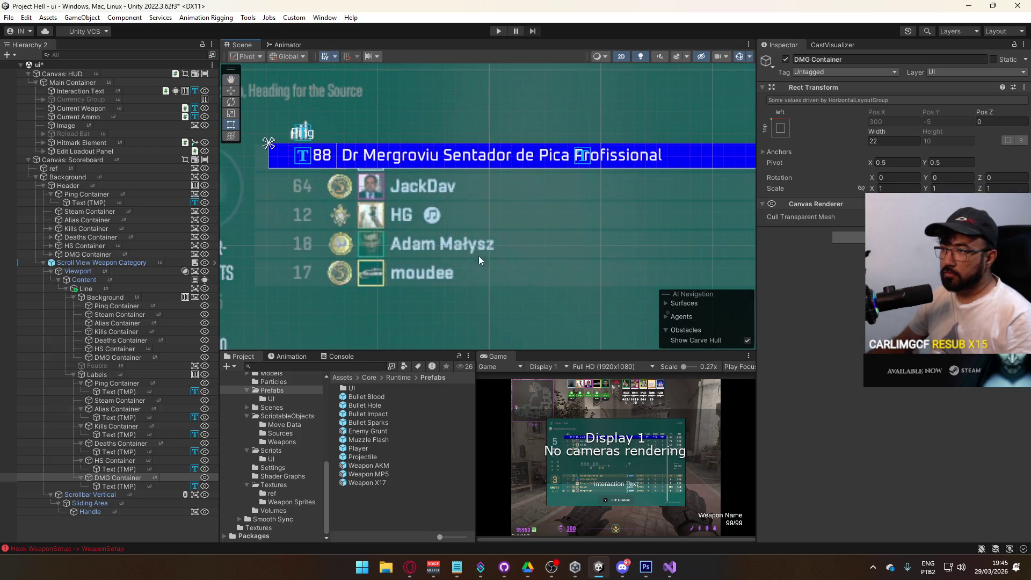
Toggle the yellow Fouble highlight on and off, then check the row's Ping and Alias containers.
left_click(73, 374)
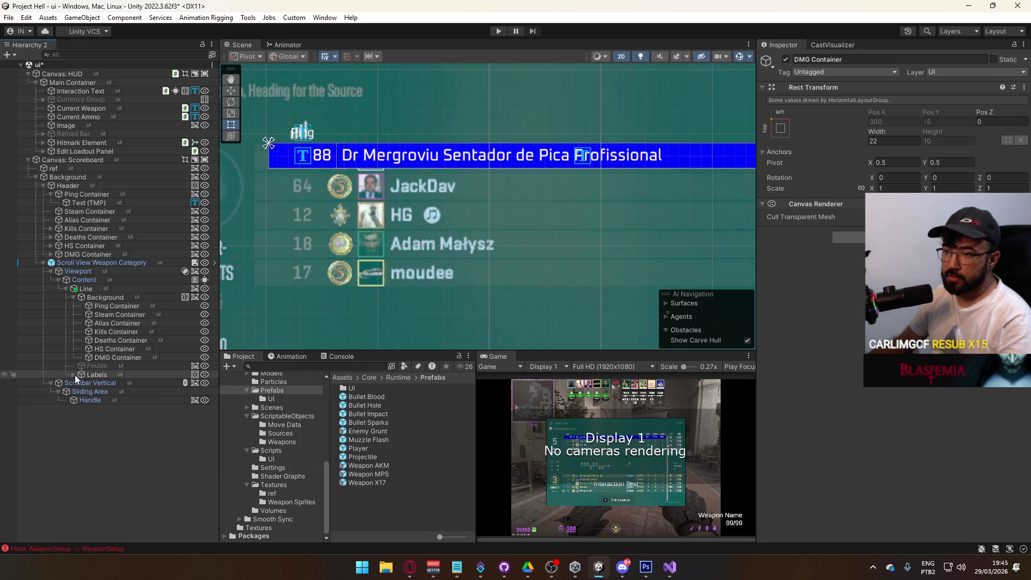
left_click(78, 367)
left_click(786, 60)
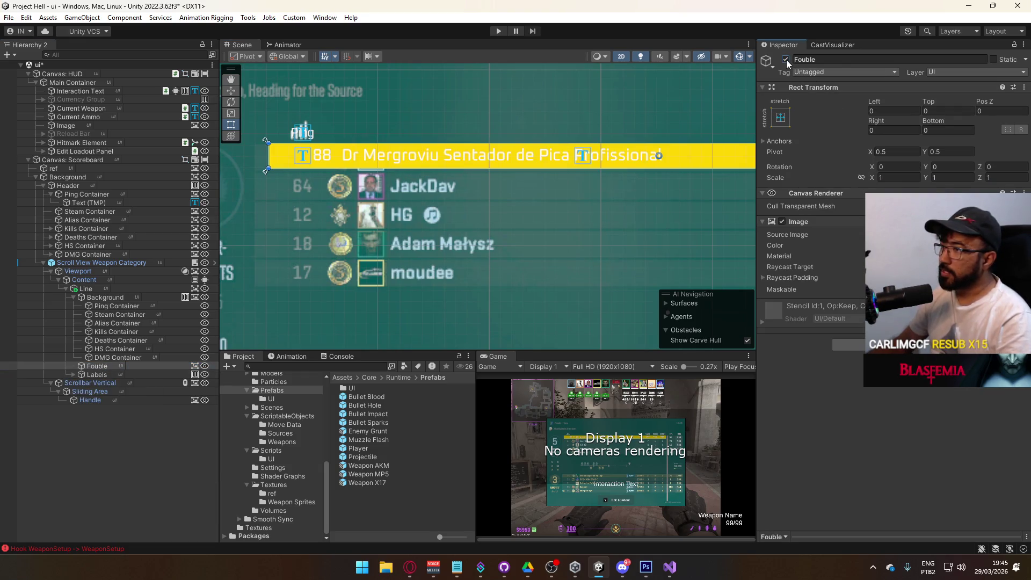
left_click(786, 60)
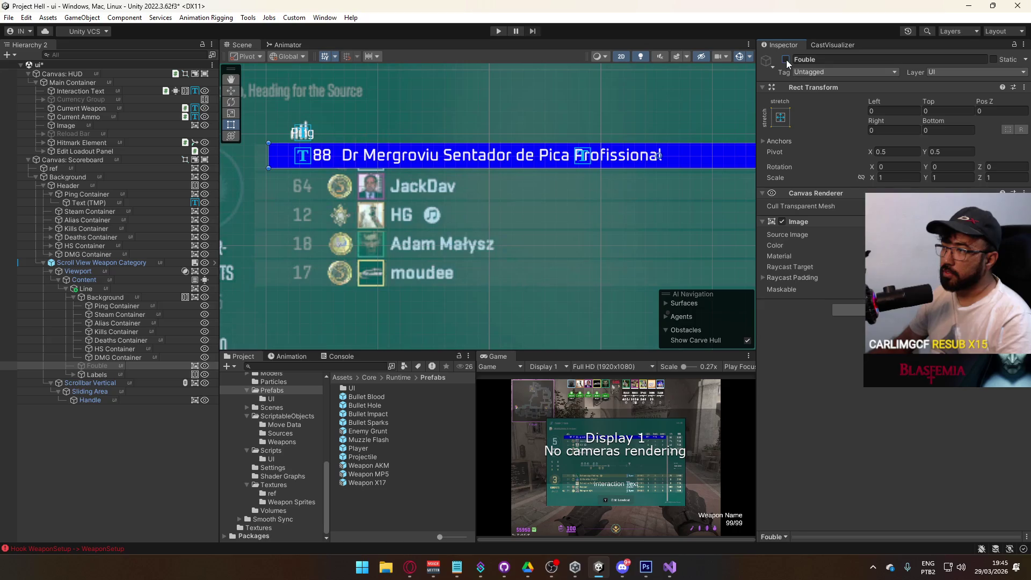
left_click(125, 307)
left_click(125, 322)
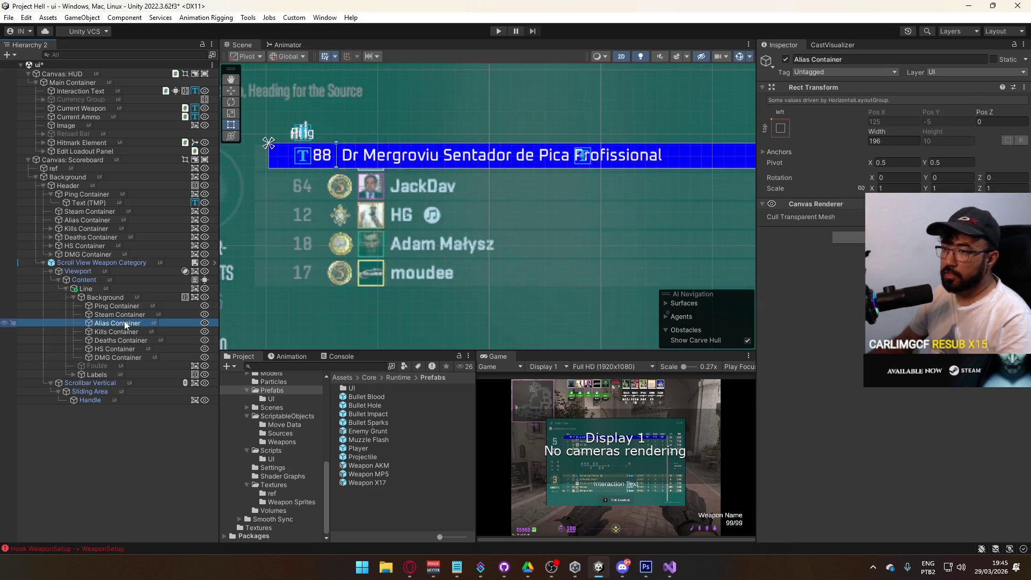
Close the video tab in the browser and minimize it to return to Unity.
key("alt+Tab")
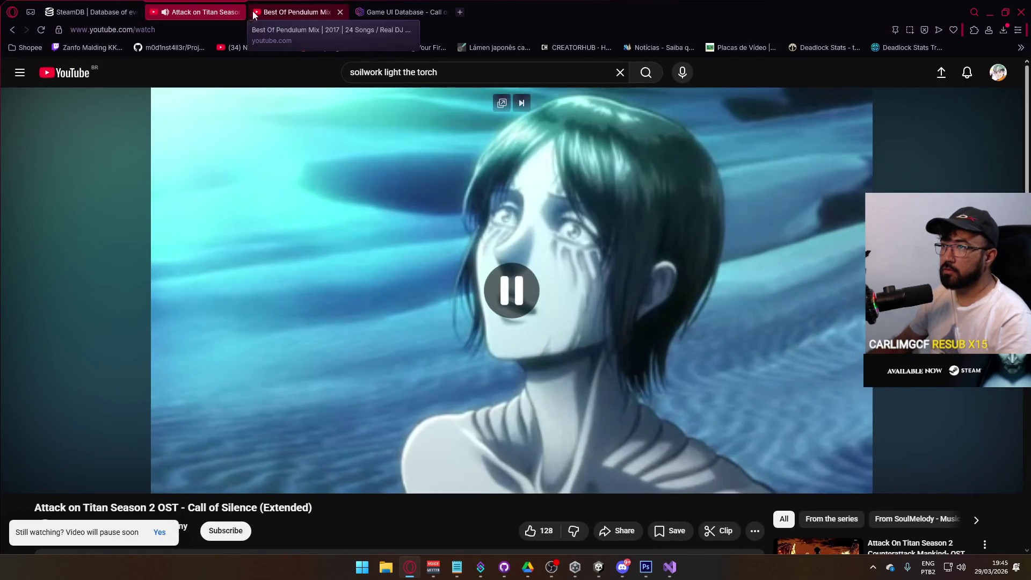
key("ctrl+w")
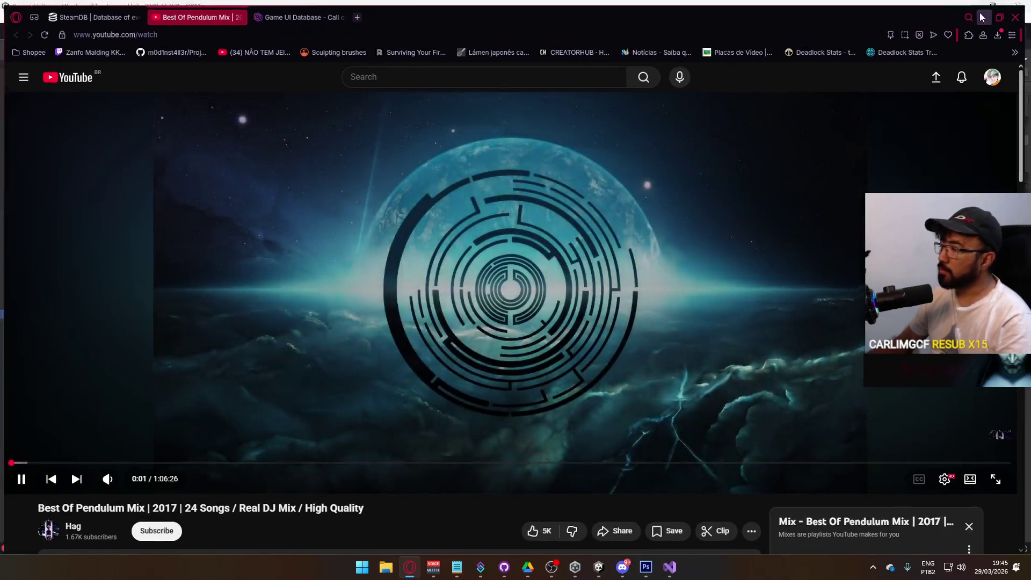
left_click(980, 17)
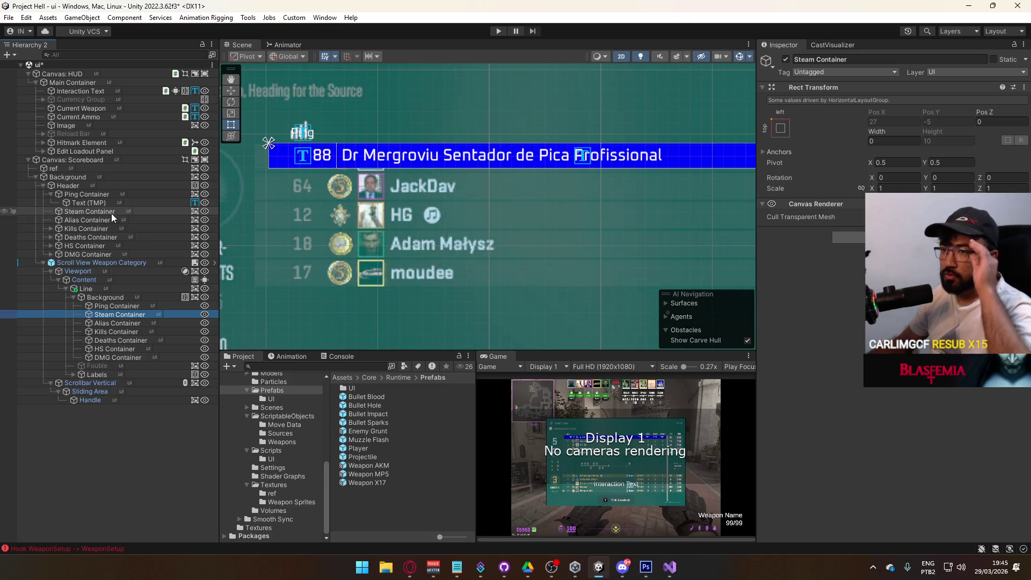
Inspect the header Ping container and its text, then select the row's Background container.
left_click(100, 195)
left_click(84, 204)
left_click(55, 194)
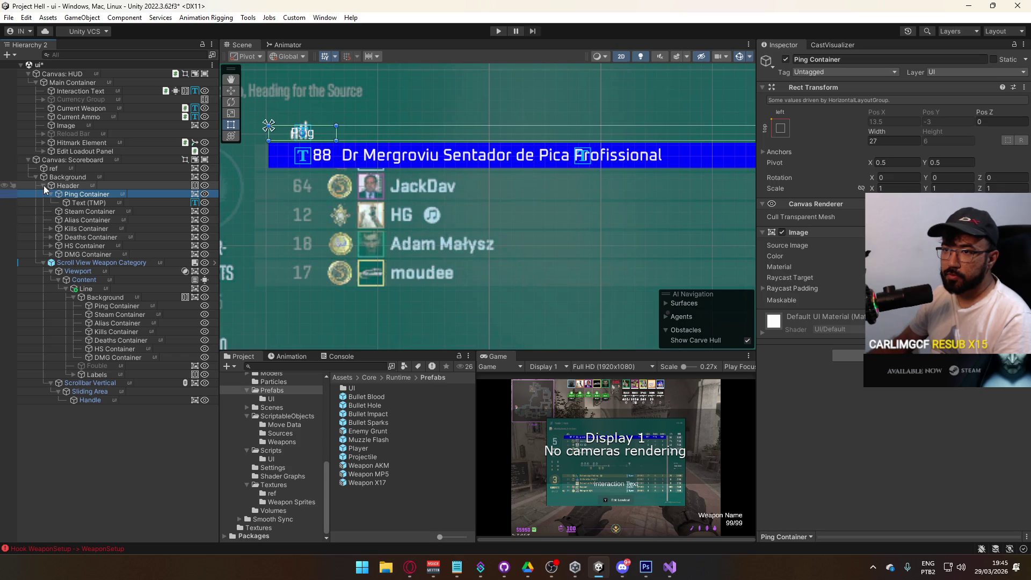
left_click(44, 185)
left_click(120, 239)
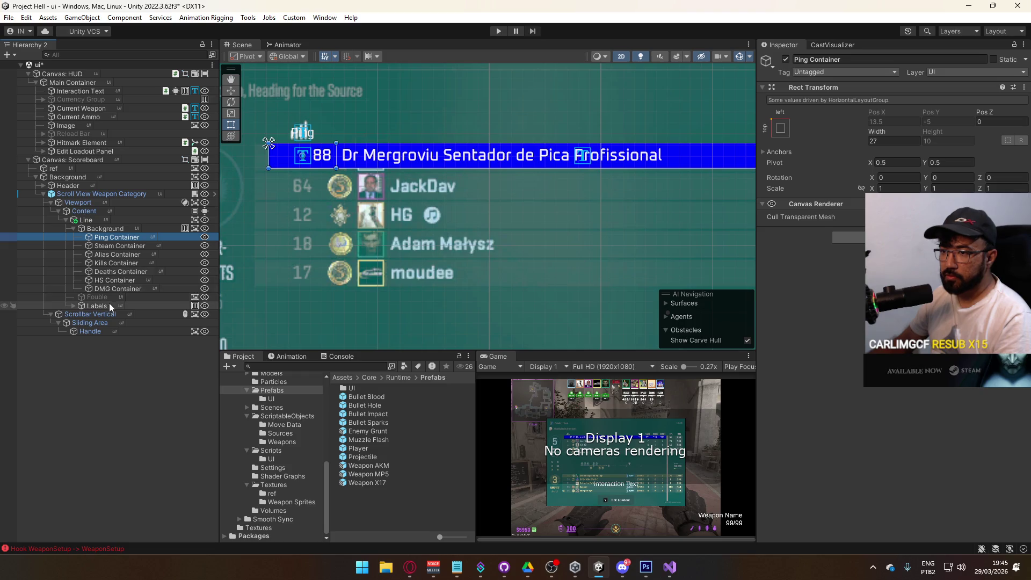
left_click(128, 226)
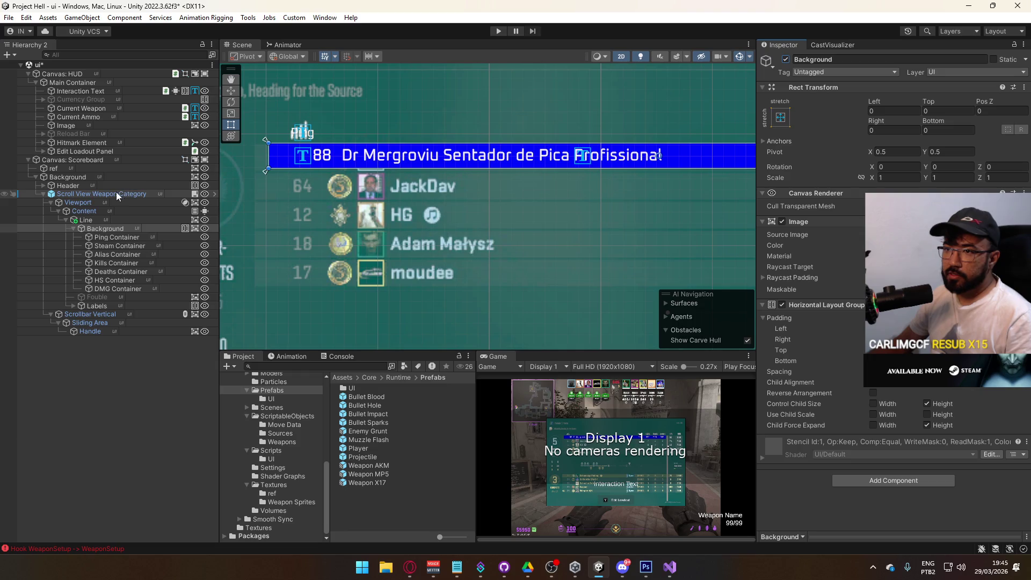
Hide the scoreboard Background to compare against the reference, then re-enable it and frame the rows.
left_click(92, 176)
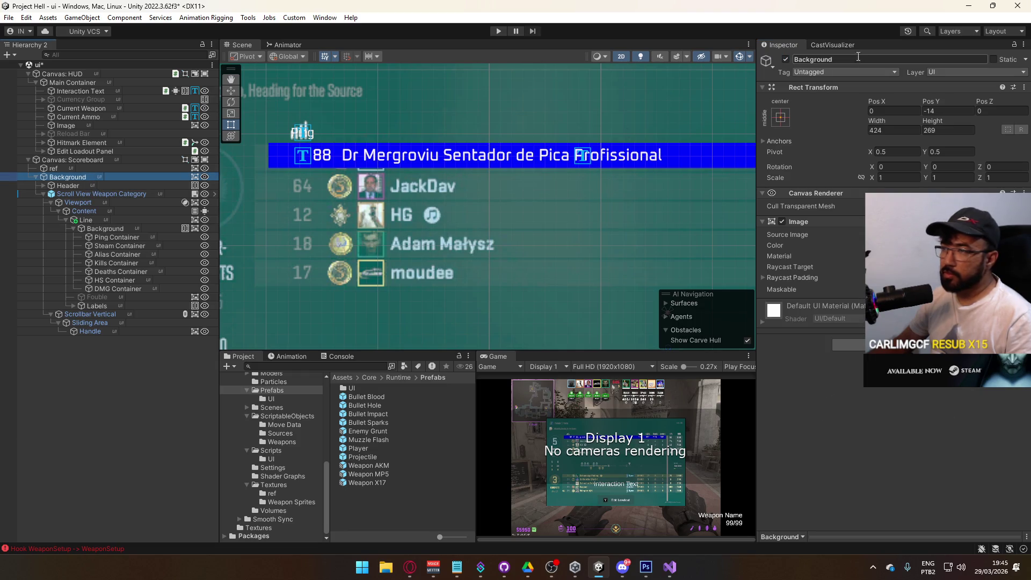
left_click(786, 59)
mouse_move(653, 221)
left_mouse_down()
mouse_move(351, 256)
mouse_move(365, 260)
mouse_move(149, 232)
left_mouse_up()
mouse_move(491, 186)
left_mouse_down()
mouse_move(633, 180)
mouse_move(227, 350)
mouse_move(703, 225)
mouse_move(428, 208)
mouse_move(735, 210)
mouse_move(479, 212)
left_mouse_up()
mouse_move(547, 199)
left_mouse_down()
mouse_move(423, 199)
mouse_move(906, 198)
mouse_move(299, 166)
mouse_move(271, 177)
mouse_move(280, 180)
left_mouse_up()
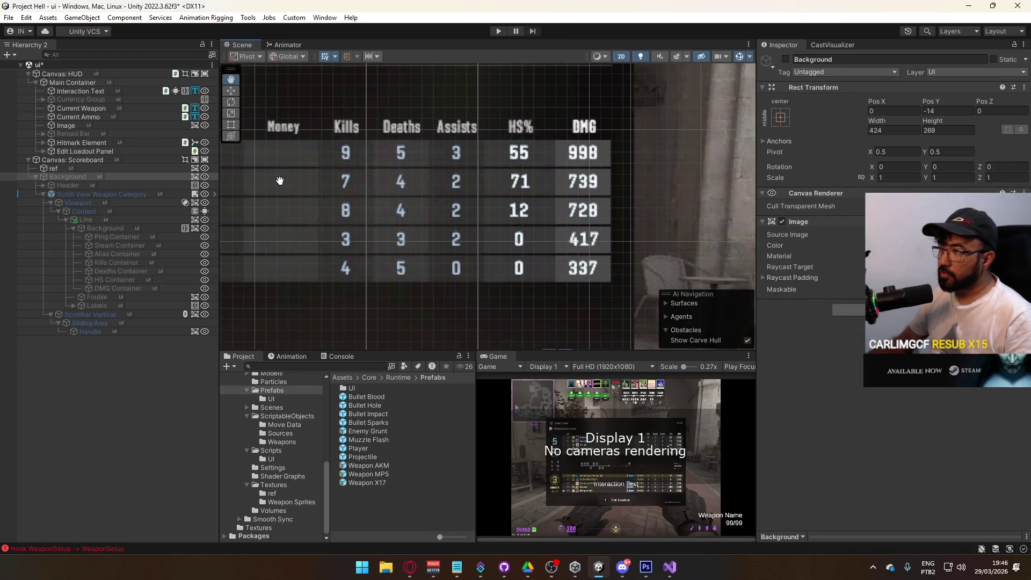
left_click(785, 59)
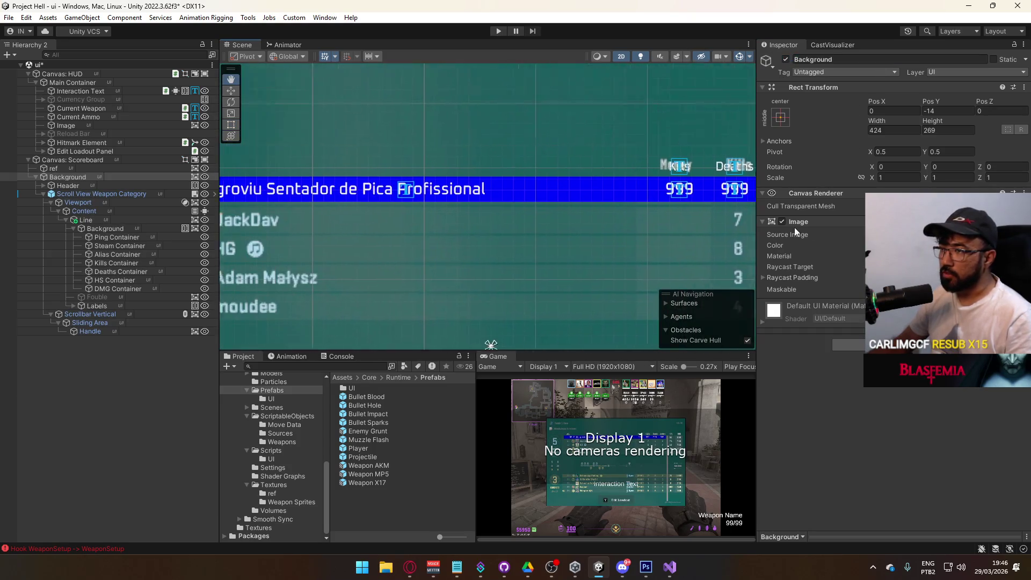
key("f")
key("t")
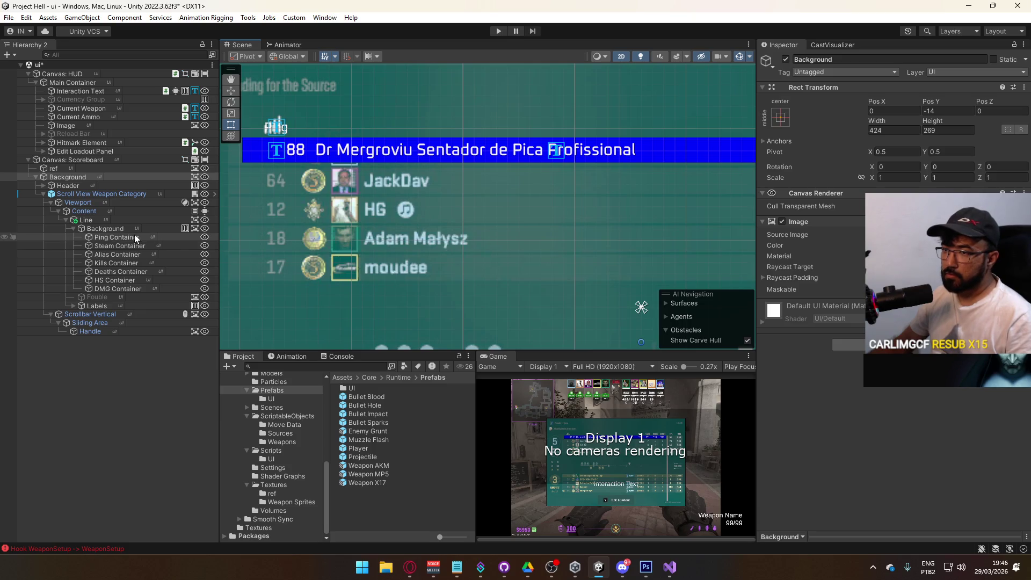
Make the stat row background white with alpha 10.
left_click(130, 228)
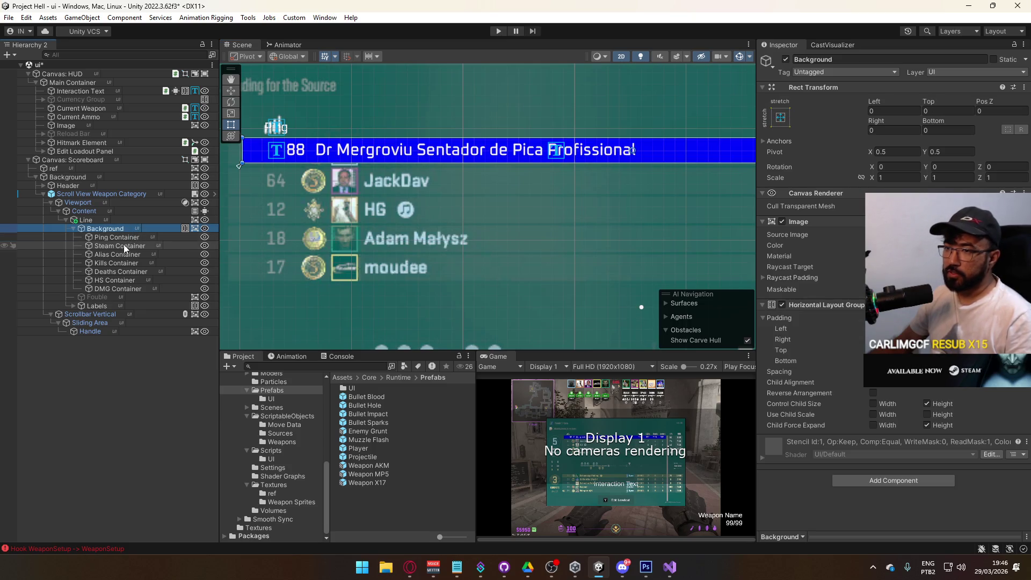
left_click(945, 245)
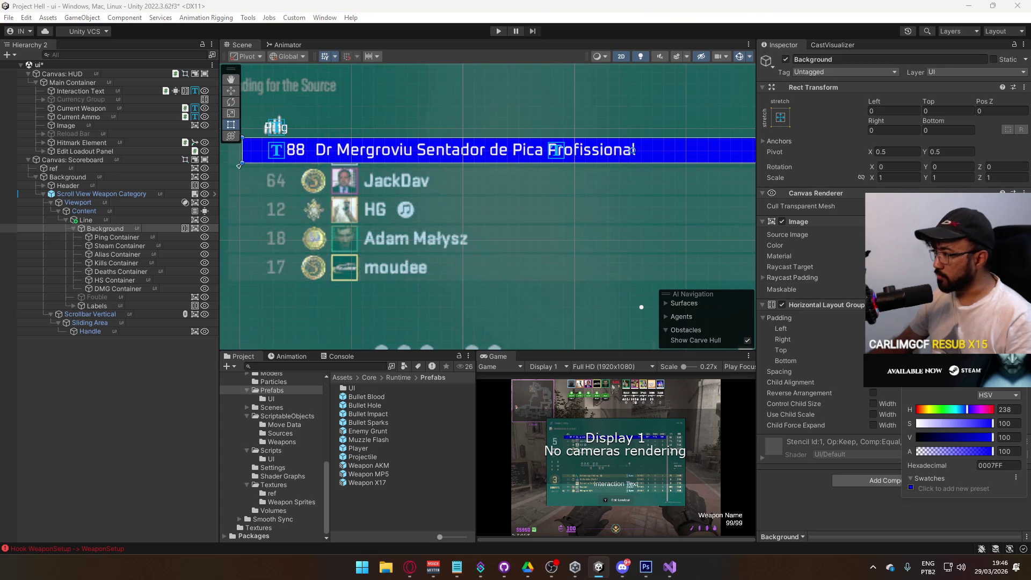
left_click_drag(993, 423, 917, 423)
mouse_move(983, 452)
left_mouse_down()
mouse_move(877, 449)
mouse_move(937, 451)
mouse_move(927, 451)
left_mouse_up()
left_click(1011, 451)
type("10")
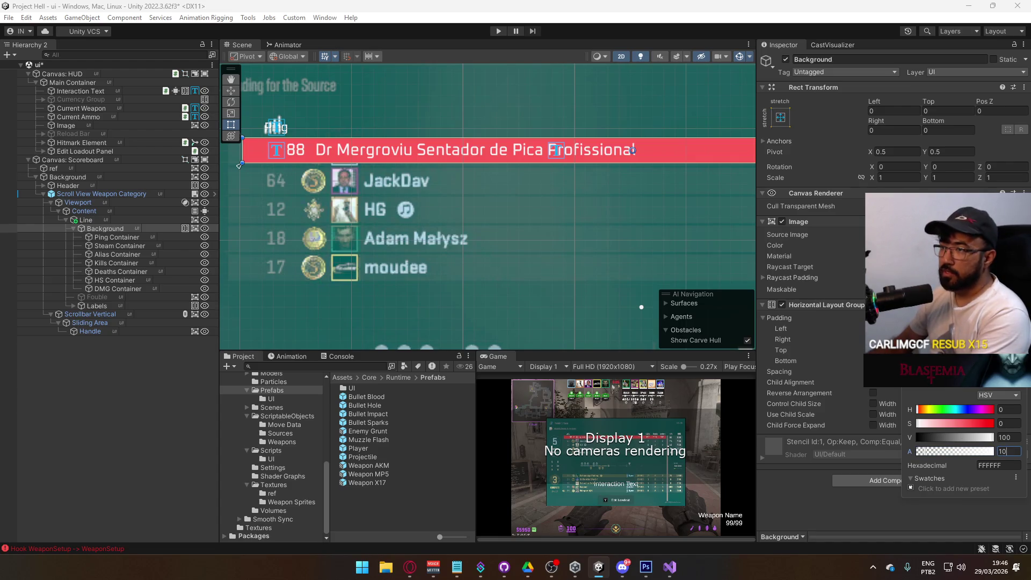
Remove the red Image component from the Line row object.
left_click(107, 220)
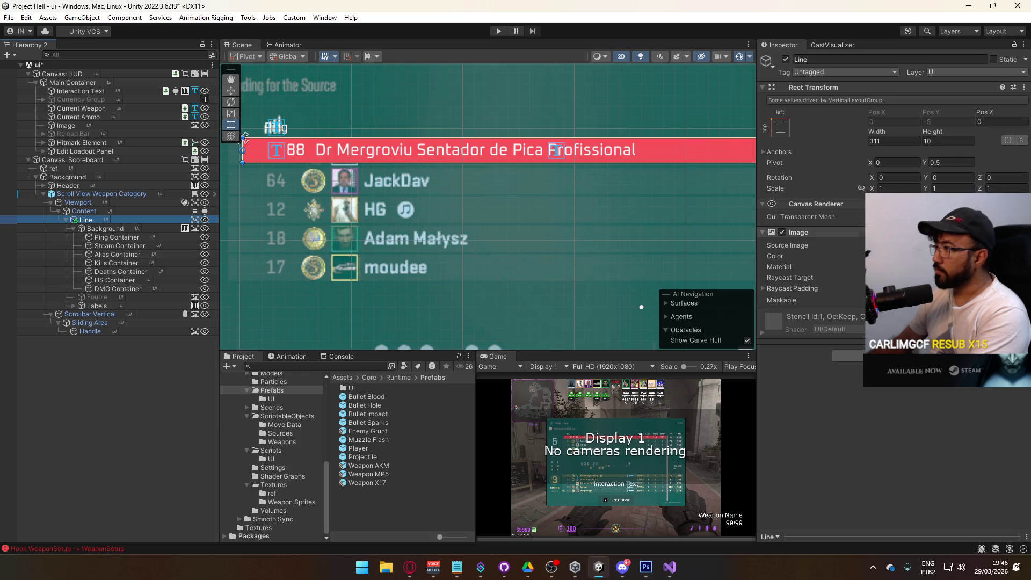
right_click(832, 235)
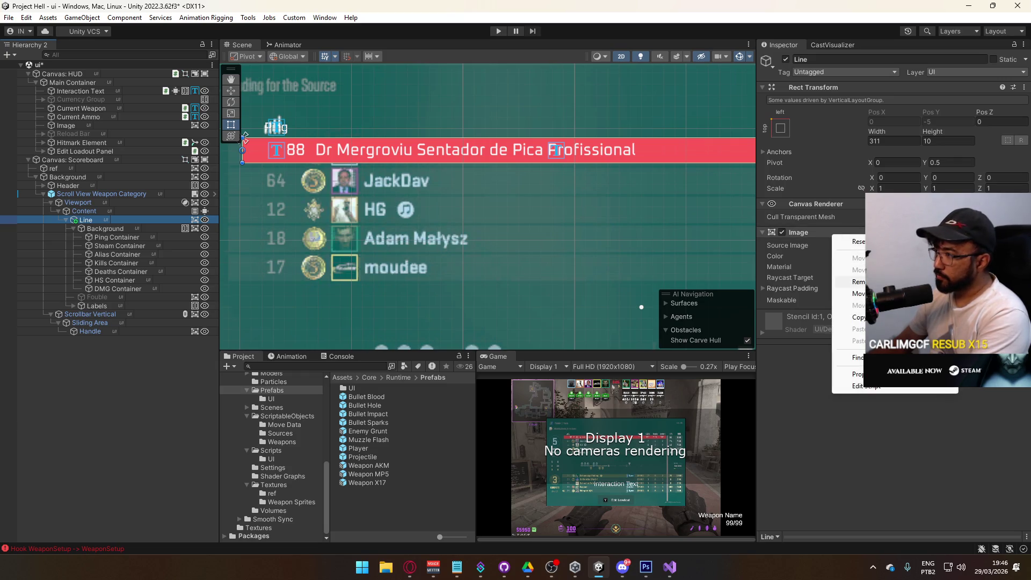
left_click(858, 281)
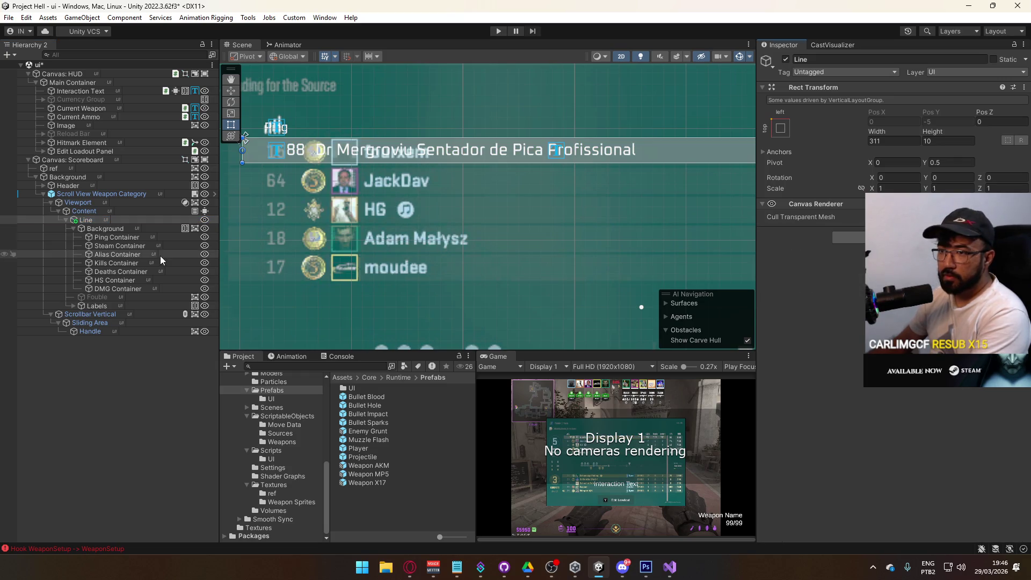
left_click(124, 227)
mouse_move(373, 249)
left_mouse_down()
mouse_move(349, 203)
mouse_move(573, 210)
mouse_move(751, 240)
left_mouse_up()
left_click(93, 203)
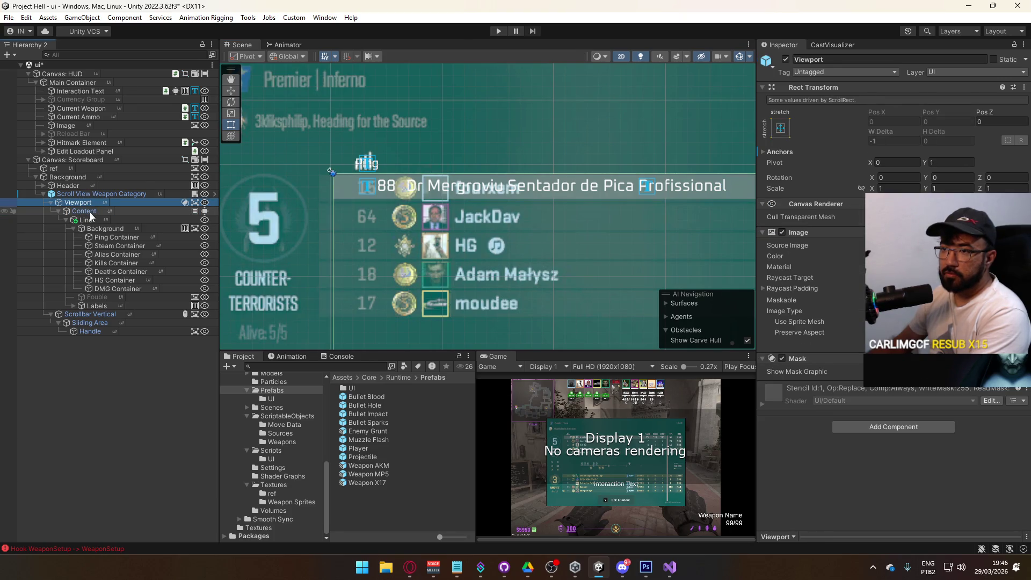
Hide the ref reference image object.
left_click(88, 194)
left_click(80, 177)
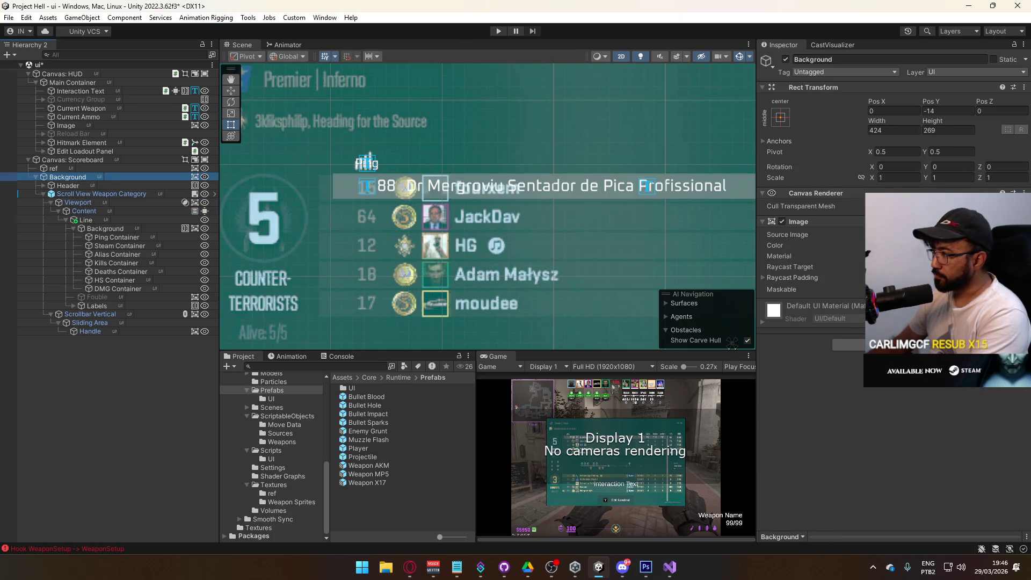
left_click(53, 168)
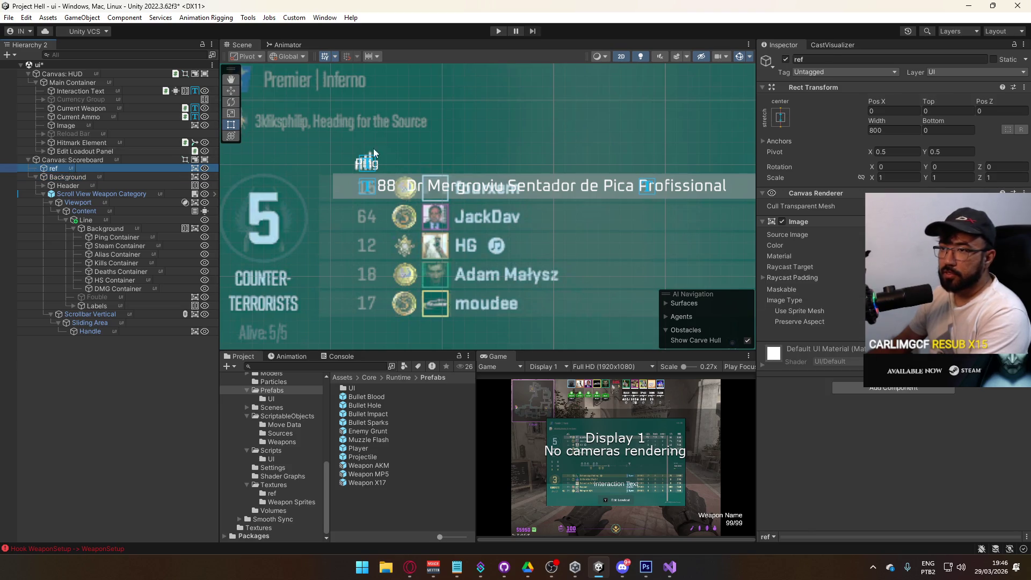
left_click(785, 59)
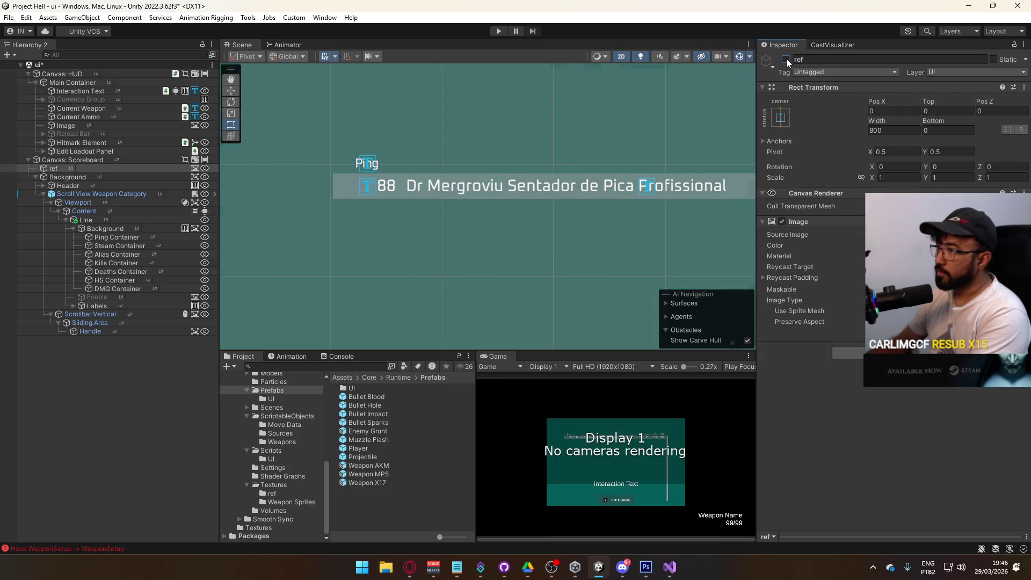
Set the scoreboard's main Background colour to near-black 1B1B1B with alpha raised to 80.
left_click(87, 177)
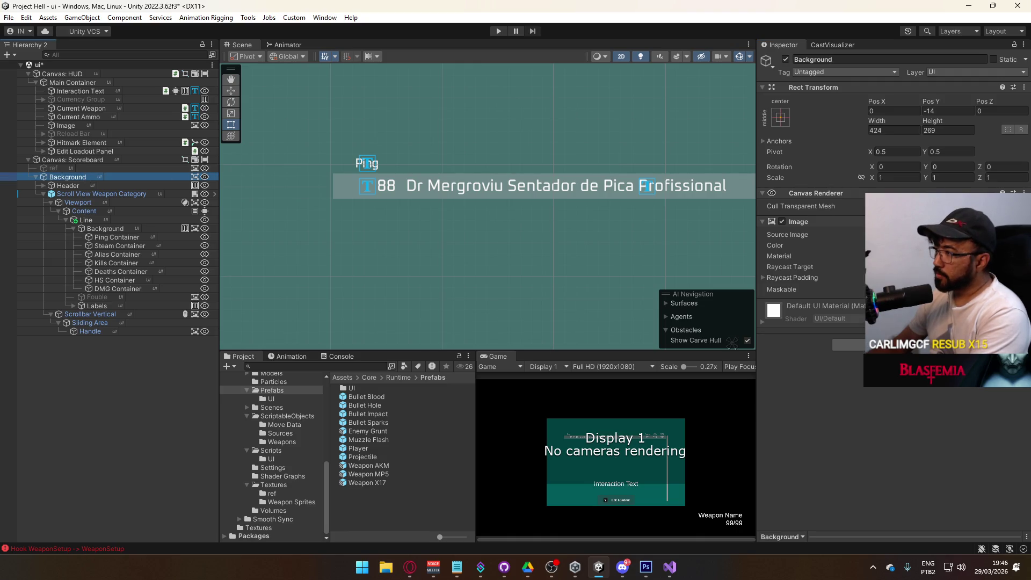
left_click(913, 245)
left_click(907, 378)
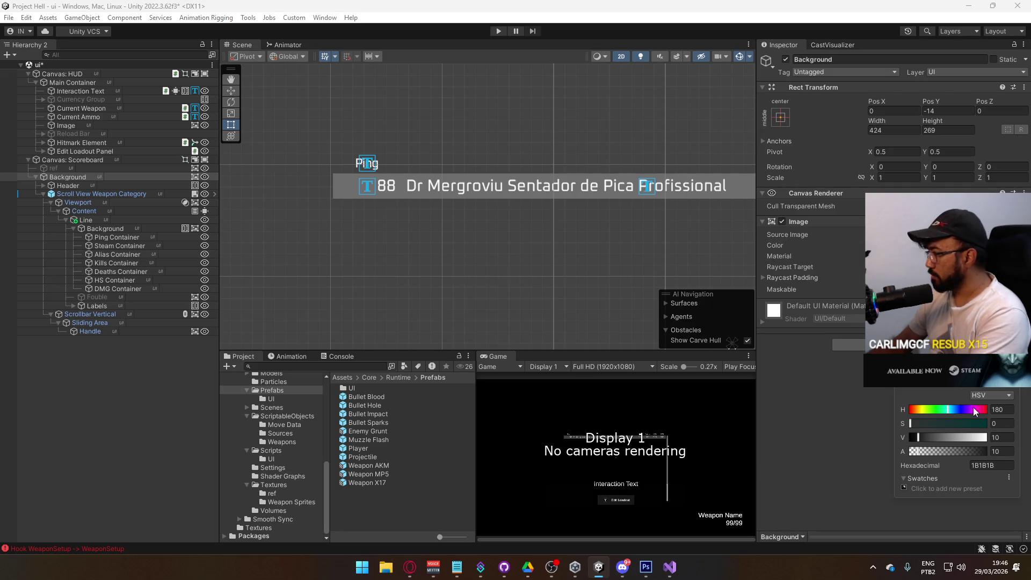
left_click_drag(944, 453, 993, 453)
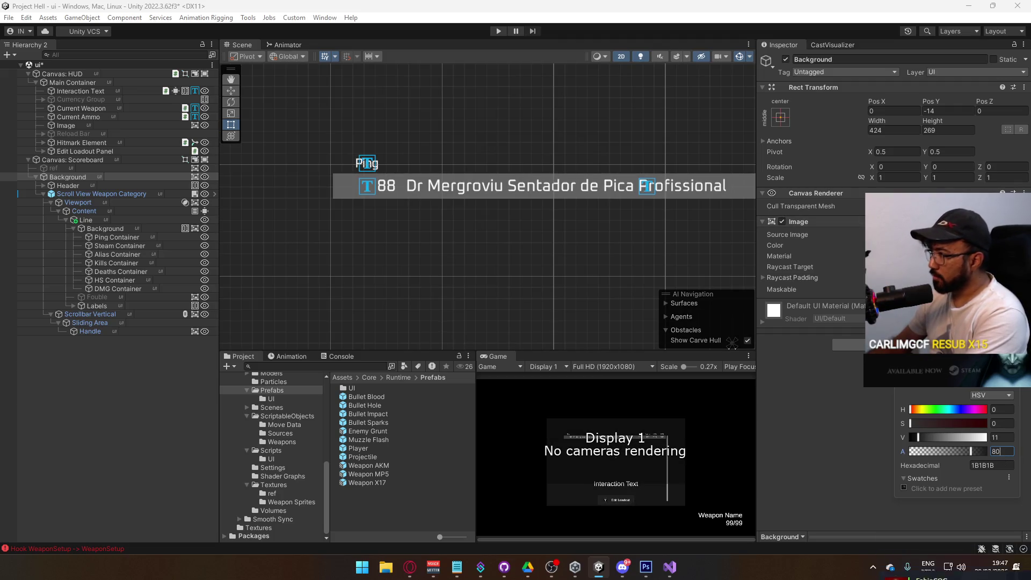
scroll(627, 246, "down", 3)
scroll(511, 223, "up", 4)
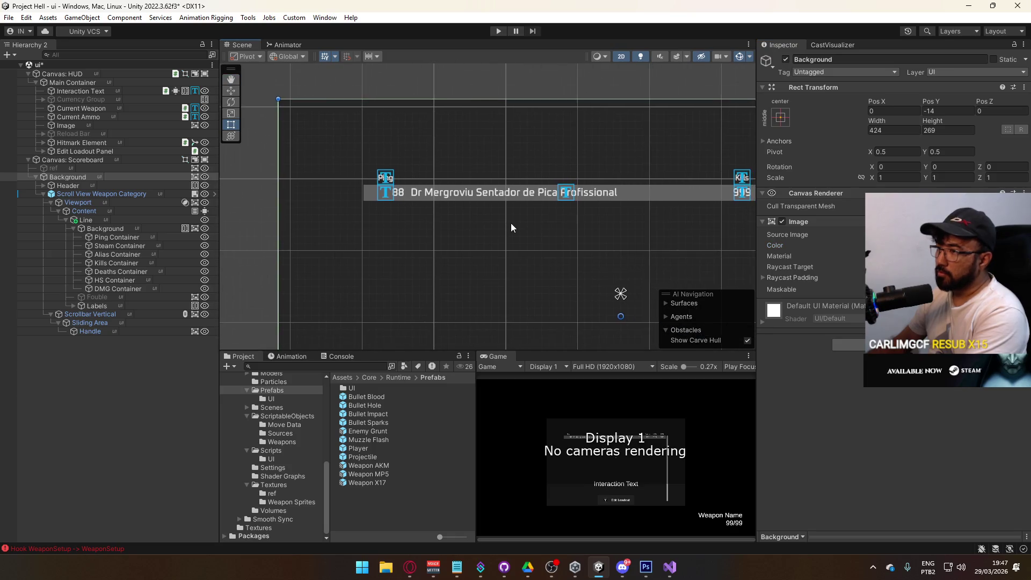
left_click(353, 185)
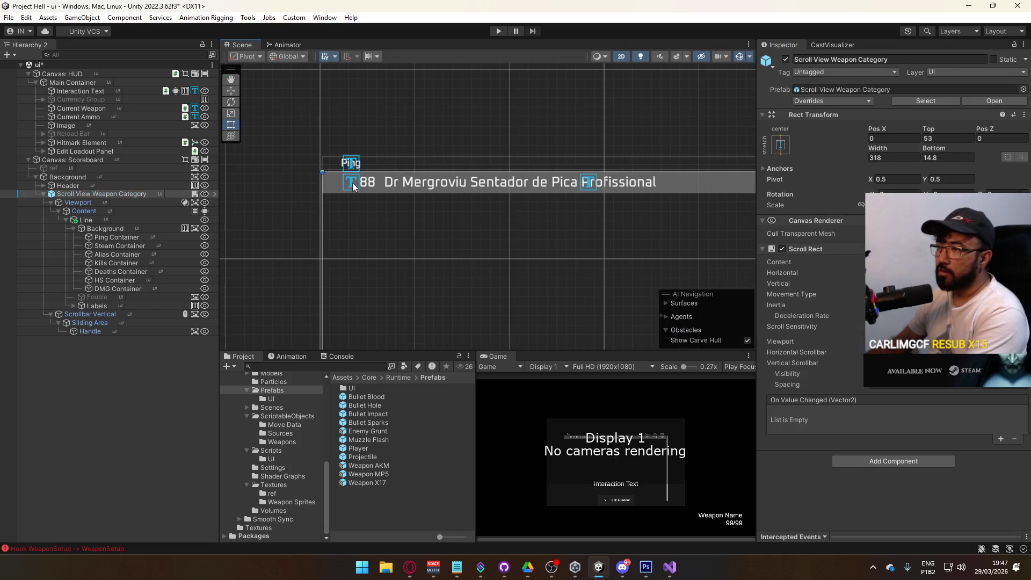
left_click(351, 180)
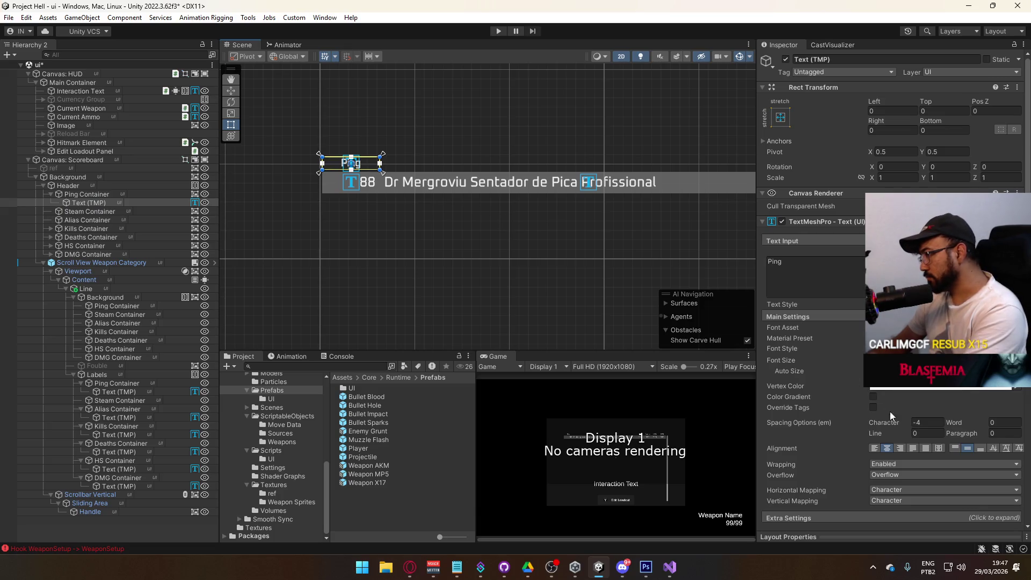
left_click(899, 449)
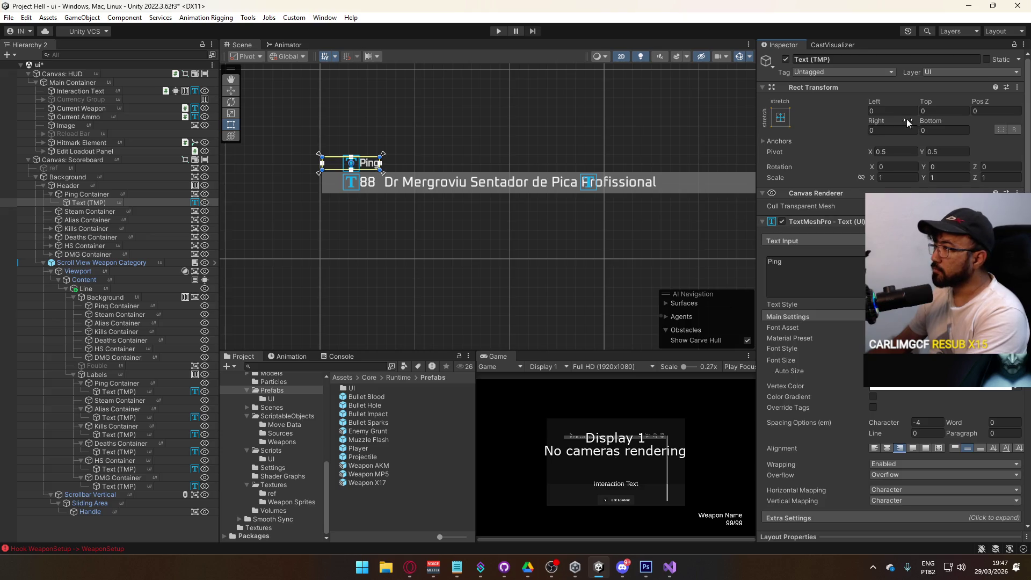
left_click(890, 130)
type("4")
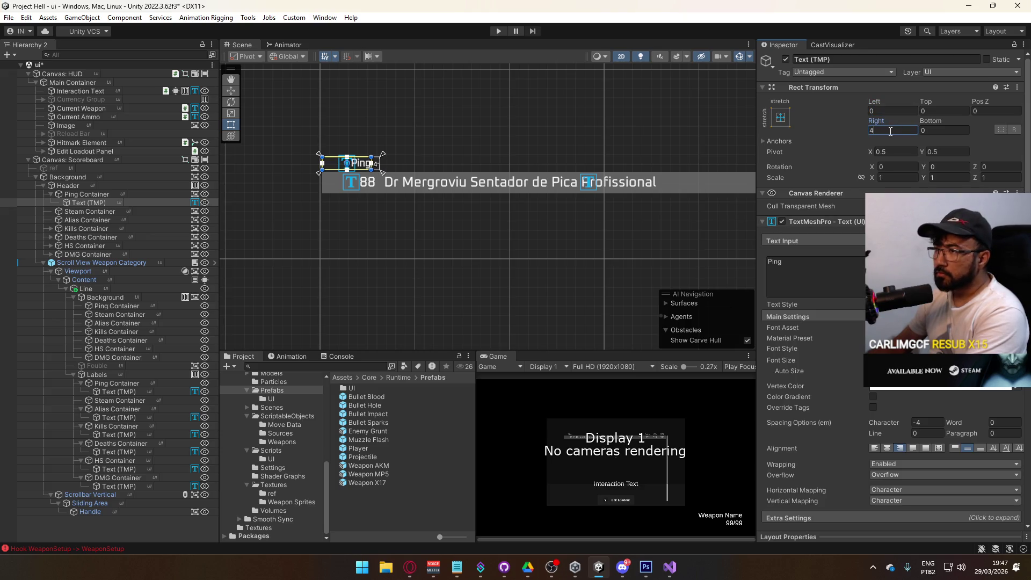
type("2")
left_click(891, 112)
type("2")
mouse_move(668, 166)
left_mouse_down()
mouse_move(552, 167)
mouse_move(582, 166)
left_mouse_up()
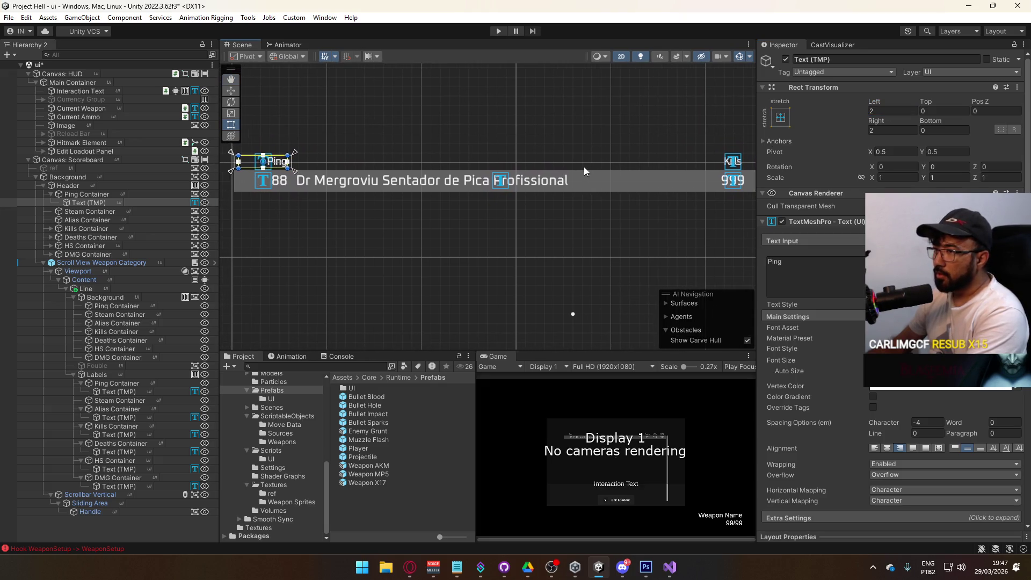
left_click(503, 177)
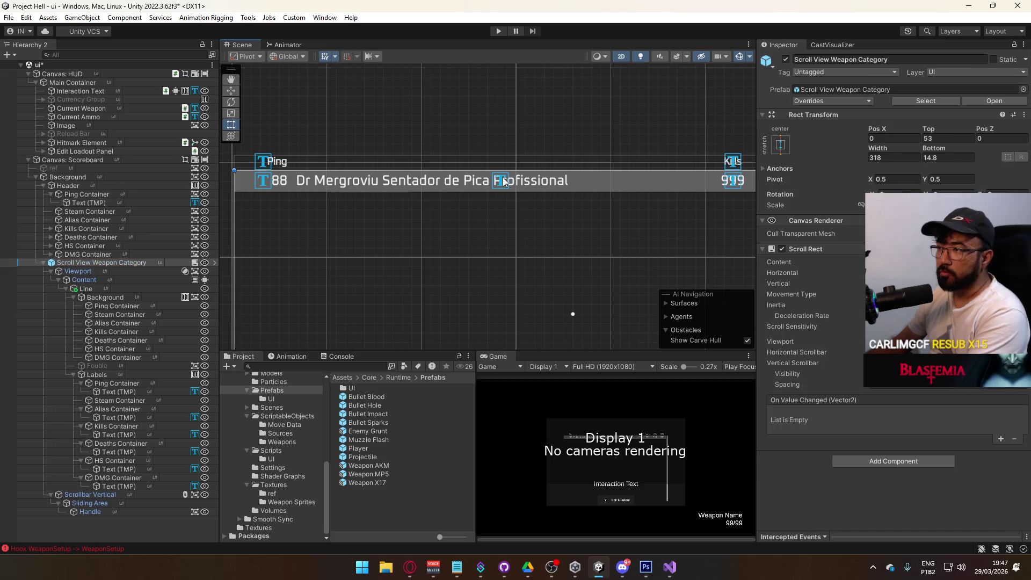
left_click(500, 177)
mouse_move(497, 262)
left_mouse_down()
mouse_move(525, 234)
mouse_move(562, 249)
mouse_move(481, 266)
left_mouse_up()
scroll(481, 265, "up", 1)
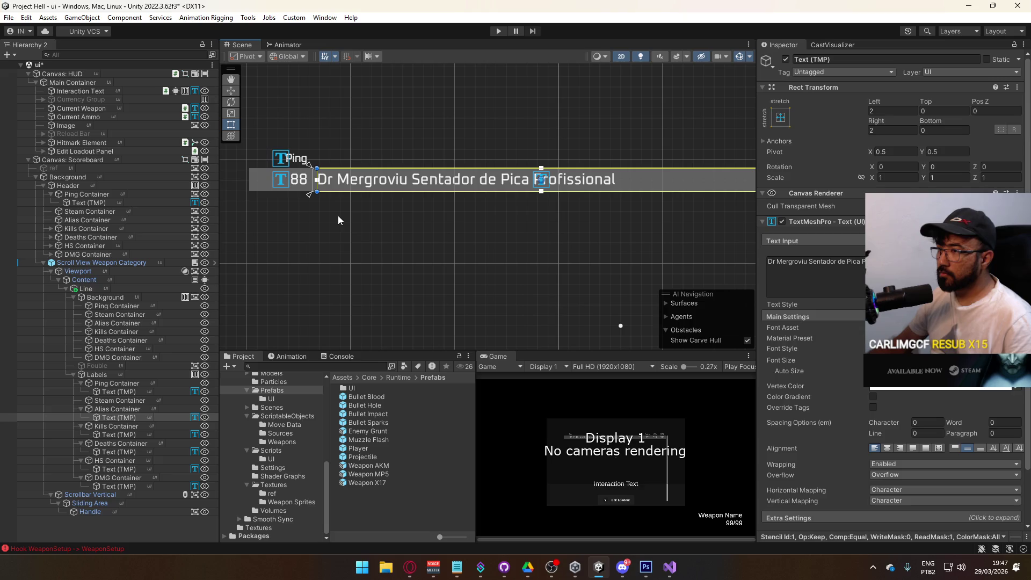
mouse_move(318, 263)
left_mouse_down()
mouse_move(365, 231)
mouse_move(356, 253)
left_mouse_up()
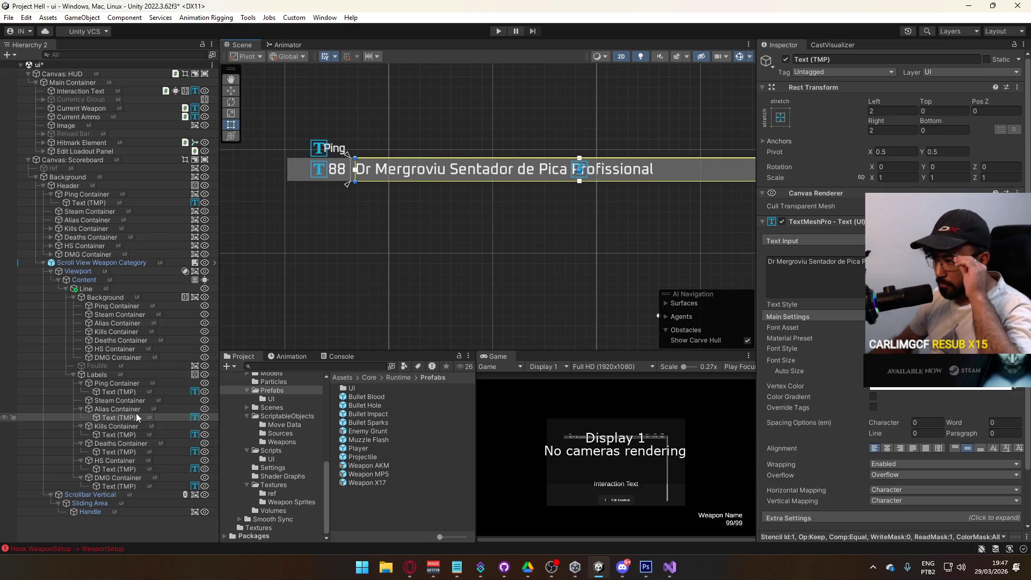
mouse_move(625, 215)
left_mouse_down()
mouse_move(465, 222)
mouse_move(546, 226)
left_mouse_up()
left_click_drag(444, 226, 546, 225)
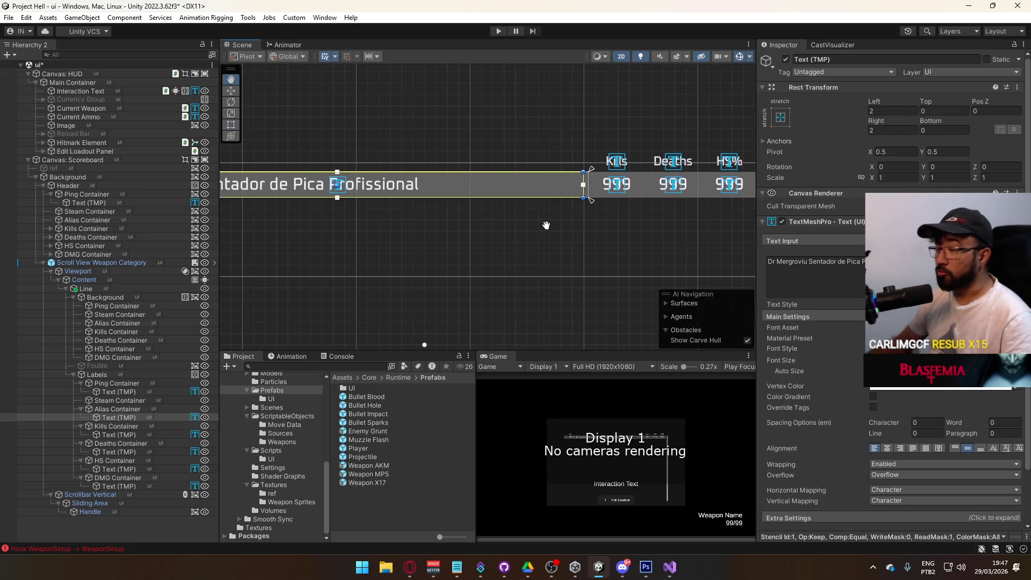
left_click_drag(276, 265, 457, 257)
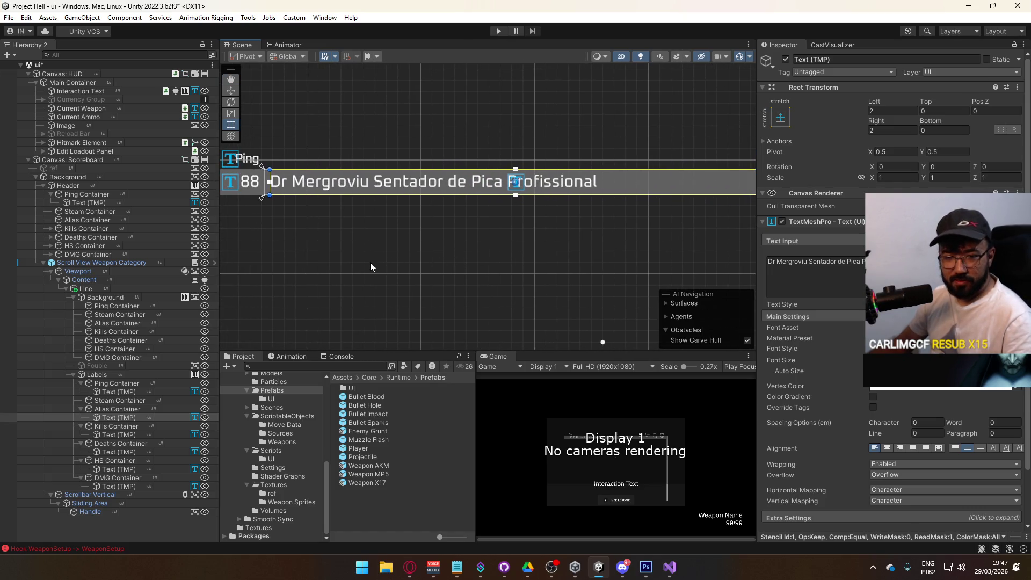
left_click_drag(356, 265, 161, 244)
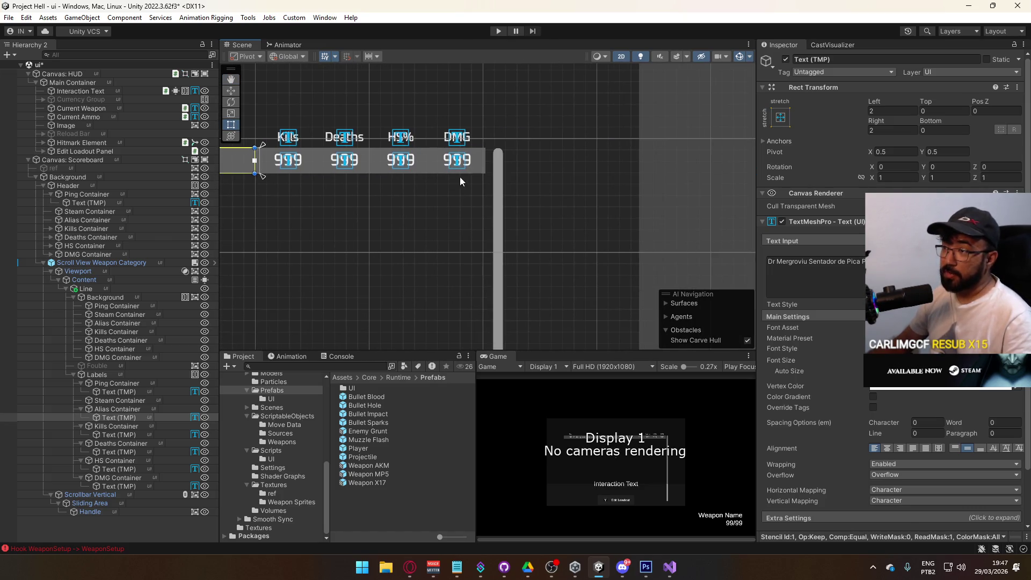
mouse_move(334, 216)
left_mouse_down()
mouse_move(672, 214)
mouse_move(738, 236)
mouse_move(457, 266)
left_mouse_up()
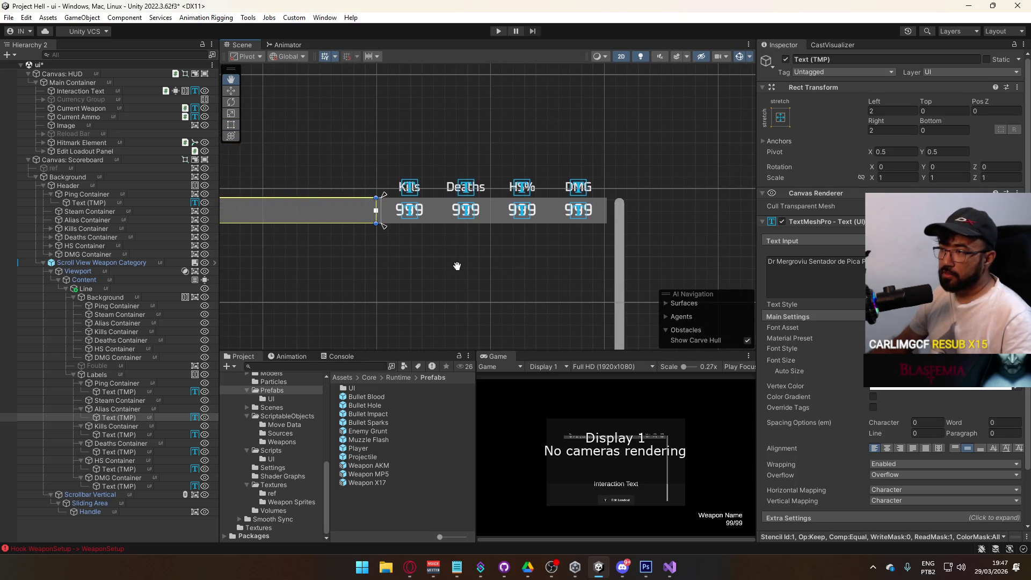
mouse_move(336, 262)
left_mouse_down()
mouse_move(448, 227)
mouse_move(509, 234)
mouse_move(569, 215)
mouse_move(757, 192)
mouse_move(792, 224)
left_mouse_up()
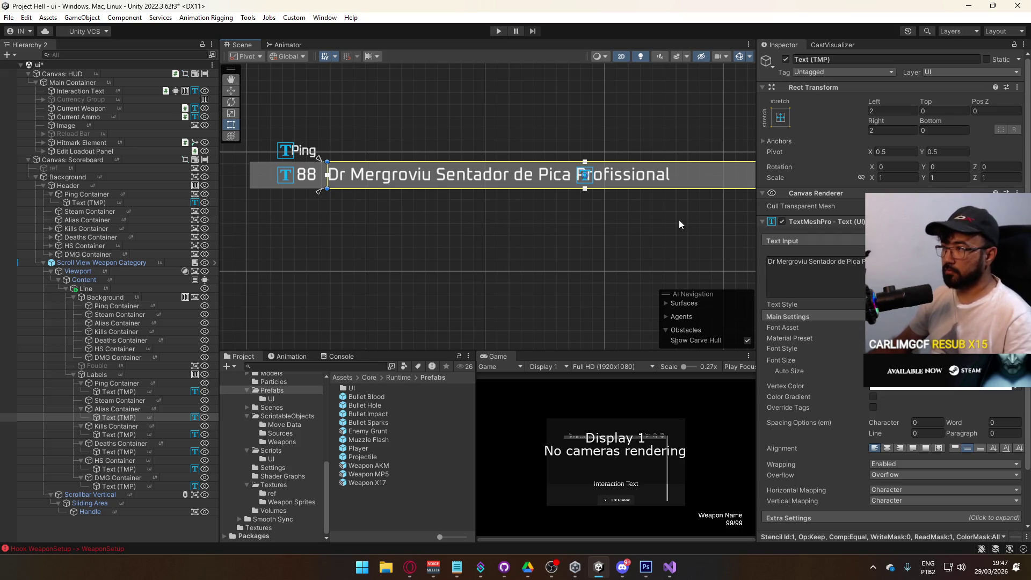
mouse_move(668, 230)
left_mouse_down()
mouse_move(349, 231)
mouse_move(470, 202)
mouse_move(594, 224)
mouse_move(578, 250)
mouse_move(415, 246)
mouse_move(610, 244)
mouse_move(403, 218)
mouse_move(350, 223)
left_mouse_up()
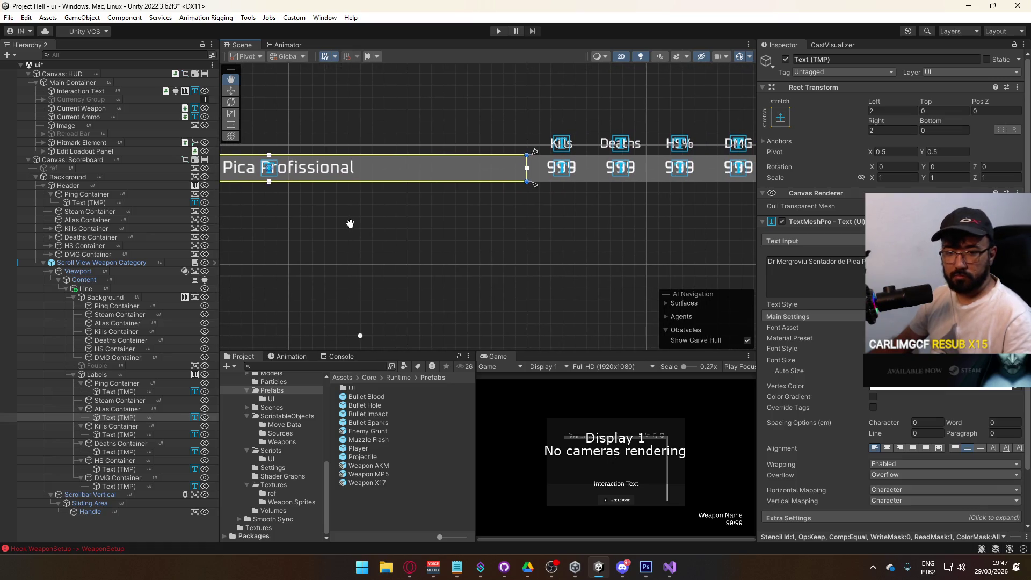
key("t")
key("Right")
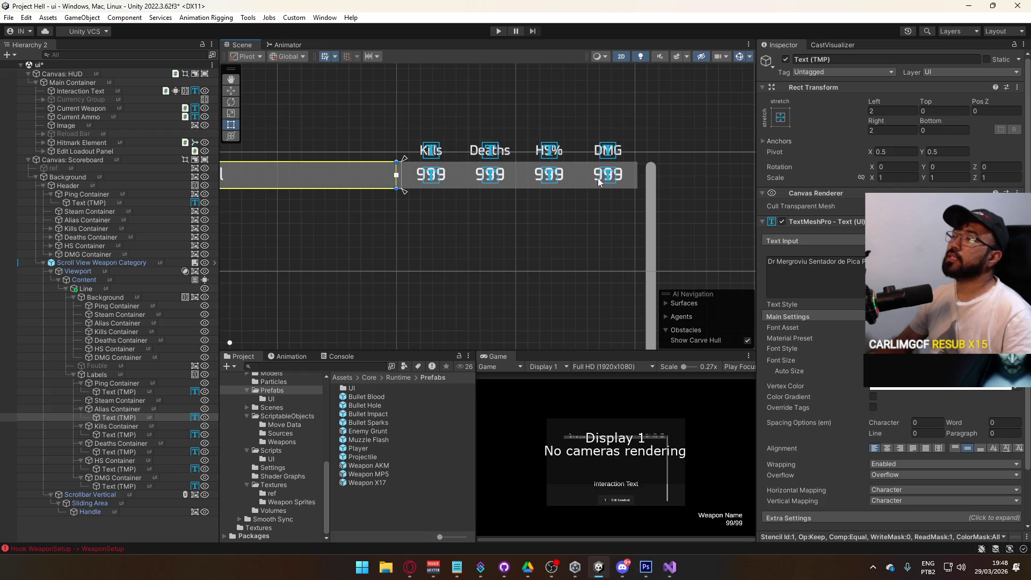
mouse_move(241, 226)
left_mouse_down()
mouse_move(591, 225)
mouse_move(242, 207)
mouse_move(416, 210)
mouse_move(277, 202)
mouse_move(483, 232)
mouse_move(535, 214)
mouse_move(351, 211)
mouse_move(525, 199)
mouse_move(478, 203)
left_mouse_up()
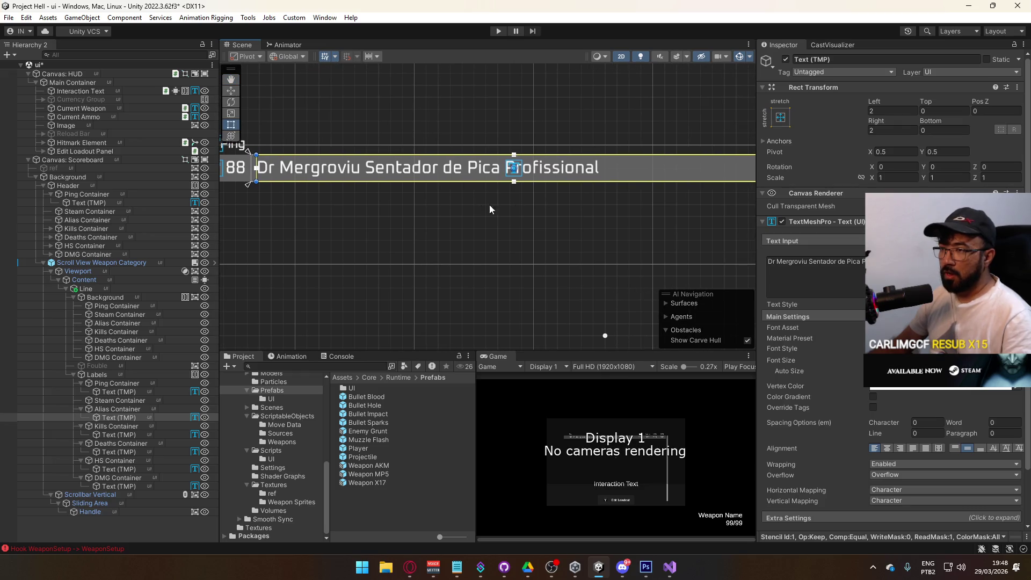
mouse_move(600, 198)
left_mouse_down()
mouse_move(411, 193)
mouse_move(470, 195)
left_mouse_up()
left_click(121, 408)
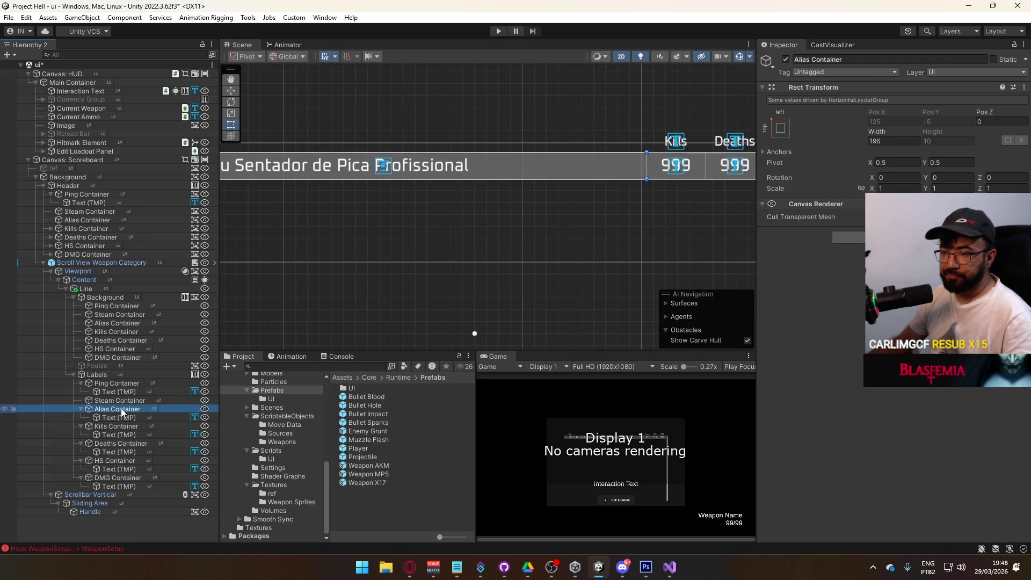
left_click(81, 409)
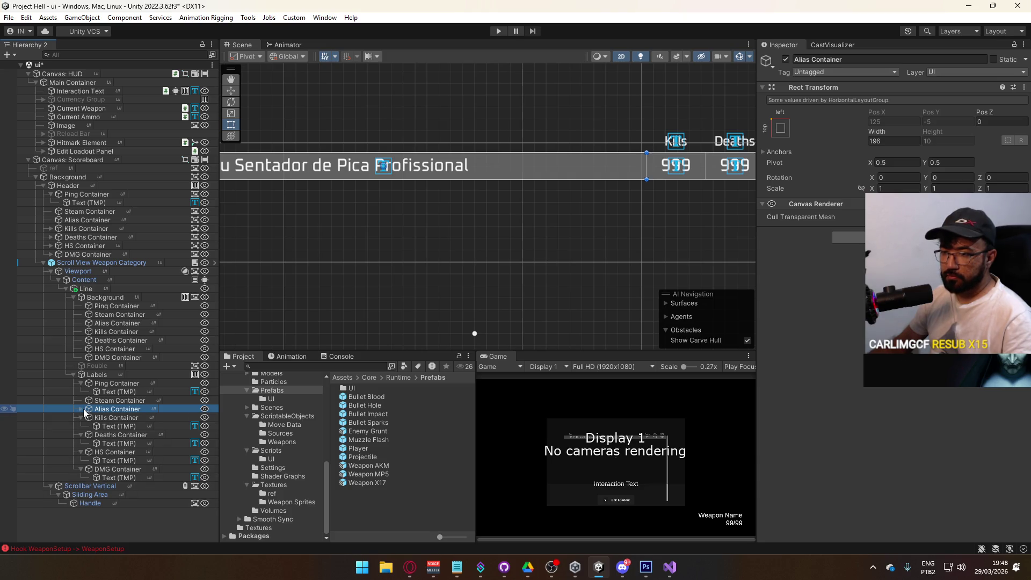
double_click(82, 408)
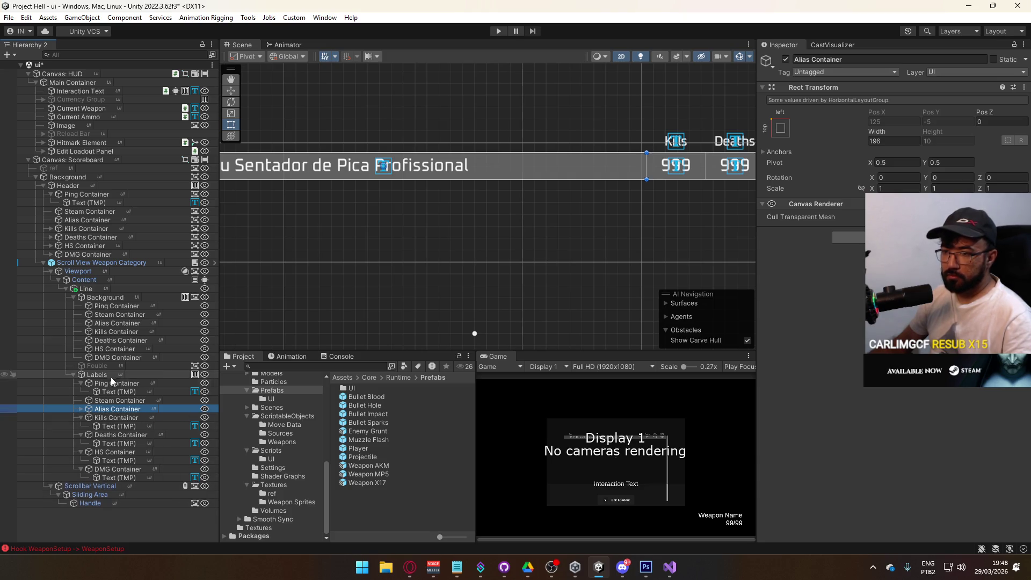
left_click(119, 400)
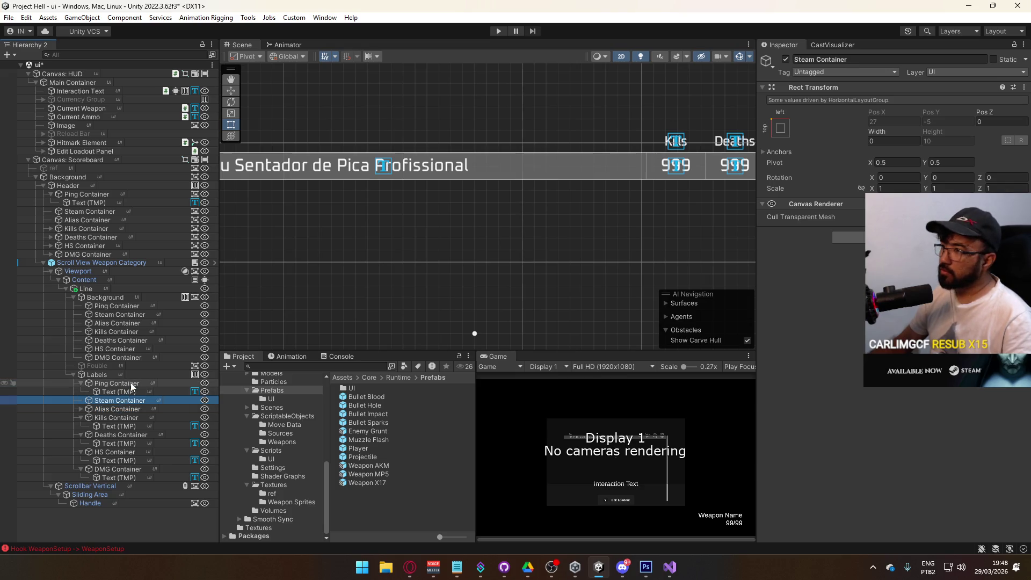
left_click(127, 384)
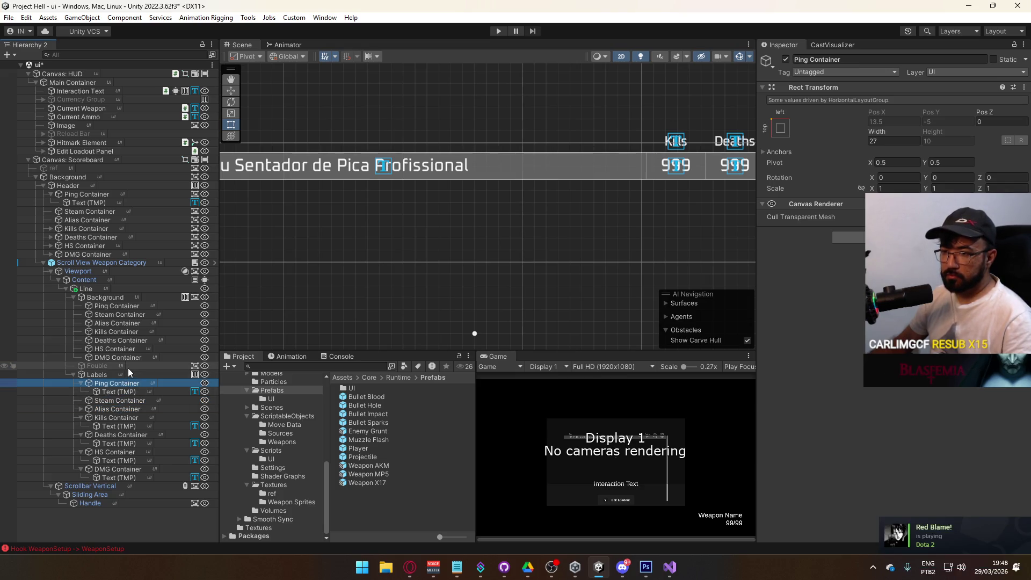
left_click(126, 298)
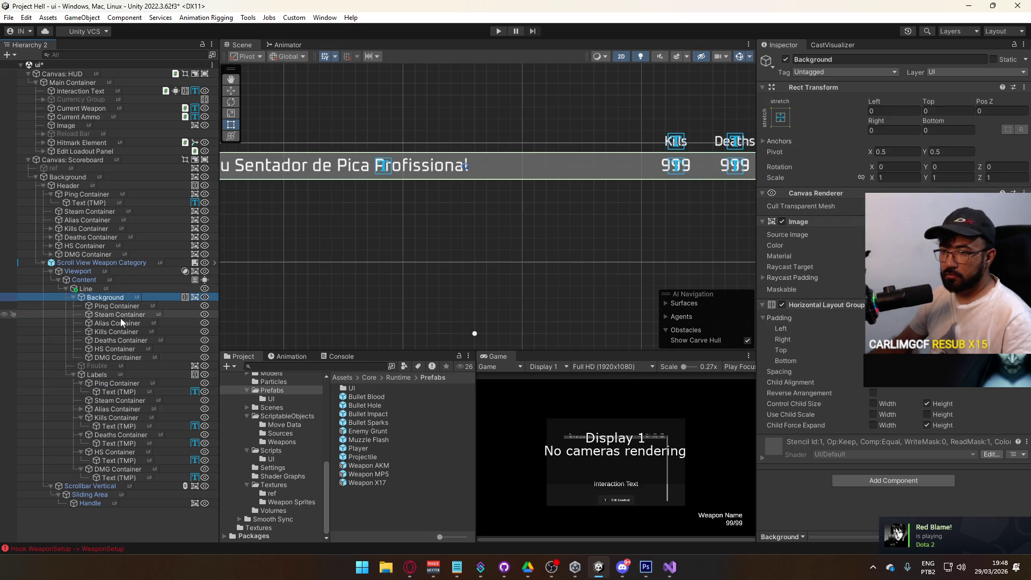
left_click(116, 332)
left_click_drag(588, 209, 331, 215)
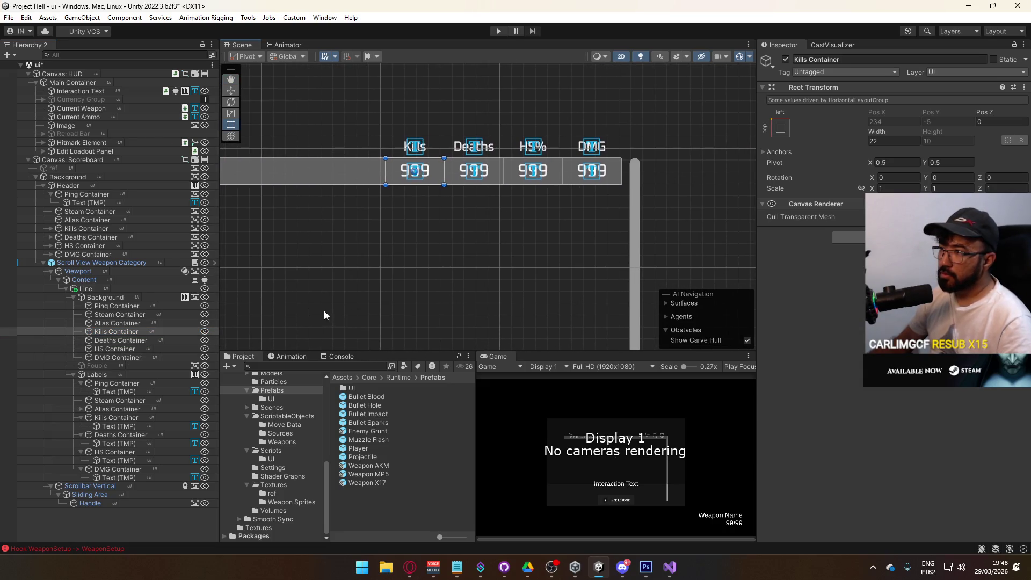
Add a mostly transparent white Image background to both the Kills and HS containers.
left_click(130, 349, "ctrl")
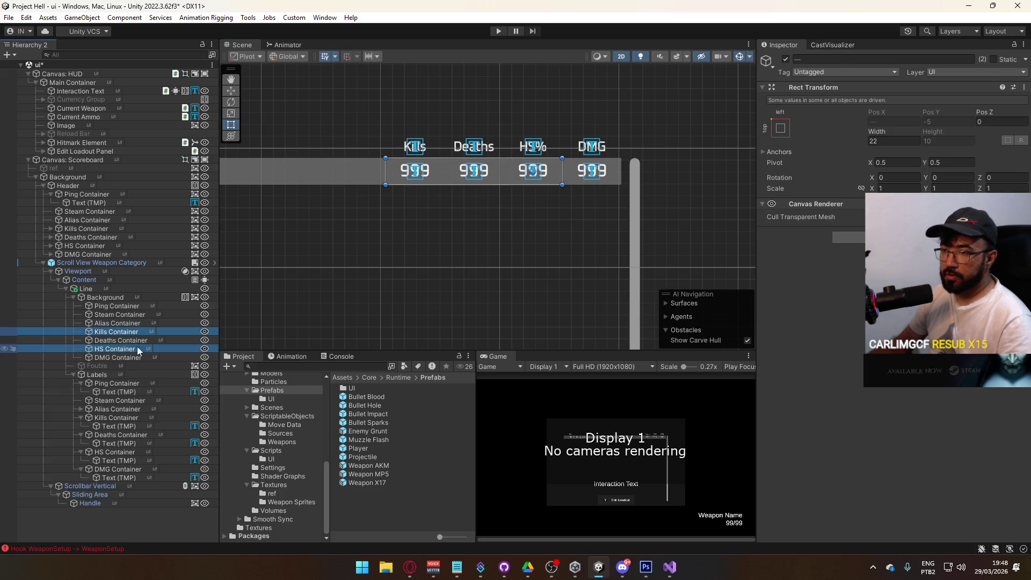
left_click(861, 235)
type("ima")
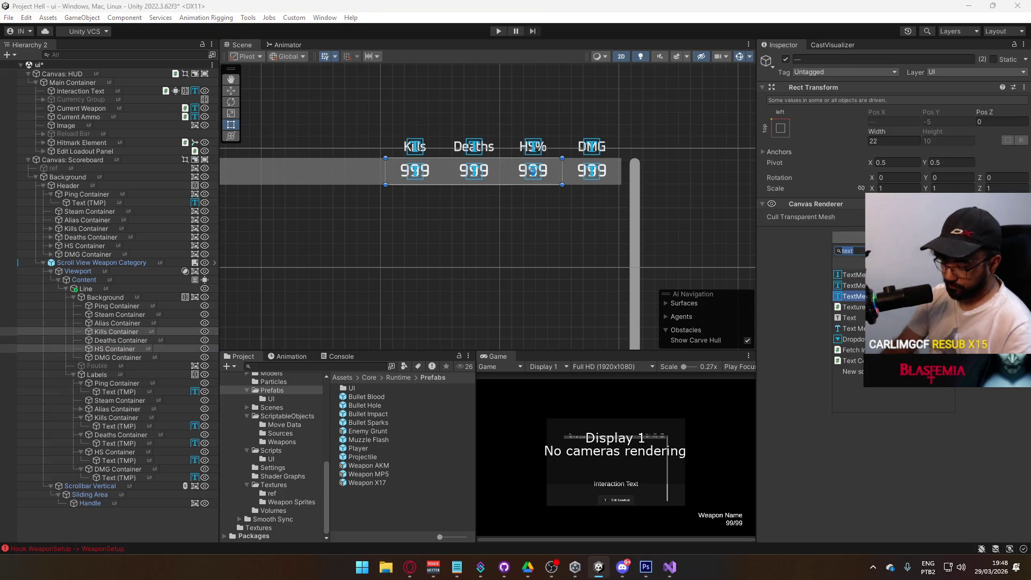
type("ge")
key("Up")
key("Up")
key("Return")
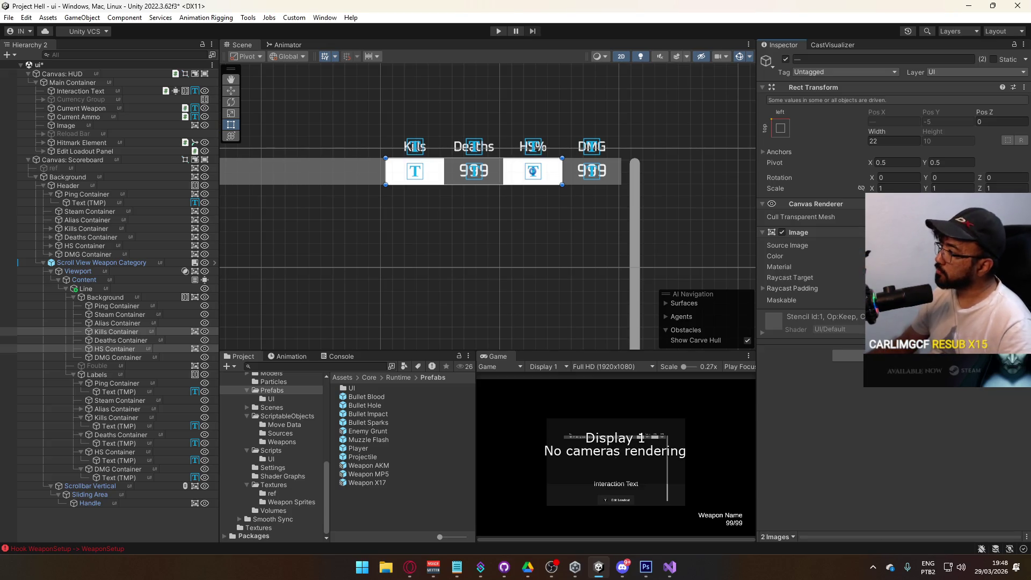
left_click(913, 256)
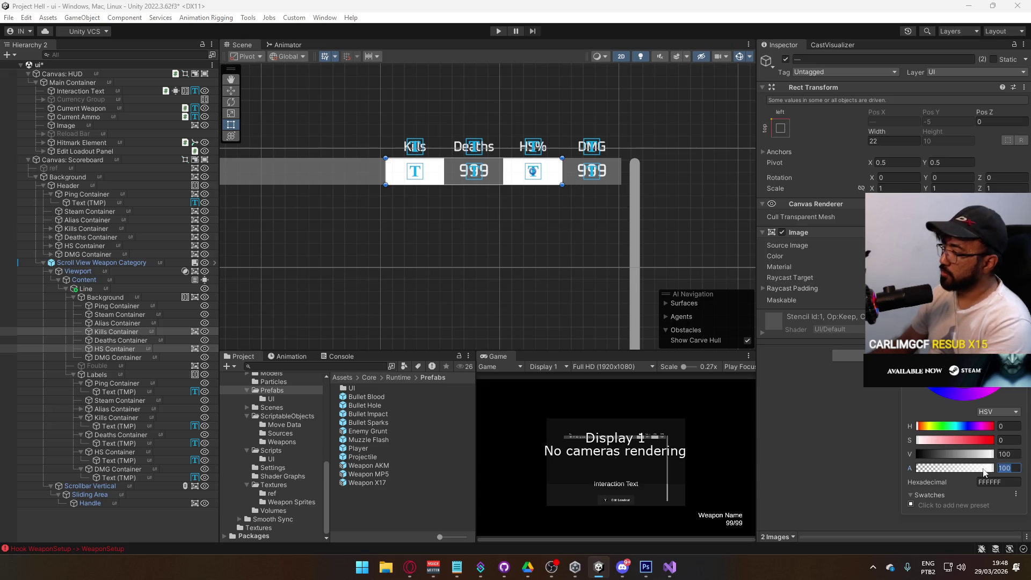
left_click_drag(992, 471, 964, 470)
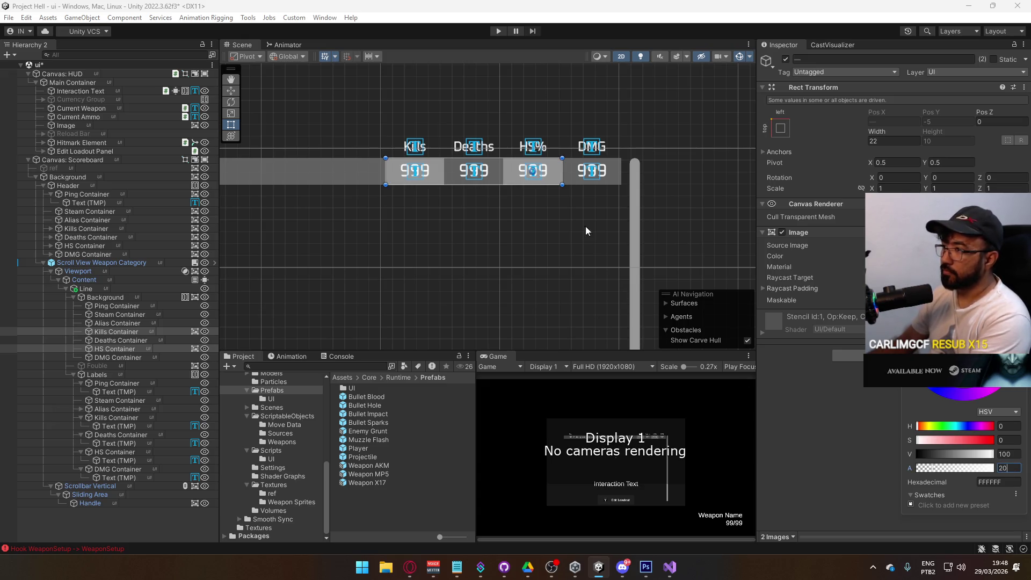
Add a translucent white Image background to DMG Container.
left_click(117, 357)
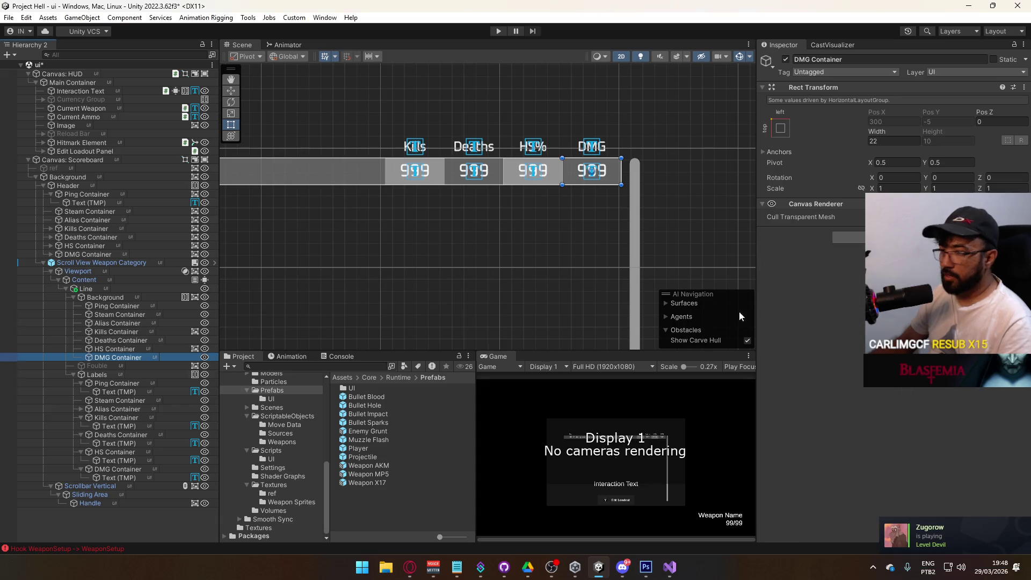
left_click(848, 237)
type("image")
key("Return")
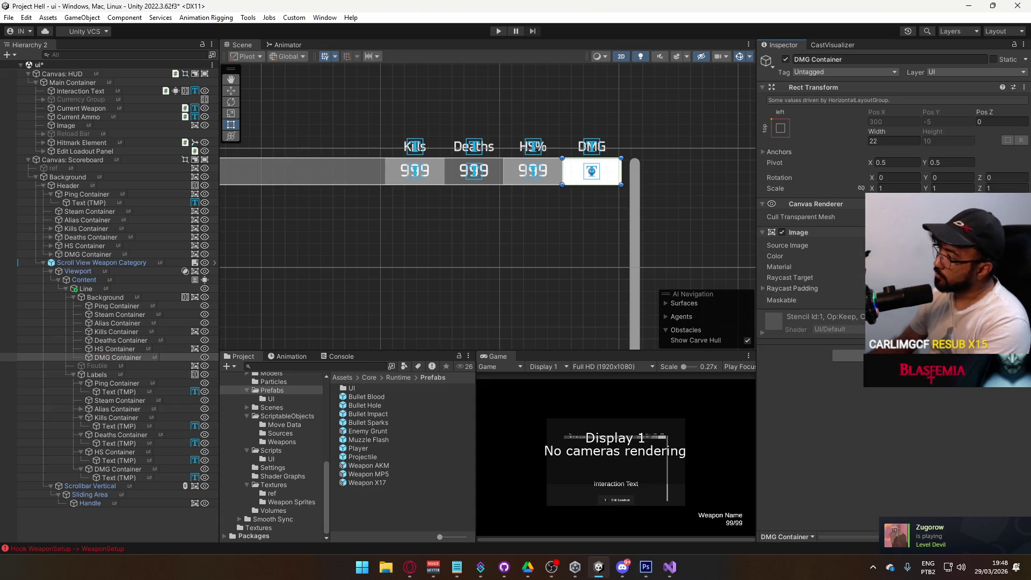
left_click(913, 256)
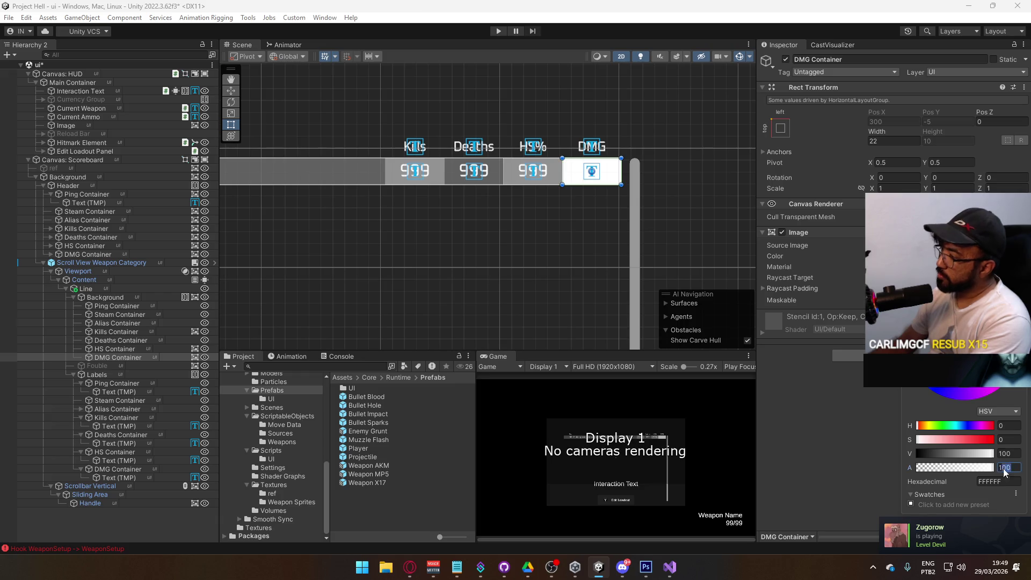
type("40")
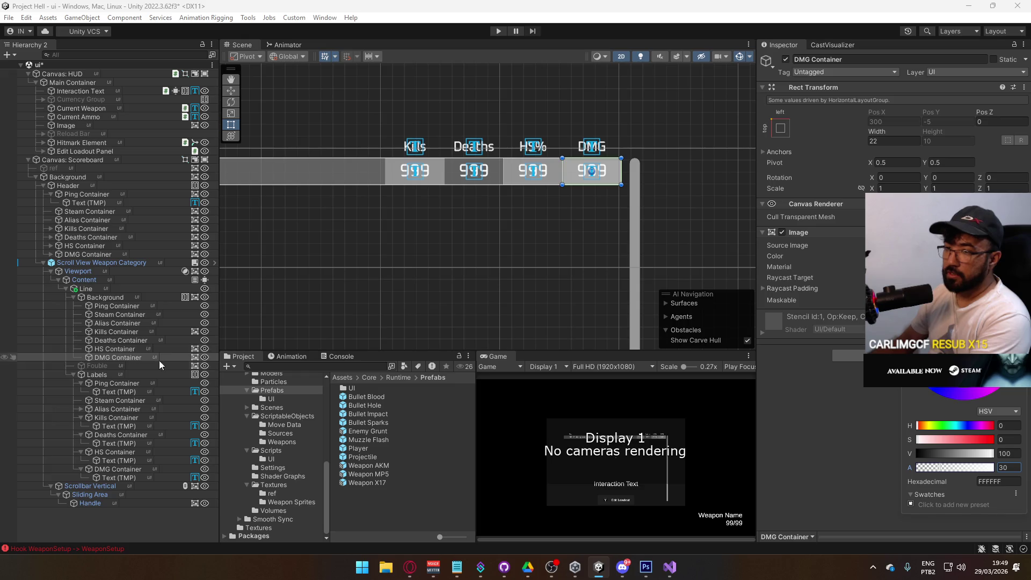
Set the Kills and HS container background alpha to 10.
left_click(124, 349)
left_click(115, 331, "ctrl")
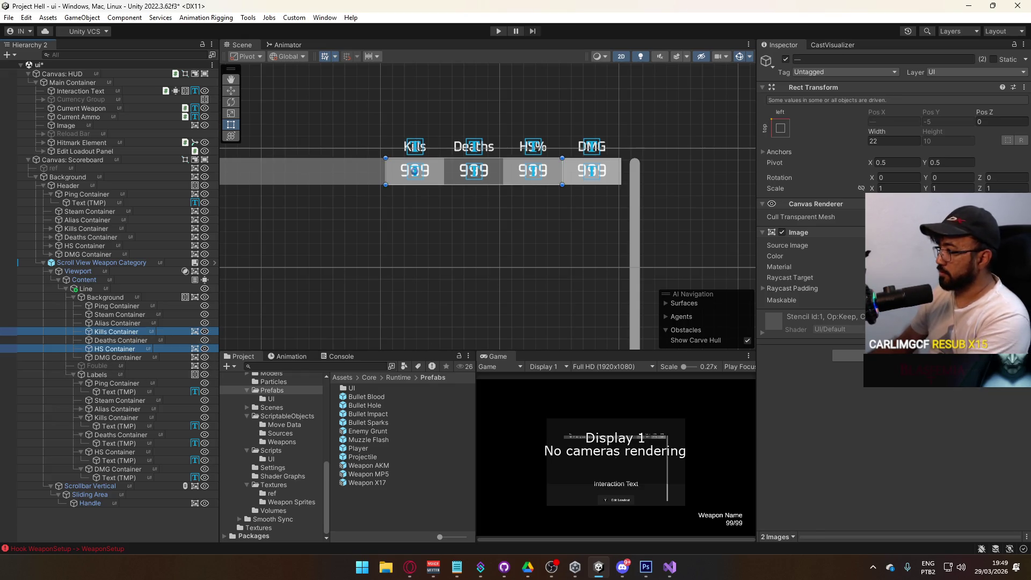
left_click(945, 256)
type("10")
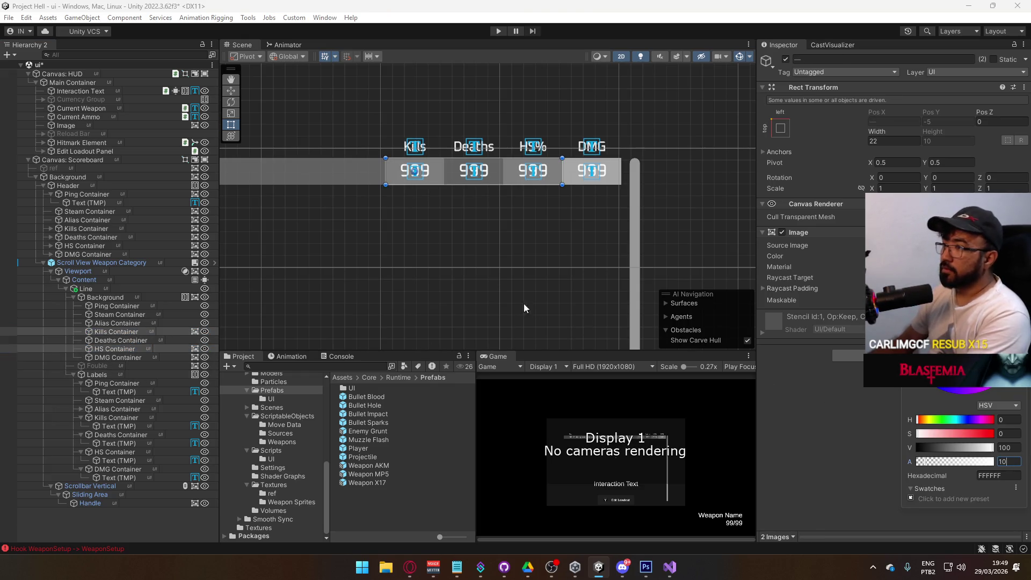
left_click(649, 224)
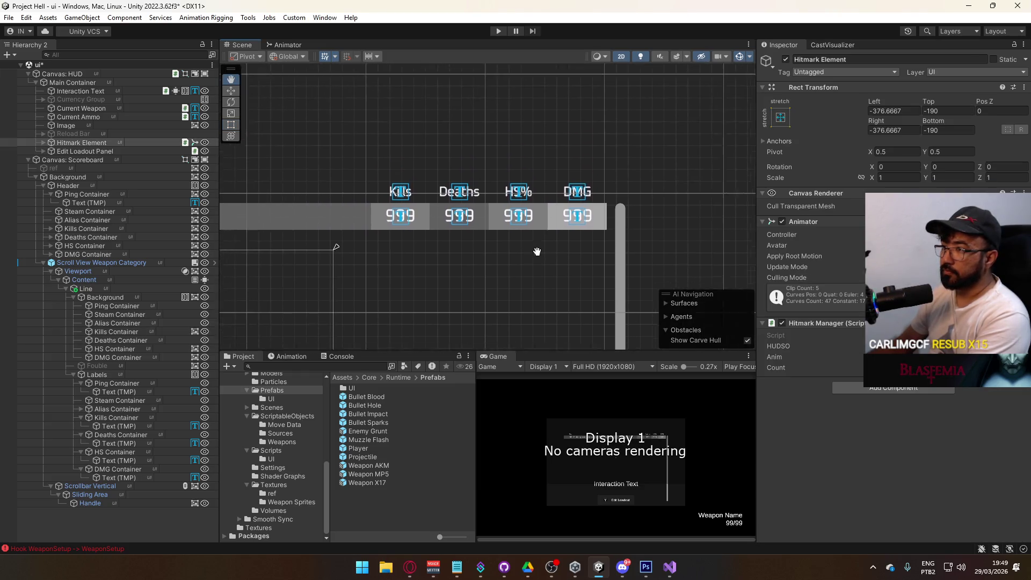
Tint the Fouble highlight orange, activate it, and make the orange more opaque.
scroll(598, 248, "down", 3)
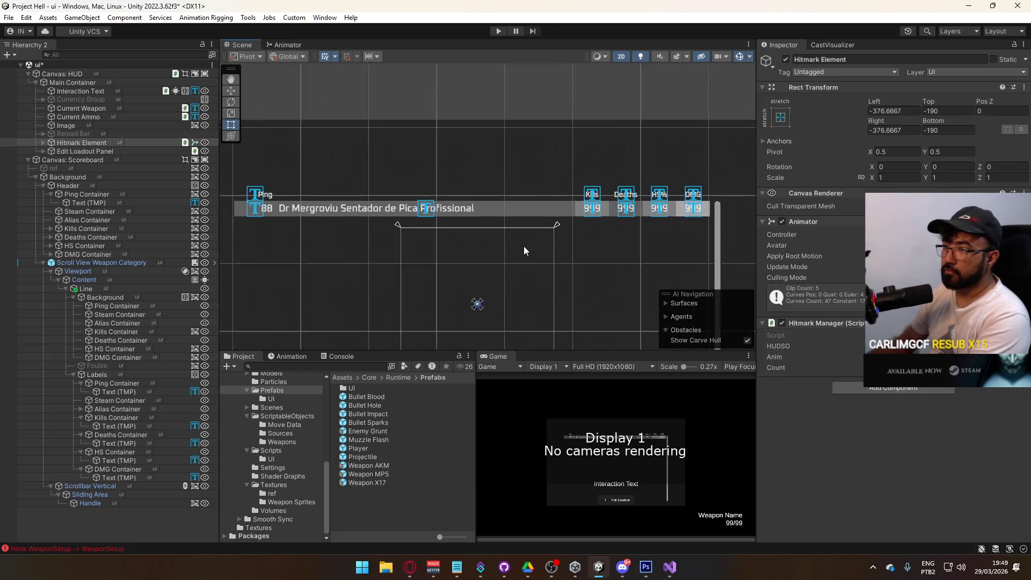
left_click_drag(463, 252, 505, 281)
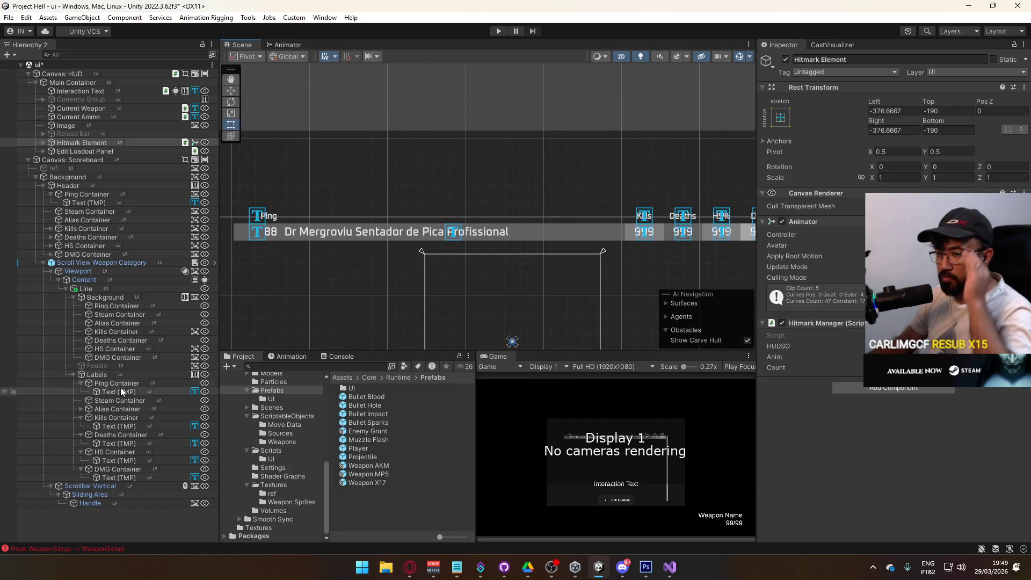
left_click(102, 366)
left_click(940, 245)
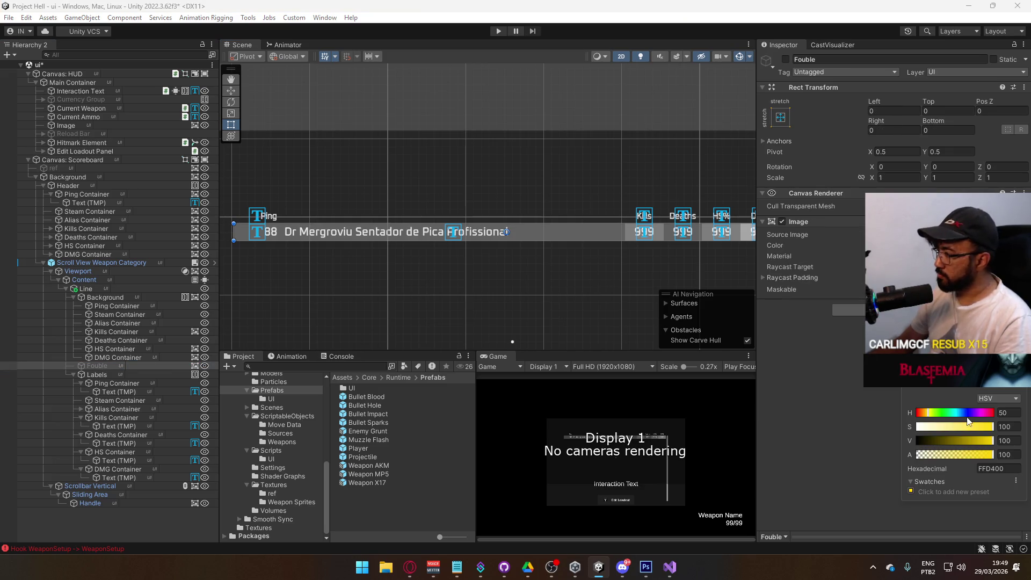
left_click_drag(926, 412, 923, 412)
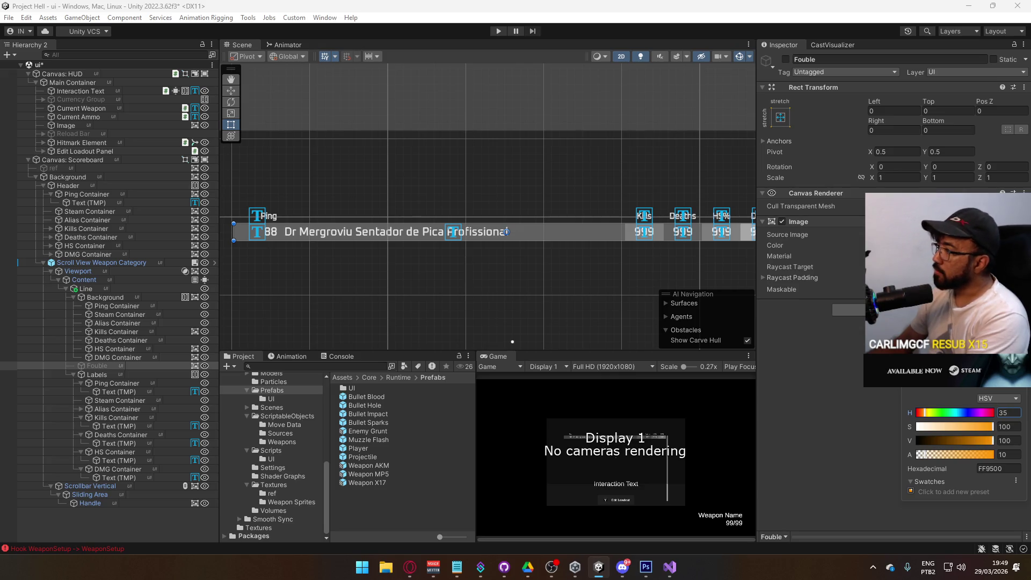
left_click(830, 205)
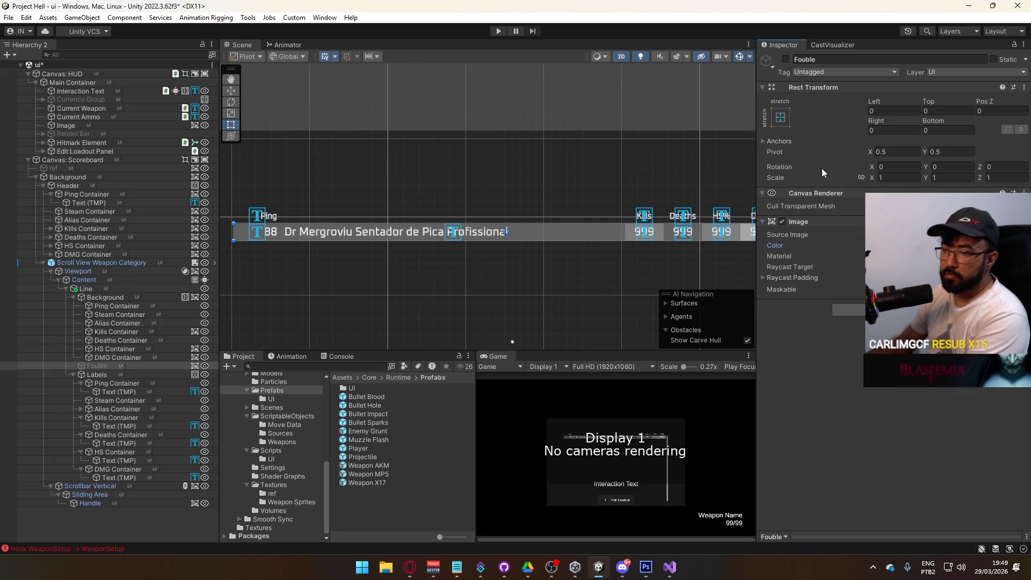
left_click(787, 61)
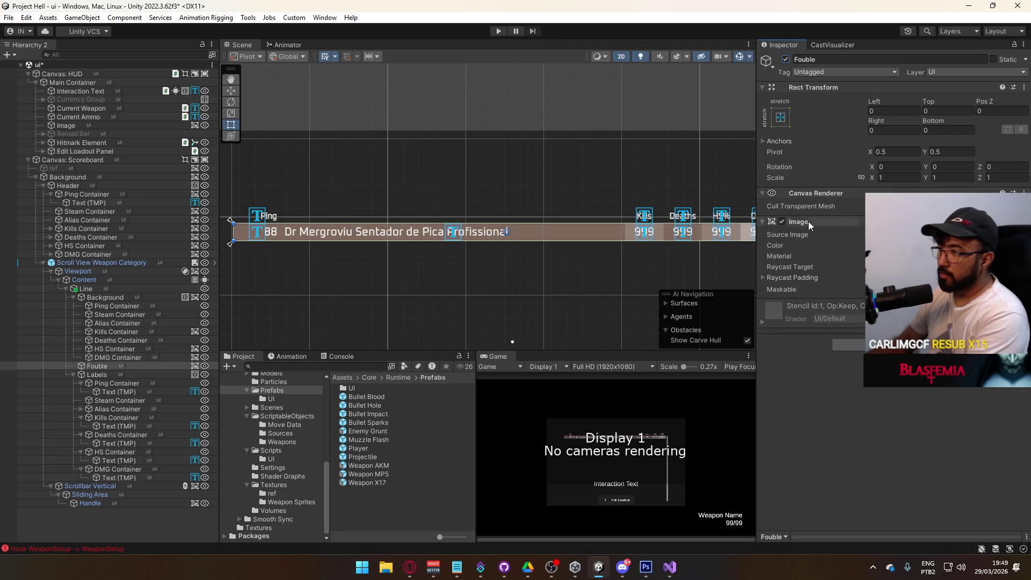
left_click(913, 245)
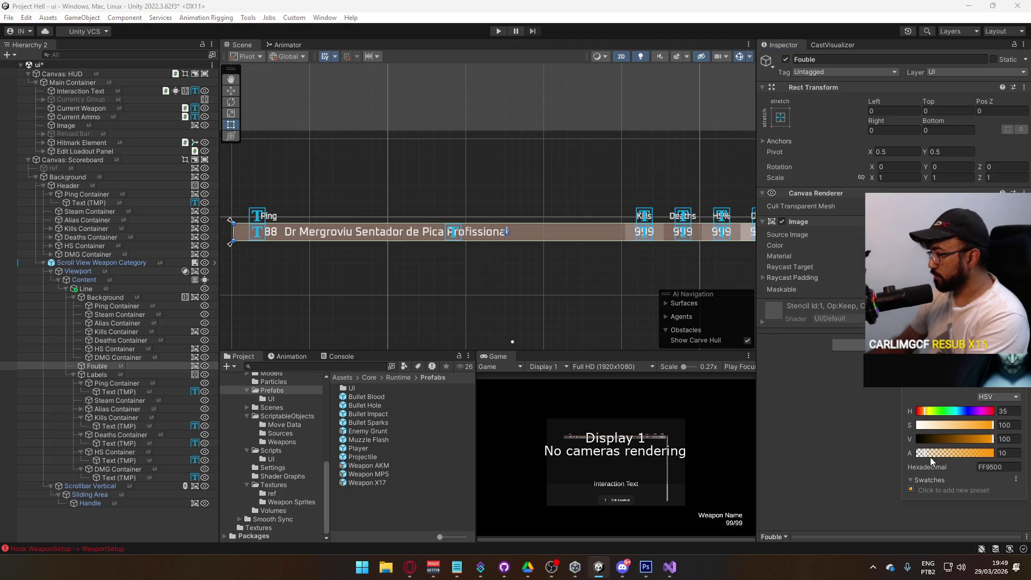
left_click_drag(926, 456, 939, 456)
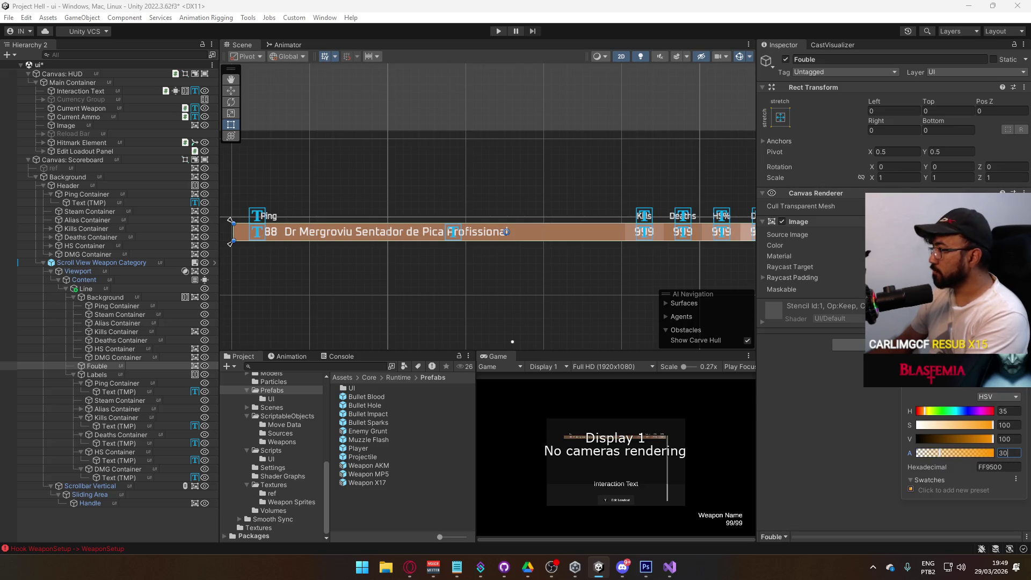
key("Return")
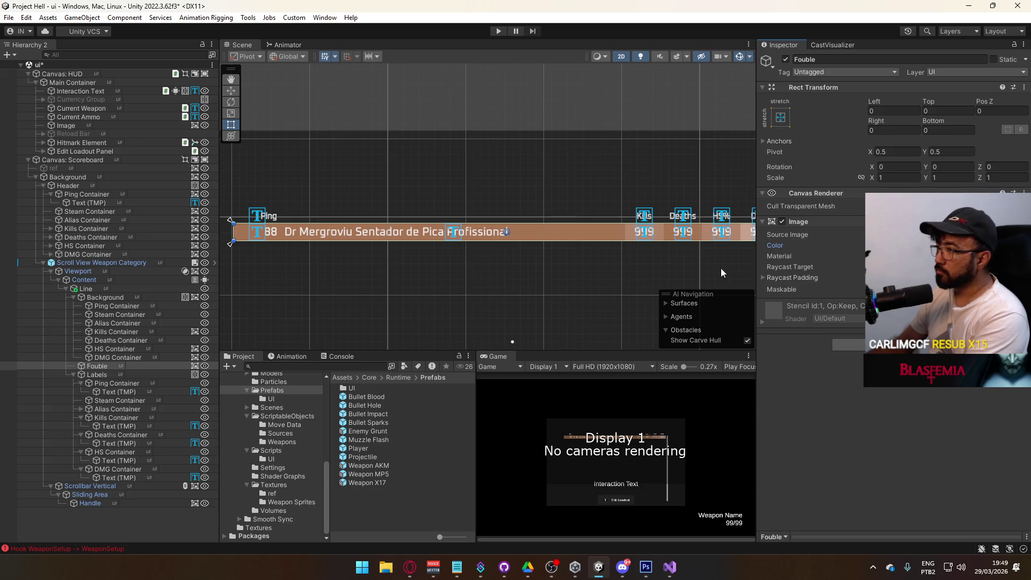
Remove the Image component from Fouble, then select the row Background.
right_click(810, 222)
left_click(840, 272)
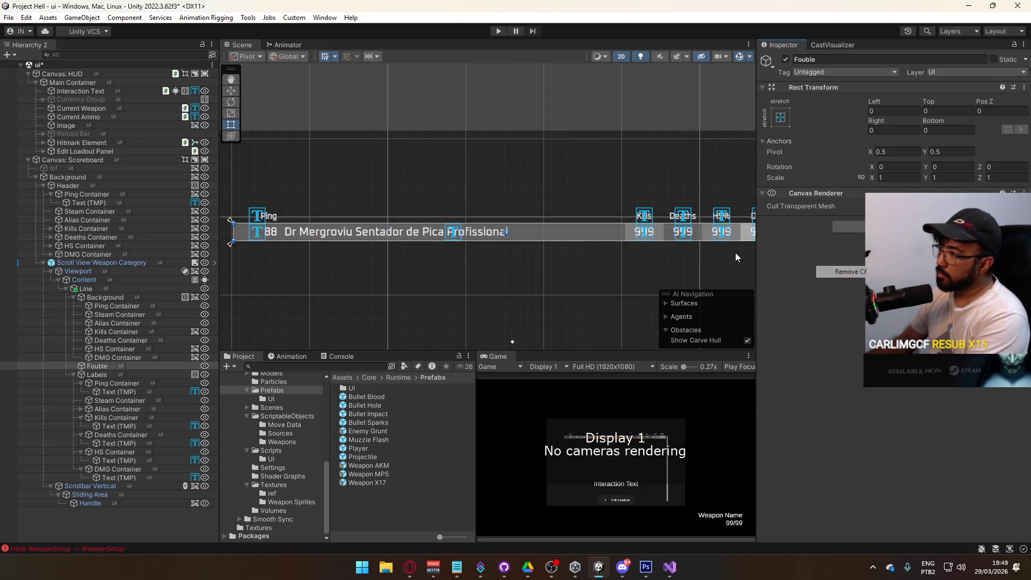
left_click(104, 298)
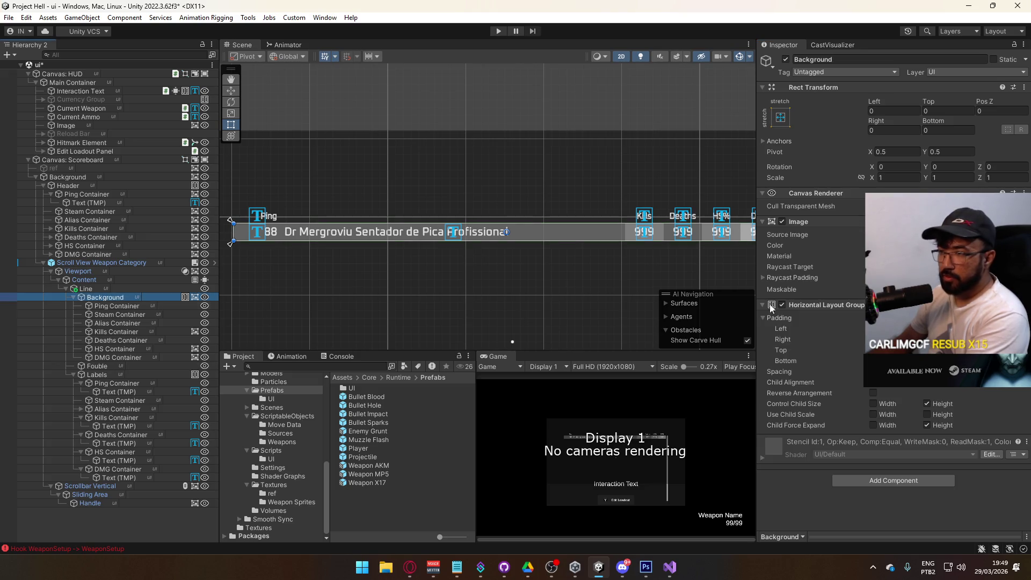
Revert a trial orange on Background, then copy its Image component onto Fouble.
left_click(945, 245)
left_click(924, 408)
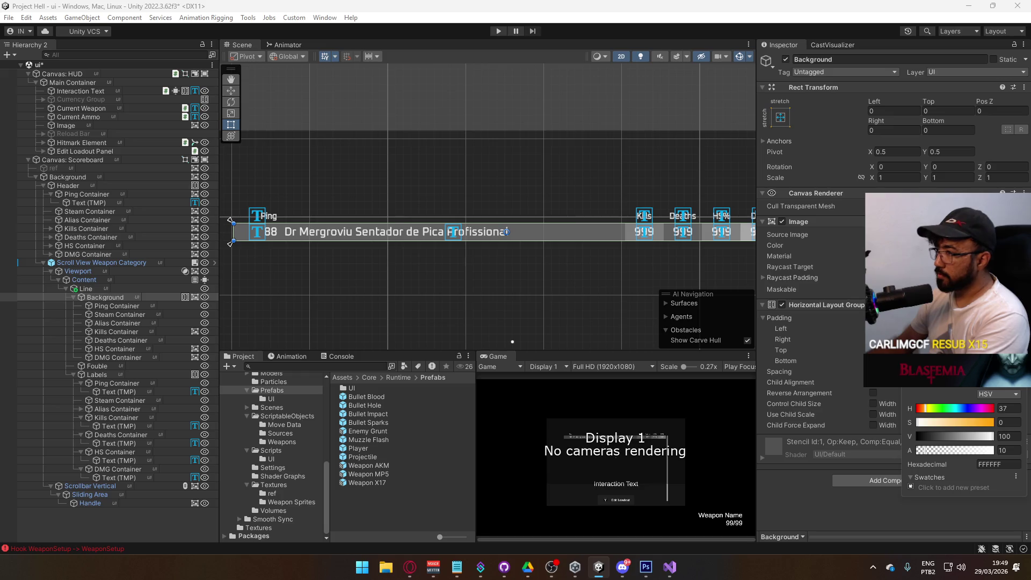
left_click_drag(971, 424, 1012, 433)
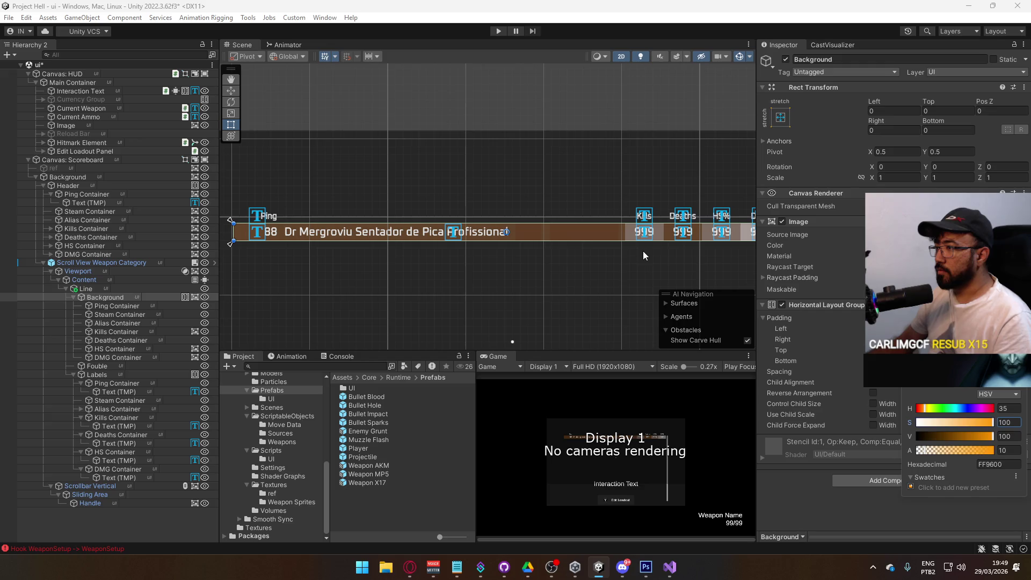
type("68")
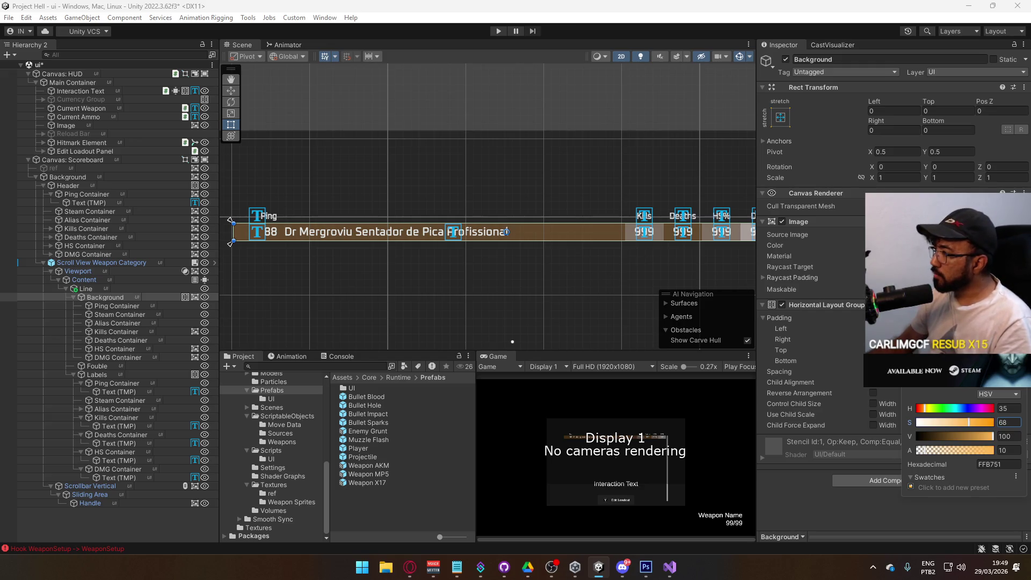
key("ctrl+z")
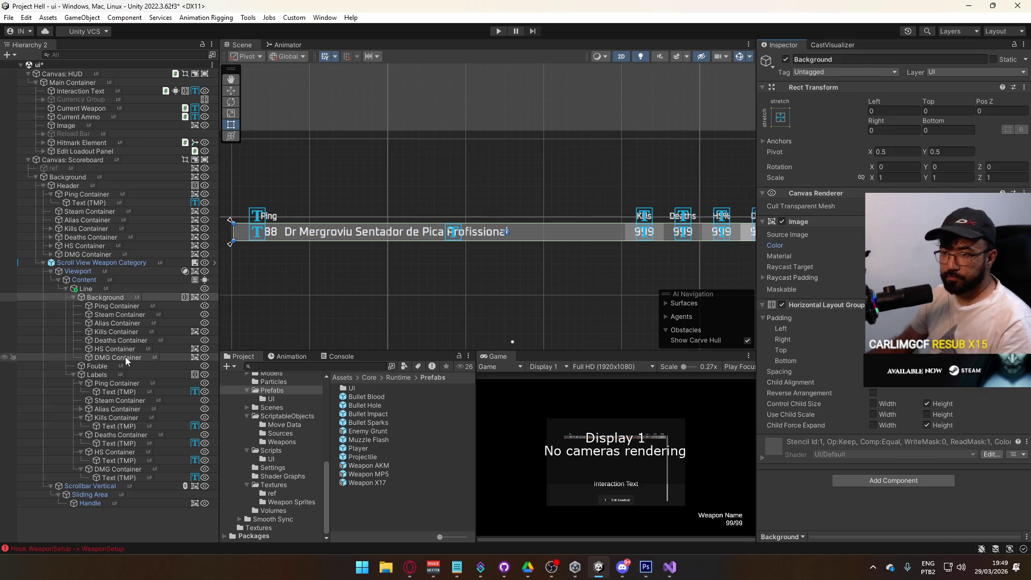
left_click(113, 367)
key("ctrl+z")
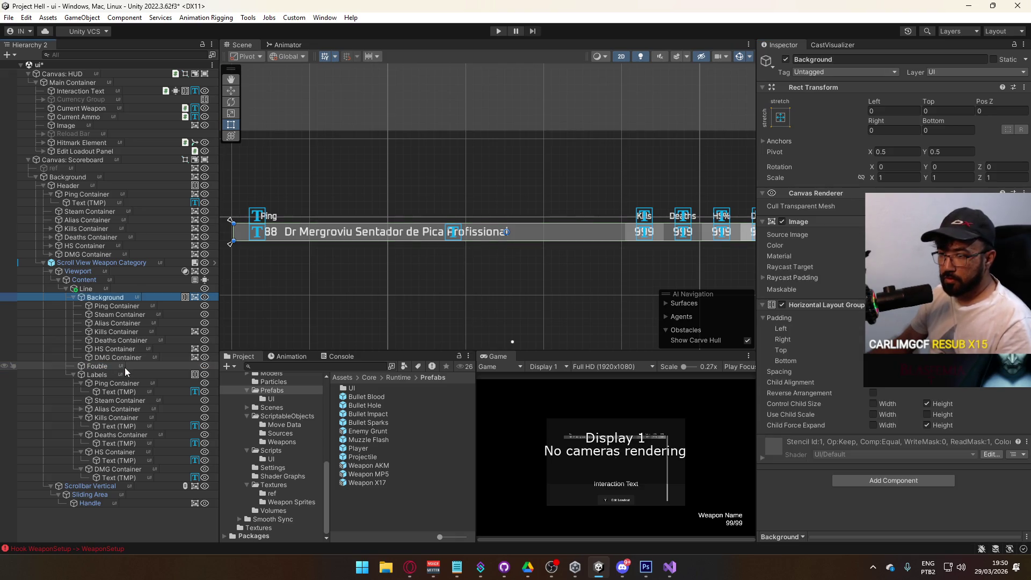
key("ctrl+z")
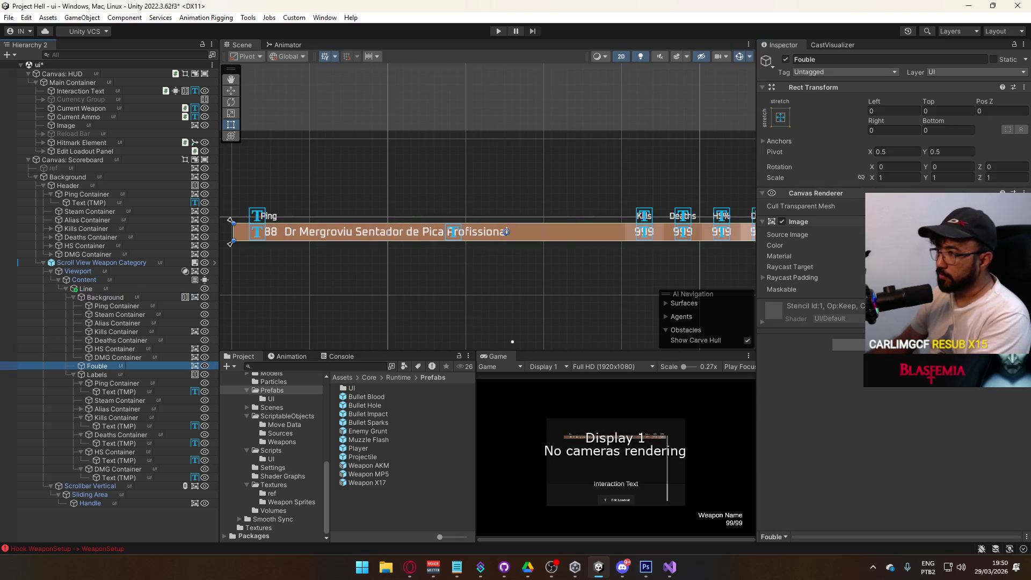
Set Fouble's Image color to orange E69E3A with saturation 75, value 90, alpha 40.
left_click(913, 245)
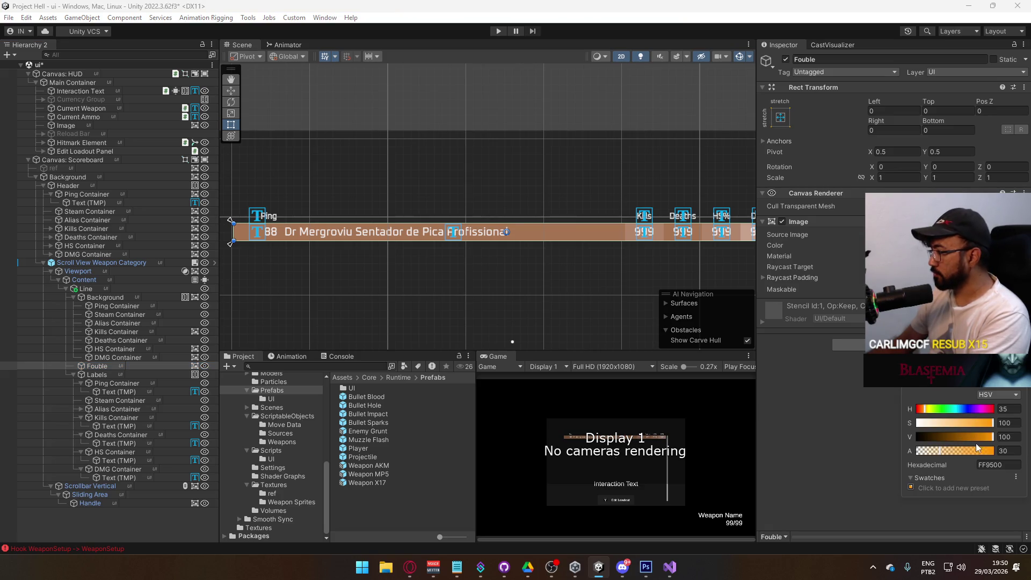
left_click_drag(954, 450, 950, 452)
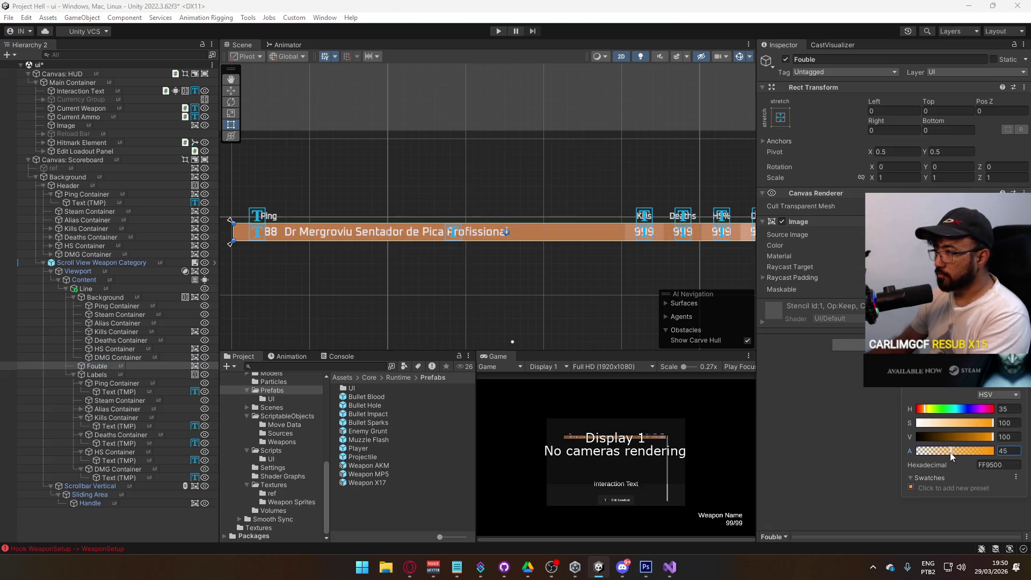
double_click(1002, 424)
type("75")
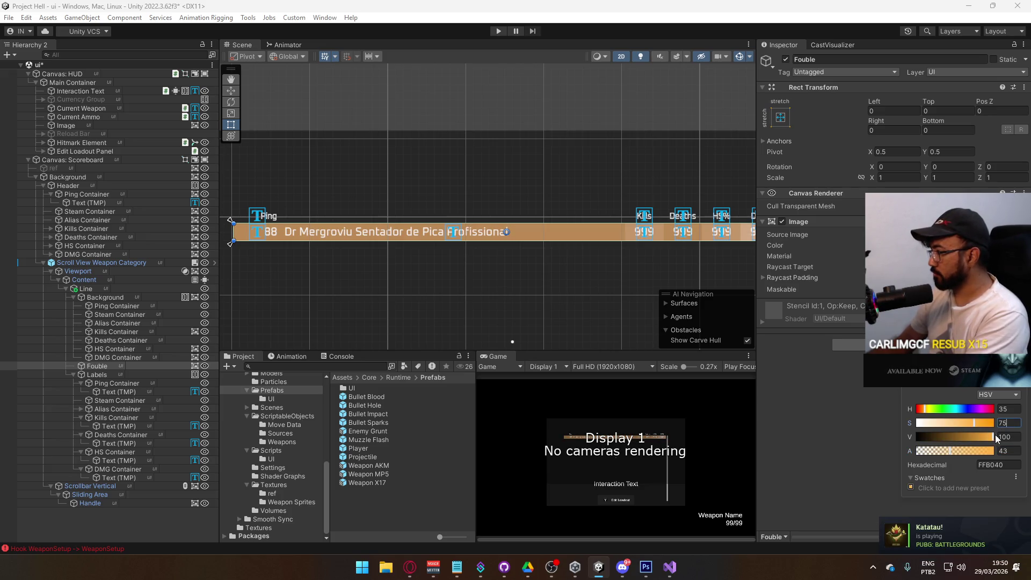
type("90")
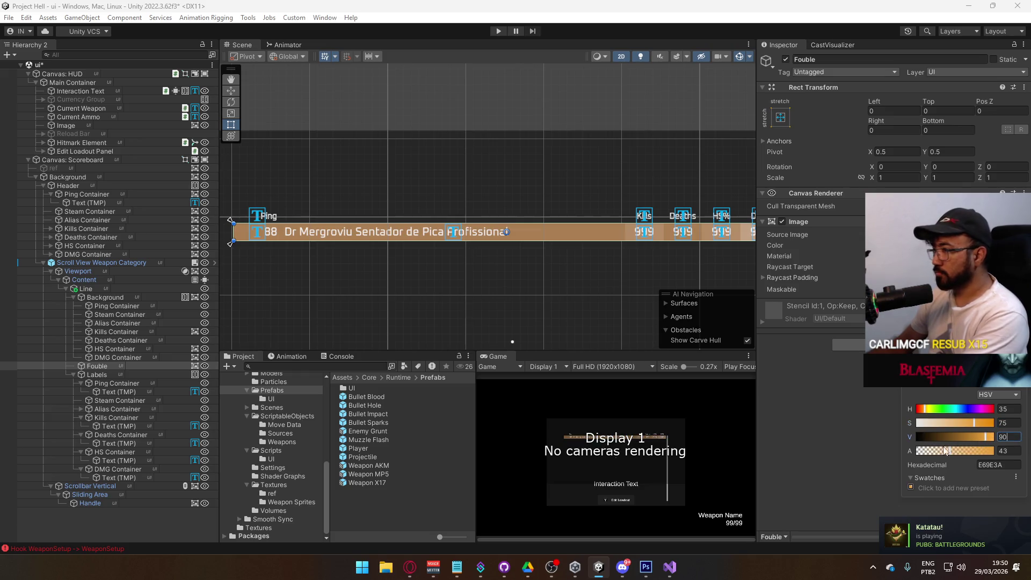
left_click(974, 451)
left_click_drag(974, 451, 948, 452)
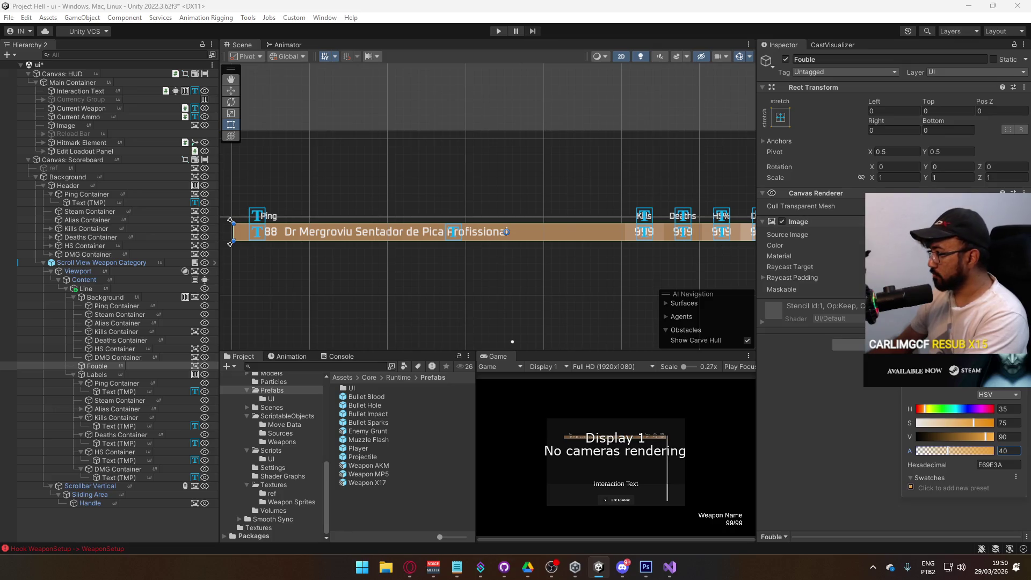
key("Return")
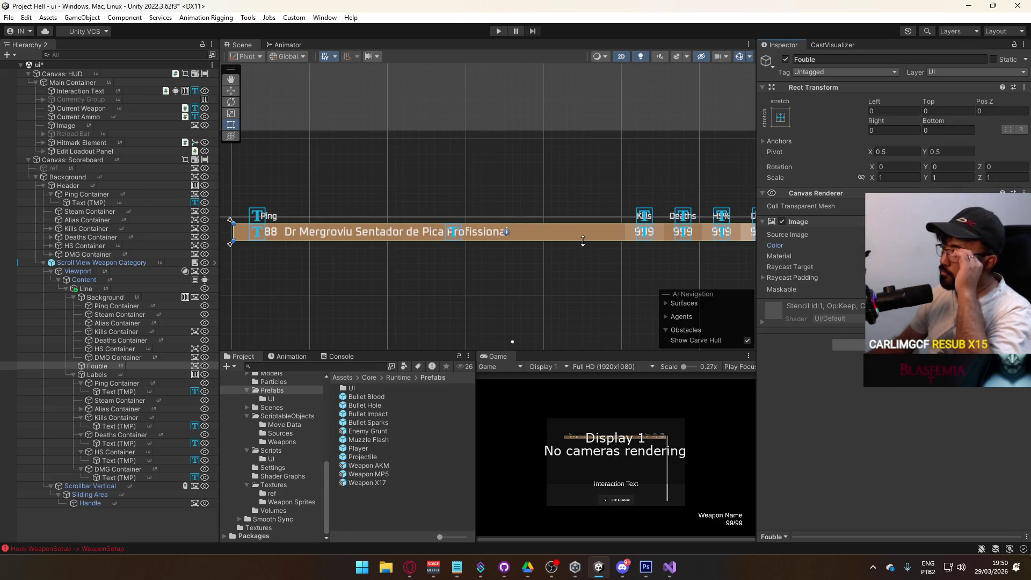
key("Right")
key("Down")
left_click(617, 281)
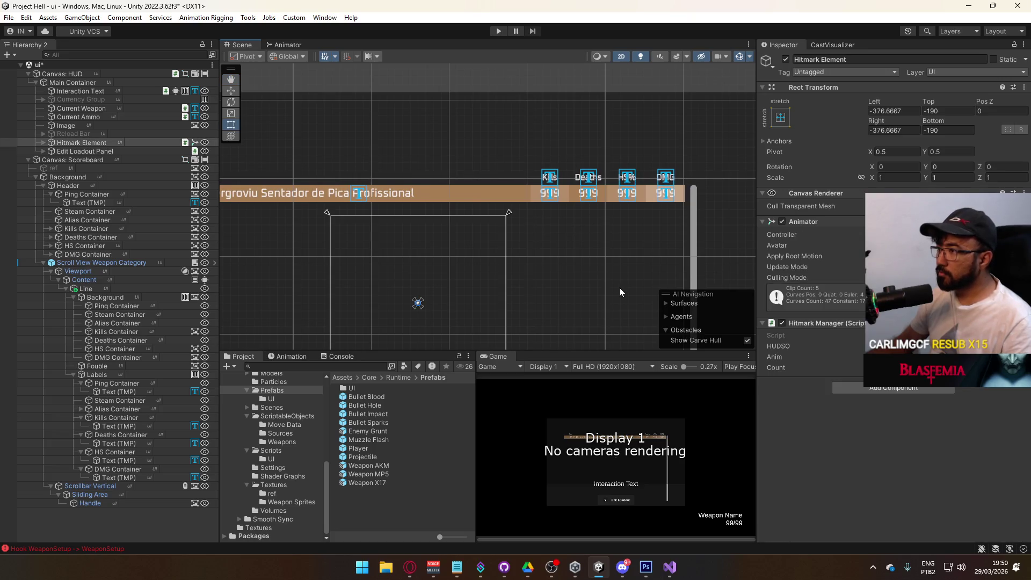
Turn off Scene view gizmos, then reselect HS Container, Kills Container and Fouble.
scroll(617, 290, "down", 3)
left_click(740, 55)
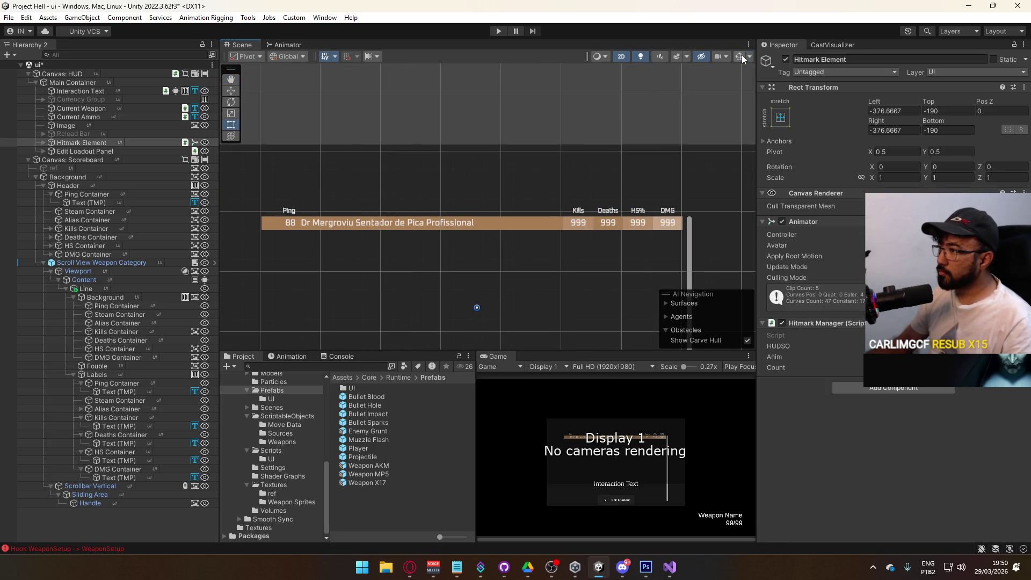
left_click(135, 350)
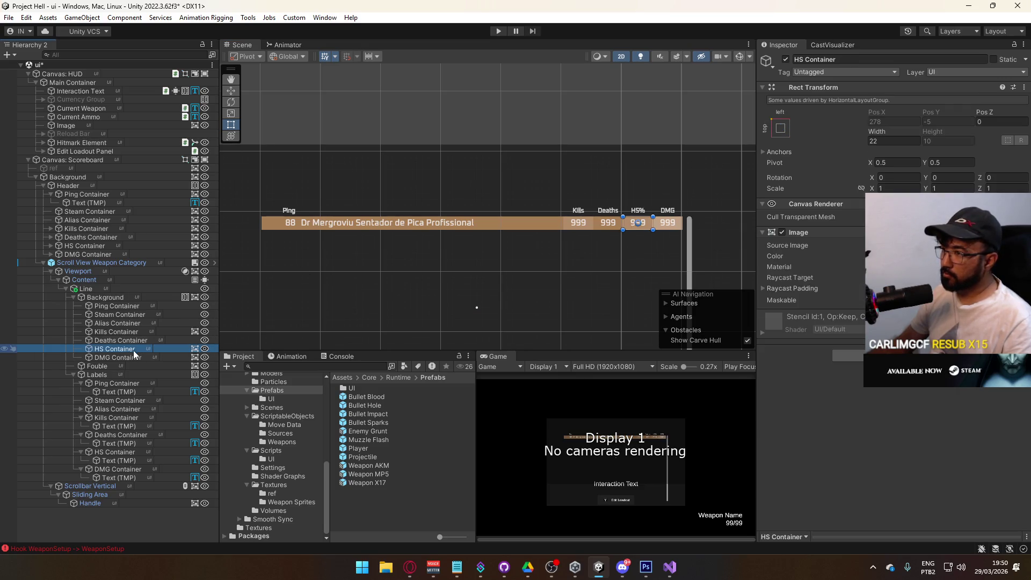
left_click(134, 332)
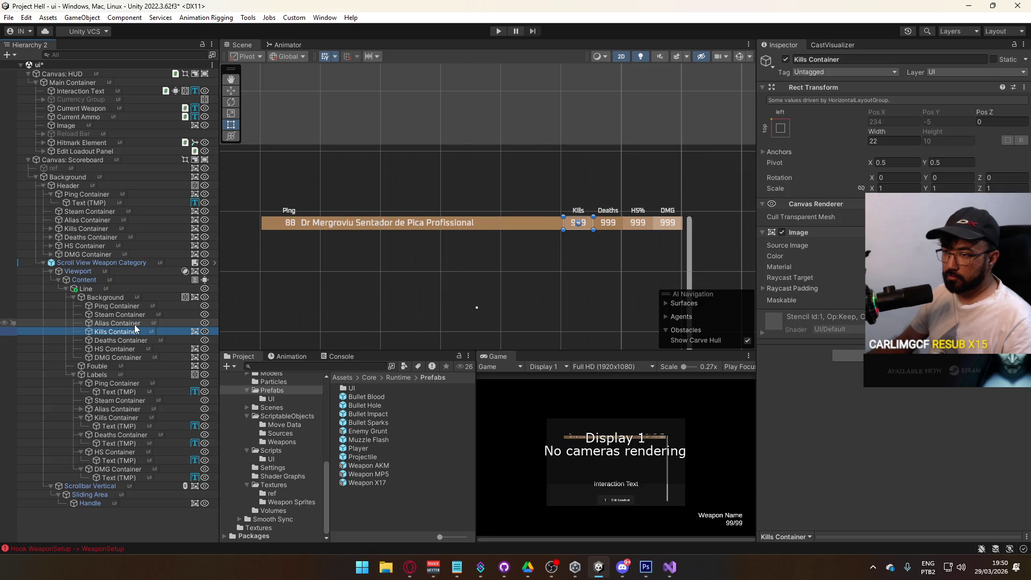
left_click(96, 366)
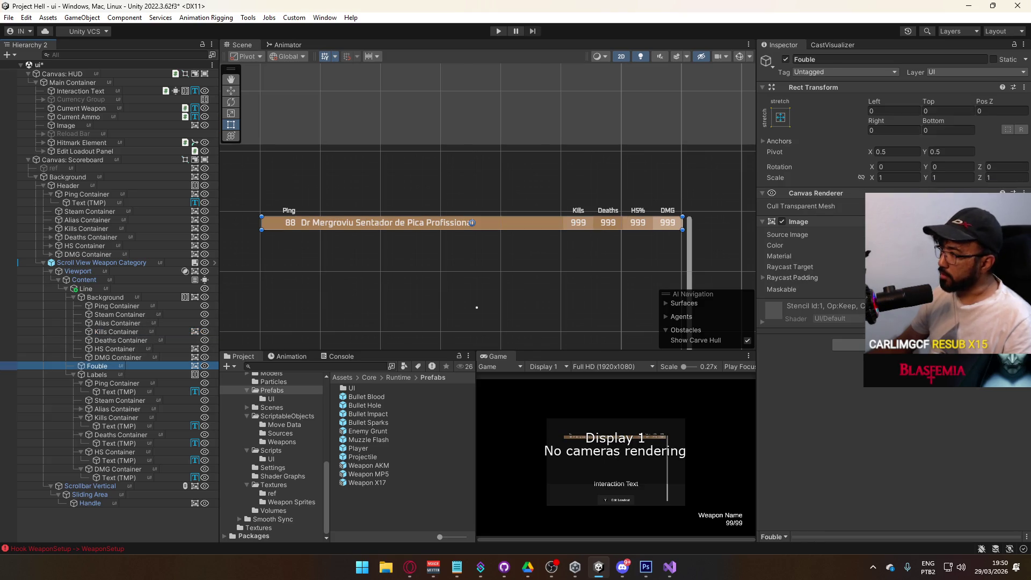
Shift Fouble's hue to about 222 and darken it to blue 154DCD.
mouse_move(923, 410)
left_mouse_down()
mouse_move(985, 410)
mouse_move(965, 410)
left_mouse_up()
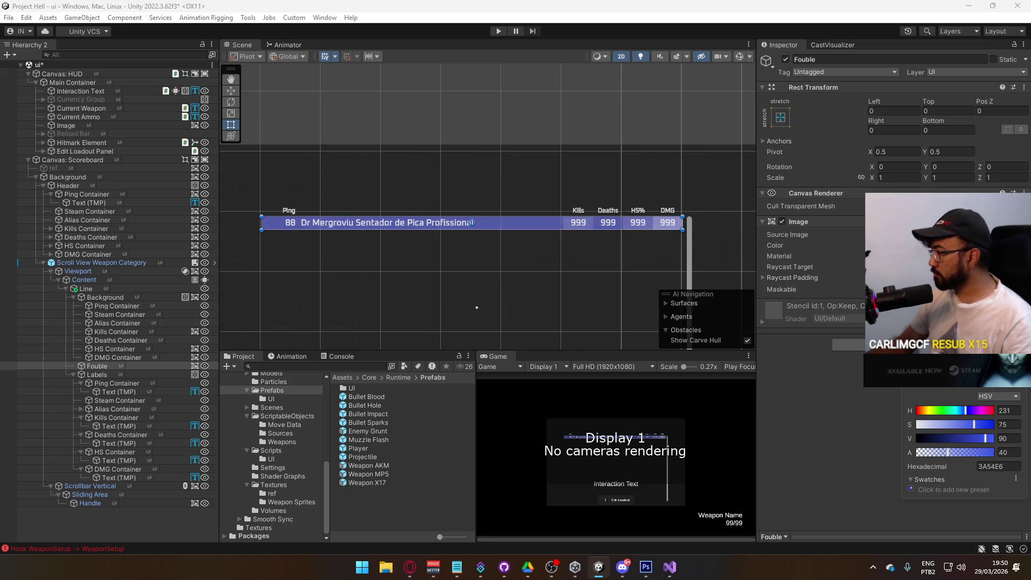
left_click_drag(965, 410, 964, 410)
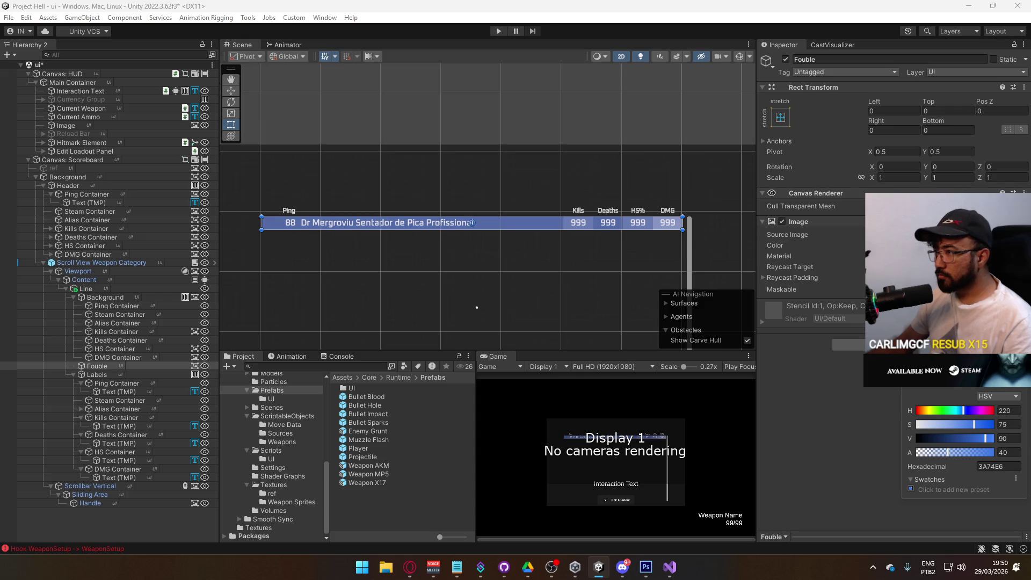
left_click(585, 122)
scroll(668, 268, "up", 5)
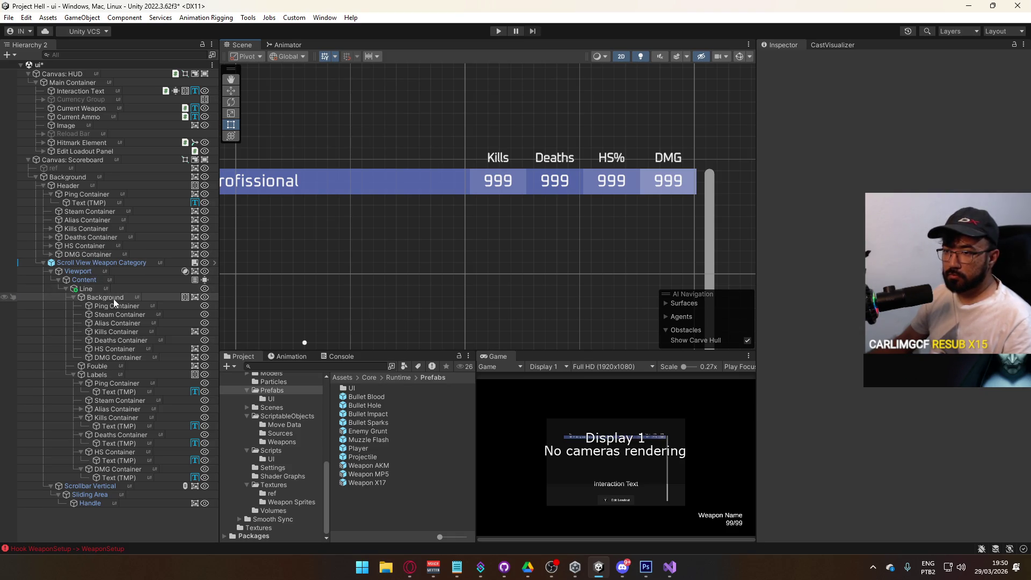
left_click(110, 365)
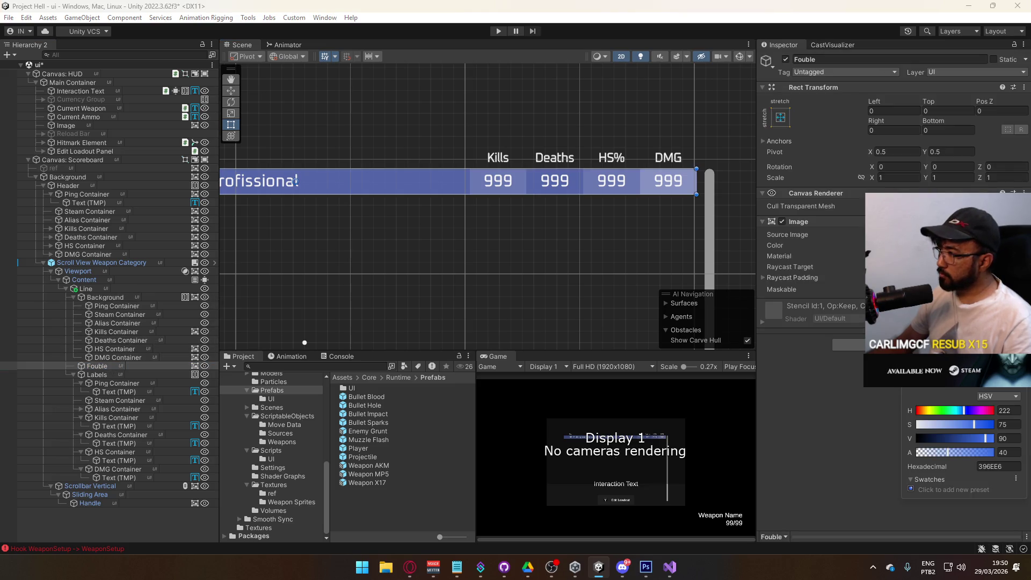
mouse_move(973, 440)
left_mouse_down()
mouse_move(959, 440)
mouse_move(974, 428)
mouse_move(967, 435)
mouse_move(1016, 427)
mouse_move(955, 441)
mouse_move(978, 442)
left_mouse_up()
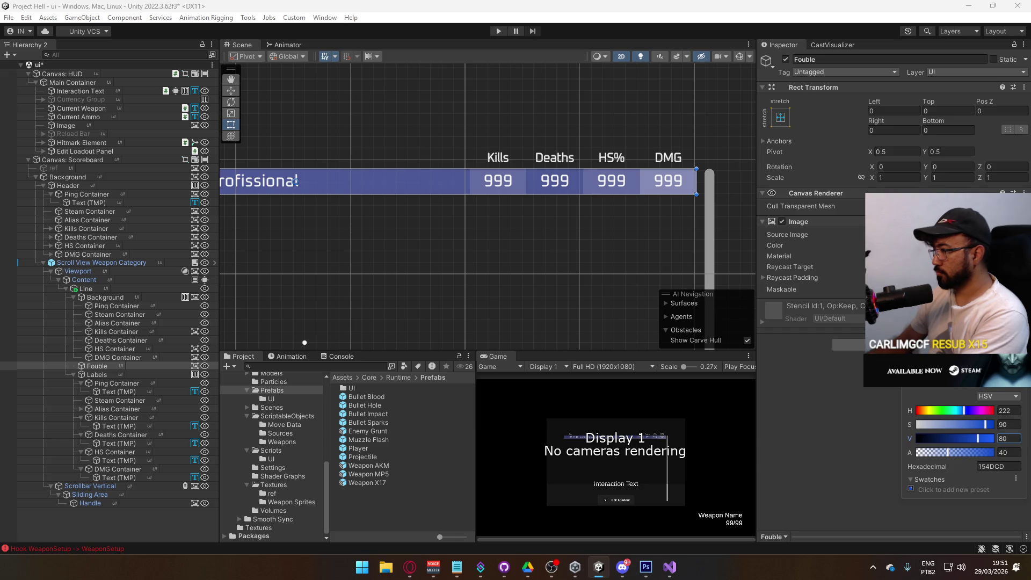
left_click(605, 263)
scroll(604, 263, "down", 5)
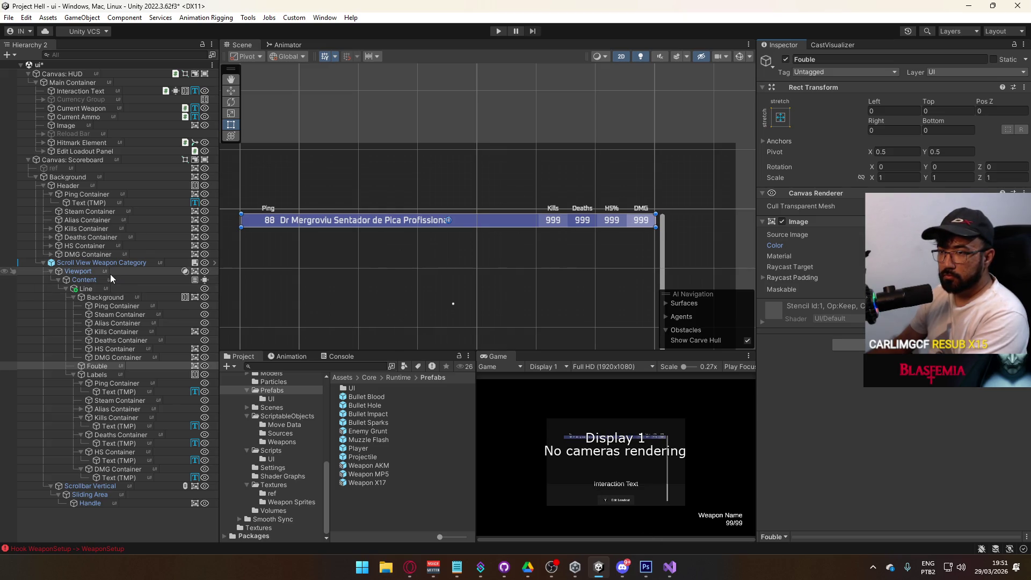
Activate the ref image, toggle Background off and on, and pan along the row to compare.
left_click(91, 168)
left_click(785, 59)
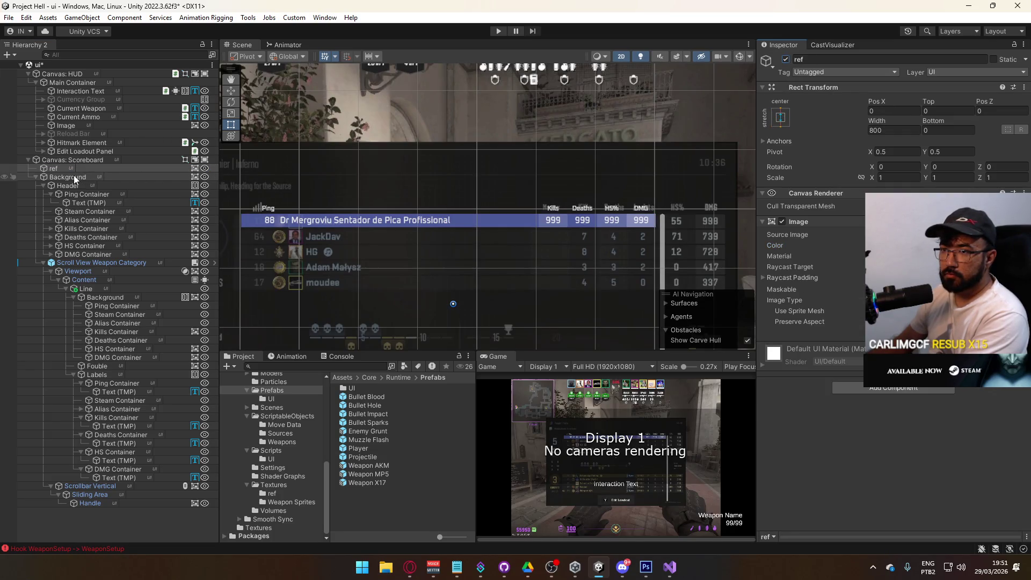
left_click(73, 175)
left_click(787, 57)
mouse_move(527, 242)
left_mouse_down()
mouse_move(575, 86)
mouse_move(479, 111)
mouse_move(538, 127)
mouse_move(540, 137)
left_mouse_up()
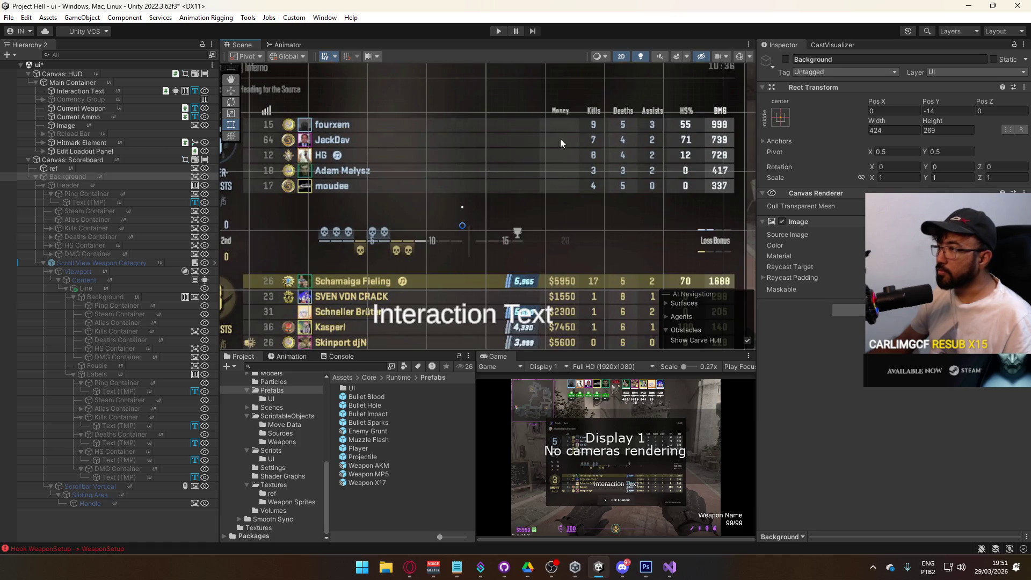
left_click(786, 58)
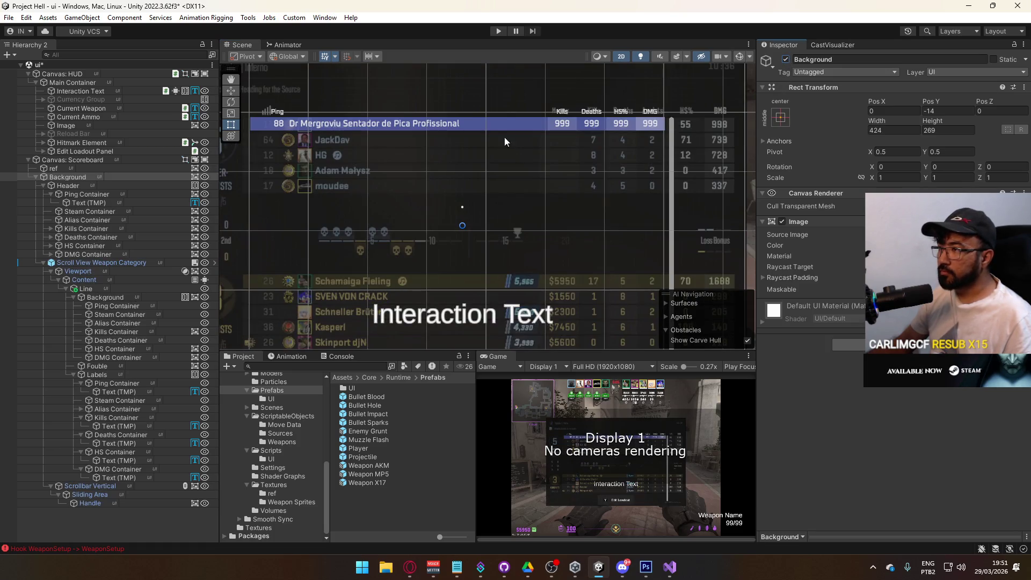
left_click_drag(308, 166, 359, 198)
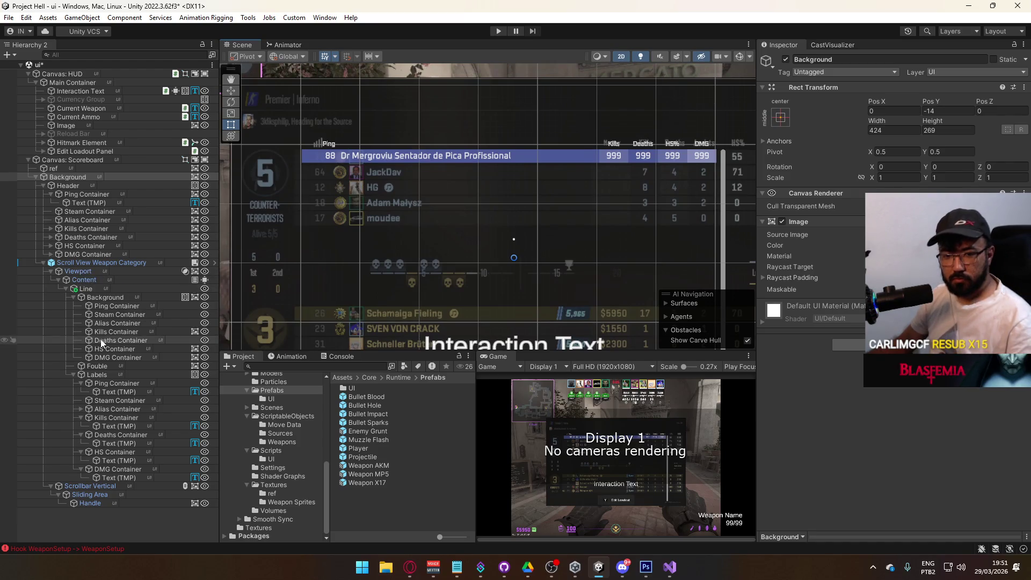
mouse_move(555, 280)
left_mouse_down()
mouse_move(522, 286)
mouse_move(420, 232)
mouse_move(439, 235)
left_mouse_up()
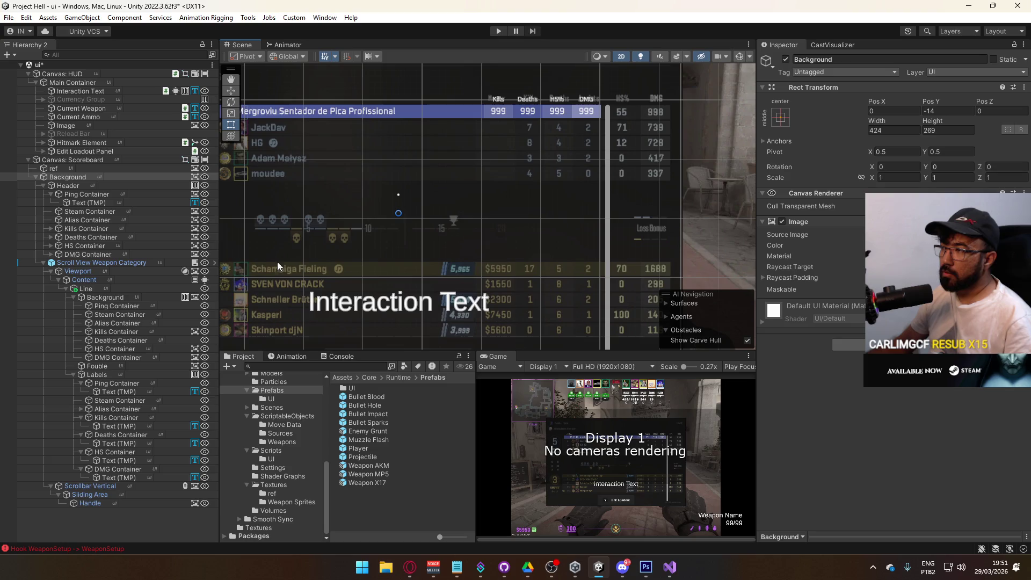
left_click(87, 186)
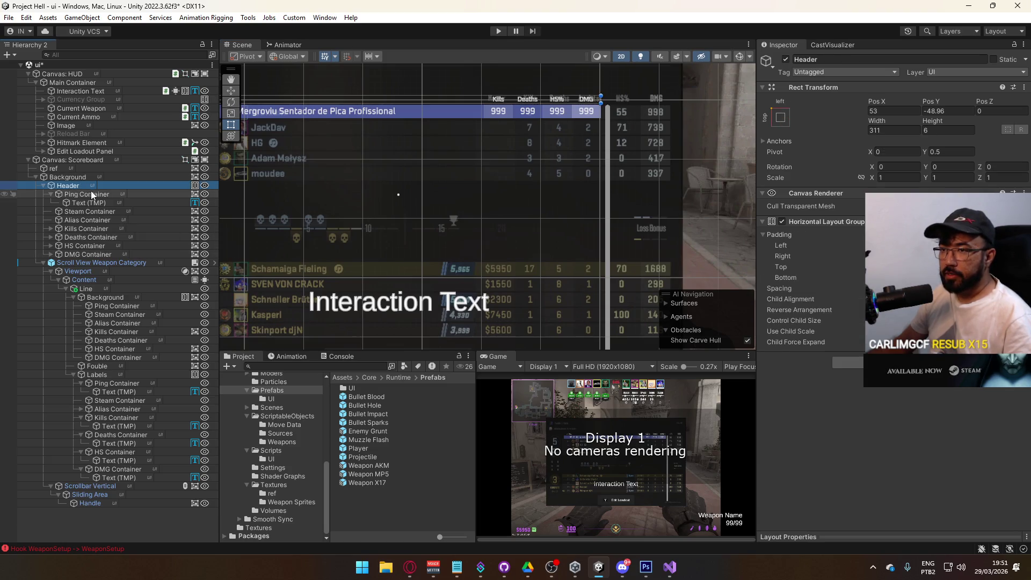
Select the HS and Kills Container cells together and open their background color.
left_click(114, 289)
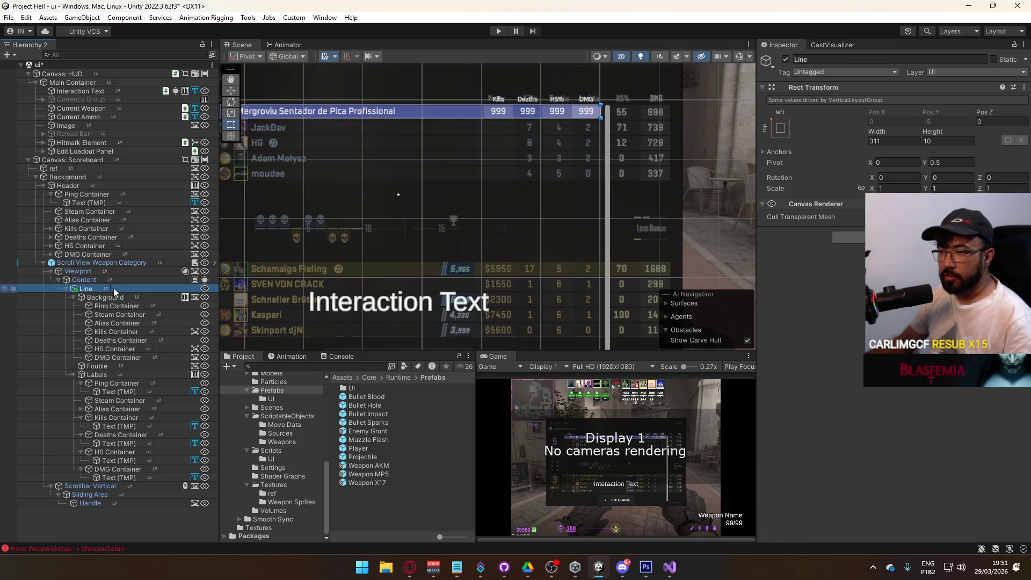
left_click(138, 281)
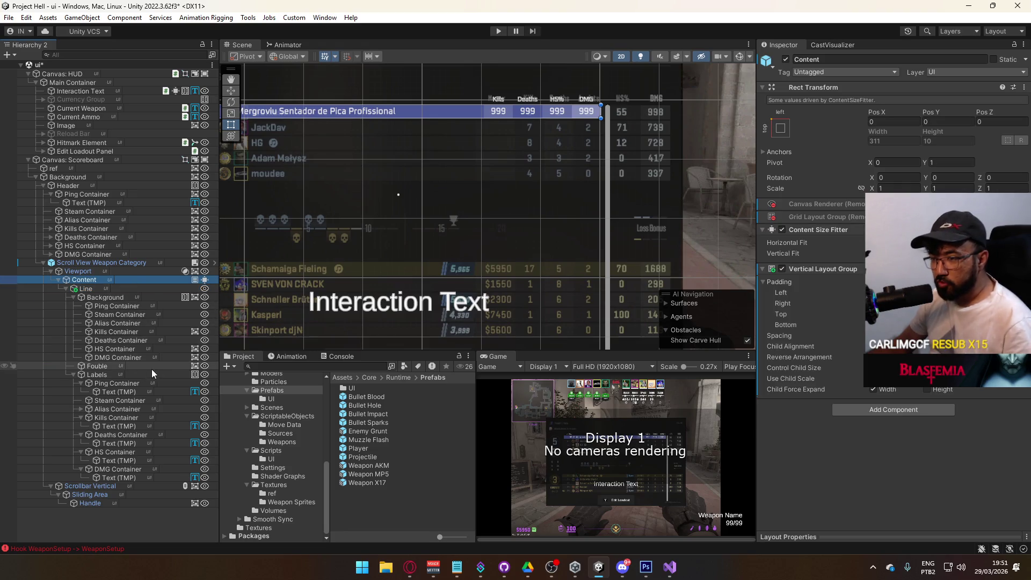
left_click_drag(403, 226, 466, 257)
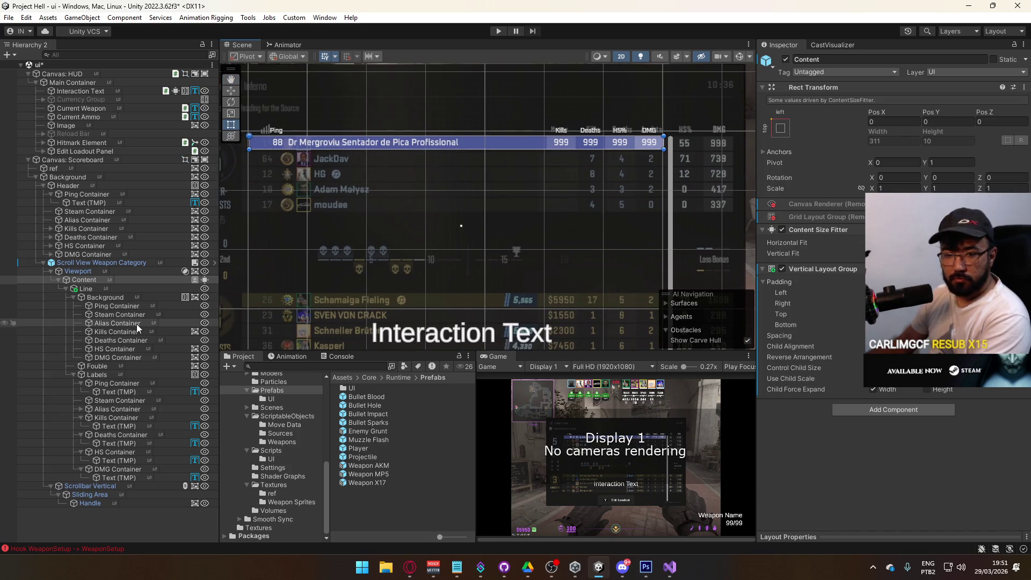
left_click(92, 288)
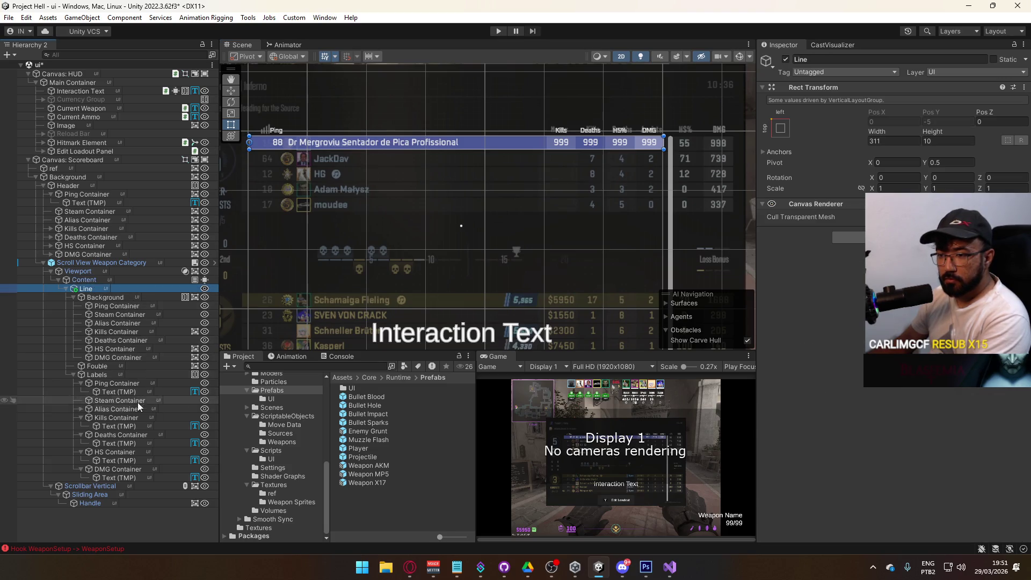
left_click(118, 357)
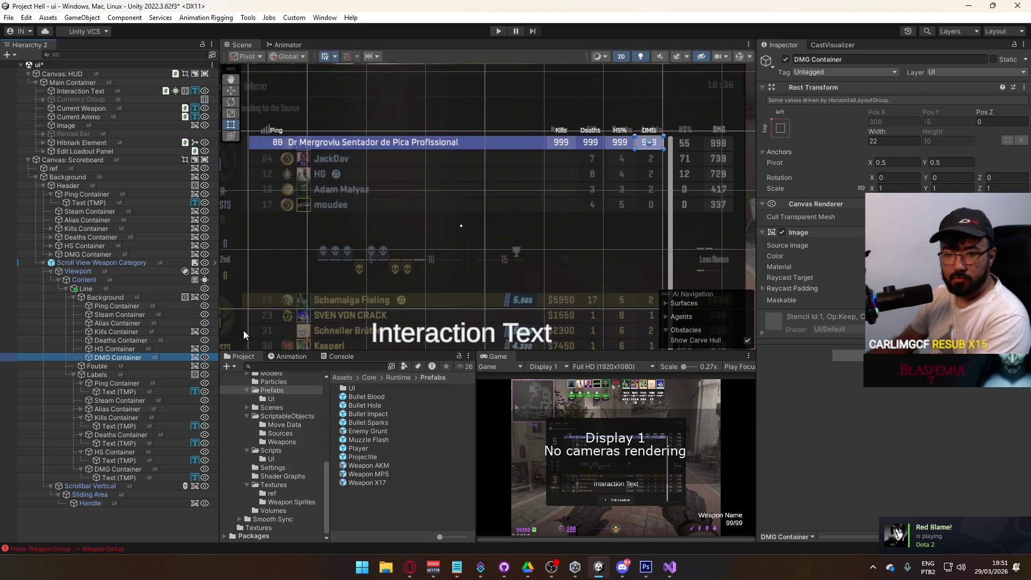
left_click(133, 349)
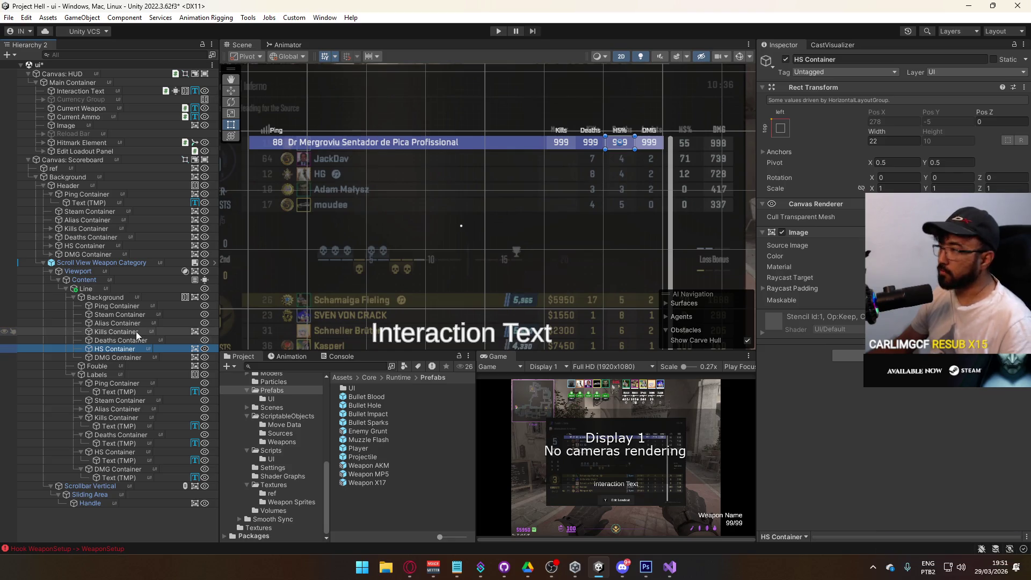
left_click(137, 330, "ctrl")
left_click(913, 256)
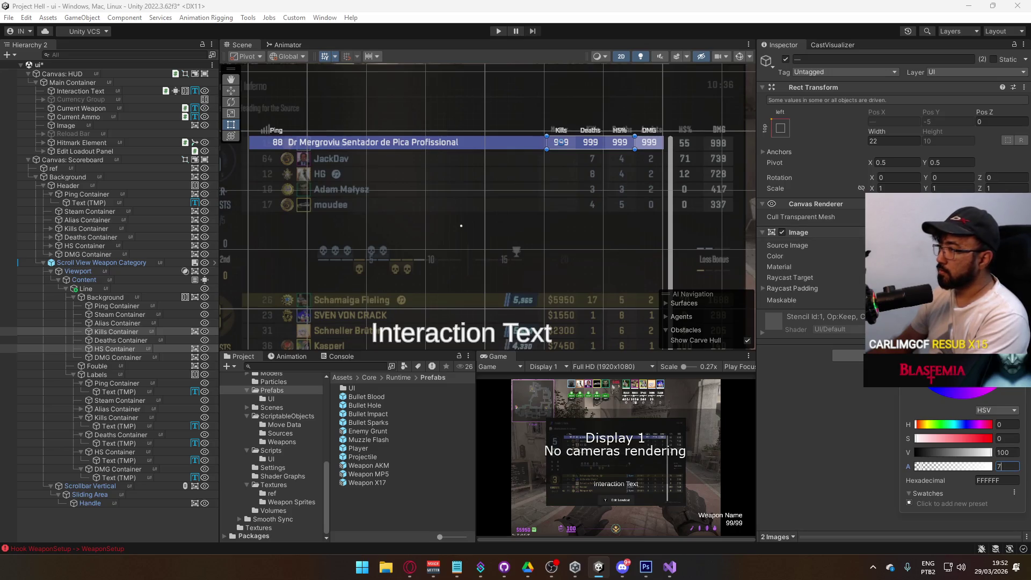
Deactivate Fouble so its blue highlight disappears, then select the row Background.
left_click(106, 366)
left_click(786, 59)
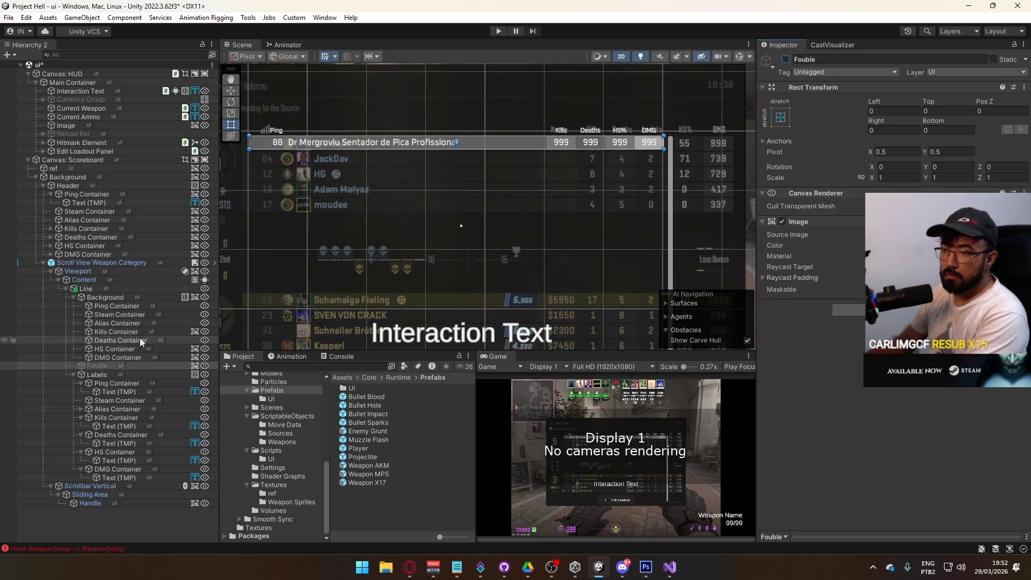
left_click(112, 298)
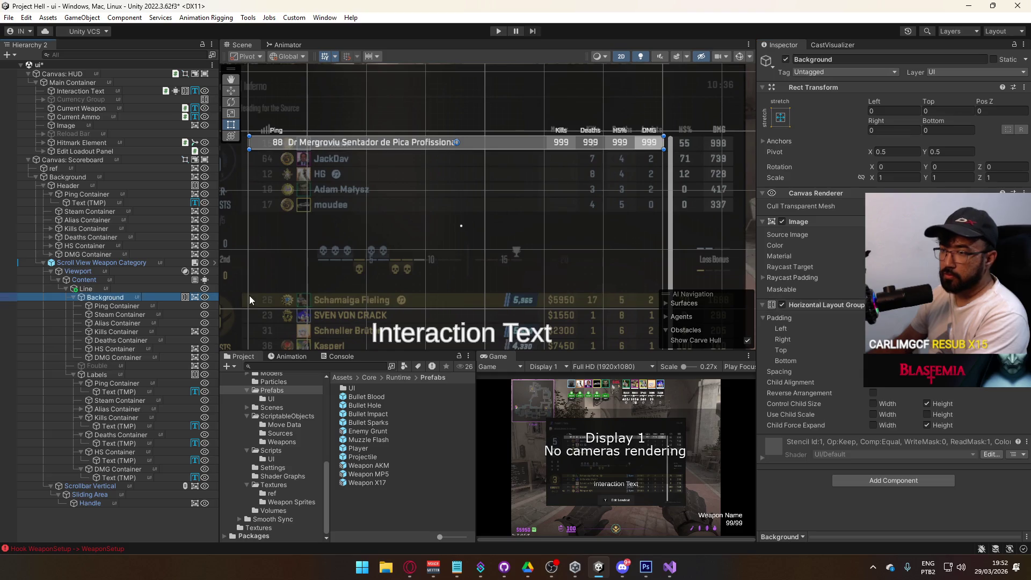
Set the row Background's alpha to 2 and deactivate the ref reference image.
left_click(945, 245)
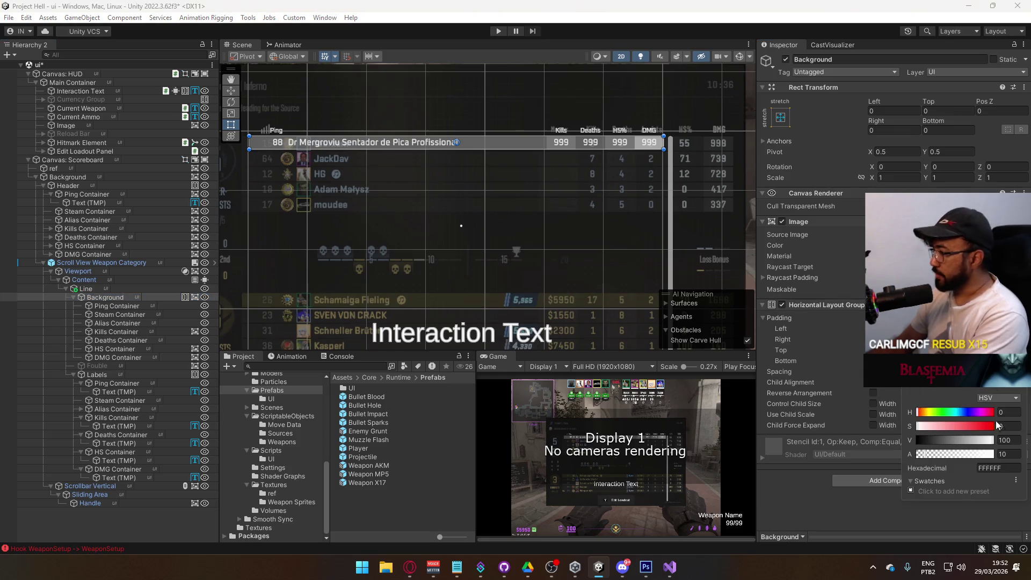
left_click(1013, 454)
type("2")
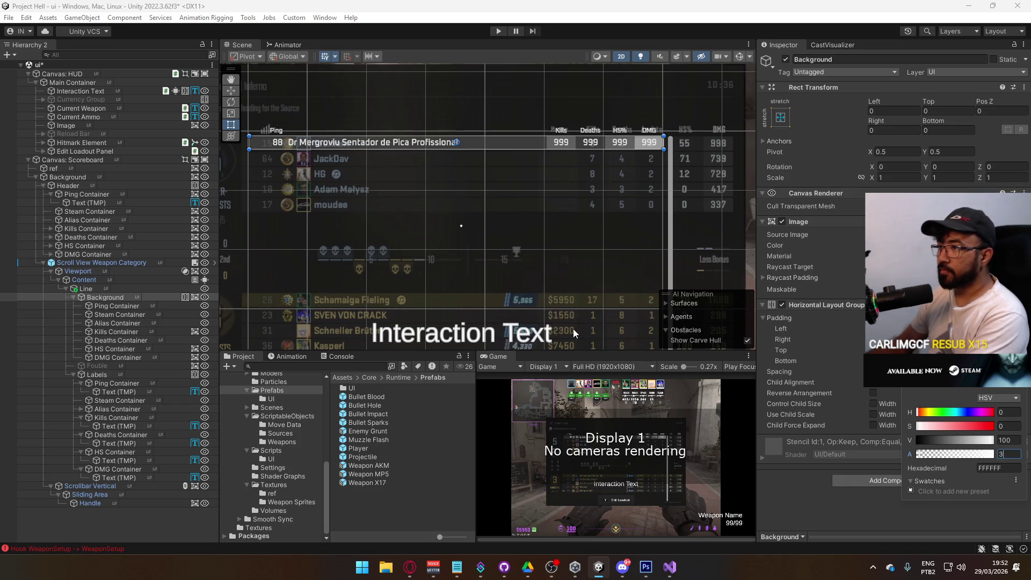
left_click(94, 297)
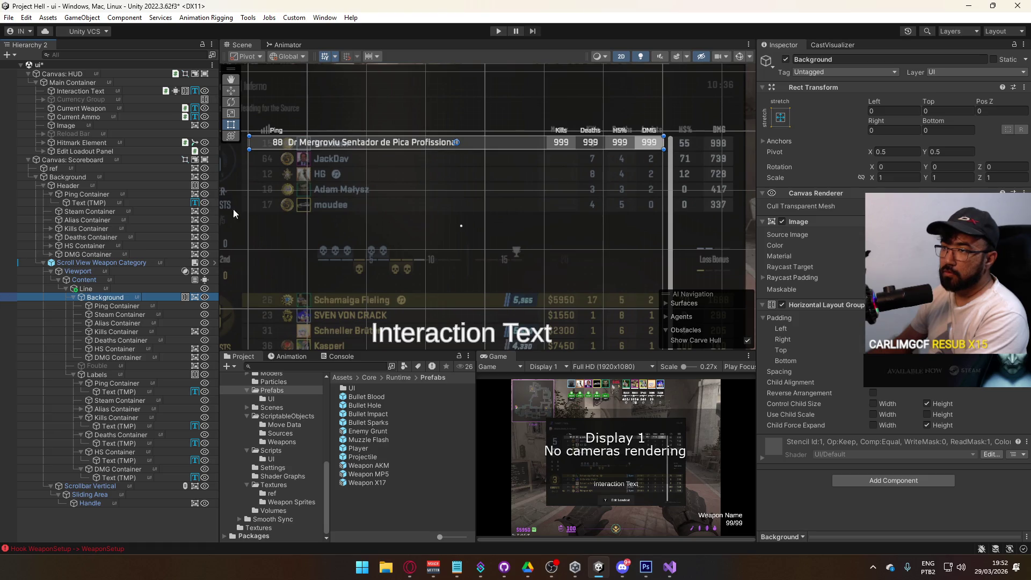
left_click(78, 169)
left_click(785, 60)
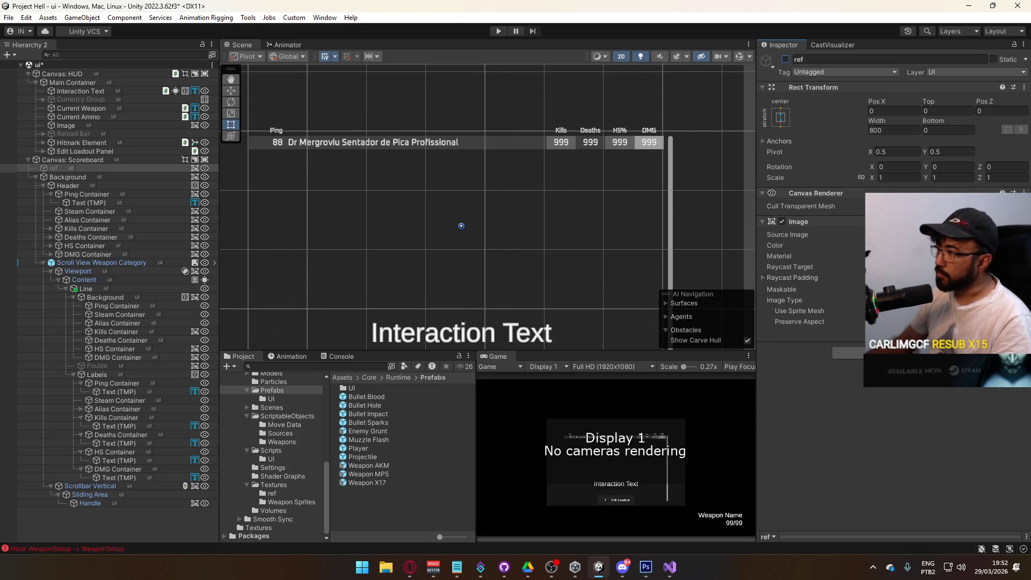
Lower the HS and Kills Container background alpha to 2.
left_click(110, 289)
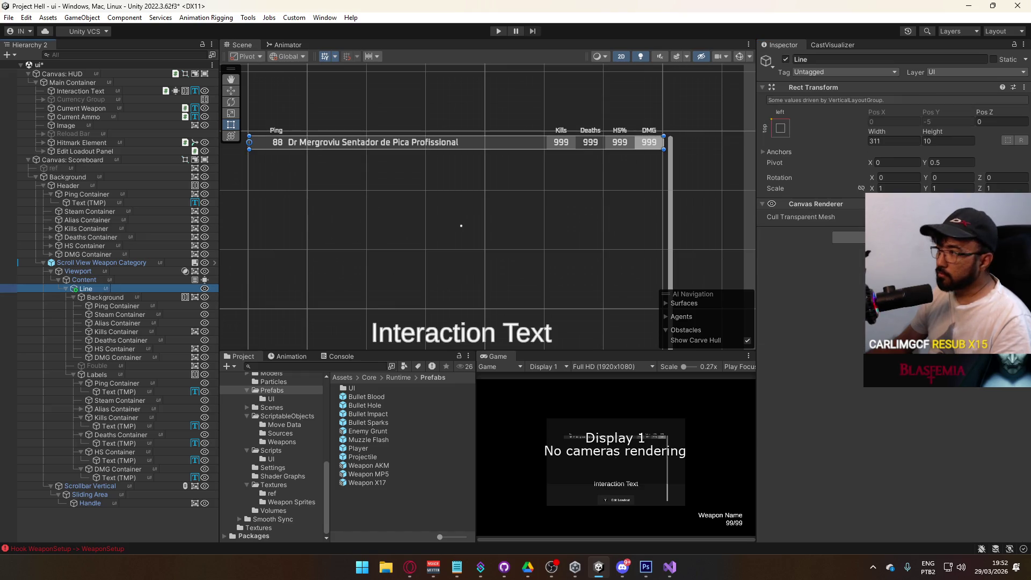
left_click(102, 281)
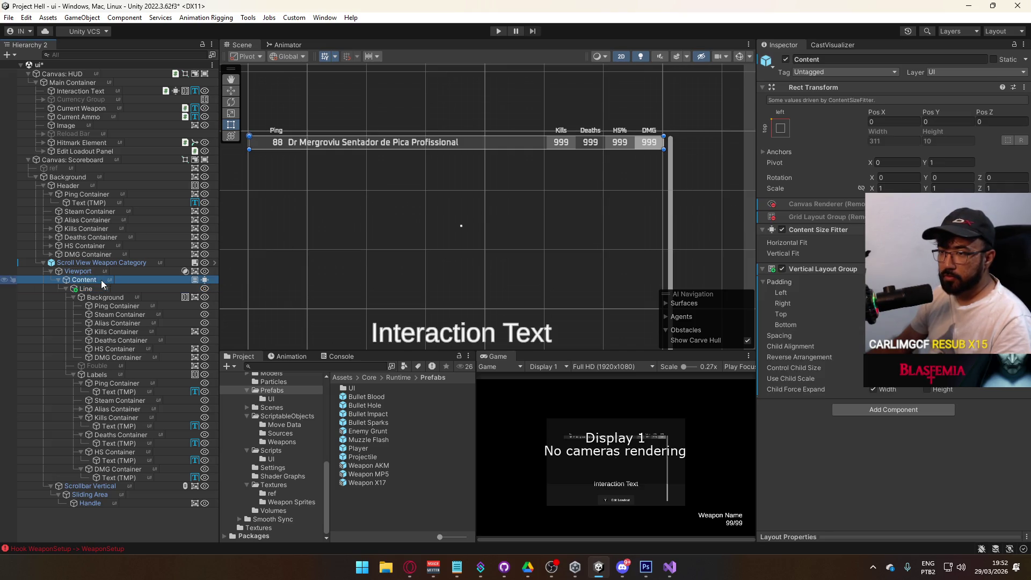
left_click(111, 296)
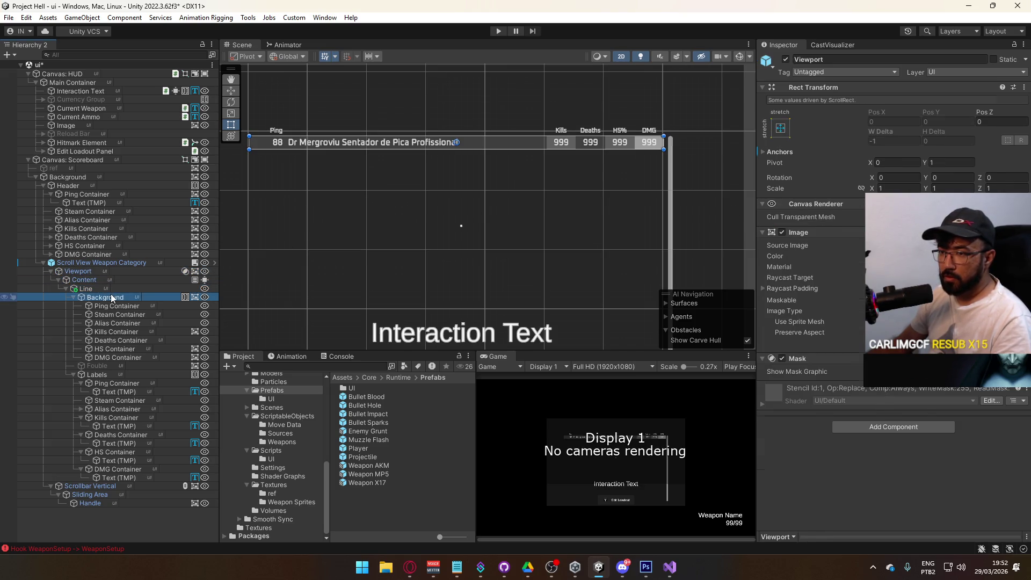
left_click(945, 245)
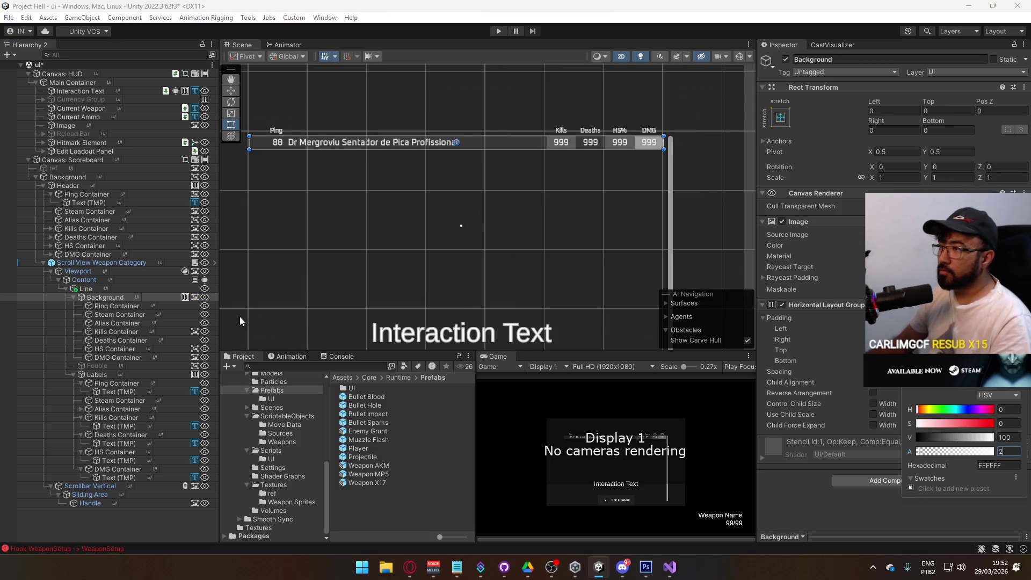
left_click(119, 350)
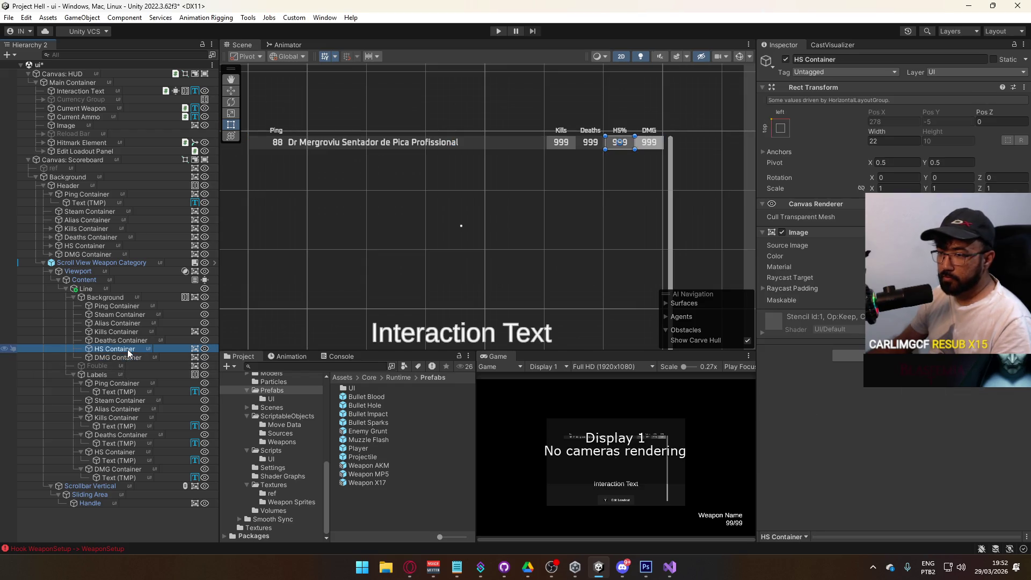
left_click(125, 357)
left_click(127, 350)
left_click(130, 332, "ctrl")
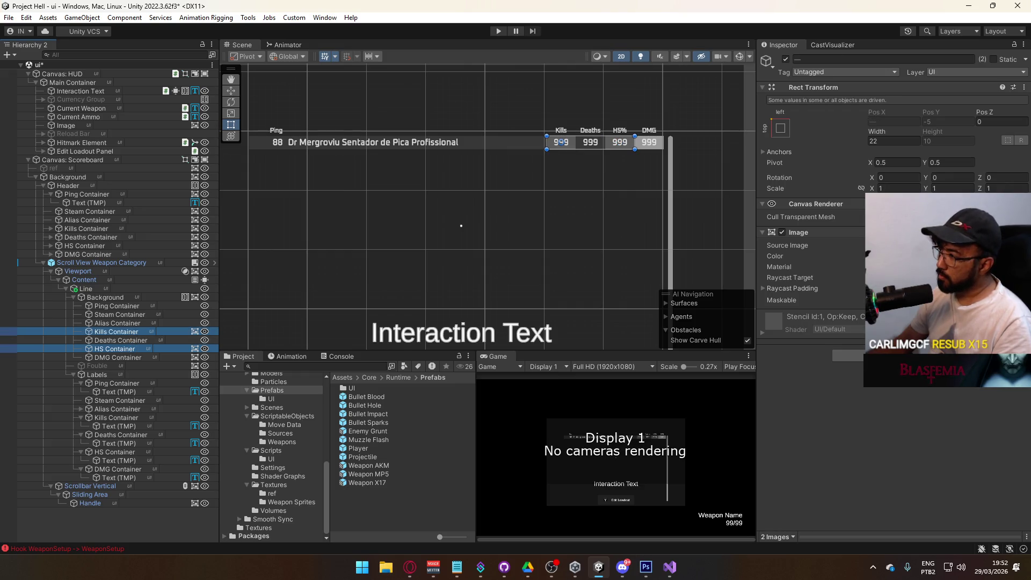
left_click(945, 256)
left_click(1007, 464)
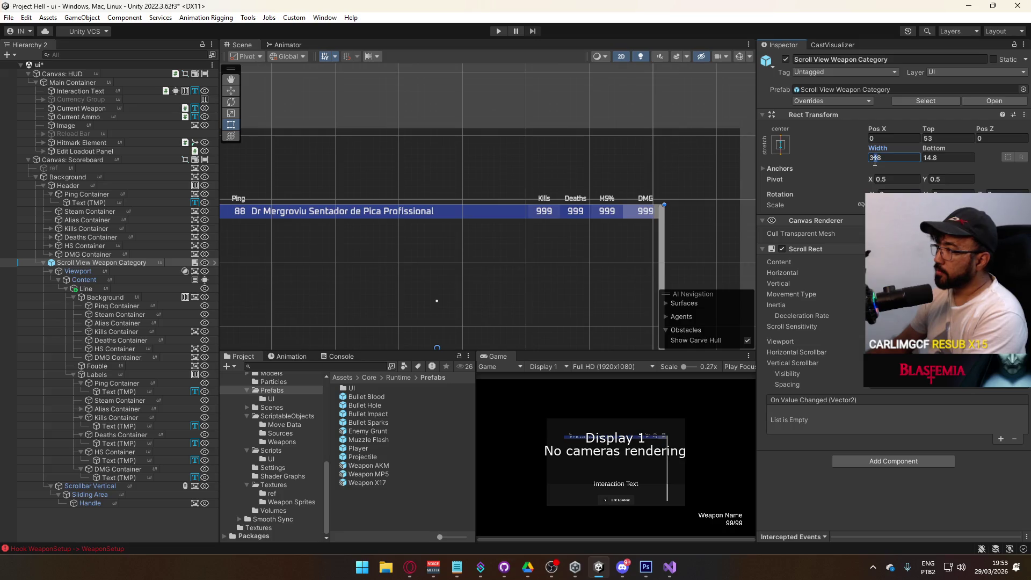
type("28")
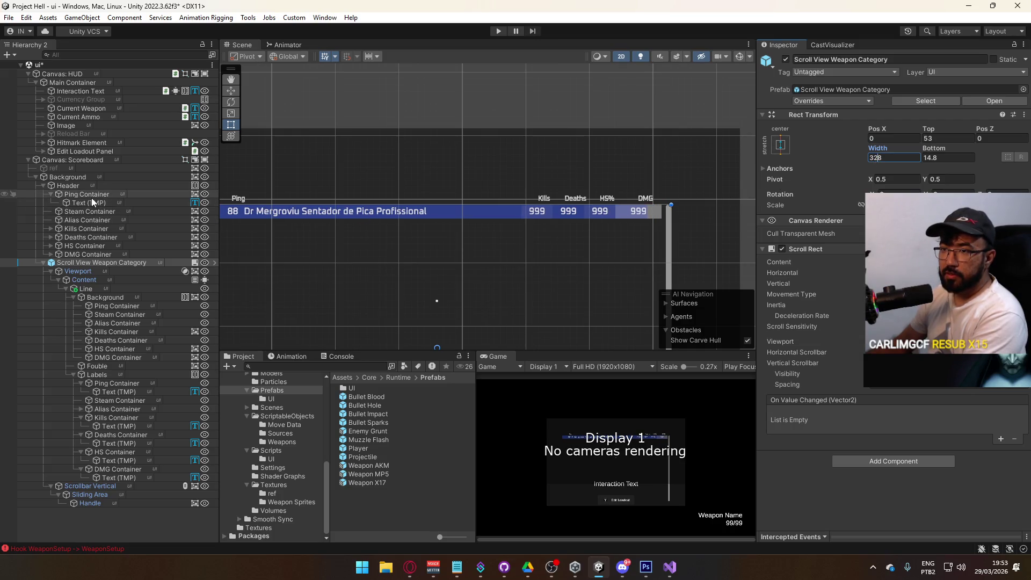
Inspect Fouble, Line, Content, Labels and DMG Container in the Hierarchy.
left_click(120, 365)
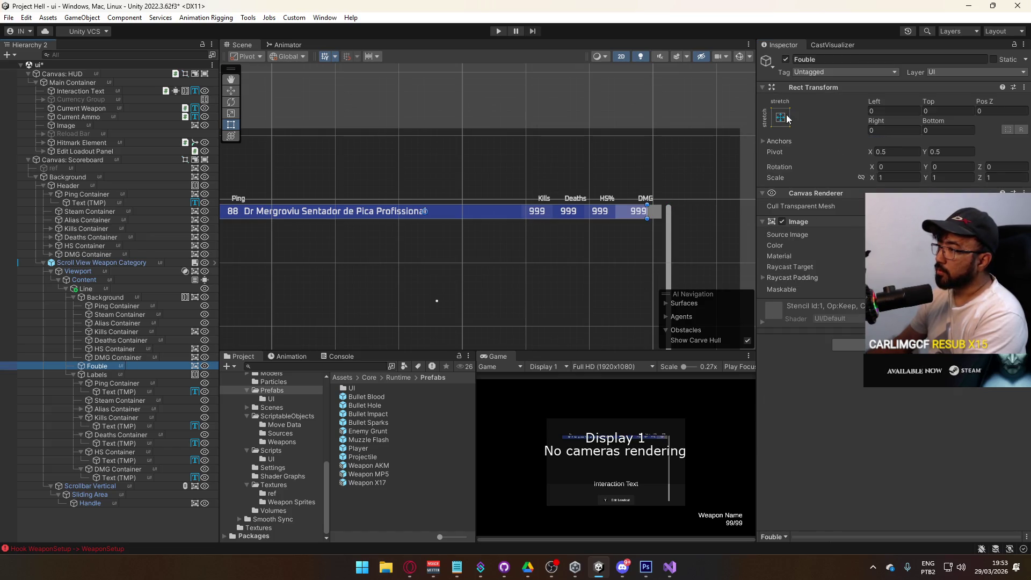
left_click(109, 289)
left_click(878, 142)
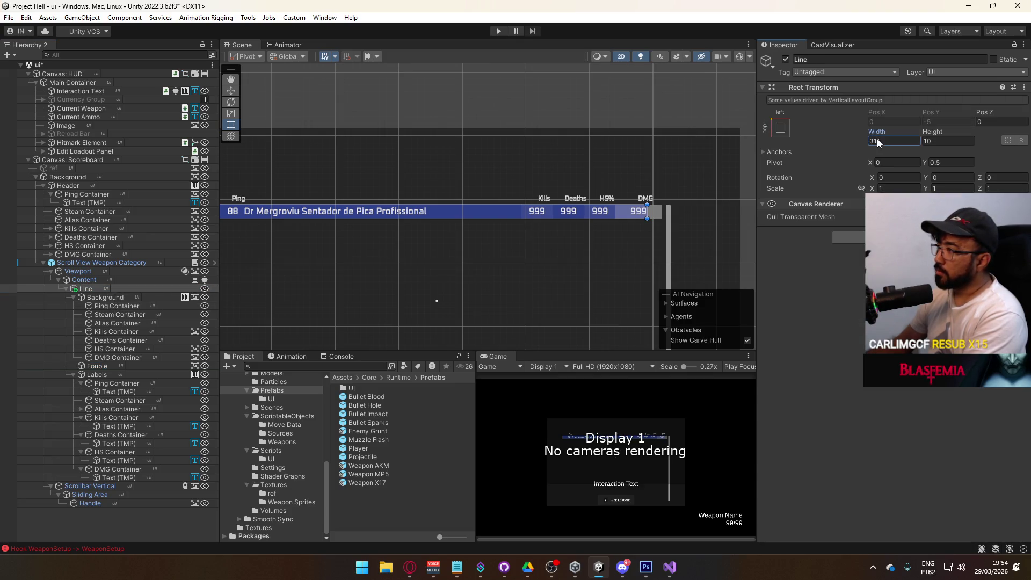
left_click(107, 281)
scroll(608, 193, "down", 2)
scroll(585, 223, "up", 2)
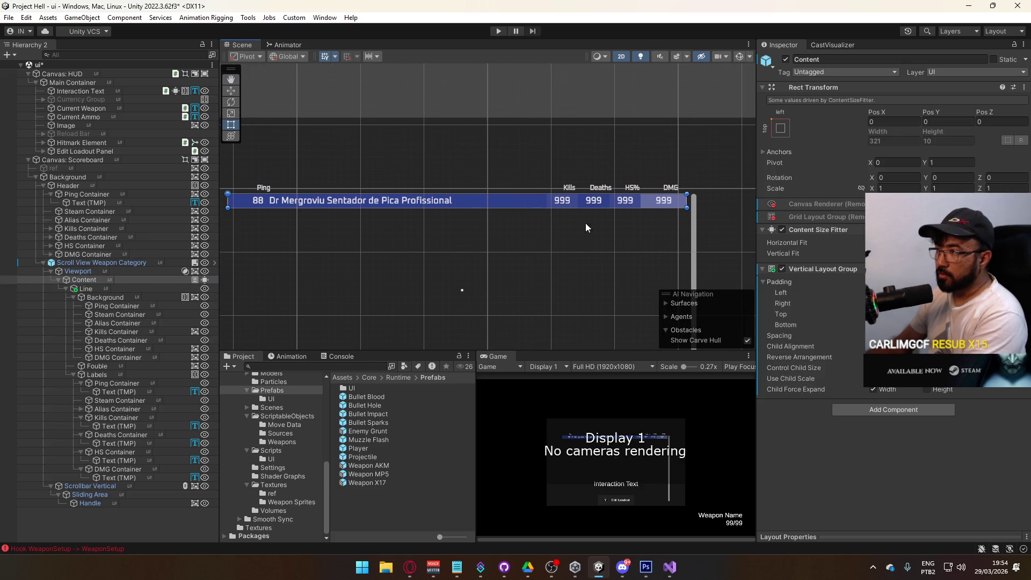
left_click(114, 366)
left_click(113, 374)
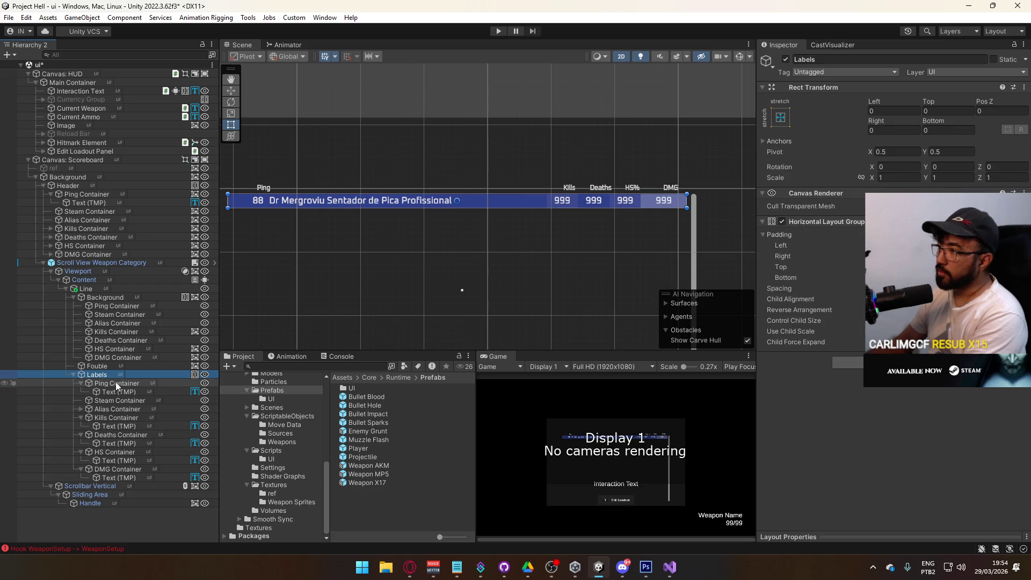
left_click(99, 256)
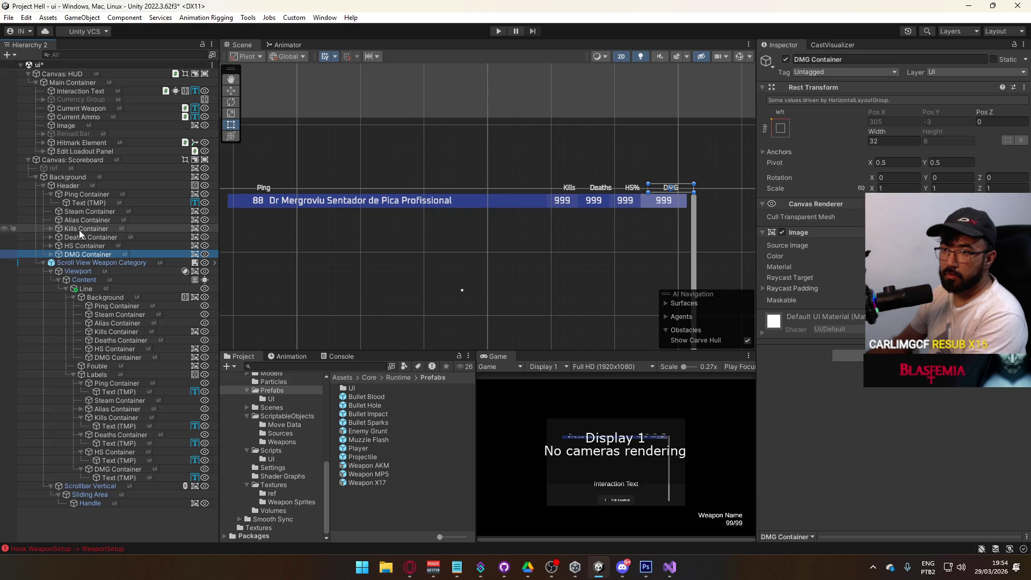
Set the Header's Rect Transform width to 320.
left_click(75, 185)
left_click(876, 130)
type("320")
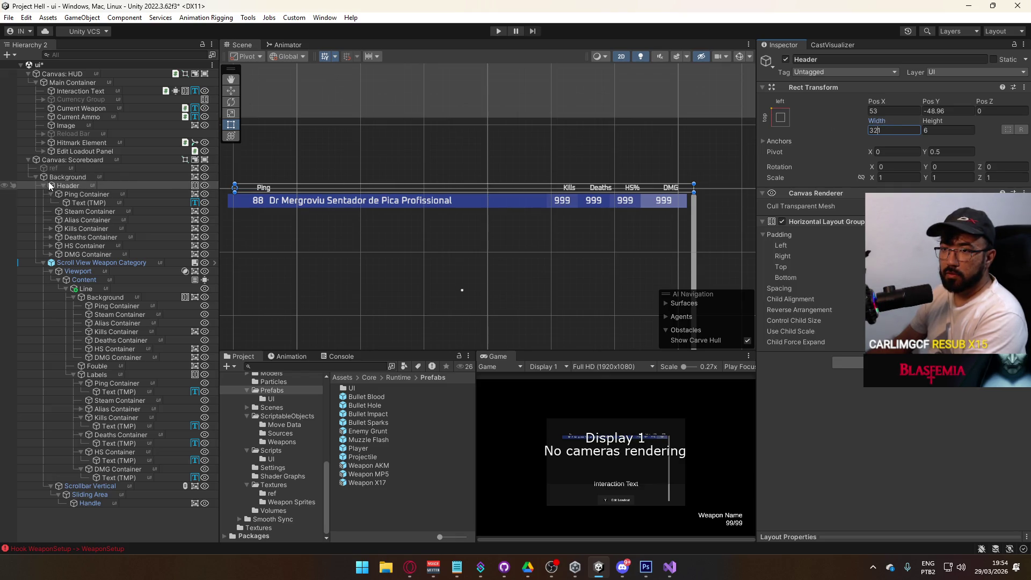
left_click(80, 261)
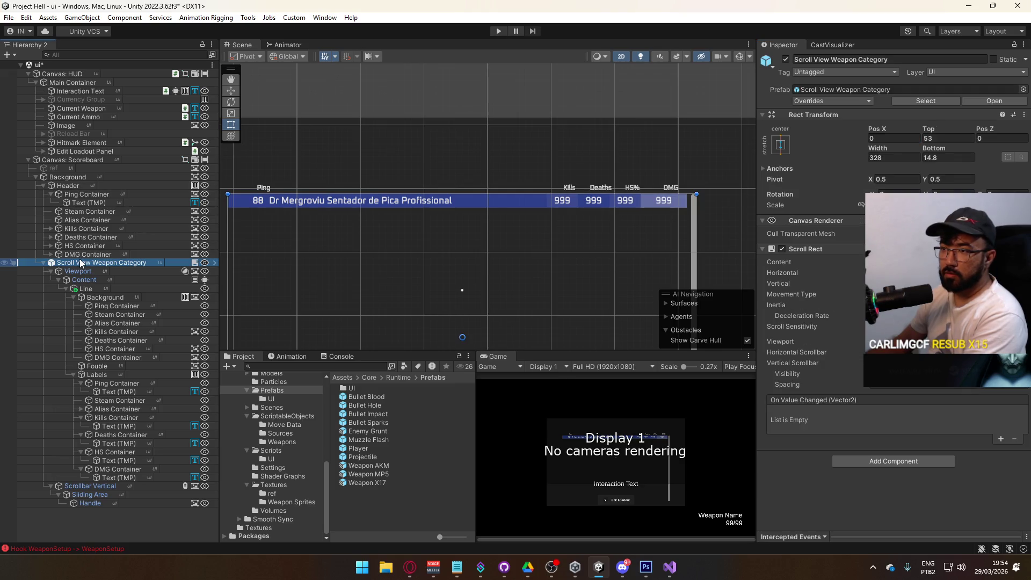
left_click(69, 184)
Undo a stray Header move and set its Pos X to 48.
left_click_drag(314, 187, 301, 186)
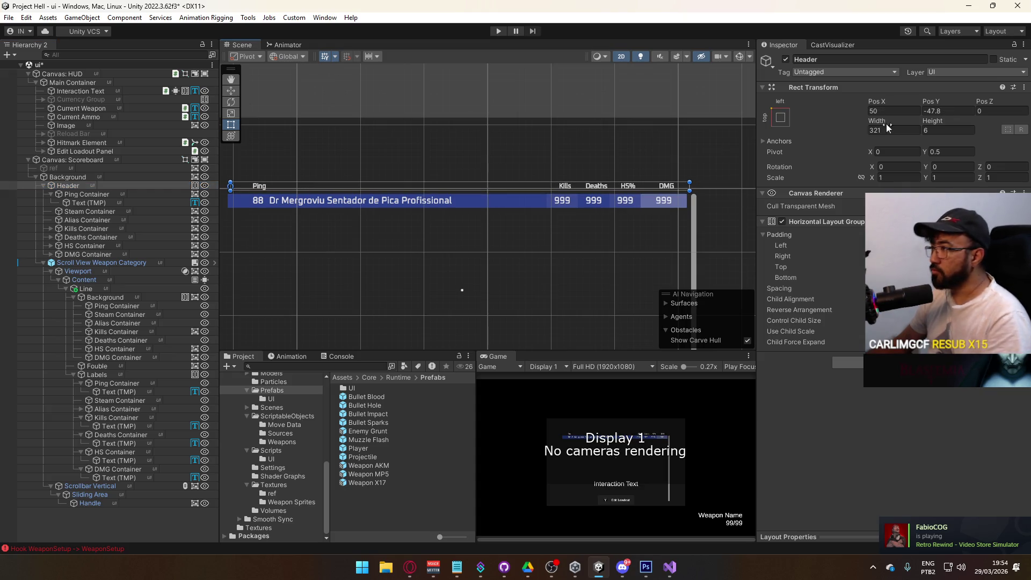
key("ctrl+z")
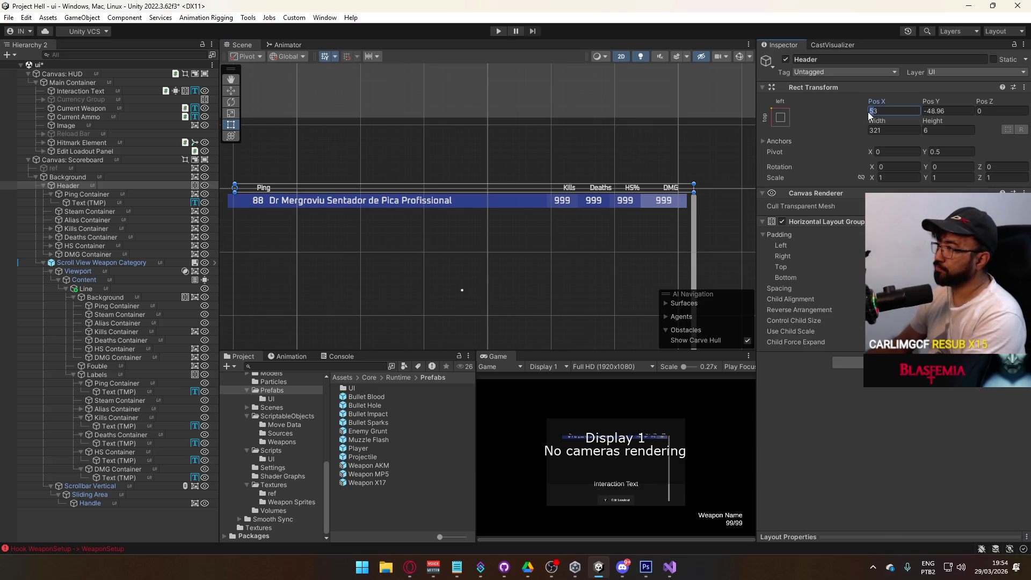
key("BackSpace")
type("4")
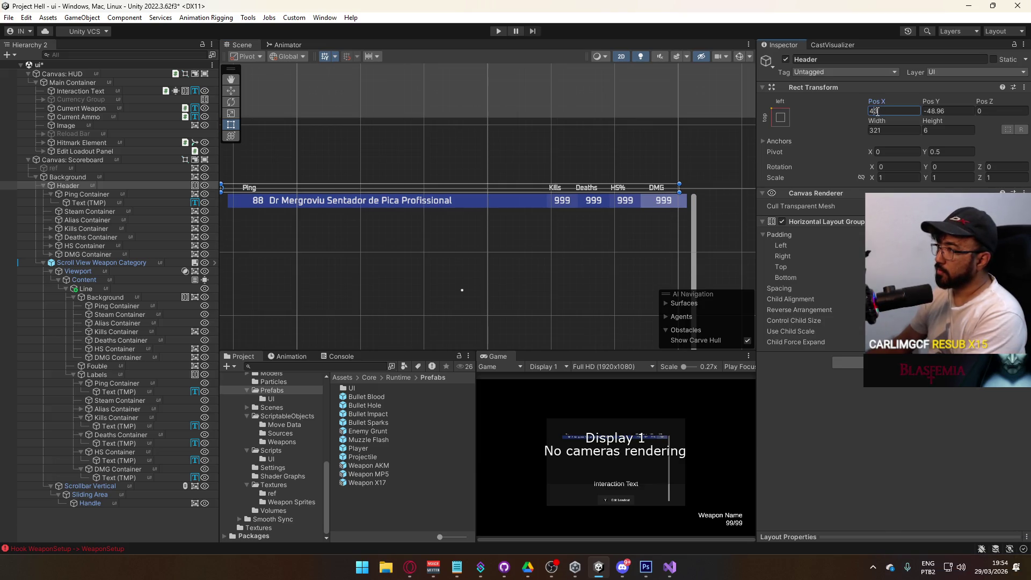
key("BackSpace")
type("5")
key("Return")
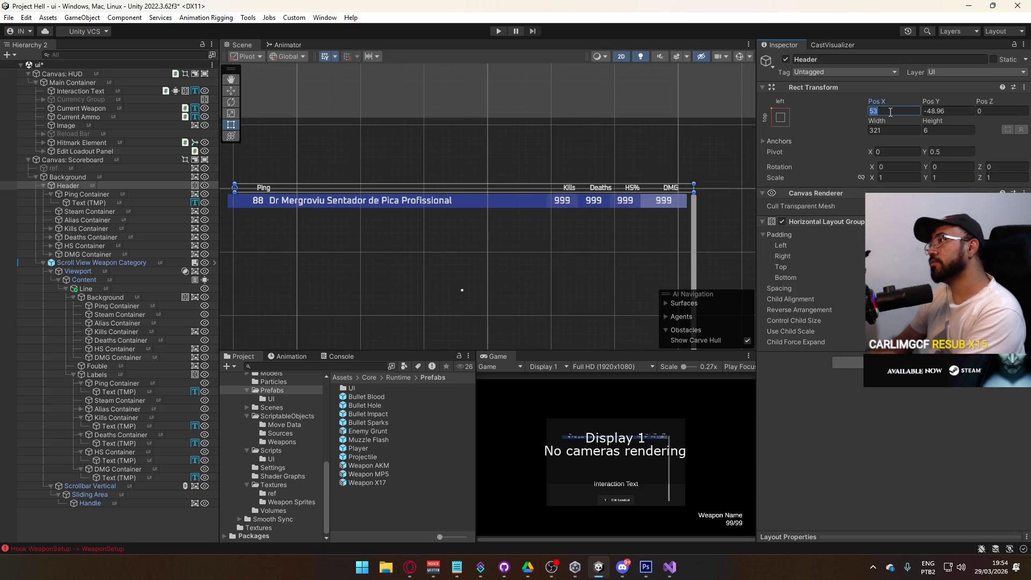
type("48")
Collapse the Ping Container and Header children in the Hierarchy.
left_click_drag(556, 143, 724, 127)
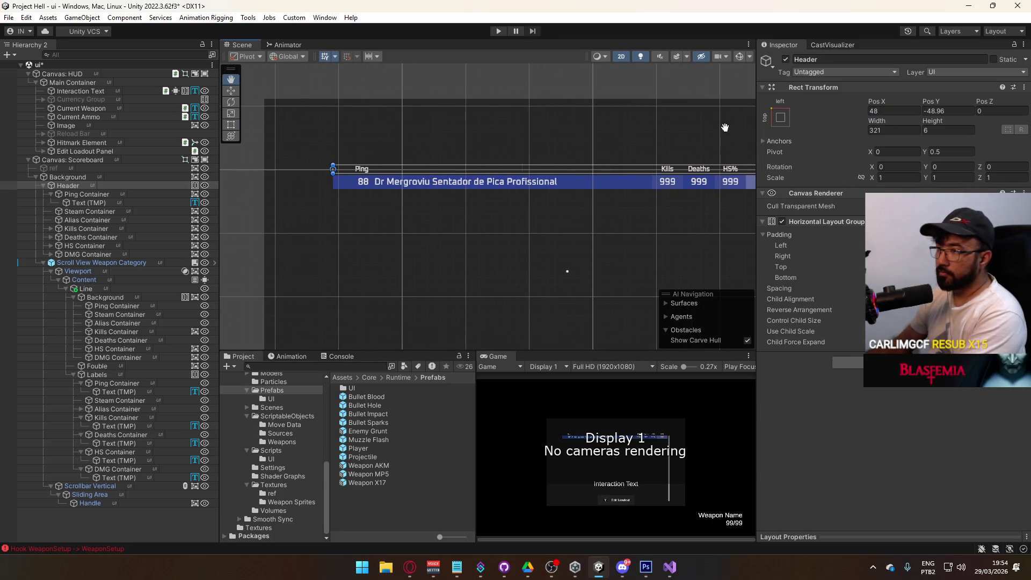
left_click(73, 194)
left_click(51, 195)
left_click(67, 186)
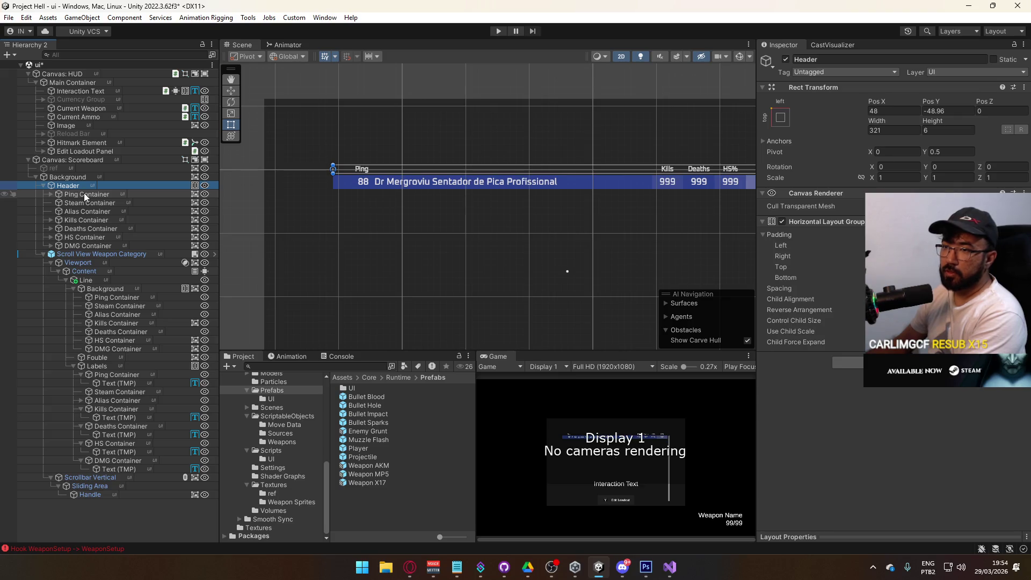
left_click(84, 195)
left_click(86, 186)
left_click(76, 178)
left_click(46, 186)
left_click(44, 185)
left_click(103, 194)
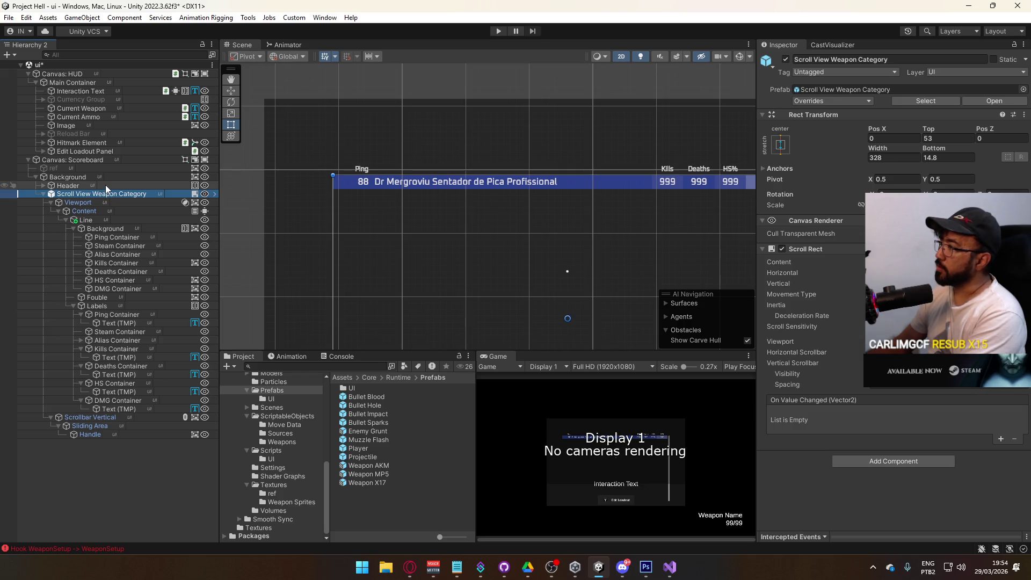
left_click(105, 185)
Widen the Header to 328 units.
mouse_move(545, 185)
left_mouse_down()
mouse_move(258, 180)
mouse_move(545, 188)
mouse_move(328, 176)
left_mouse_up()
left_click(879, 130)
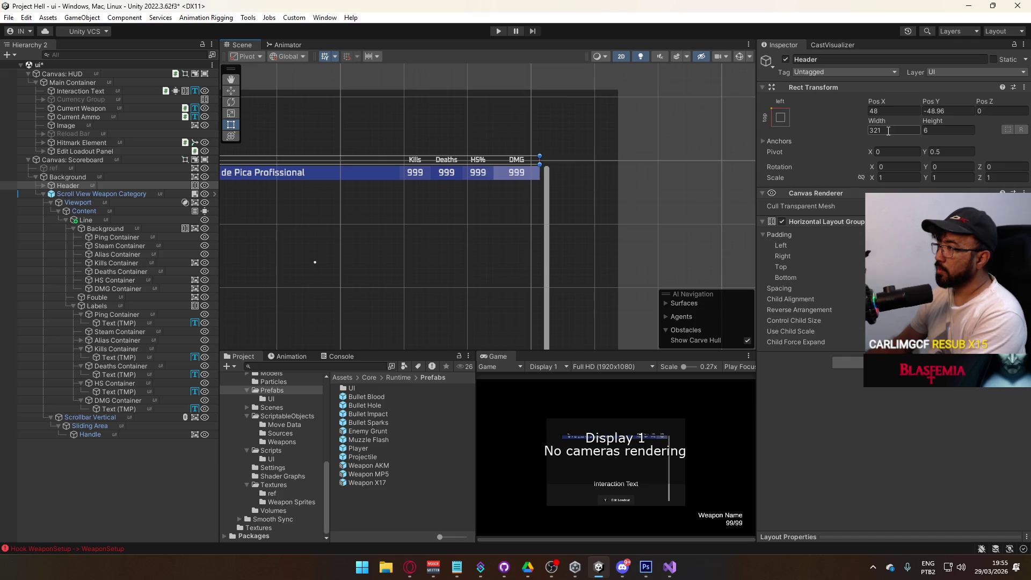
key("BackSpace")
type("8")
mouse_move(405, 191)
left_mouse_down()
mouse_move(649, 189)
mouse_move(467, 195)
left_mouse_up()
Check the Header's anchor presets and collapse the Scroll View Weapon Category.
key("t")
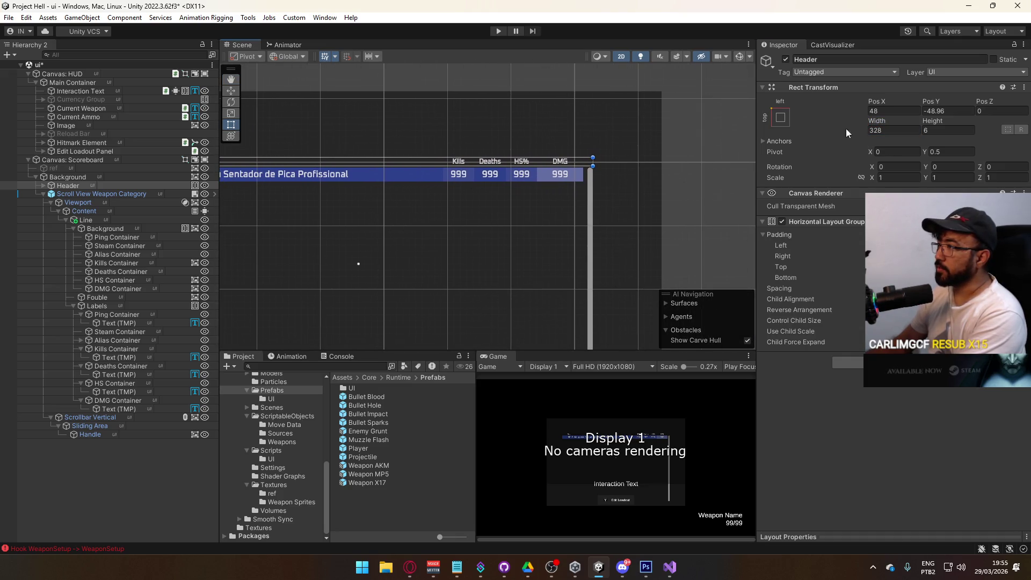
left_click(781, 117)
left_click(79, 194)
left_click(44, 194)
mouse_move(283, 213)
left_mouse_down()
mouse_move(625, 194)
mouse_move(457, 160)
mouse_move(525, 128)
mouse_move(522, 157)
mouse_move(518, 138)
mouse_move(656, 178)
left_mouse_up()
key("t")
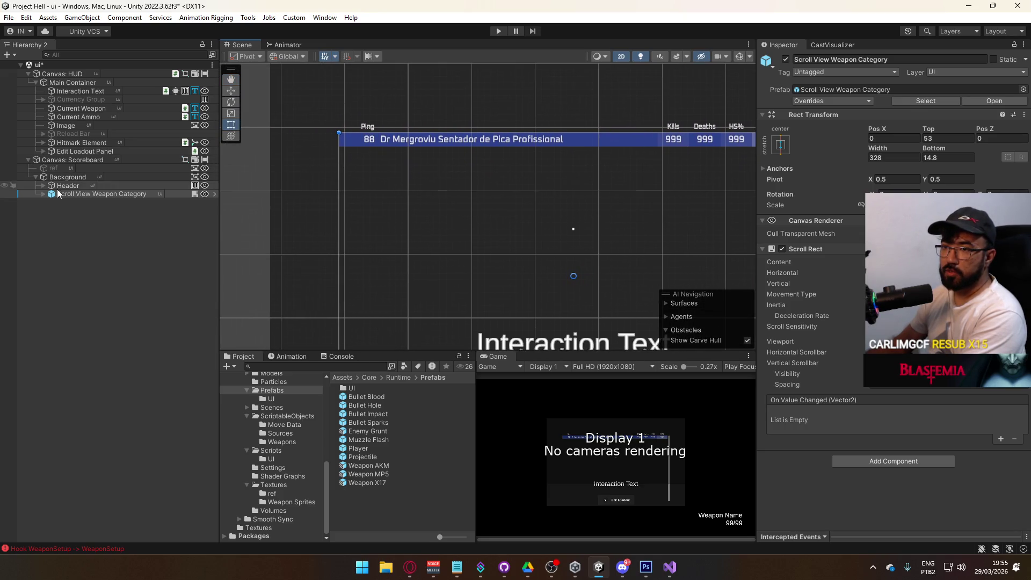
left_click(44, 194, "alt")
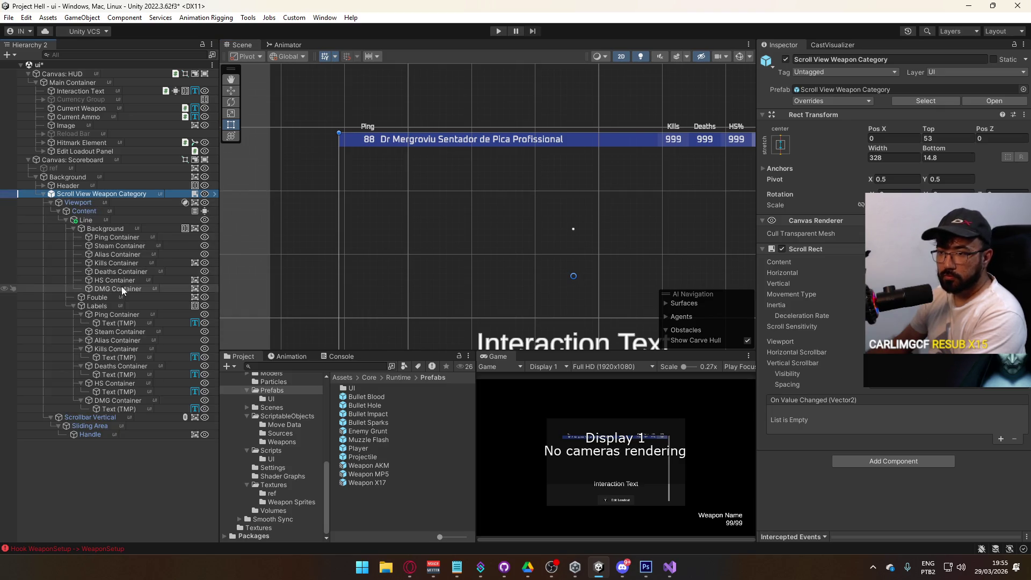
left_click(105, 298)
left_click(945, 245)
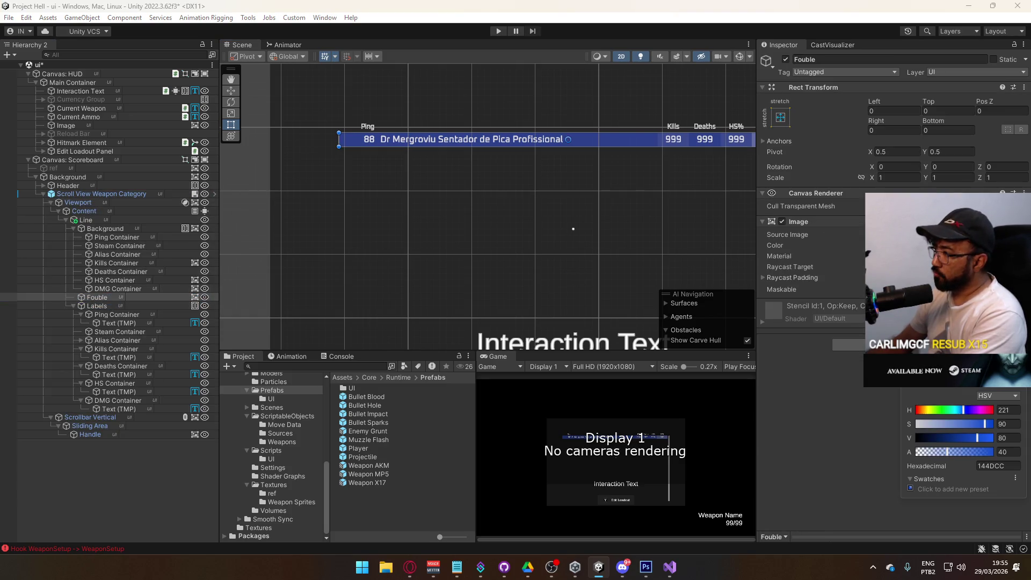
left_click(923, 409)
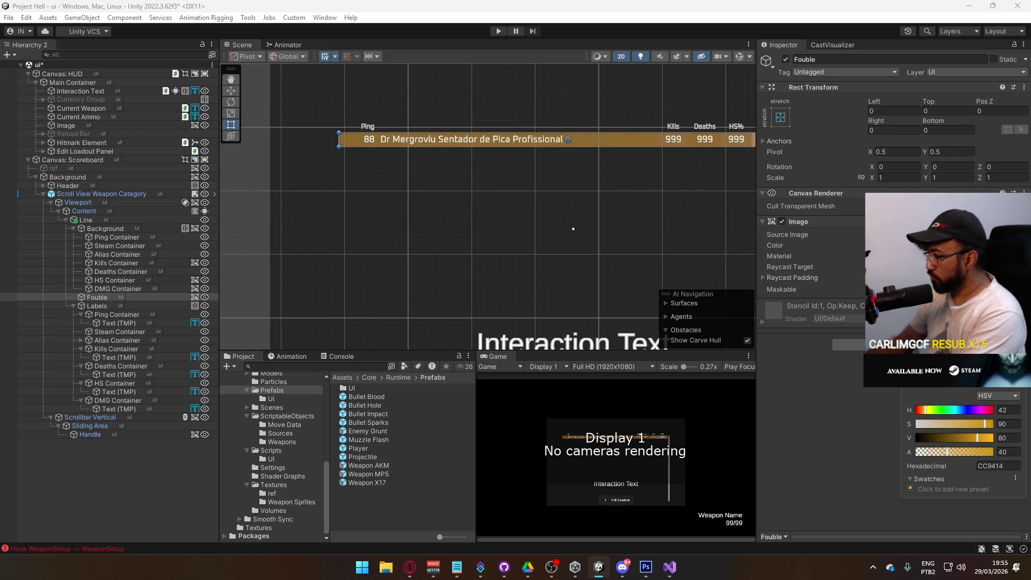
left_click_drag(923, 410, 923, 410)
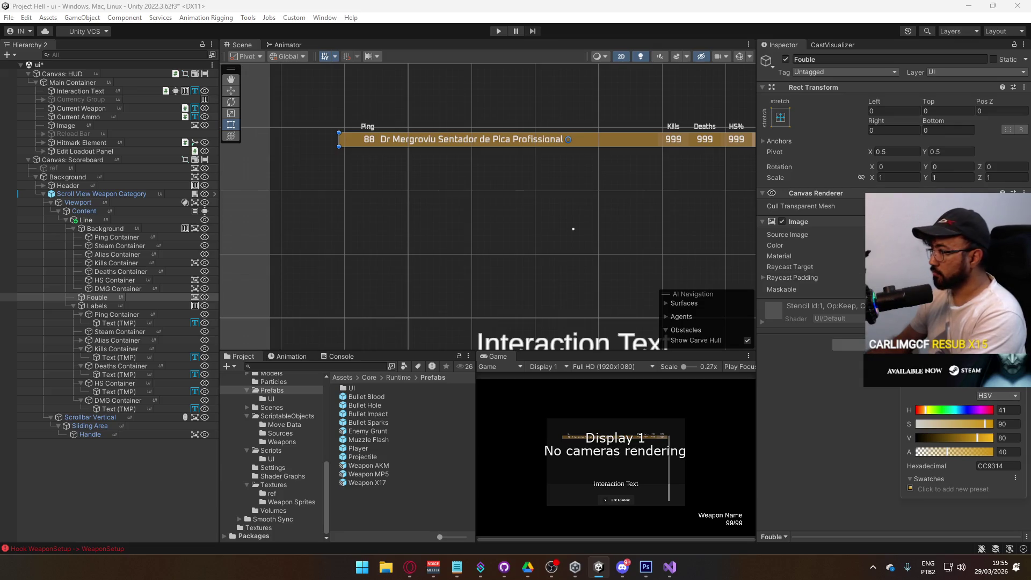
mouse_move(555, 190)
left_mouse_down()
mouse_move(396, 223)
mouse_move(549, 182)
mouse_move(447, 179)
left_mouse_up()
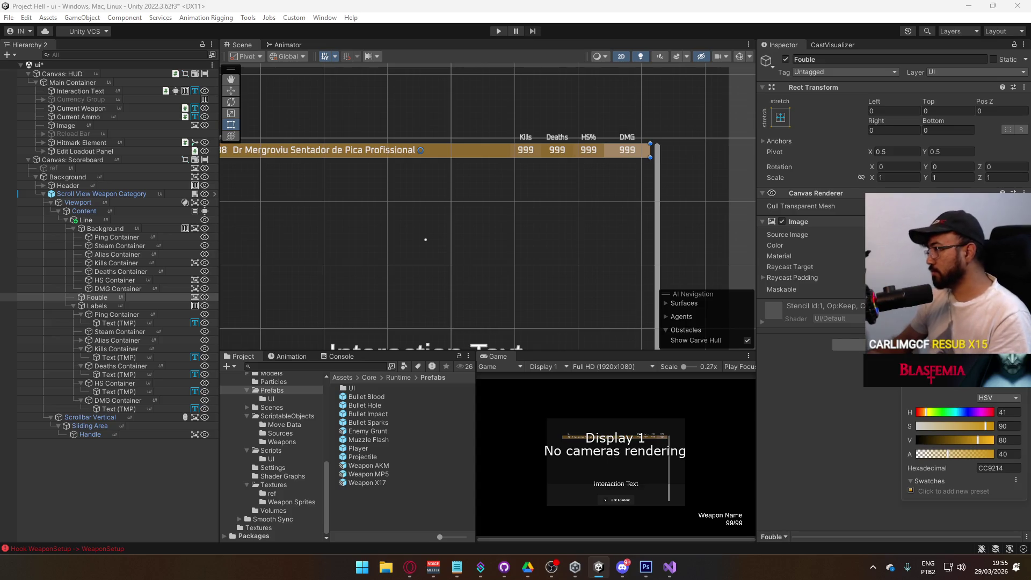
left_click(964, 411)
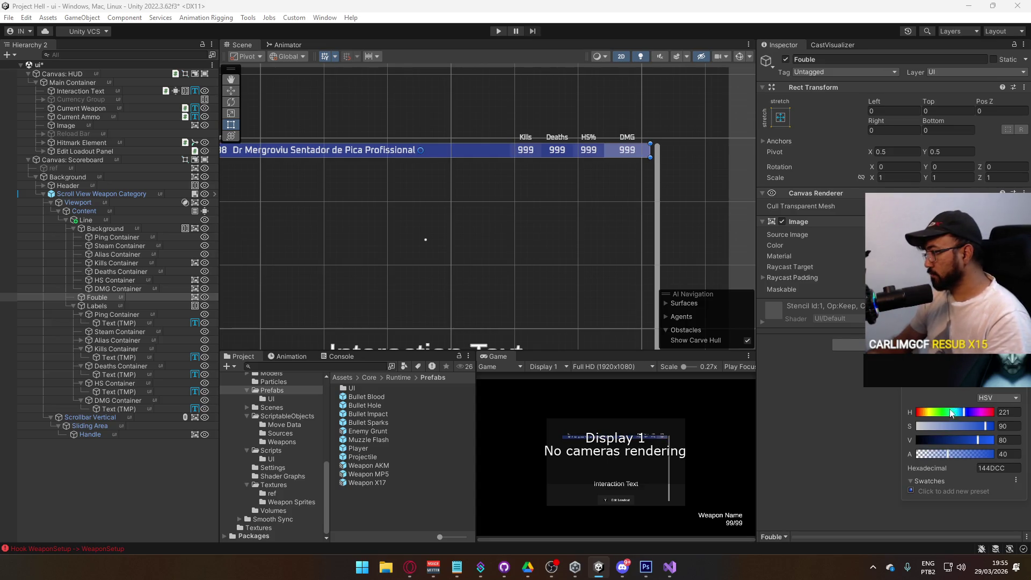
left_click_drag(964, 412, 998, 415)
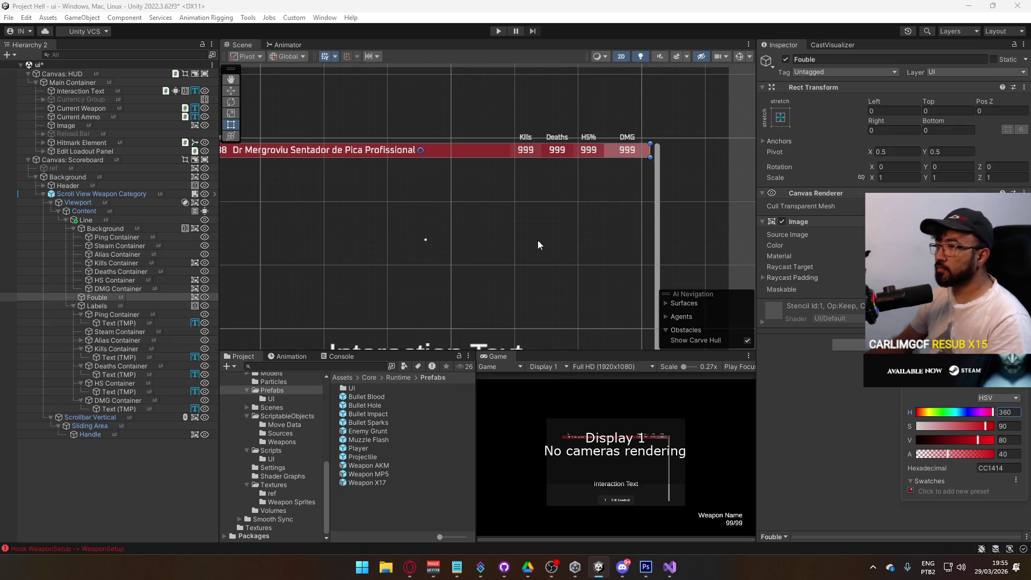
left_click_drag(548, 248, 618, 263)
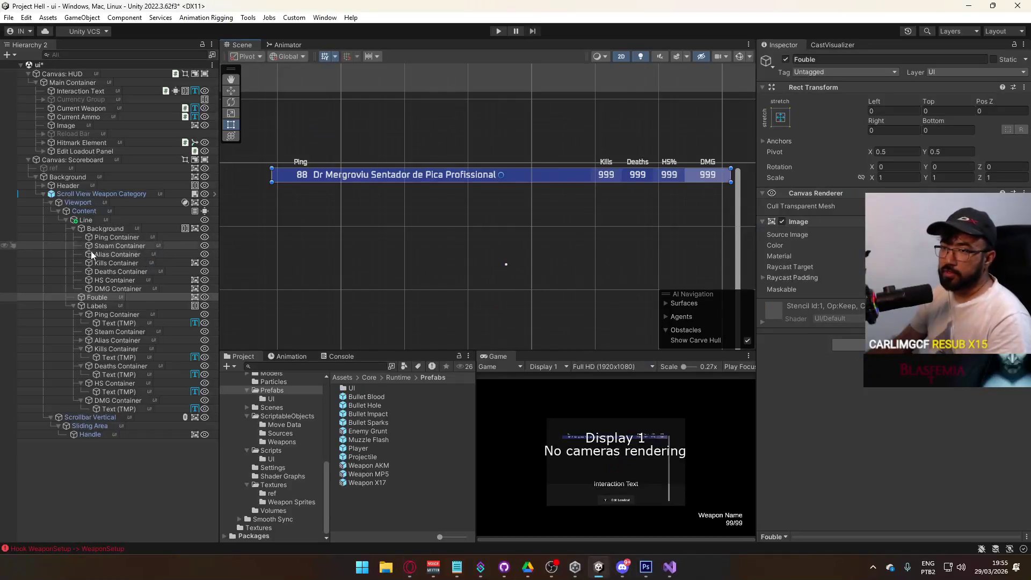
Give the five stat Text (TMP) objects light blue 699CFF vertex color, then activate ref.
left_click(145, 324)
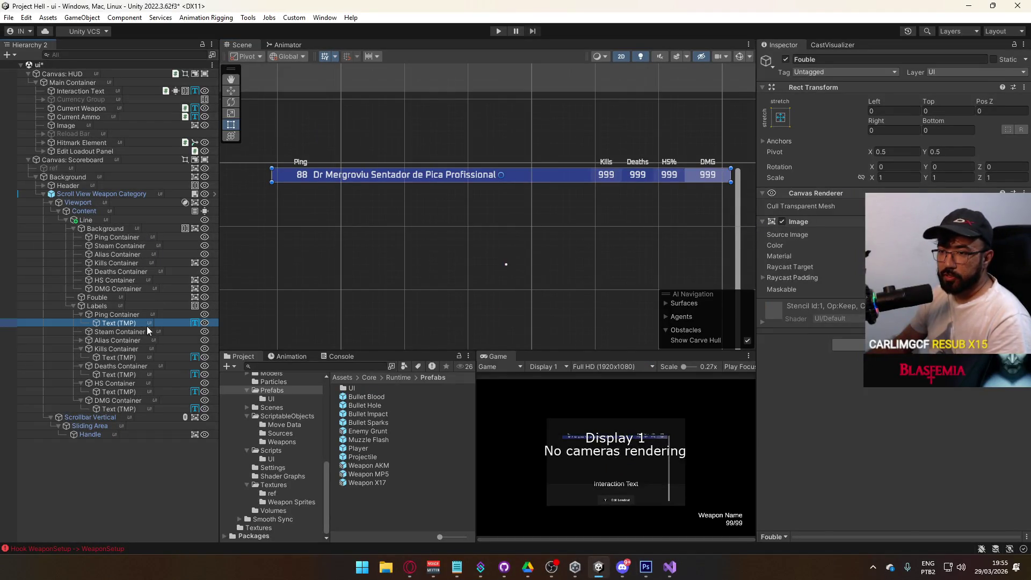
left_click(127, 357, "ctrl")
left_click(128, 374, "ctrl")
left_click(127, 391, "ctrl")
left_click(128, 408, "ctrl")
left_click(954, 387)
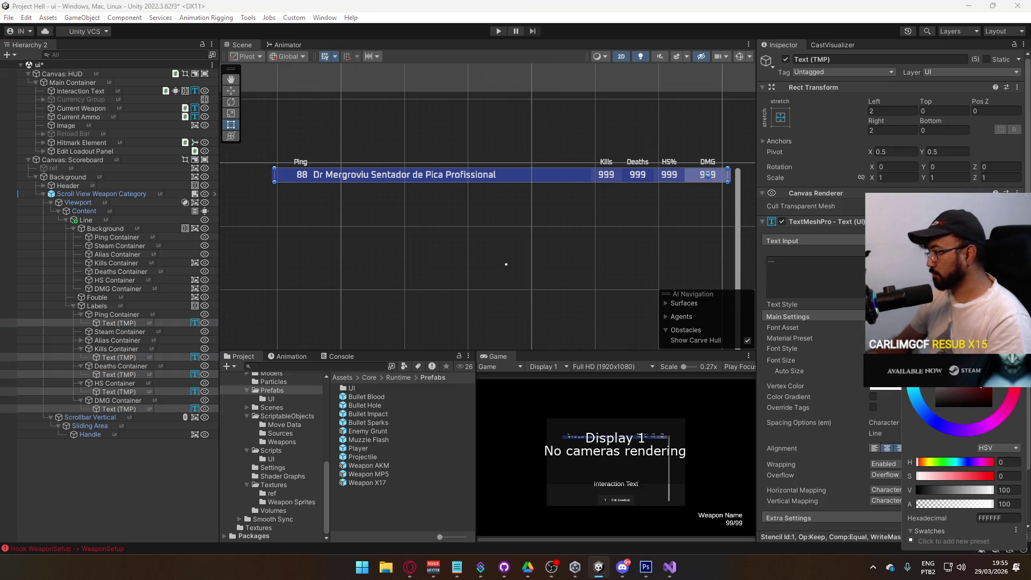
left_click_drag(932, 413, 924, 412)
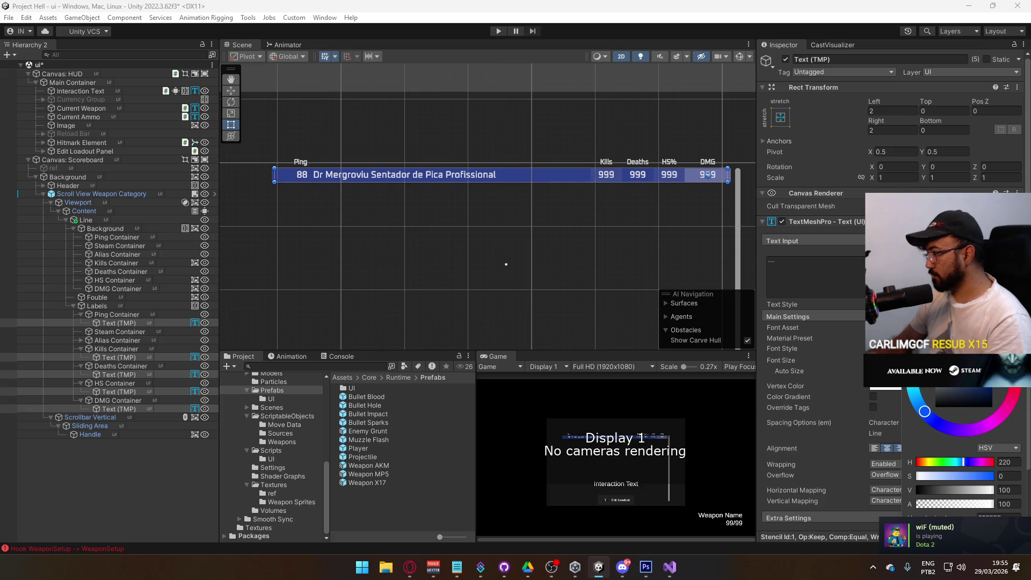
left_click_drag(935, 370, 969, 370)
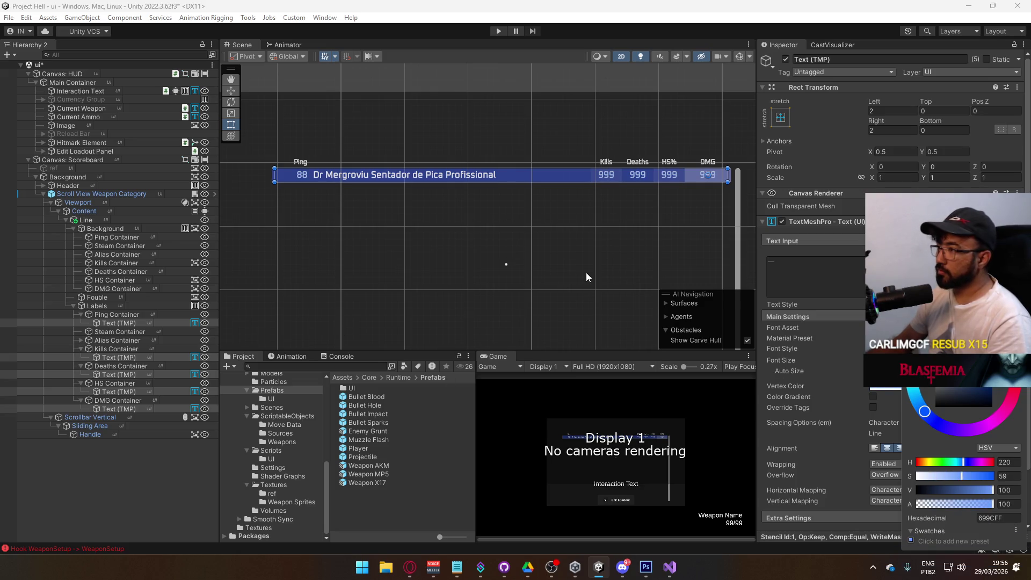
left_click(65, 168)
left_click(786, 59)
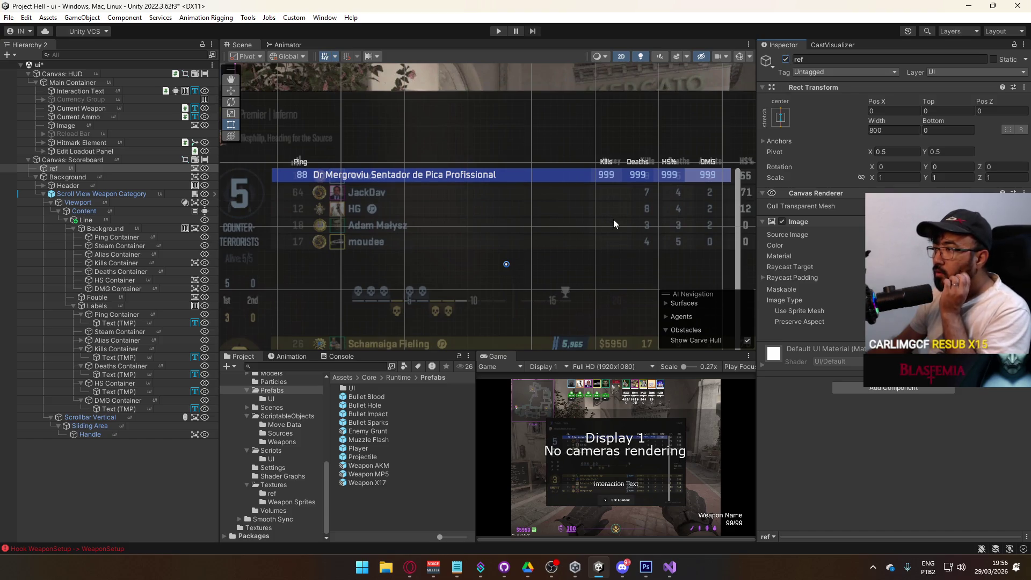
Set the five row texts' vertex colour to paler blue 7FABFF and hide the Fouble highlight.
left_click(130, 408)
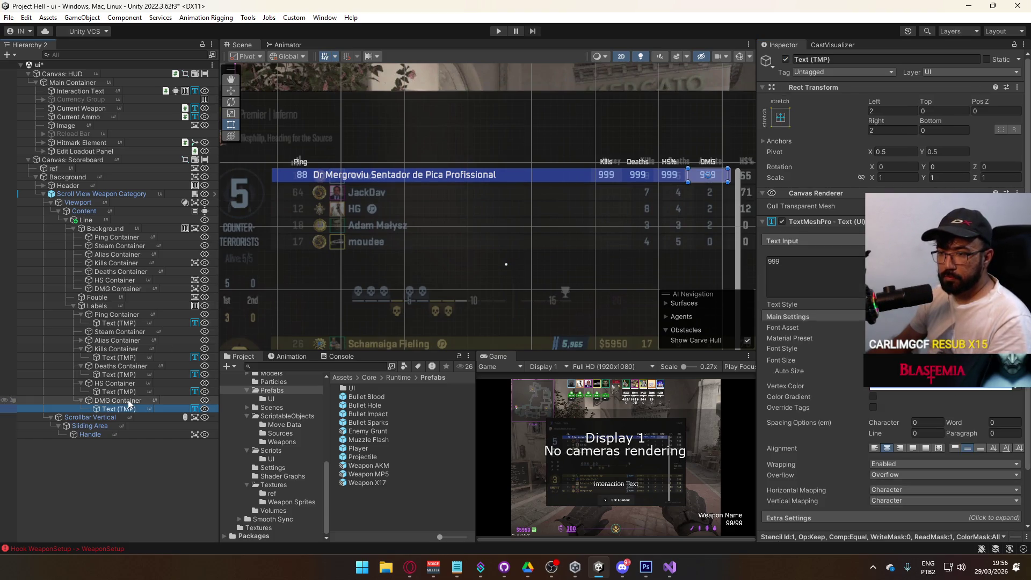
left_click(126, 391, "ctrl")
left_click(125, 375, "ctrl")
left_click(133, 358, "ctrl")
left_click(136, 323, "ctrl")
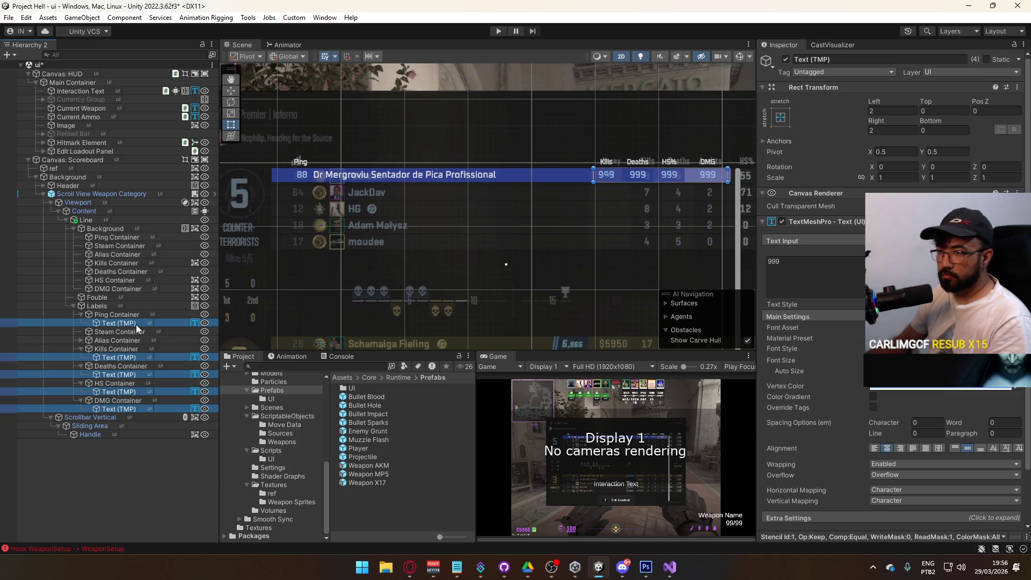
left_click(886, 386)
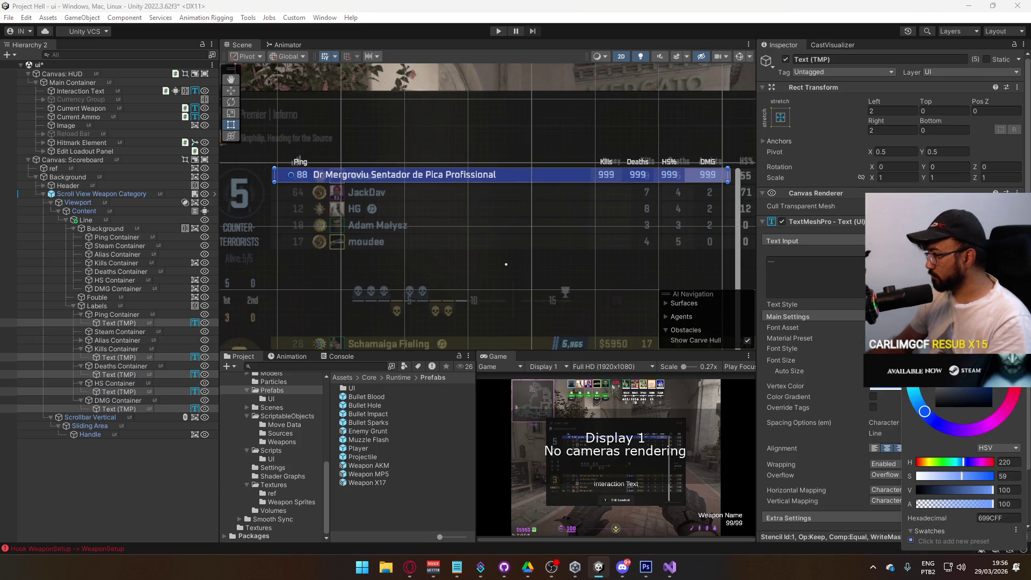
mouse_move(961, 476)
left_mouse_down()
mouse_move(939, 475)
mouse_move(955, 476)
left_mouse_up()
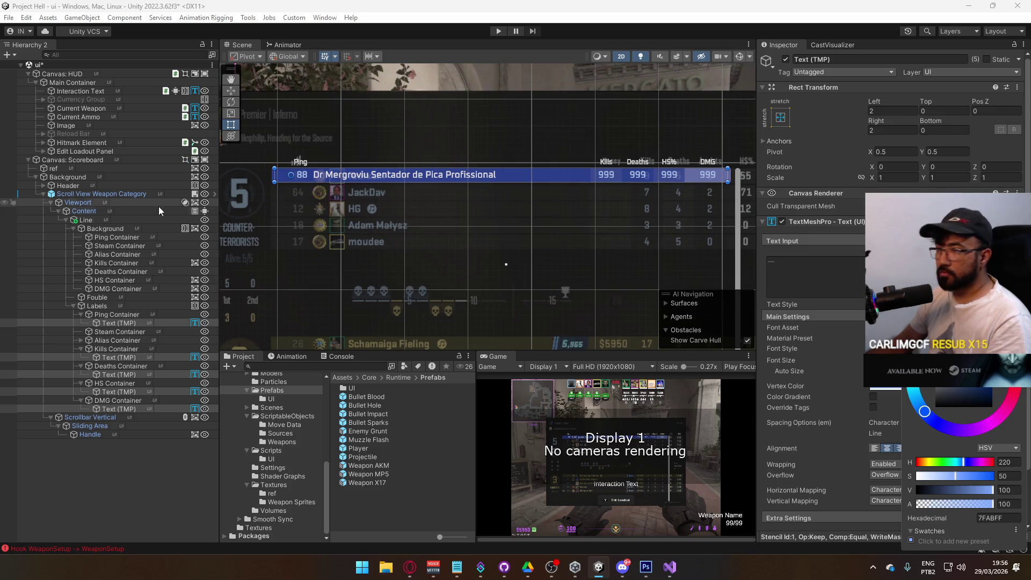
left_click(120, 297)
left_click(786, 59)
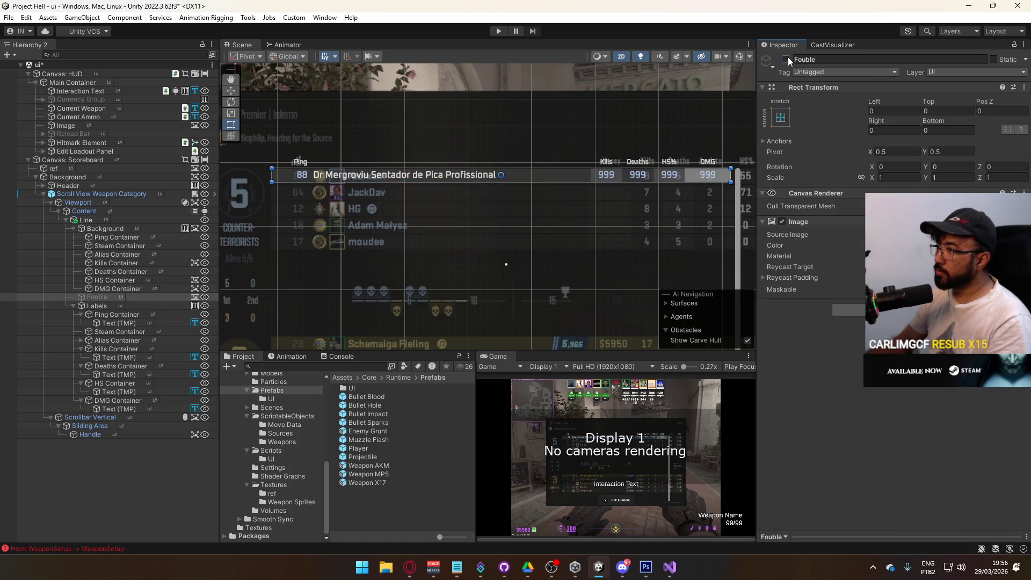
Bring the player row into view and expand the Alias Container to reveal the name text.
scroll(629, 195, "up", 3)
mouse_move(637, 189)
left_mouse_down()
mouse_move(496, 198)
mouse_move(677, 176)
left_mouse_up()
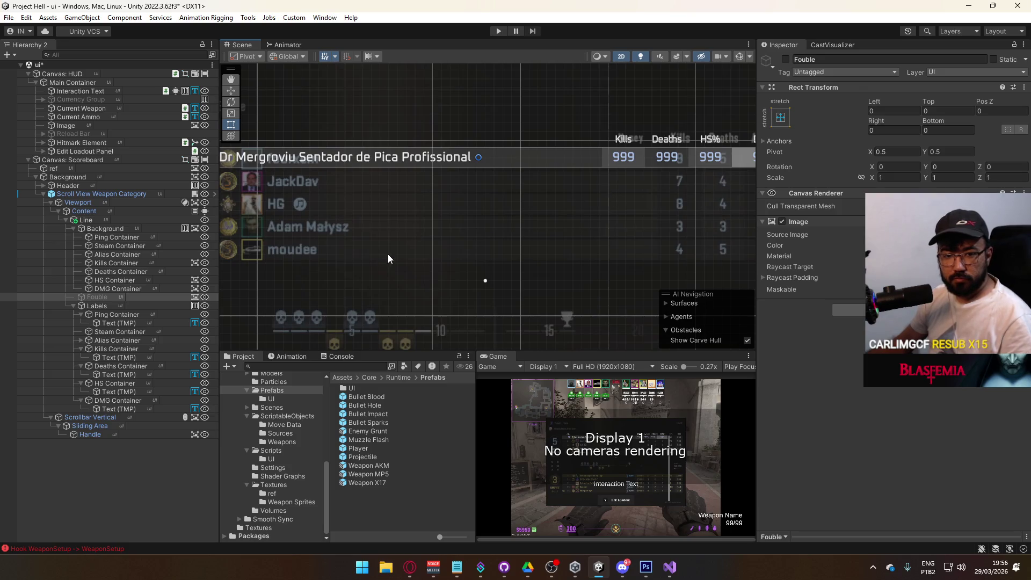
mouse_move(431, 223)
left_mouse_down()
mouse_move(515, 233)
mouse_move(462, 240)
left_mouse_up()
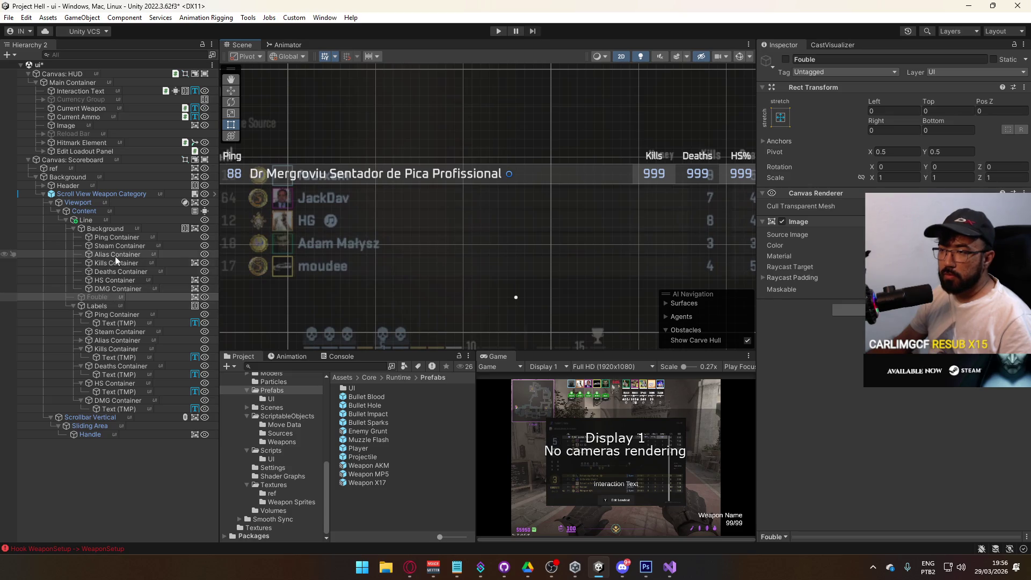
left_click(114, 315)
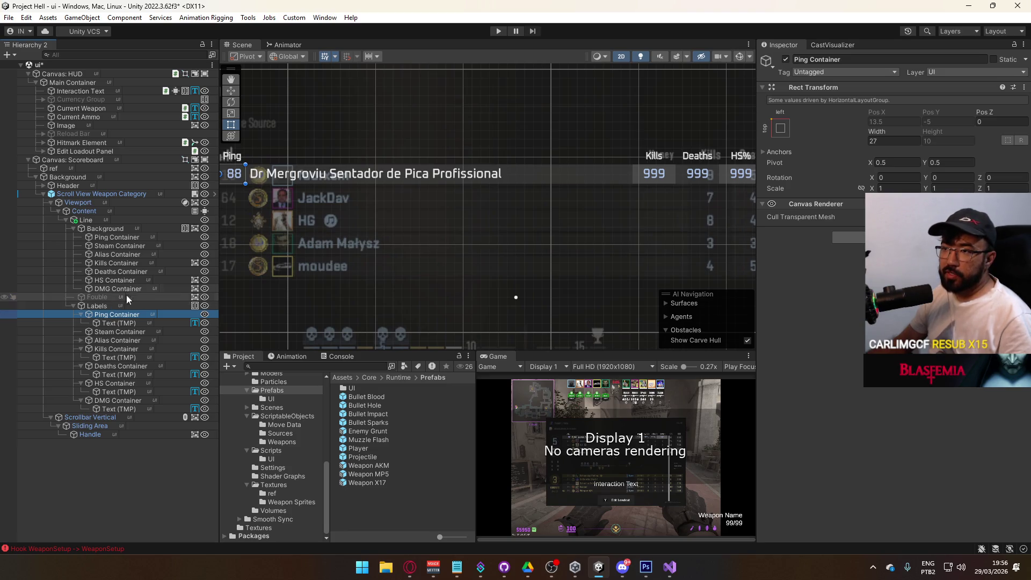
left_click(123, 340)
left_click(130, 332)
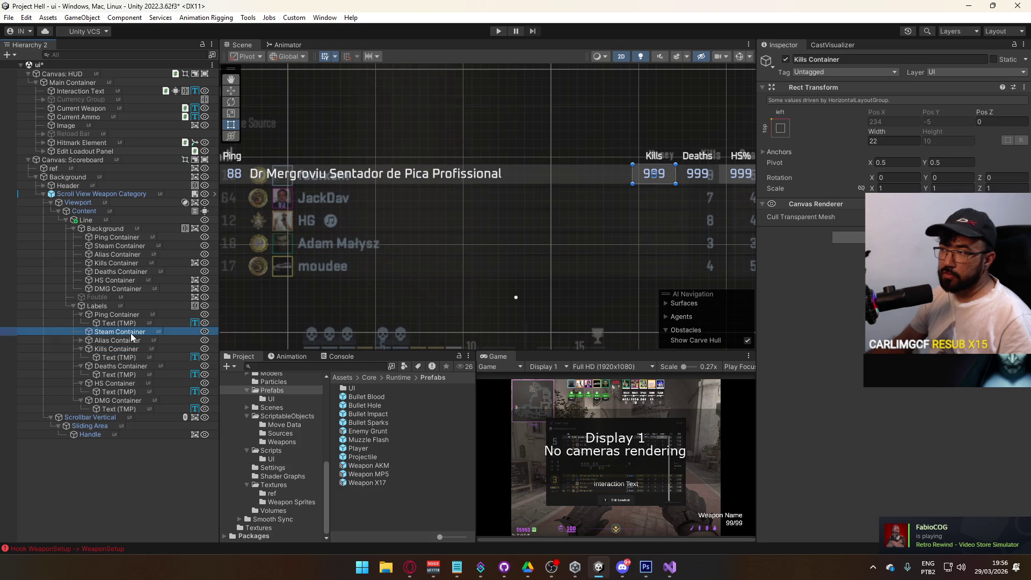
left_click(111, 322)
left_click(120, 340)
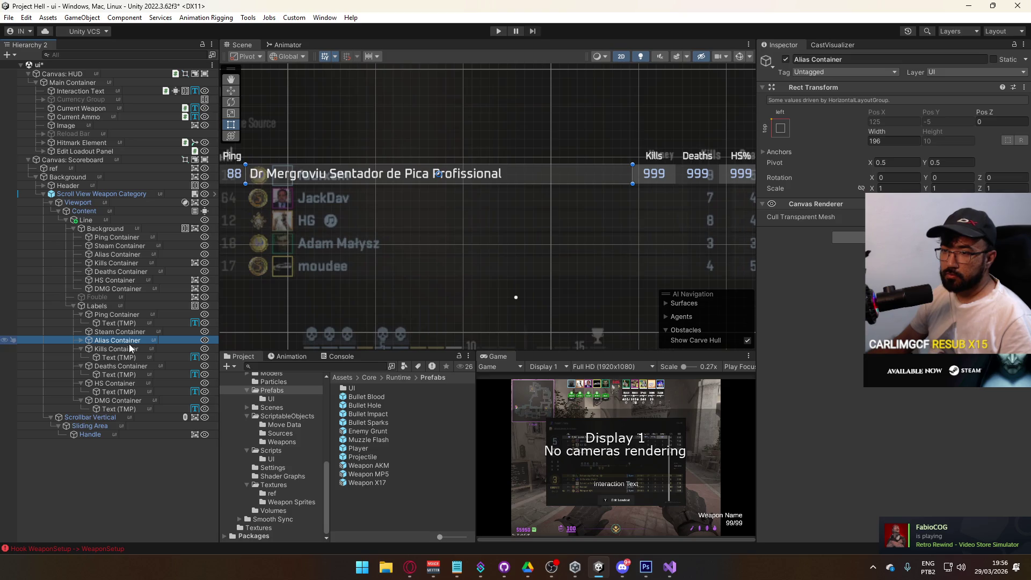
key("Right")
left_click(121, 348)
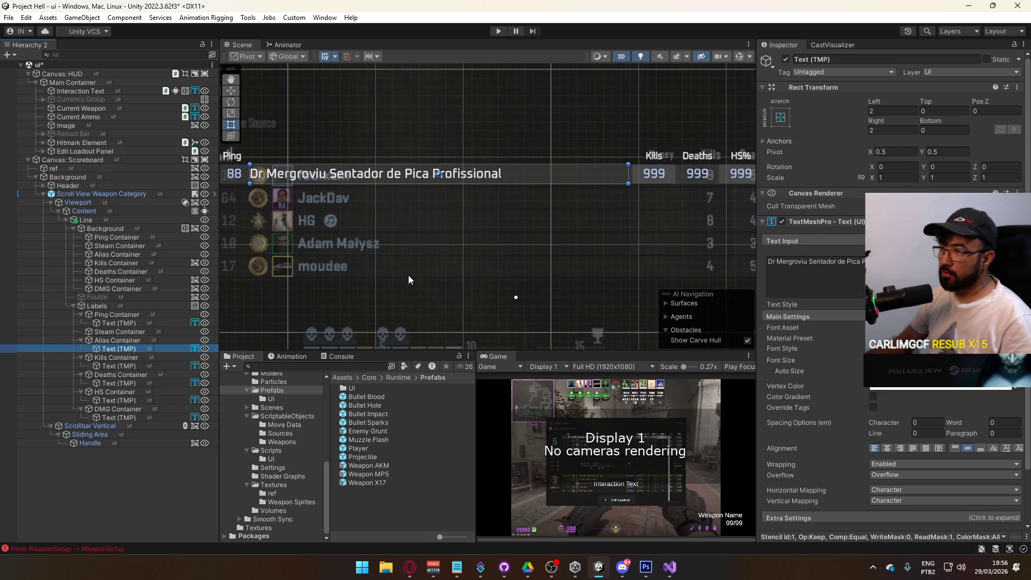
Copy the Kills text's light-blue vertex colour and paste it onto the player name text.
left_click(155, 365)
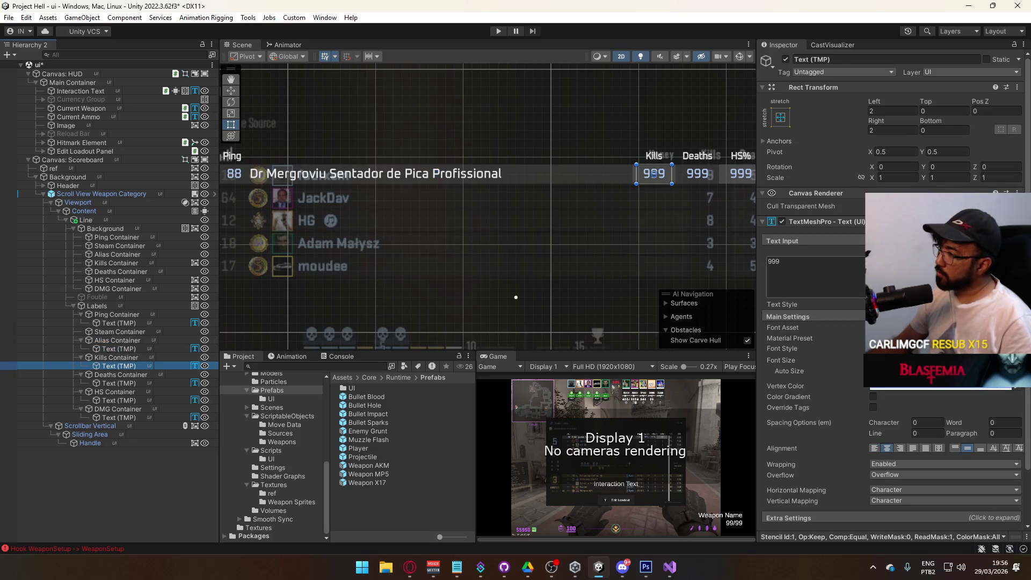
right_click(961, 389)
left_click(961, 395)
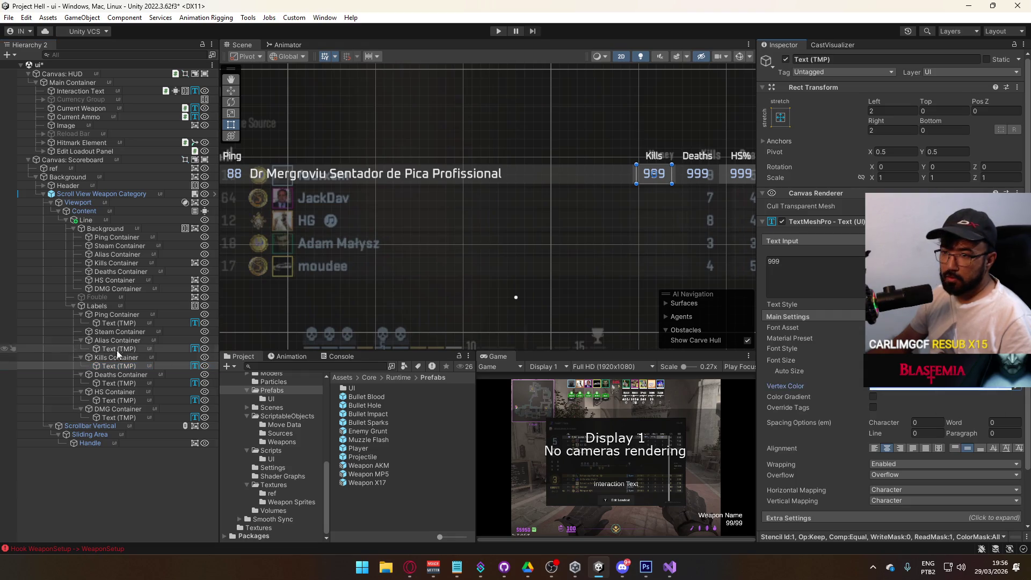
left_click(123, 322)
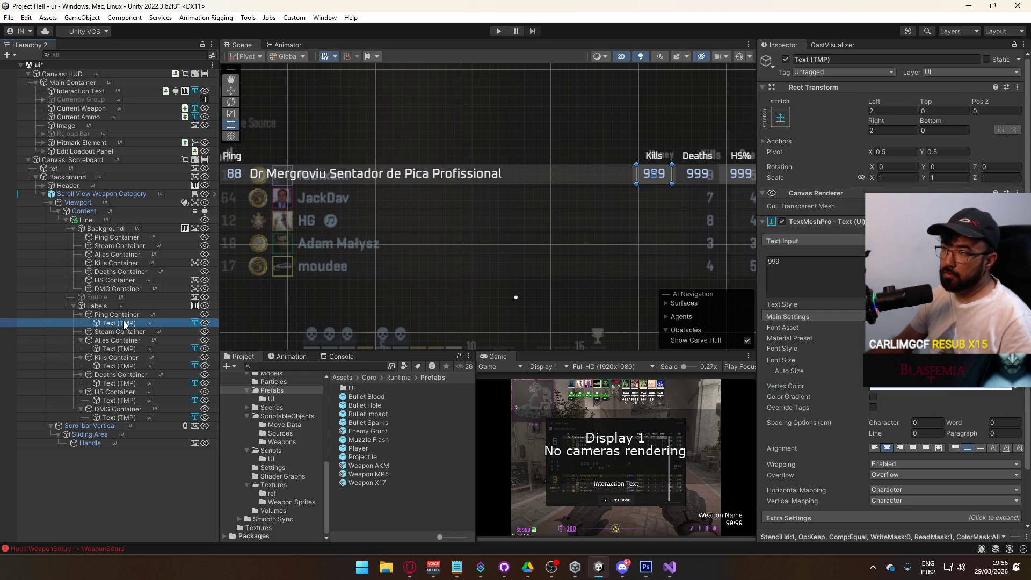
left_click(119, 348)
right_click(918, 387)
left_click(929, 402)
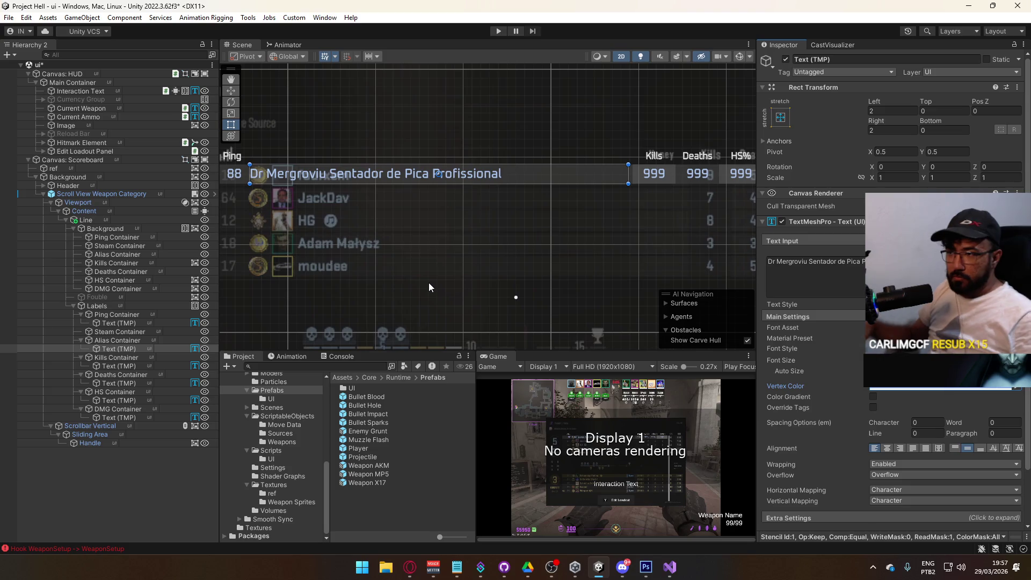
left_click_drag(557, 185, 386, 195)
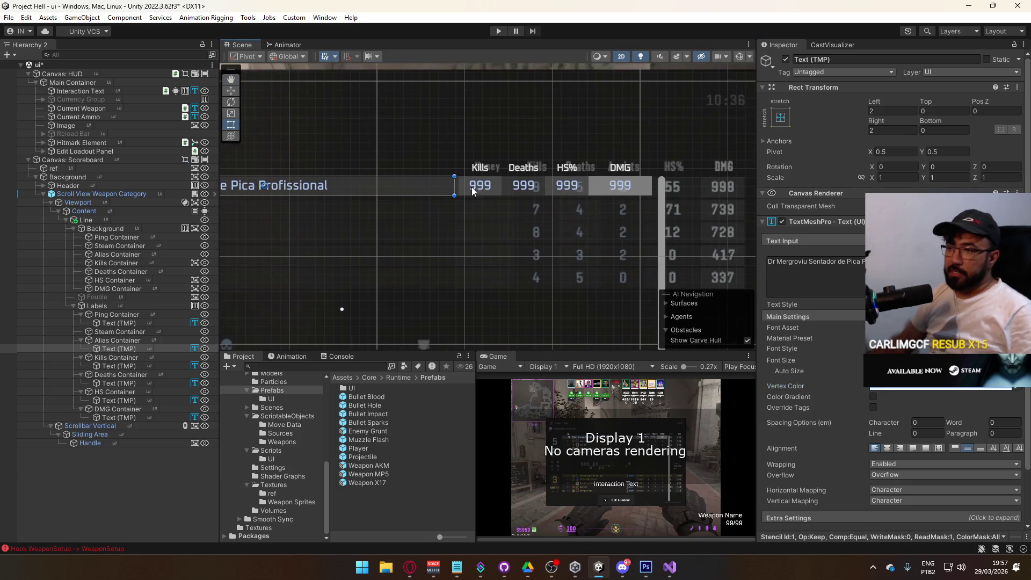
left_click(128, 411)
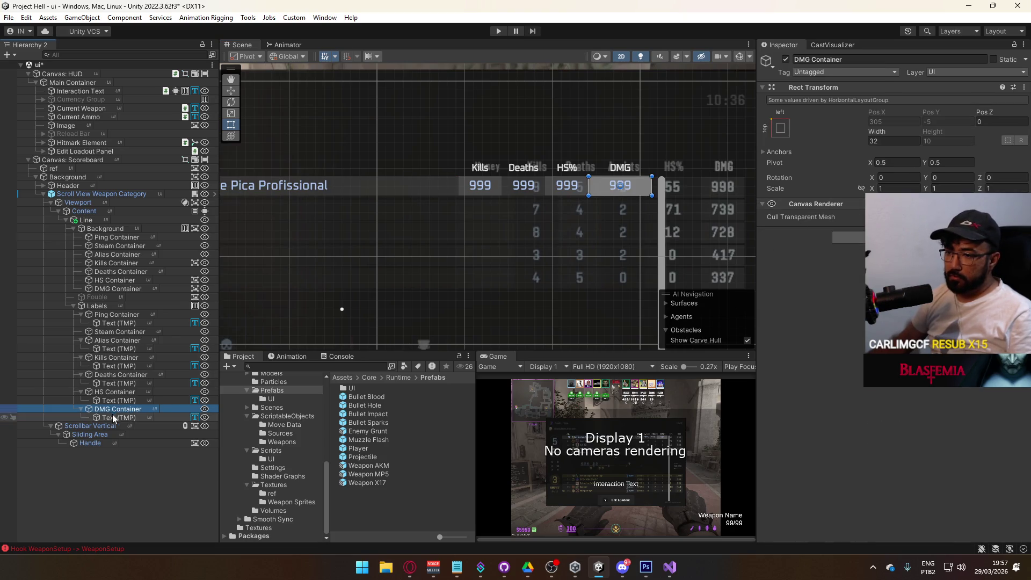
Set the DMG Container's background fill alpha to 10.
left_click(209, 417)
left_click(892, 386)
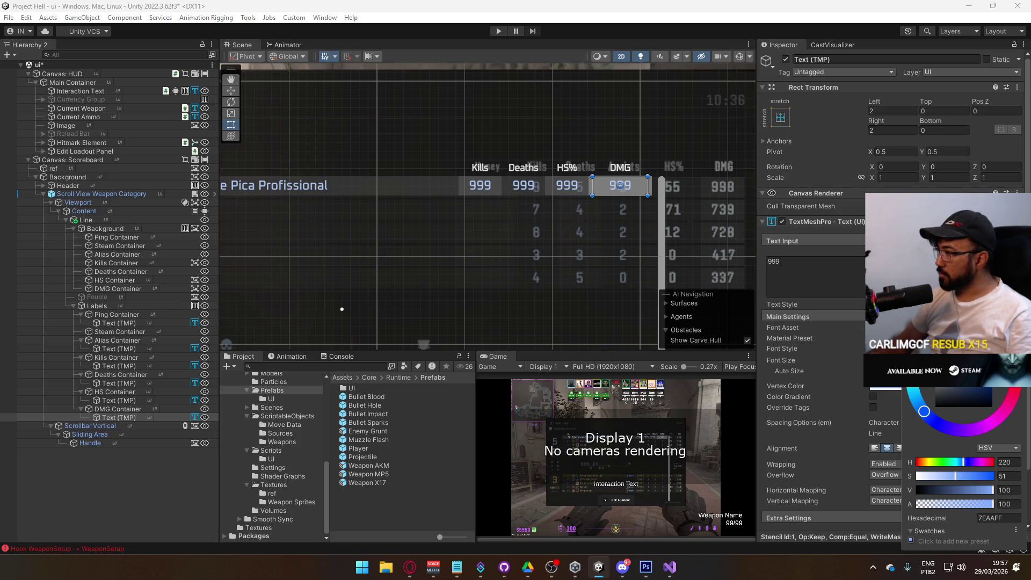
key("Escape")
left_click(153, 411)
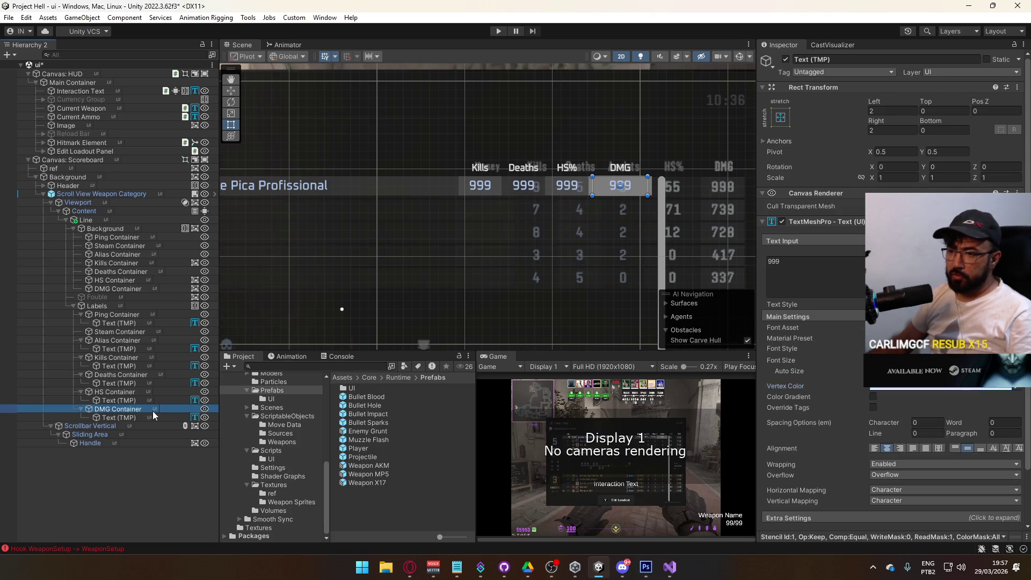
left_click(118, 288)
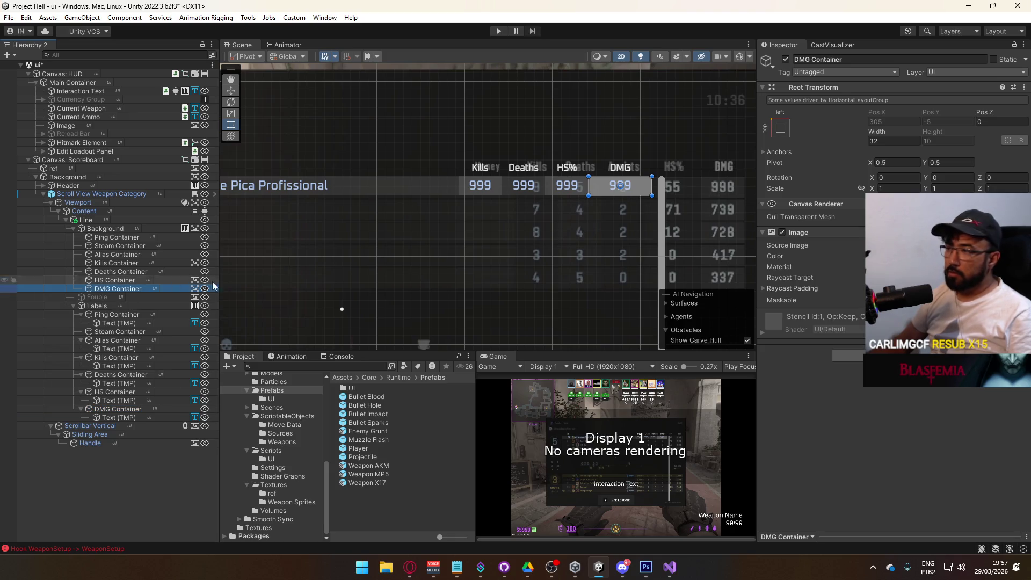
left_click(913, 256)
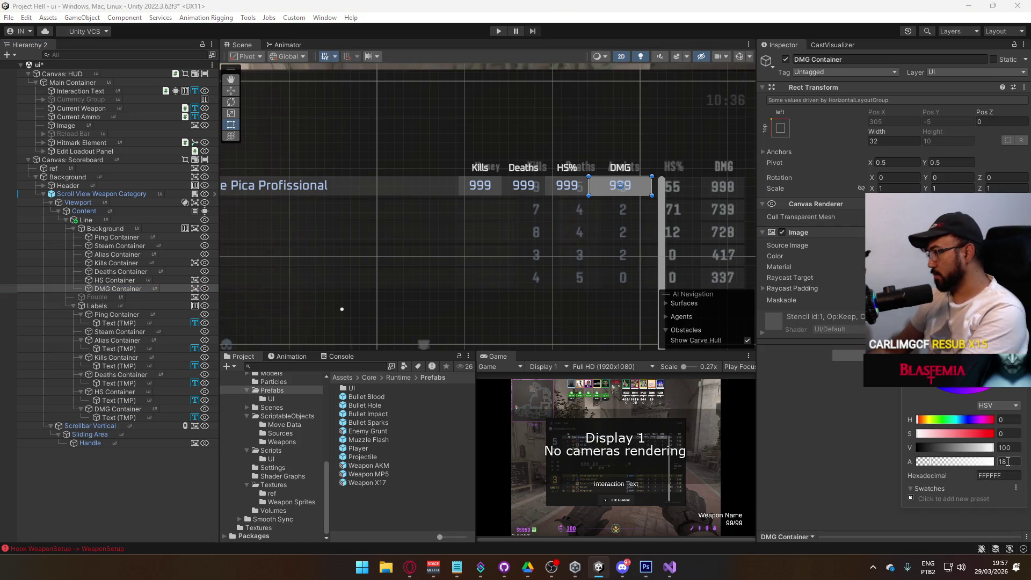
type("10")
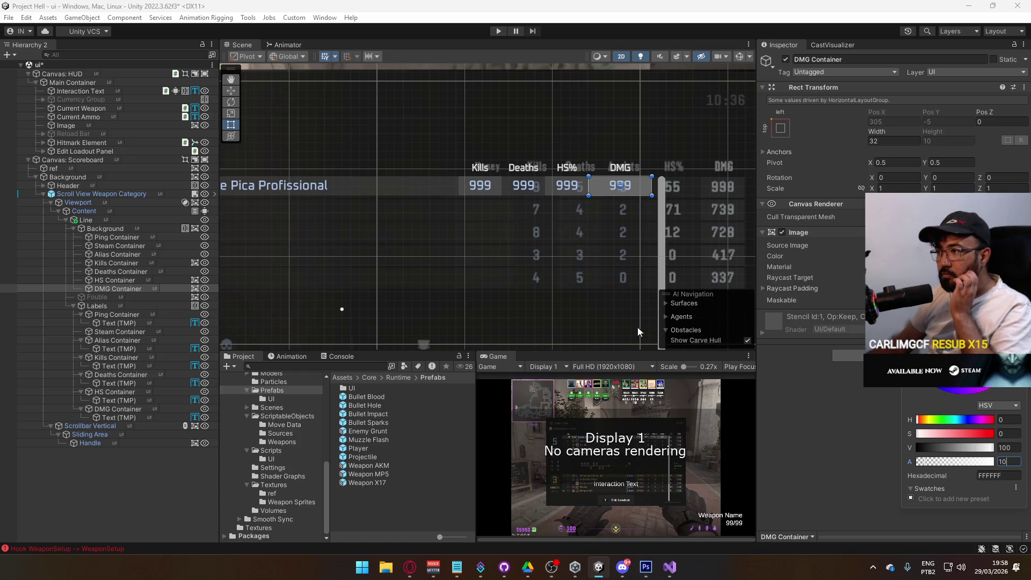
Lower the HS and Kills containers' fill alpha so their backgrounds become faint.
left_click(129, 280)
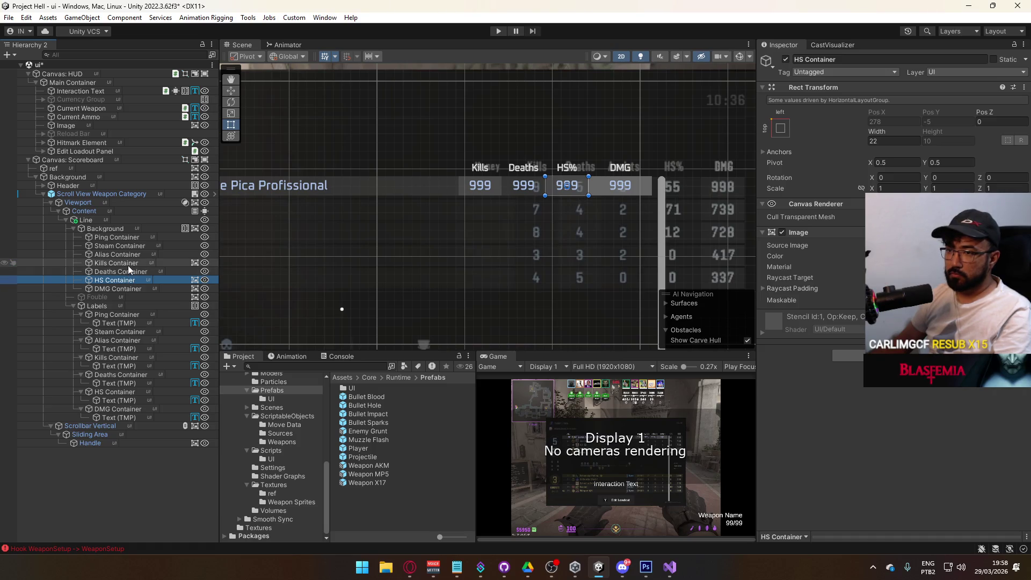
left_click(128, 263, "ctrl")
left_click(945, 256)
left_click(1008, 460)
type("3")
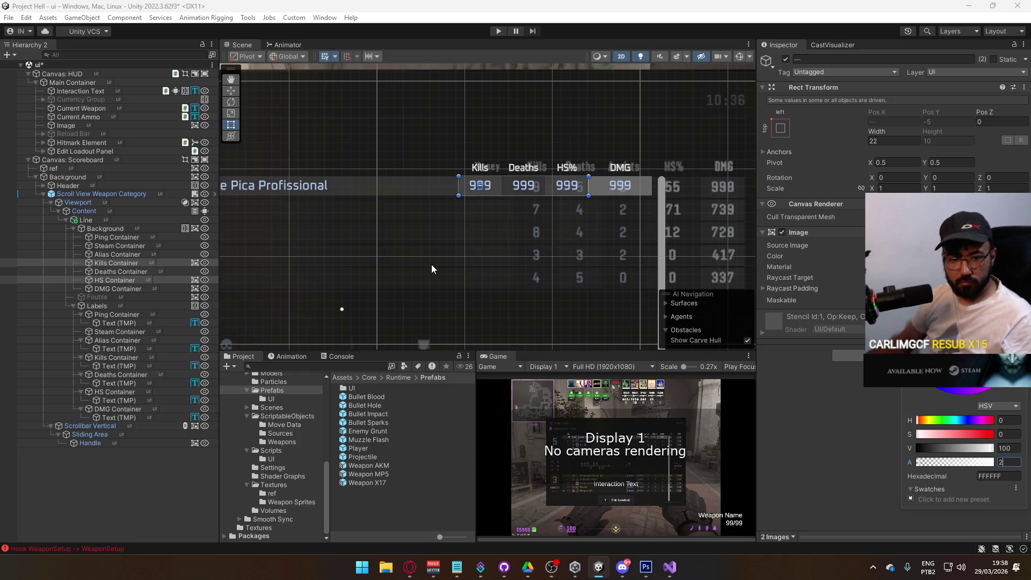
left_click(117, 306)
Frame the scoreboard row and expand the Header object to list its stat containers.
key("f")
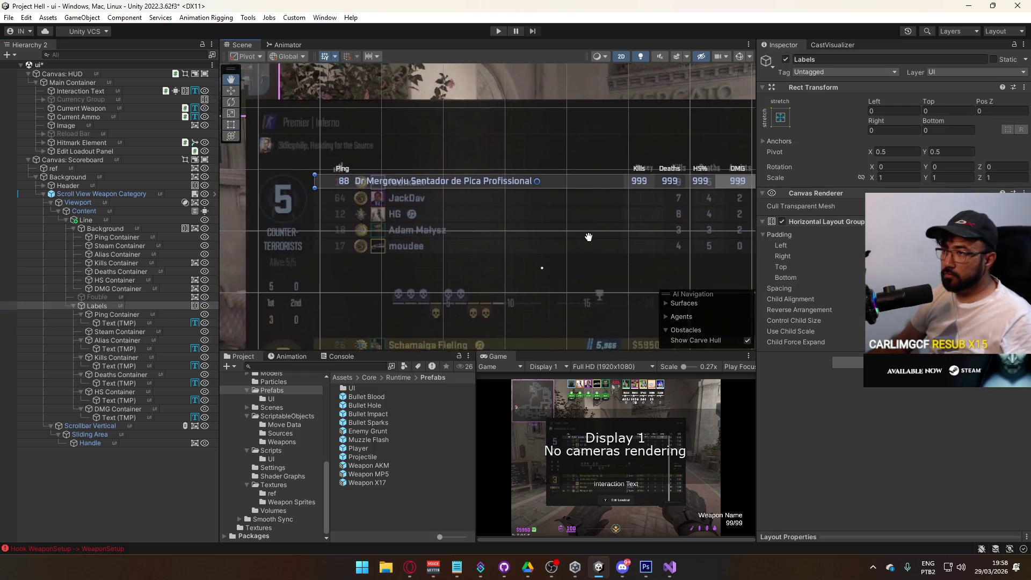
left_click_drag(589, 235, 562, 221)
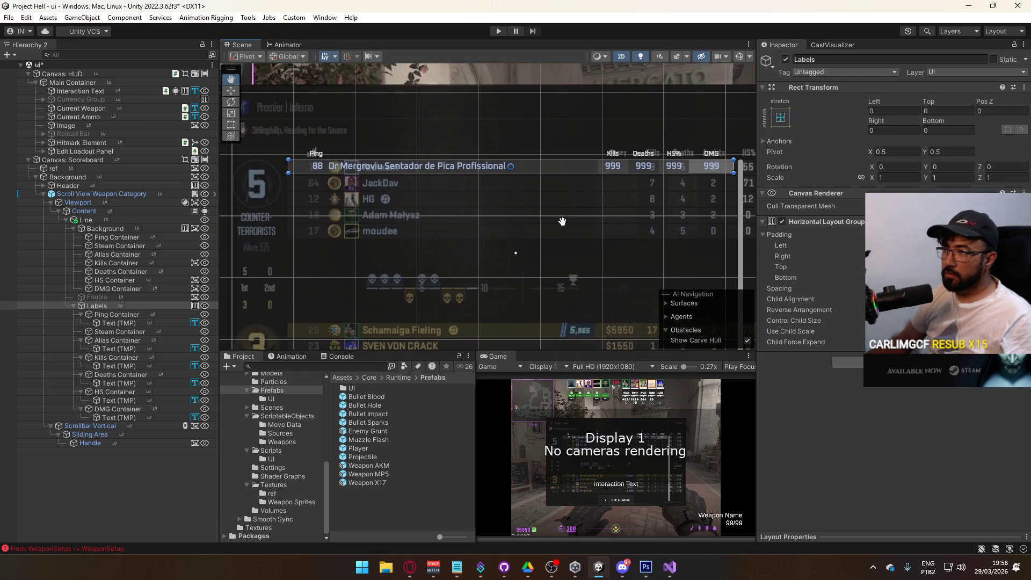
scroll(456, 220, "up", 2)
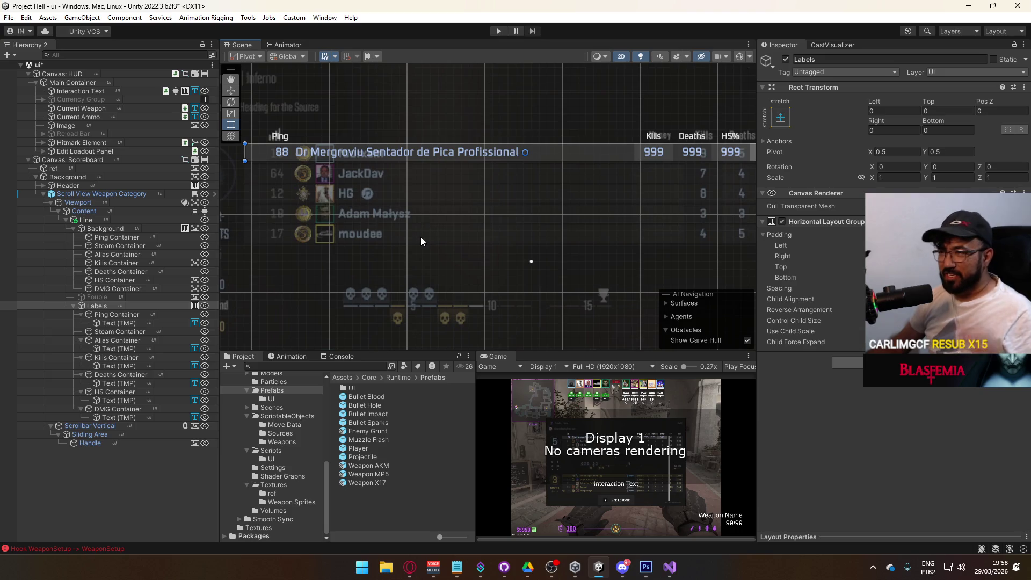
left_click_drag(428, 222, 355, 230)
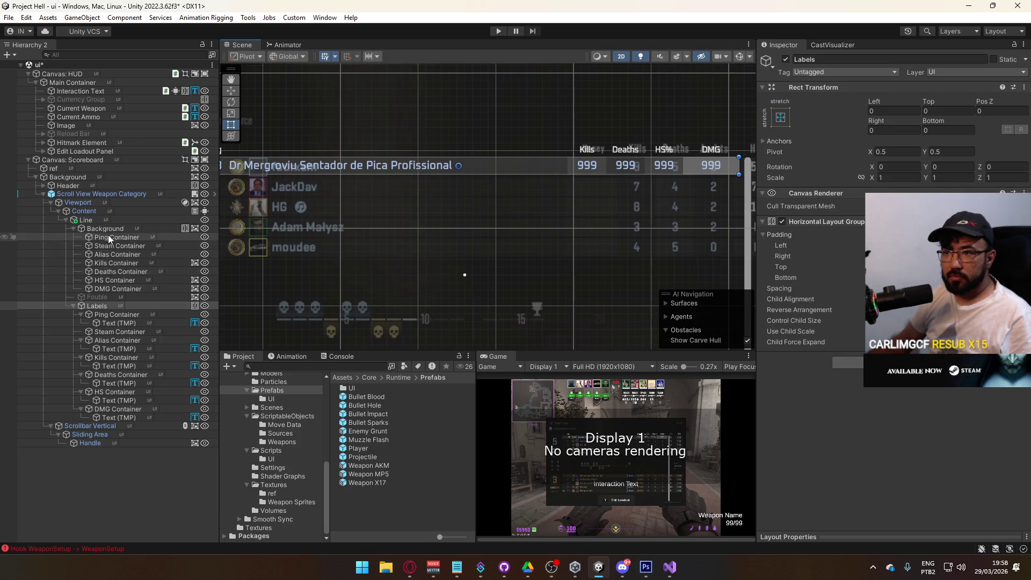
left_click(66, 221)
left_click(65, 221)
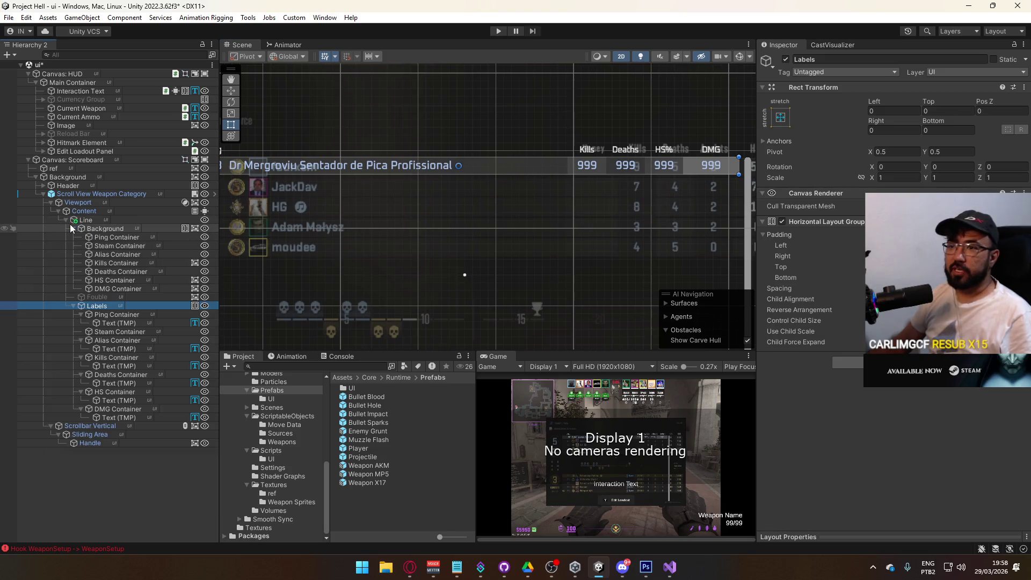
left_click(52, 185)
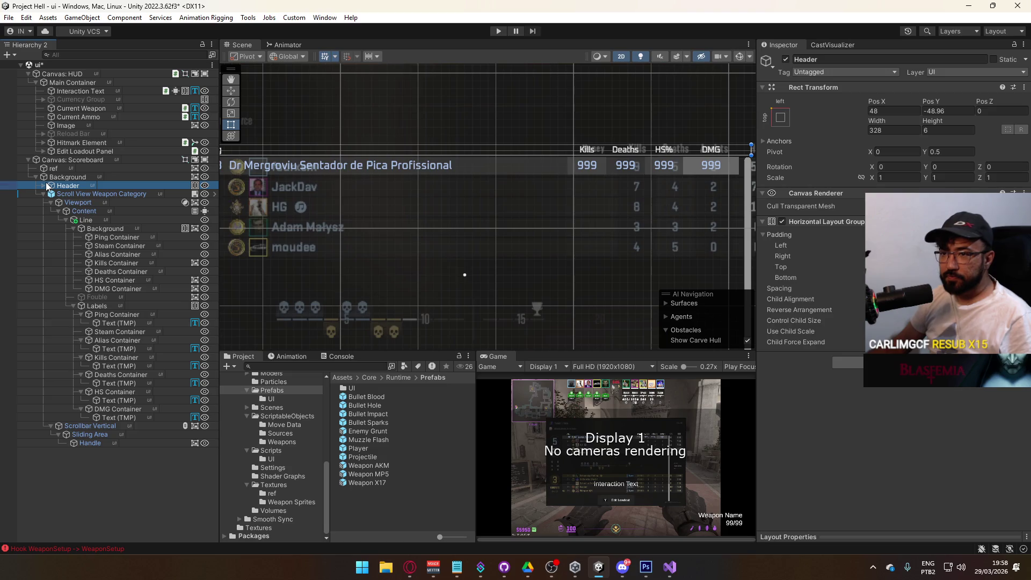
left_click(44, 185)
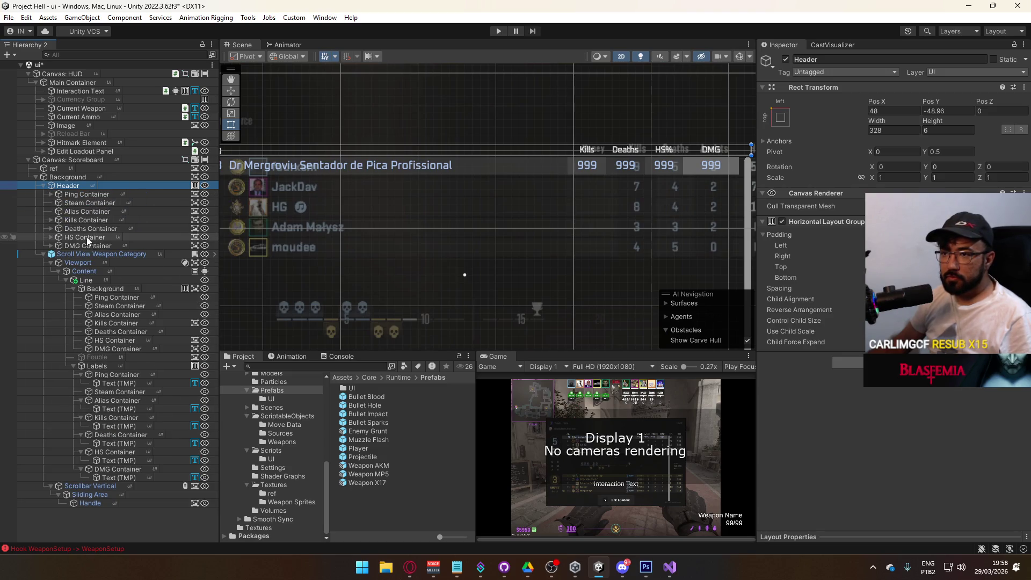
Select the Ping, Kills, Deaths, HS and DMG header texts and check their E6E6E6 vertex colour.
left_click(85, 245)
left_click(105, 194, "shift")
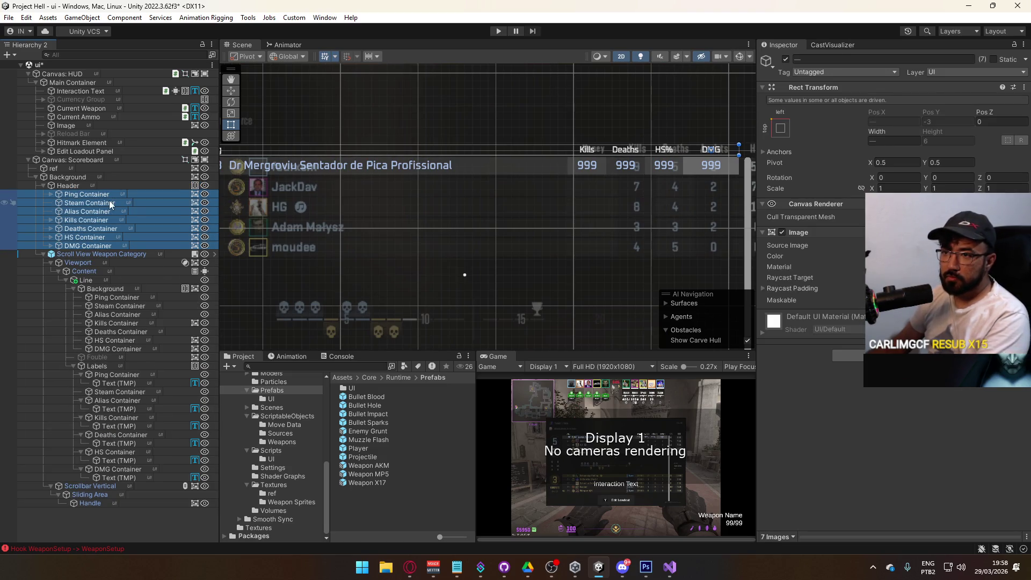
key("Right")
left_click(97, 288)
left_click(97, 271, "ctrl")
left_click(97, 254, "ctrl")
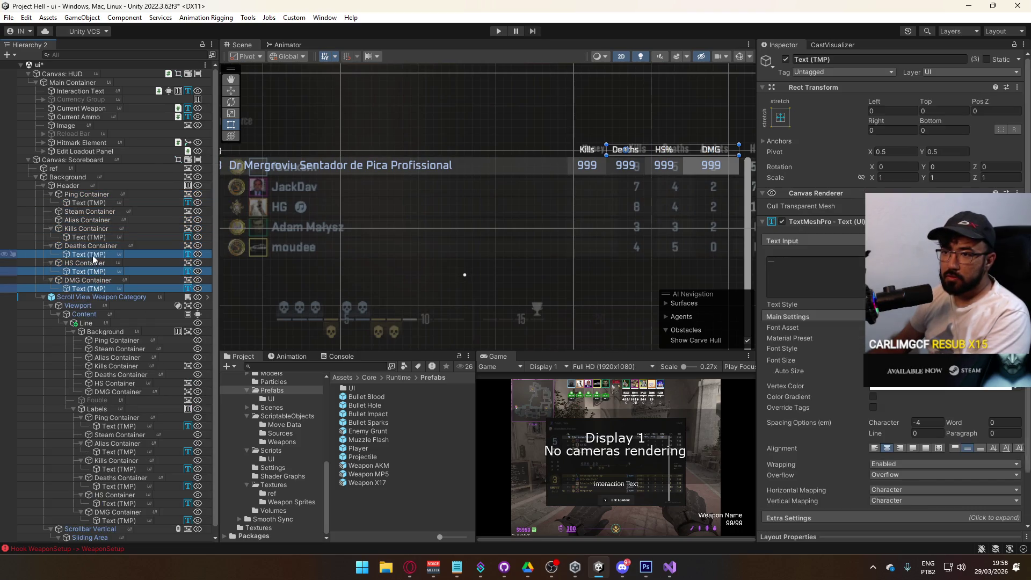
left_click(99, 237, "ctrl")
left_click(89, 202, "ctrl")
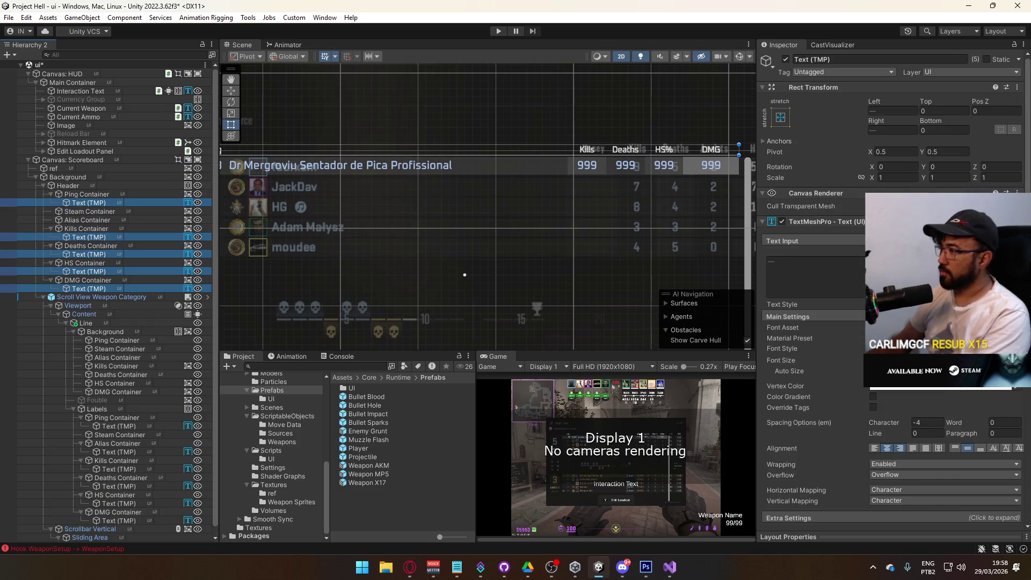
left_click(895, 388)
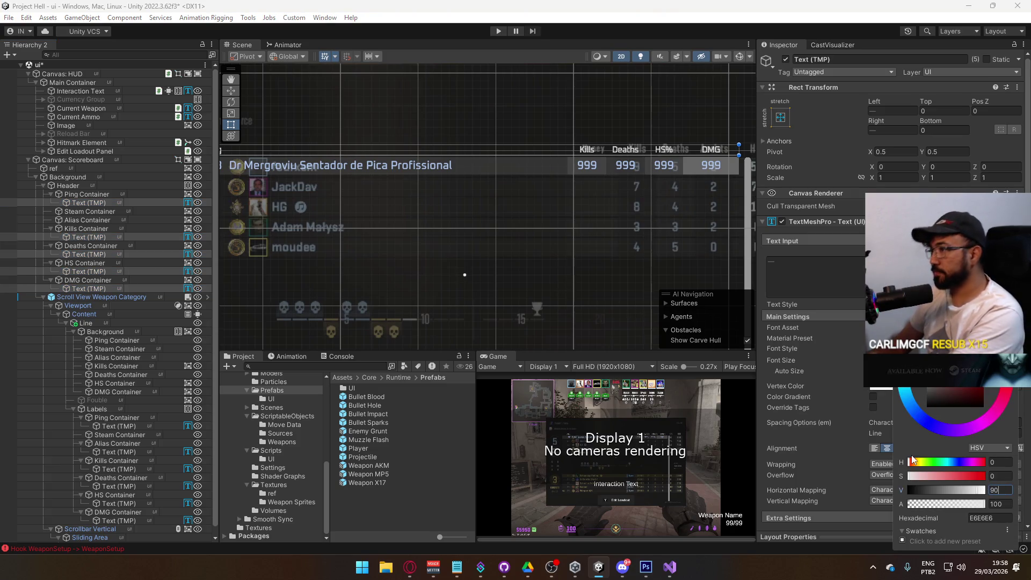
Collapse the Ping, Kills, Deaths, HS and DMG header containers in the Hierarchy.
left_click(58, 193)
left_click(92, 228, "ctrl")
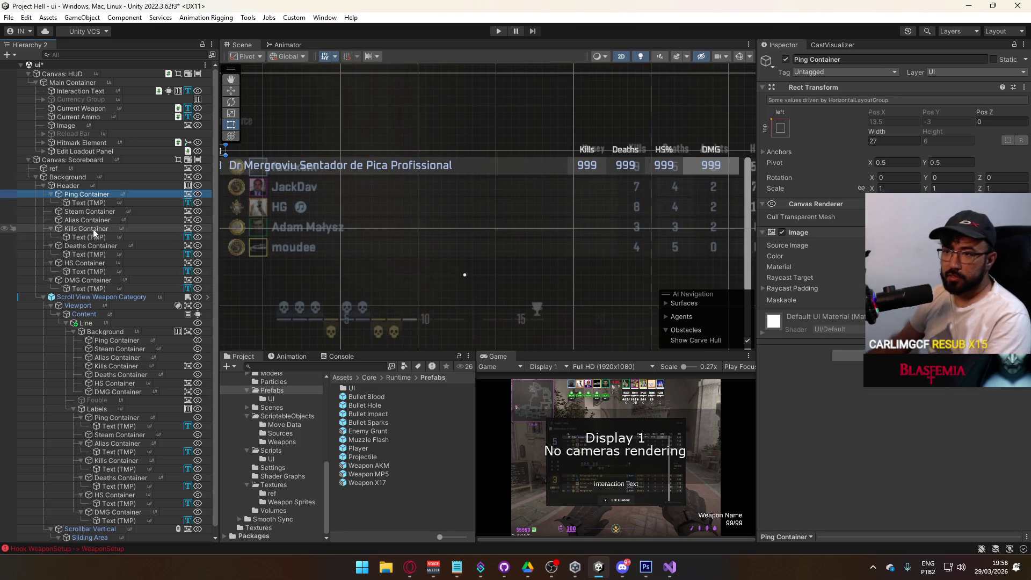
left_click(95, 245, "ctrl")
left_click(92, 262, "ctrl")
left_click(99, 279, "ctrl")
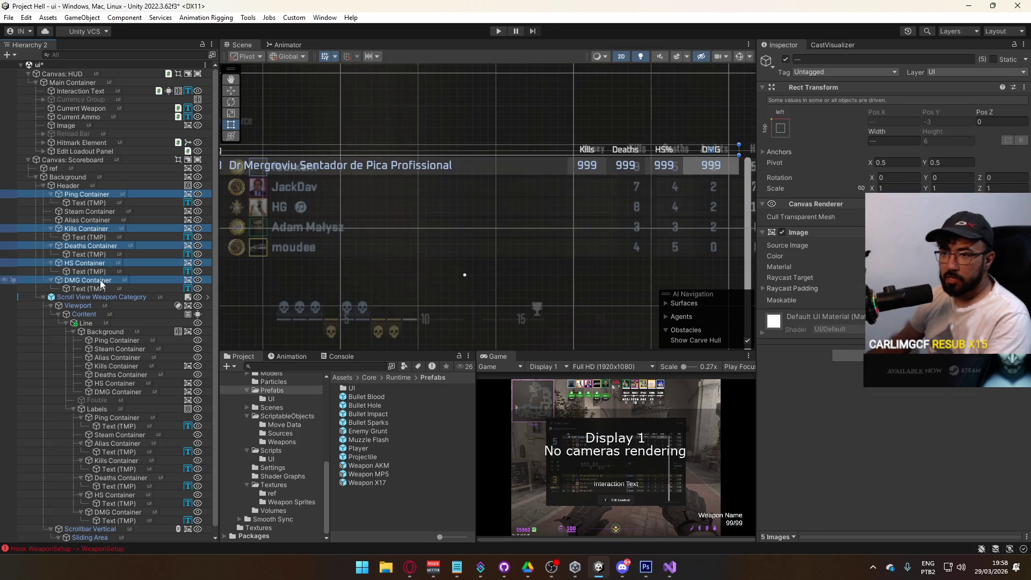
key("Left")
left_click(54, 168)
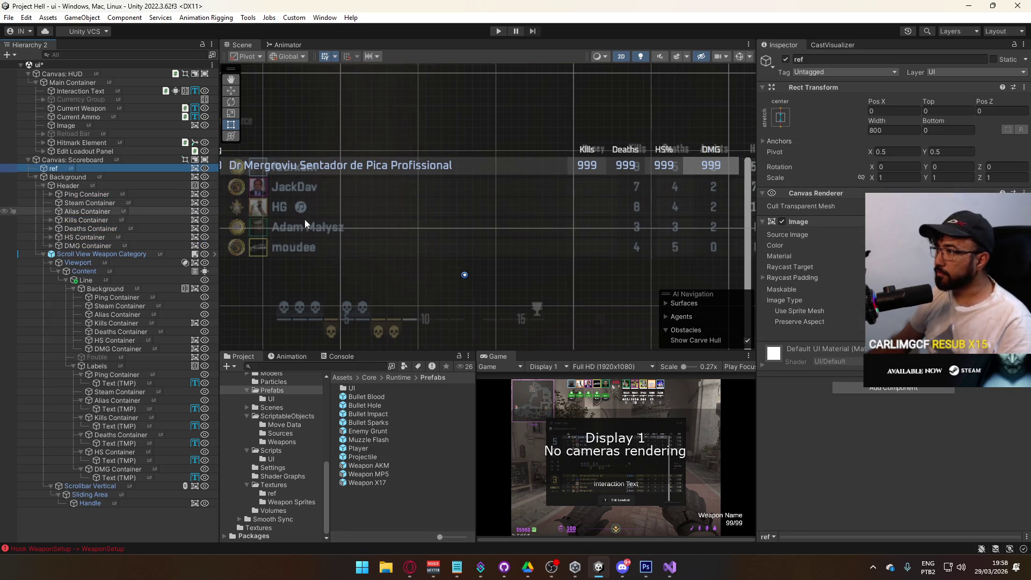
Frame the ref reference image and disable it.
key("f")
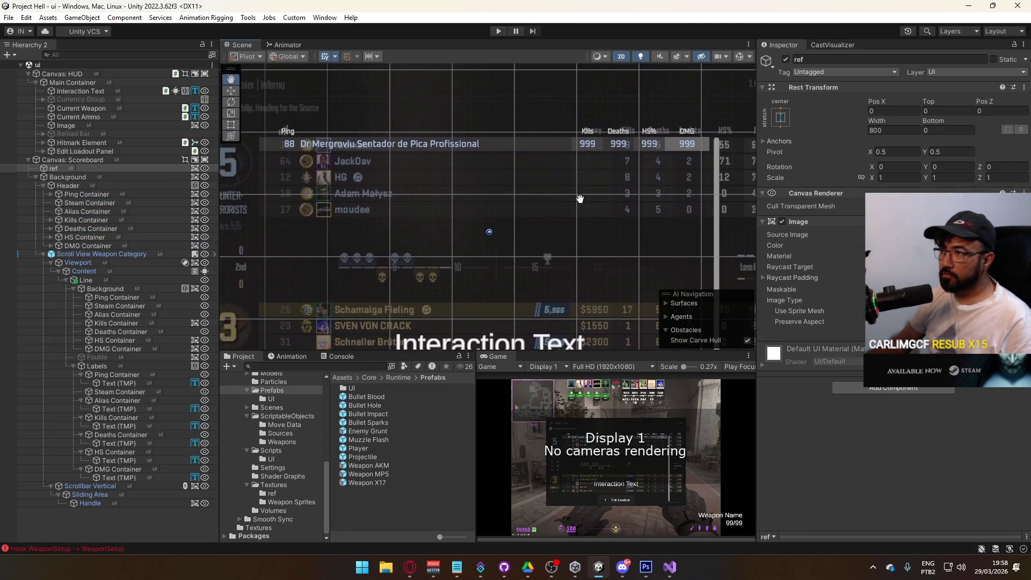
mouse_move(279, 241)
left_mouse_down()
mouse_move(406, 158)
mouse_move(217, 156)
mouse_move(368, 68)
mouse_move(395, 158)
left_mouse_up()
left_click(86, 169)
left_click(784, 59)
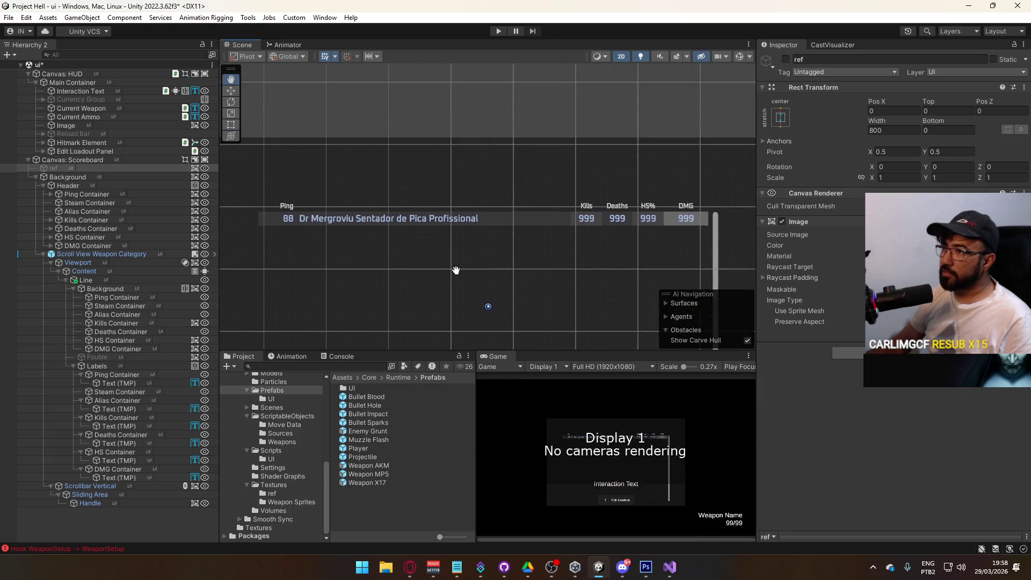
Open the Background panel's Image colour and recentre the whole scoreboard panel in view.
left_click(177, 177)
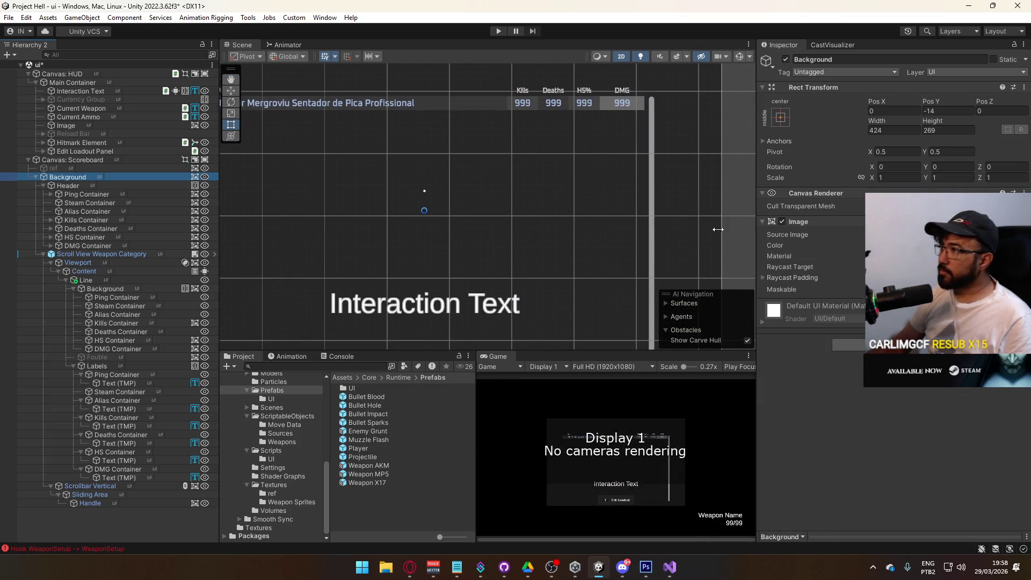
left_click(940, 245)
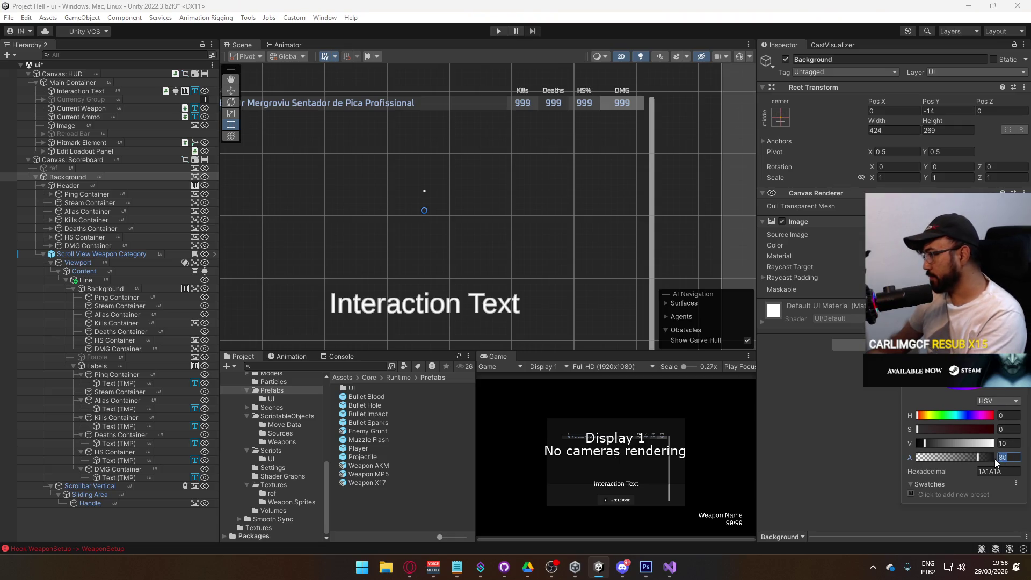
left_click_drag(537, 195, 569, 259)
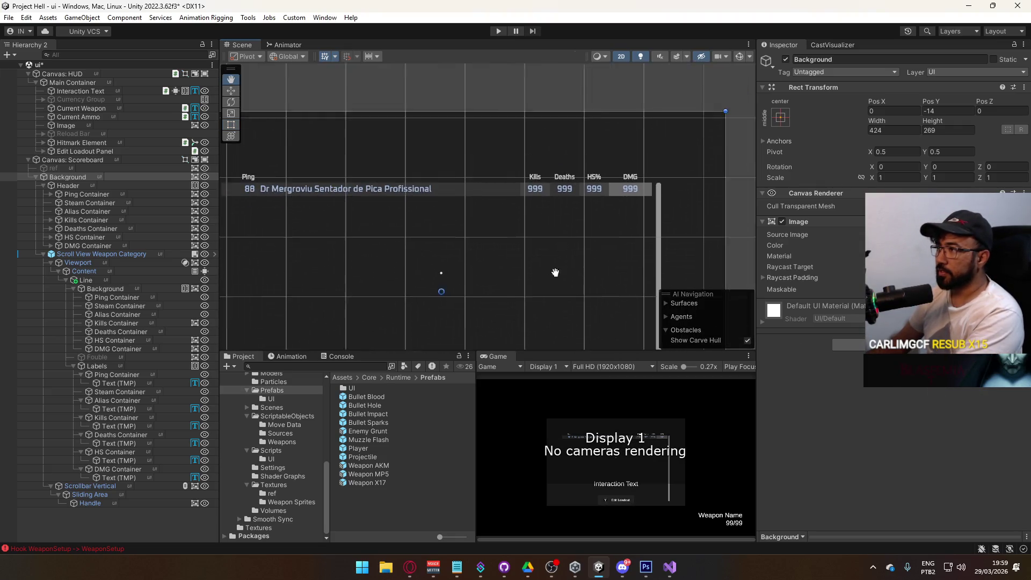
scroll(569, 260, "down", 2)
mouse_move(570, 215)
left_mouse_down()
mouse_move(600, 102)
mouse_move(585, 103)
mouse_move(574, 118)
mouse_move(604, 133)
left_mouse_up()
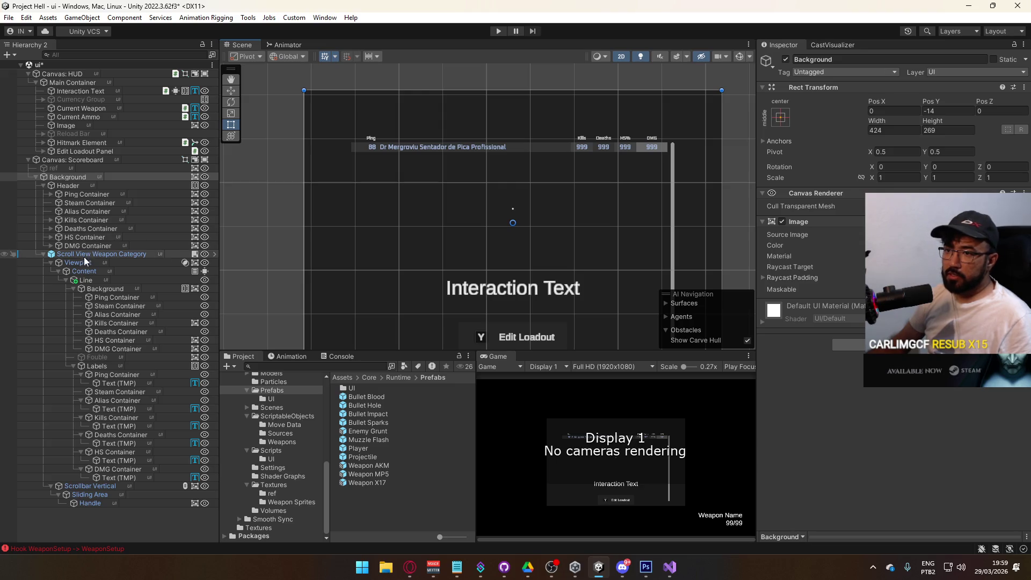
left_click(95, 280)
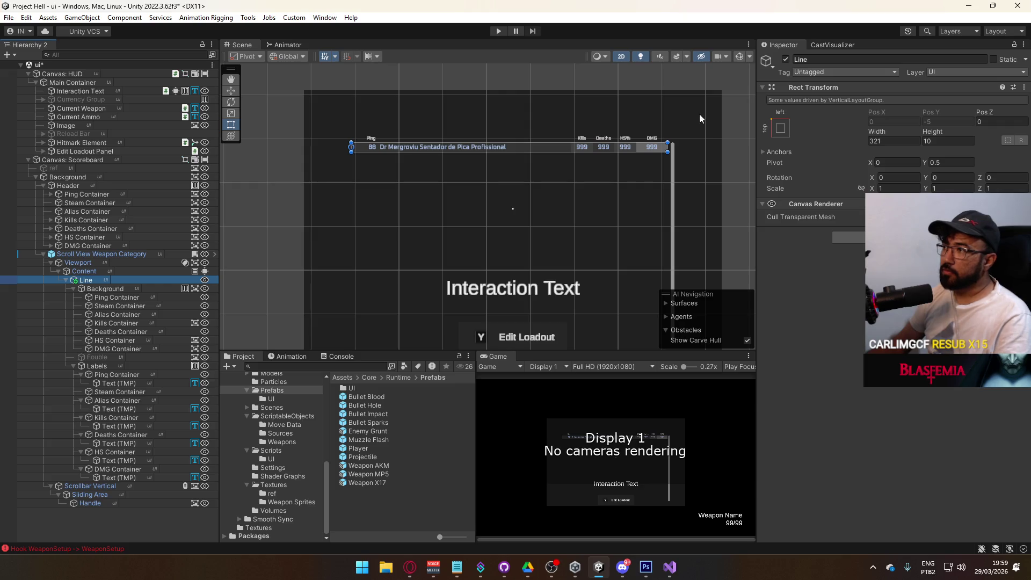
Collapse the Line row and duplicate it with Ctrl+D to fill the list.
left_click(83, 271)
left_click(91, 262)
left_click(94, 254)
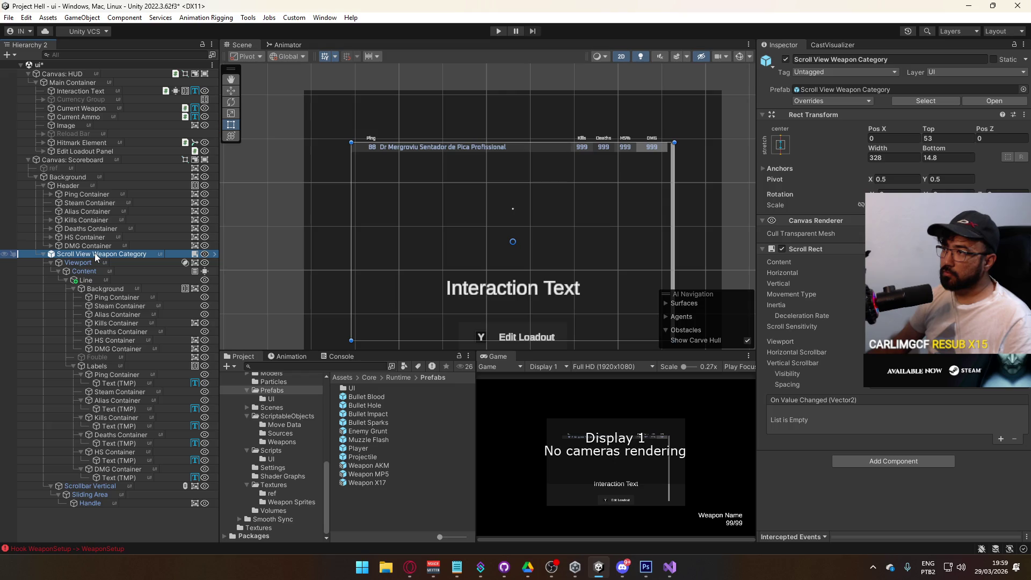
left_click(65, 280)
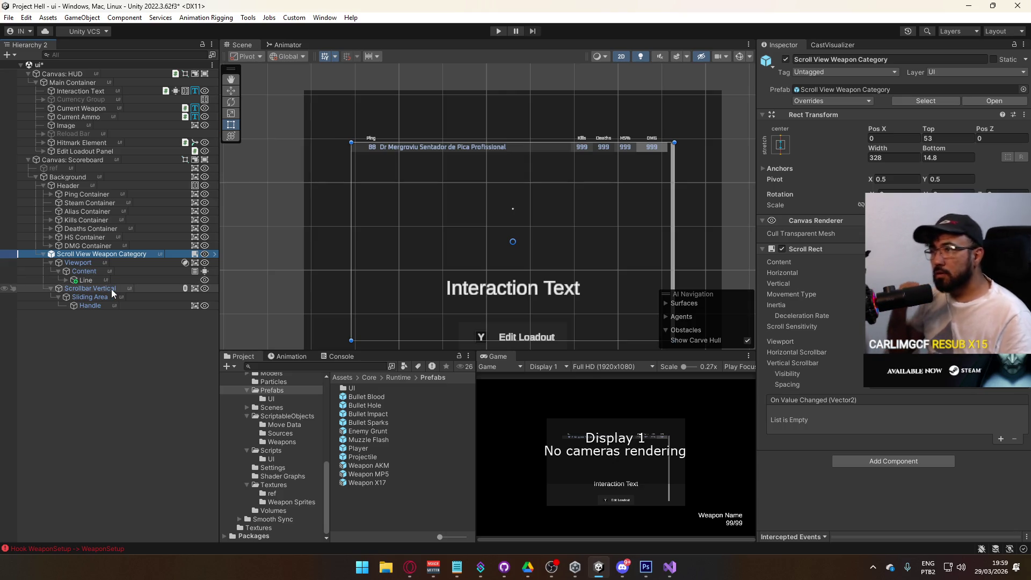
left_click(124, 280)
key("ctrl+d")
key("ctrl+d")
key("ctrl+d")
key("ctrl+d")
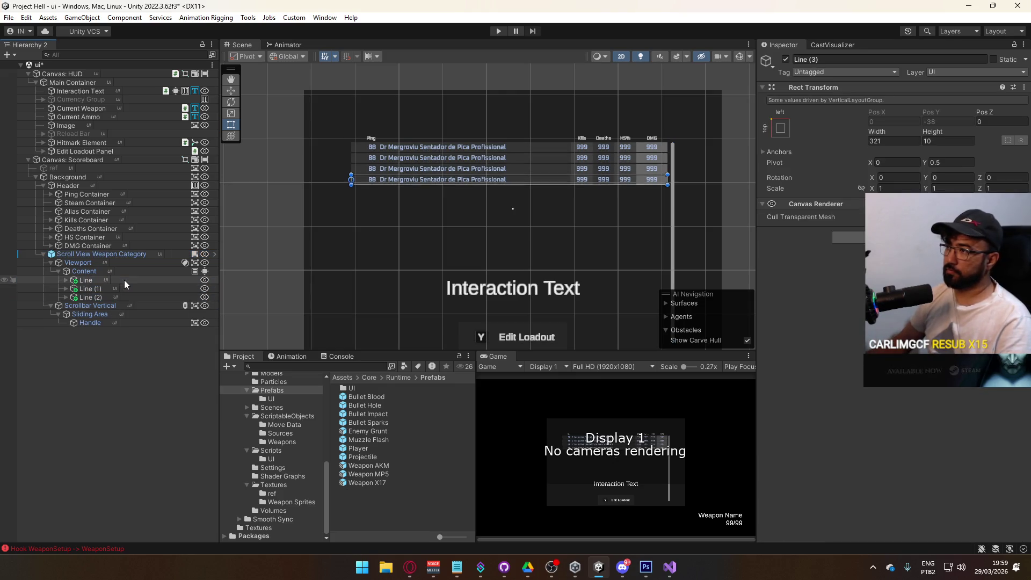
key("ctrl+d")
key("ctrl+d")
key("ctrl+d")
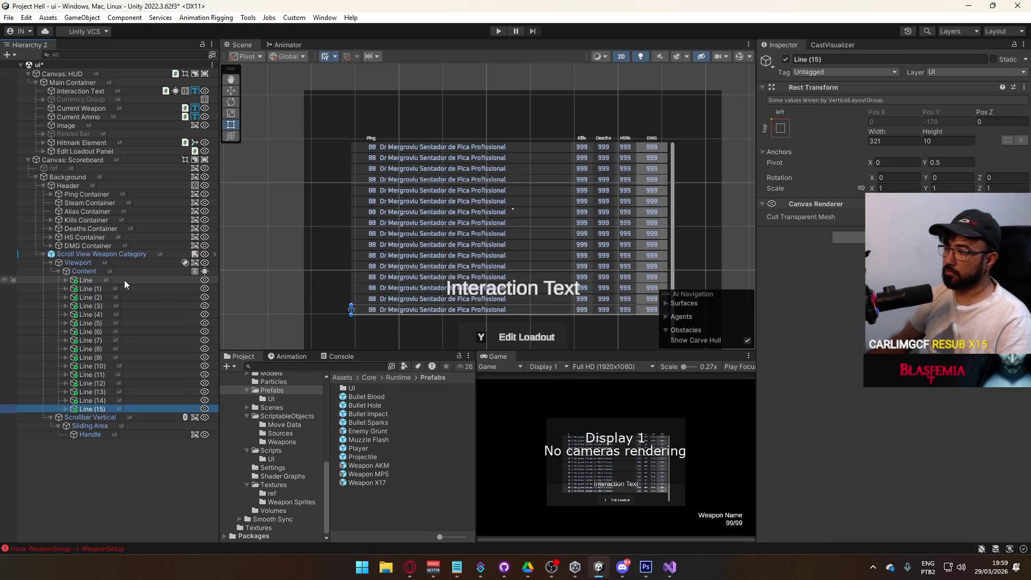
Preview the filled list in a maximized Game view, then restore the full editor layout.
mouse_move(485, 272)
left_mouse_down()
mouse_move(490, 224)
mouse_move(474, 246)
left_mouse_up()
scroll(526, 225, "down", 2)
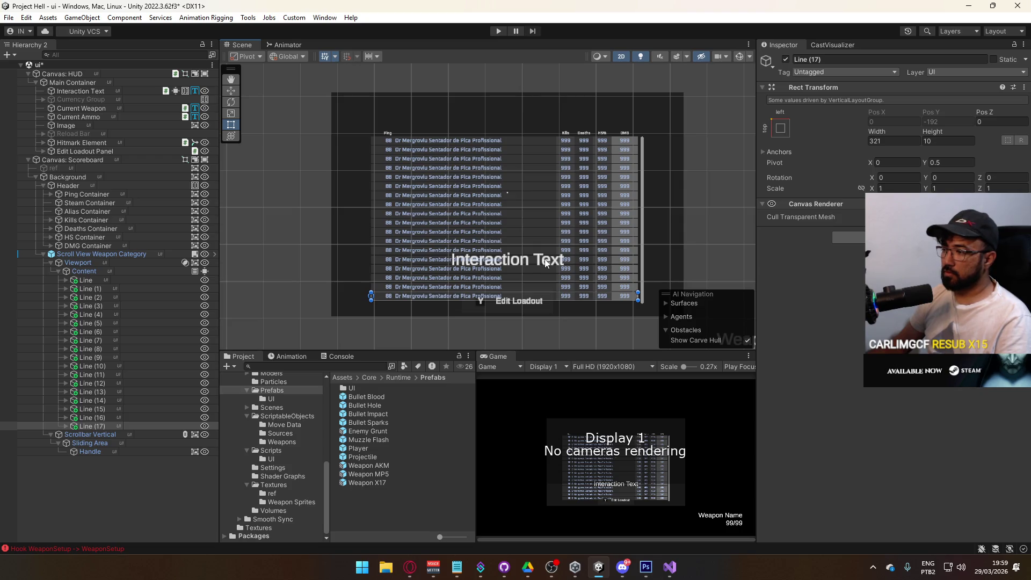
right_click(497, 356)
left_click(533, 387)
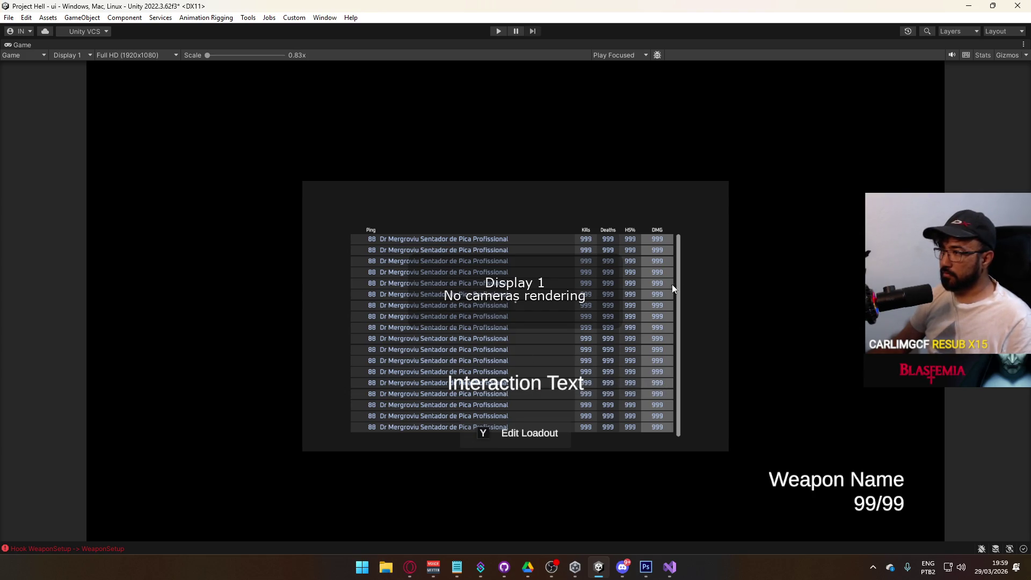
right_click(449, 45)
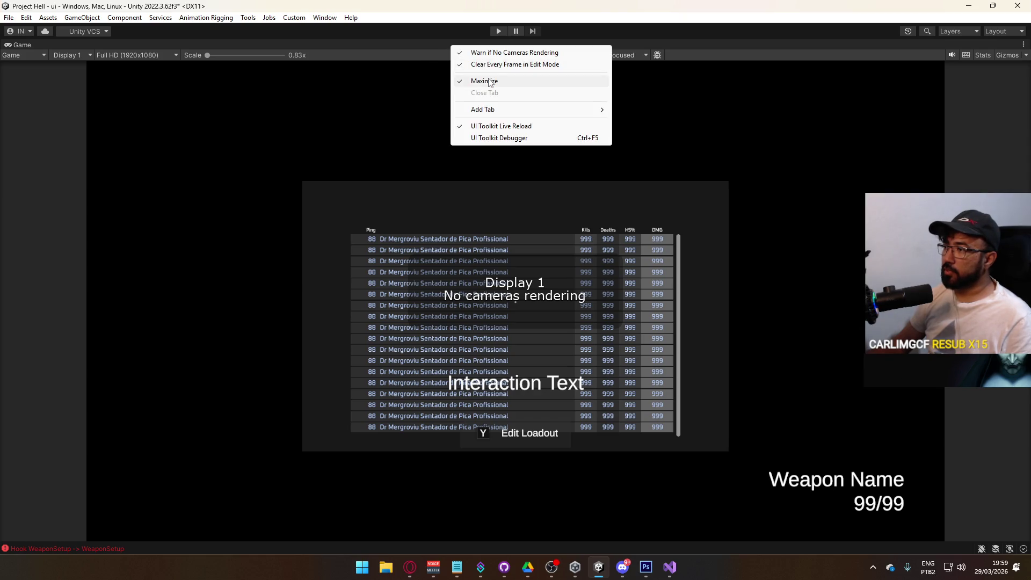
left_click(492, 78)
Delete duplicate rows Line (1) through Line (17), leaving the single Line expanded.
left_click(98, 289)
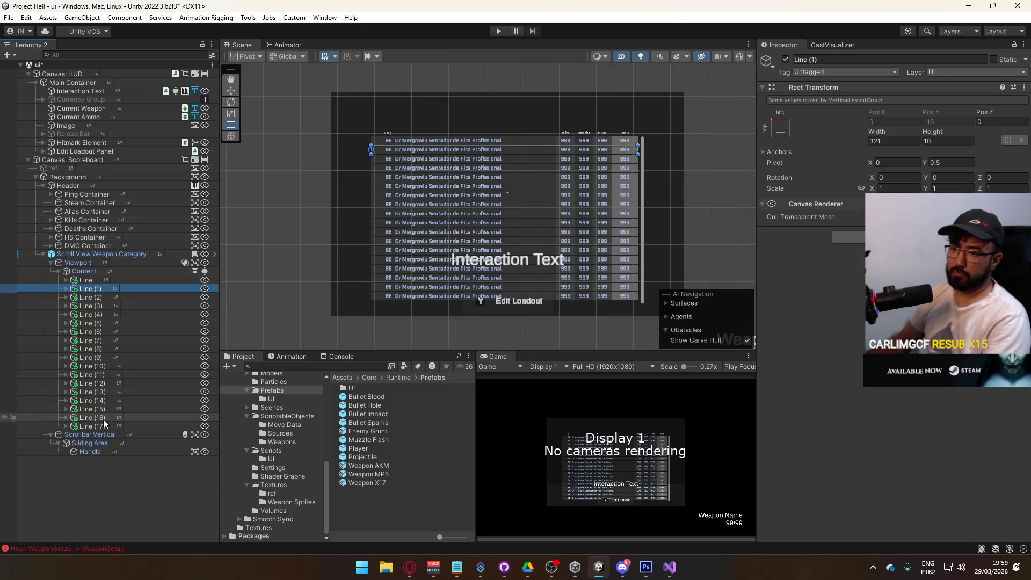
left_click(102, 427, "shift")
key("Delete")
left_click(84, 280)
left_click(65, 280)
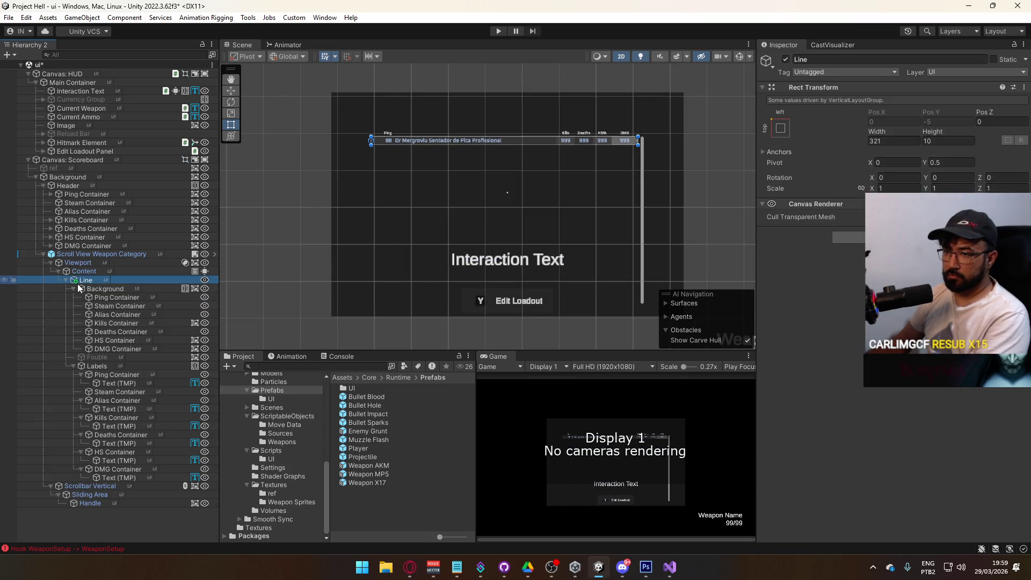
Set the DMG Container's Image colour alpha to 7.
left_click(96, 291)
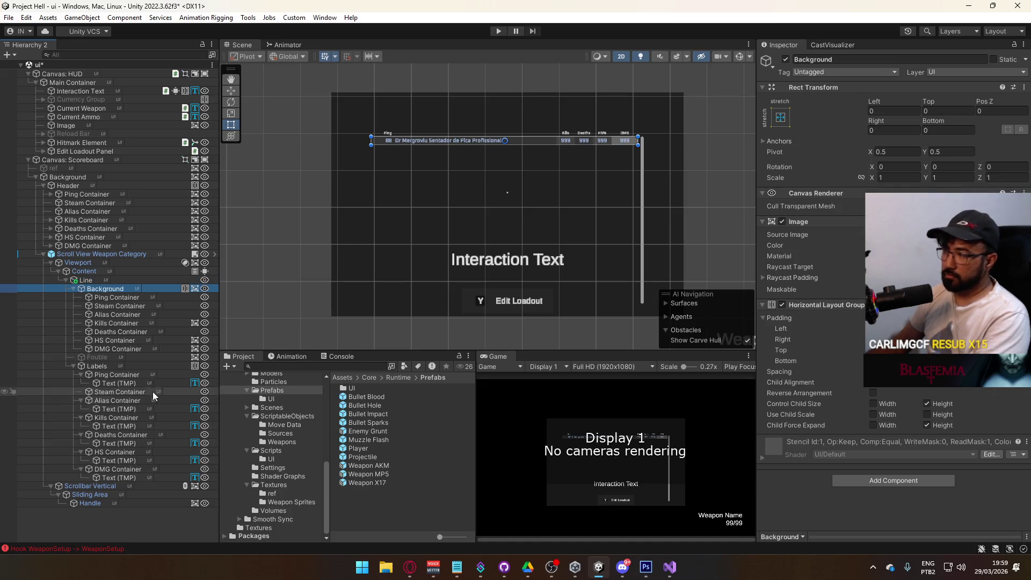
left_click(121, 350)
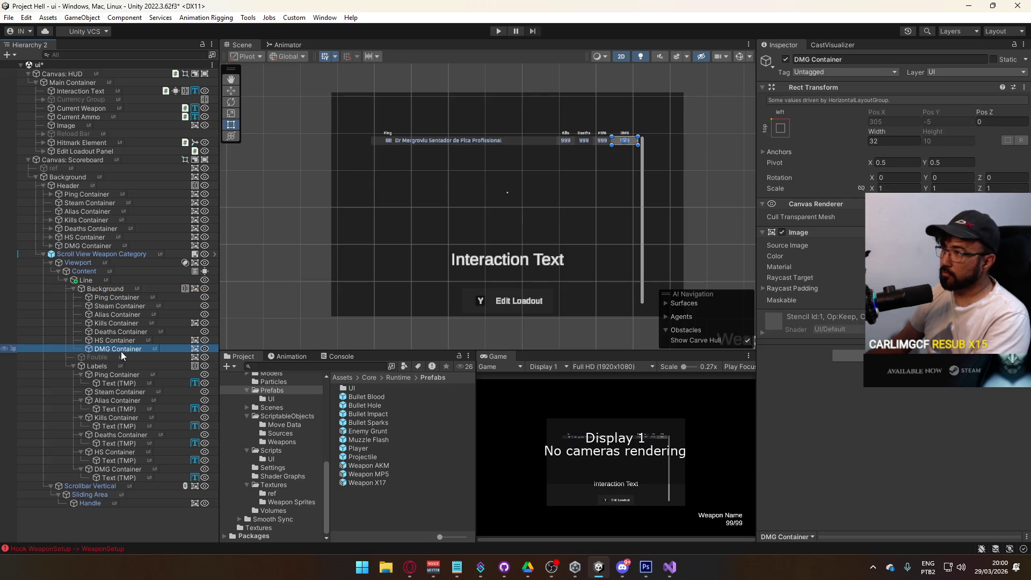
left_click(945, 256)
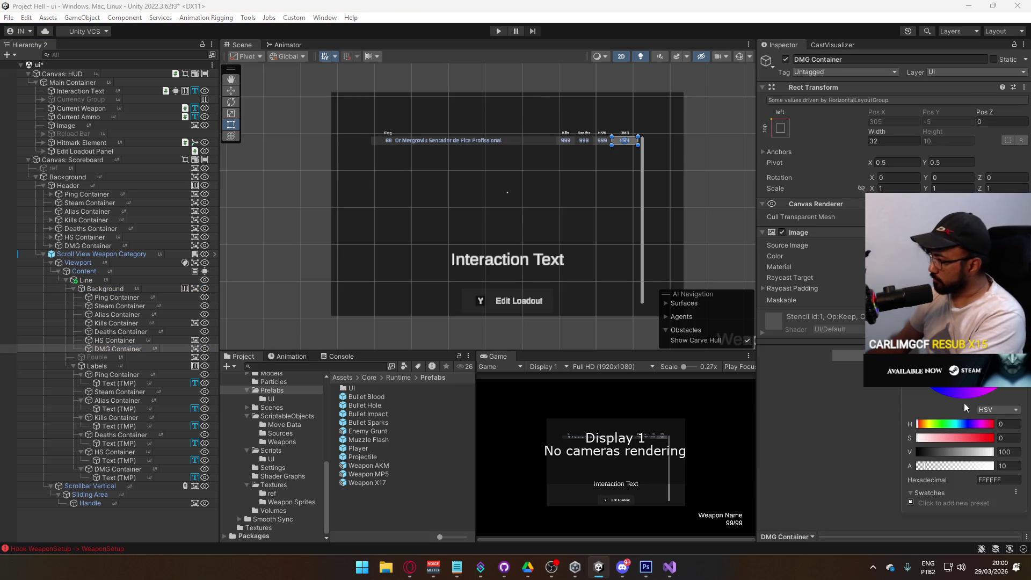
type("7")
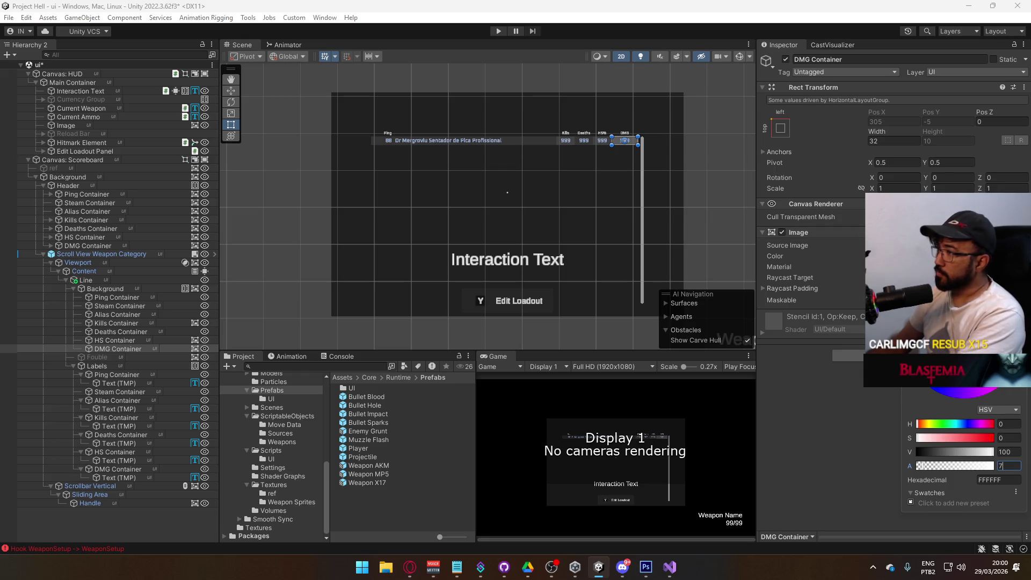
Preview the scoreboard in a maximized Game view, then restore the editor layout.
scroll(605, 209, "up", 2)
right_click(513, 358)
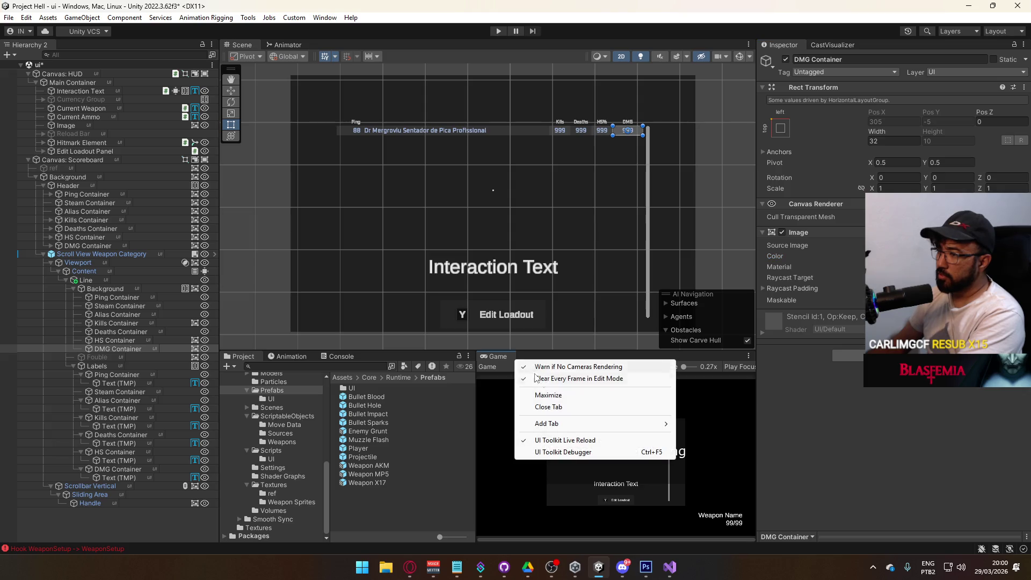
left_click(552, 396)
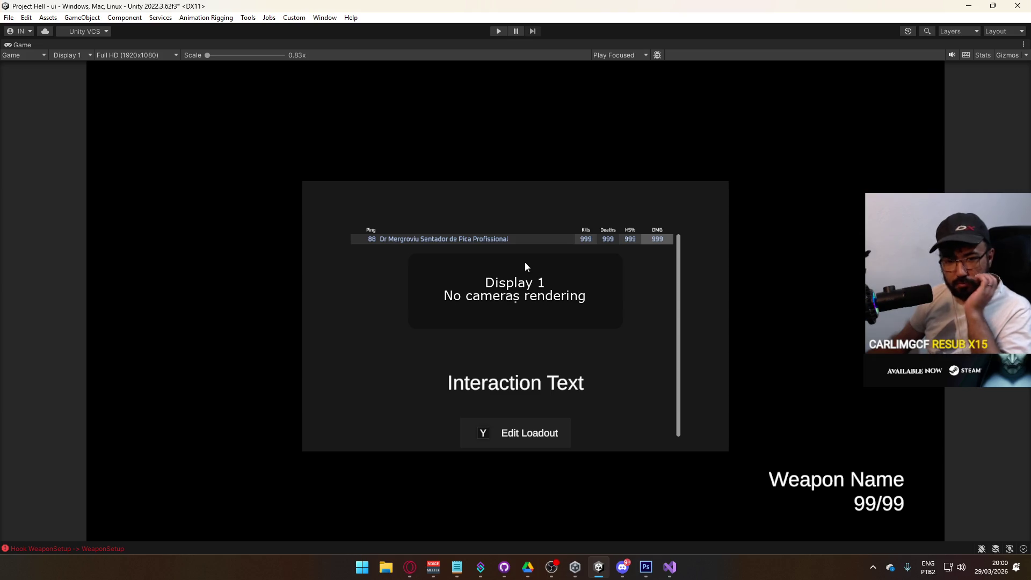
right_click(421, 46)
left_click(435, 81)
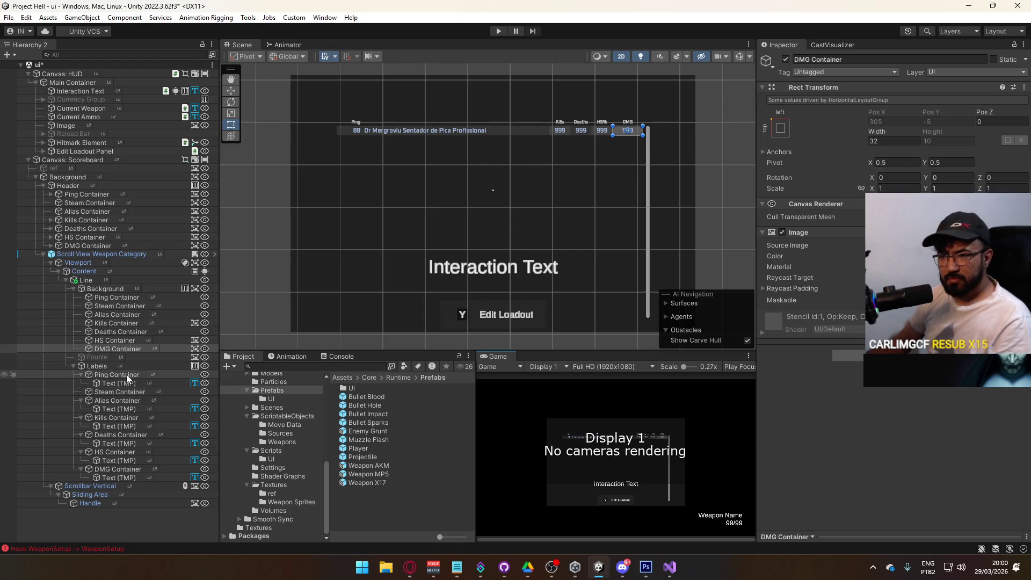
left_click(99, 357)
Rename Fouble to Self Indicator and enable it.
left_click(104, 357)
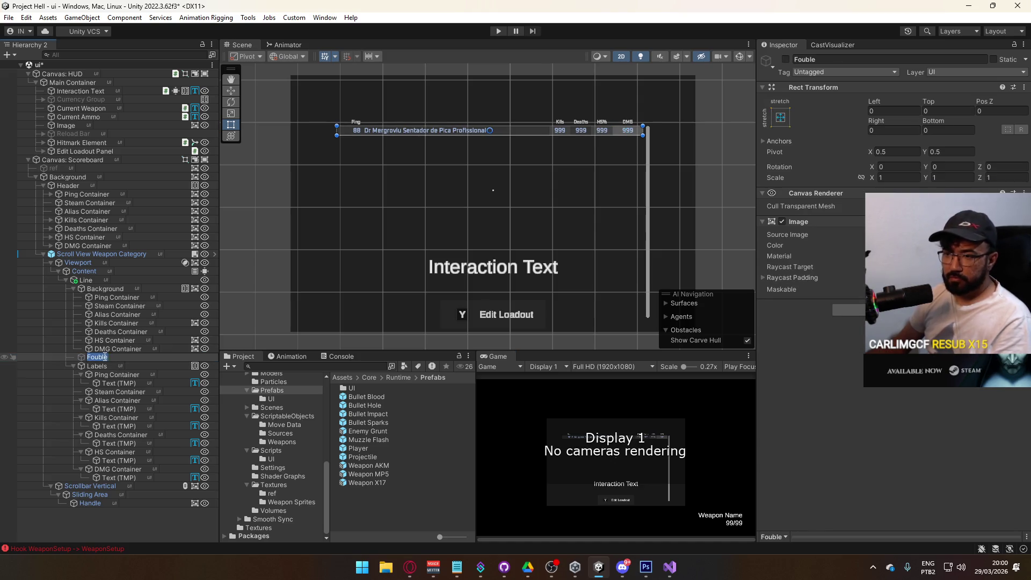
type("Se")
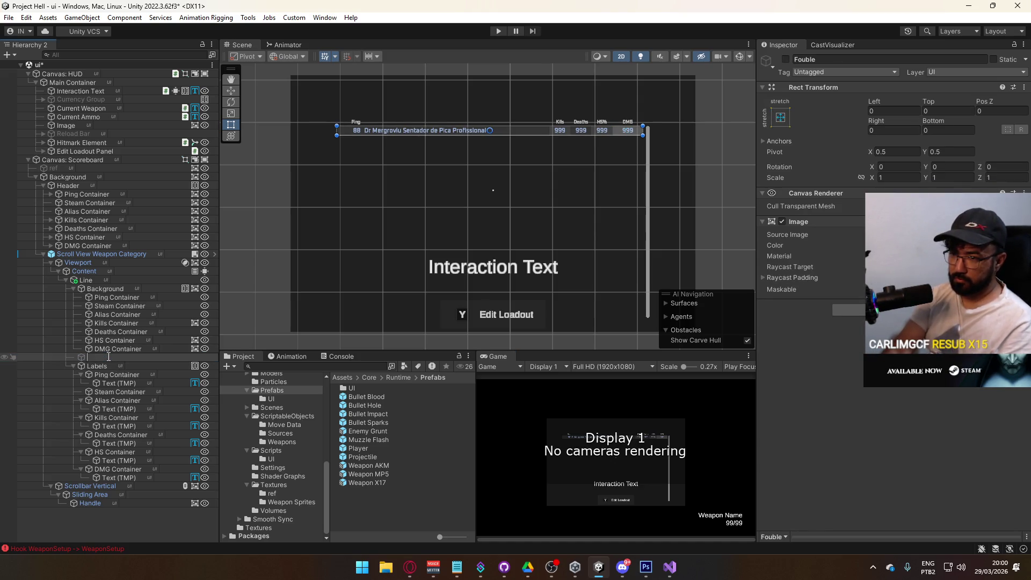
type("ator")
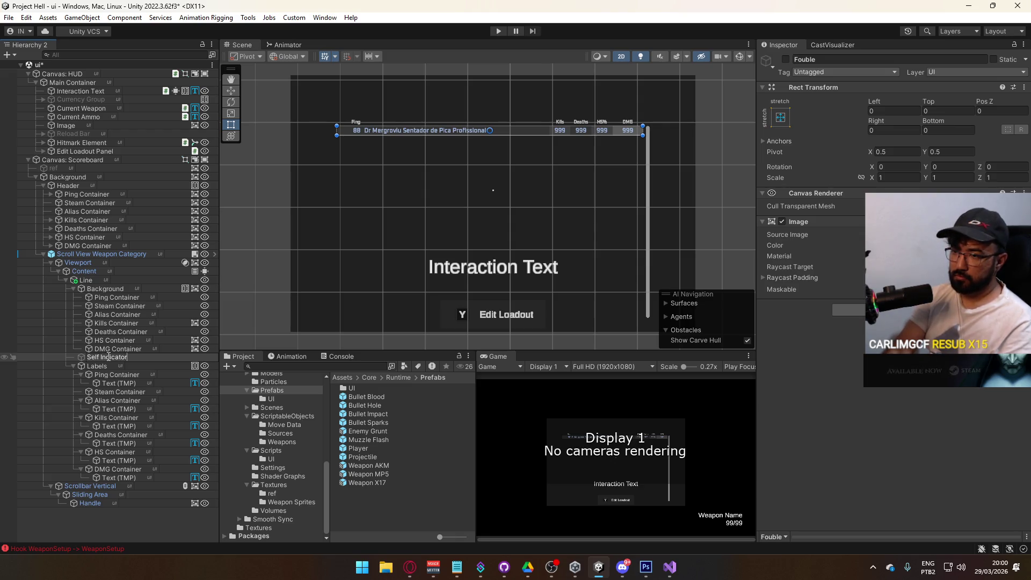
key("Return")
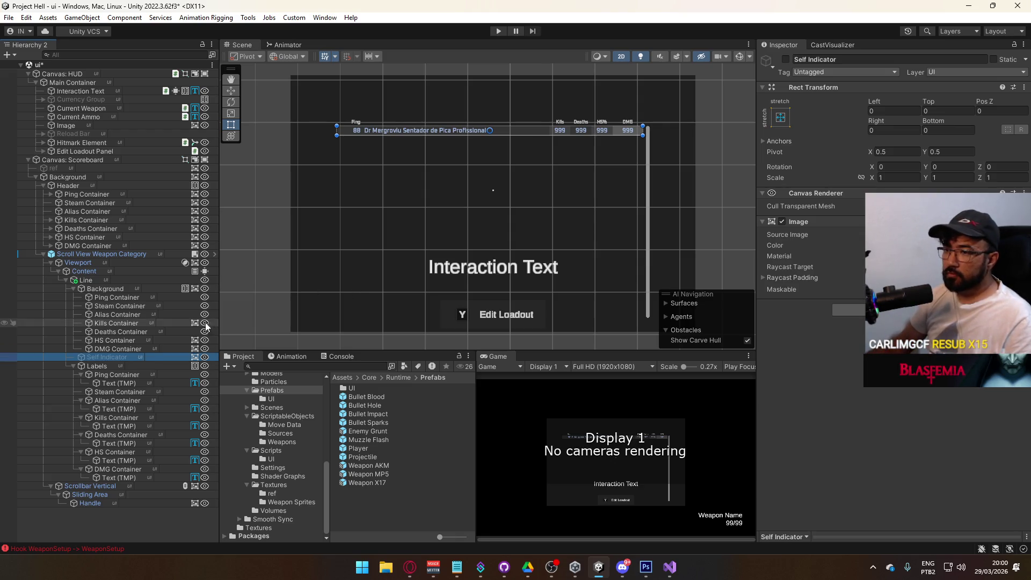
left_click(786, 59)
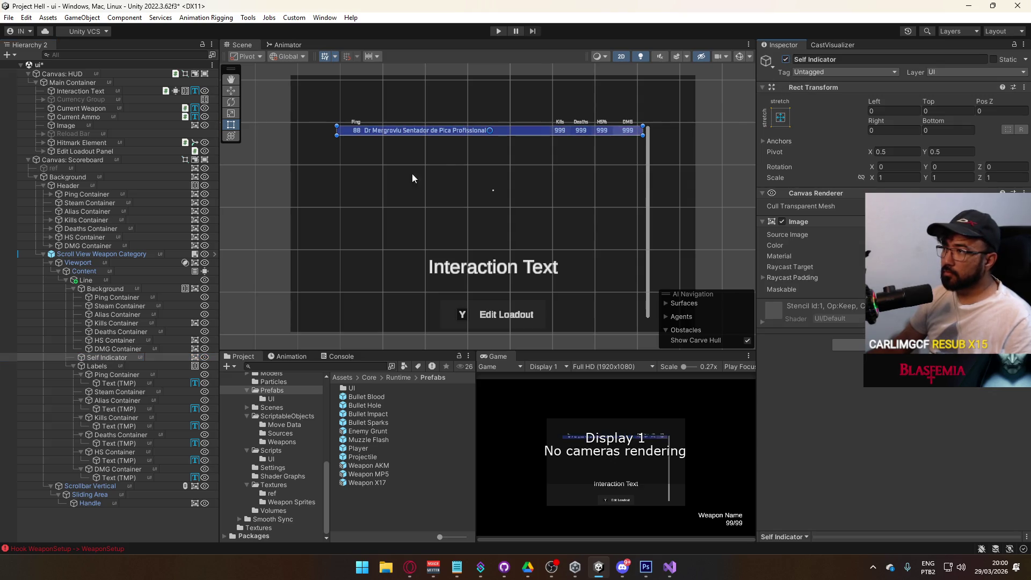
scroll(420, 172, "up", 3)
mouse_move(381, 185)
left_mouse_down()
mouse_move(366, 232)
mouse_move(421, 306)
left_mouse_up()
scroll(429, 305, "up", 2)
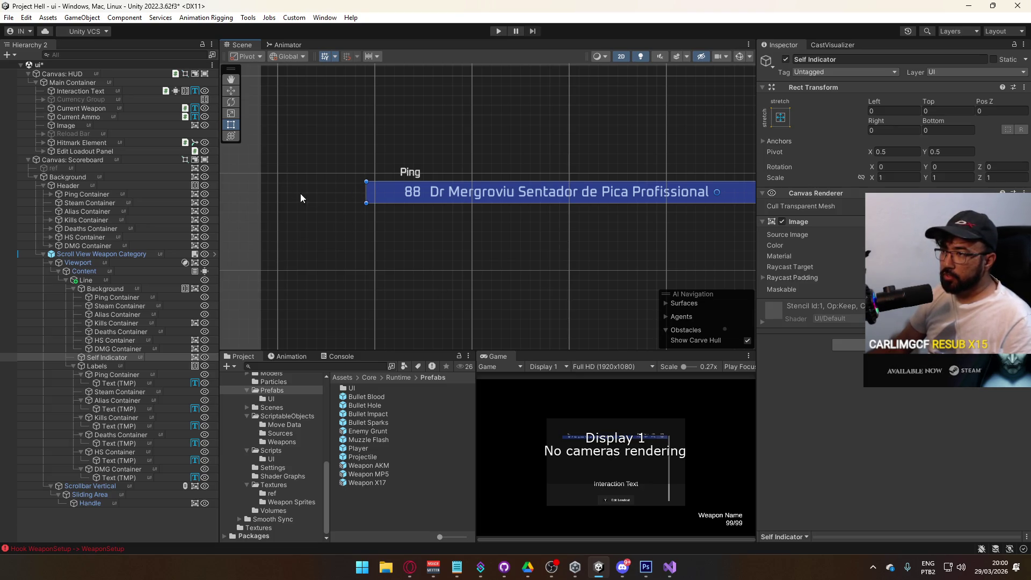
Add a UI Image child to Self Indicator, stretched with all offsets at 0.
right_click(105, 357)
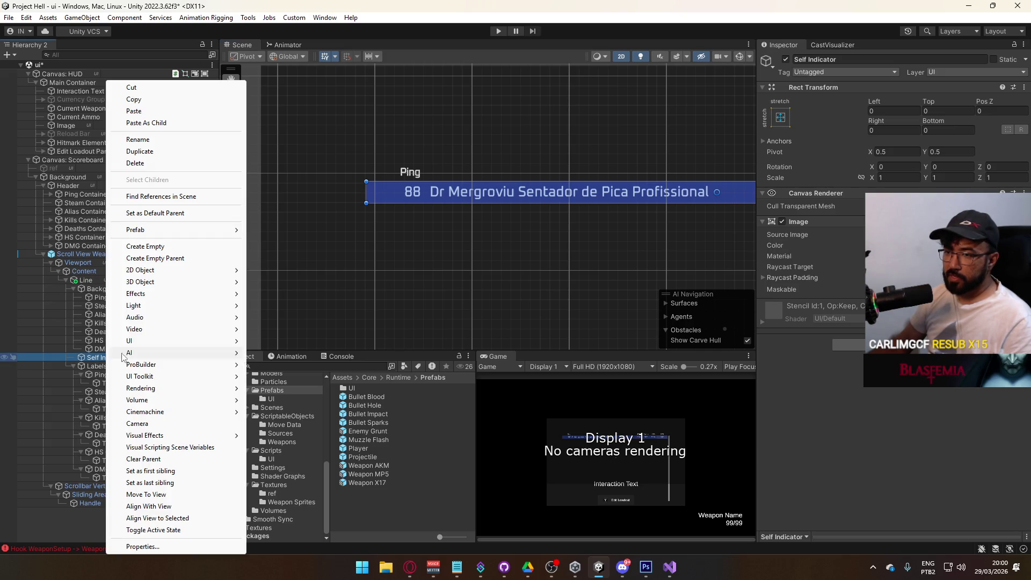
mouse_move(188, 341)
left_click(269, 341)
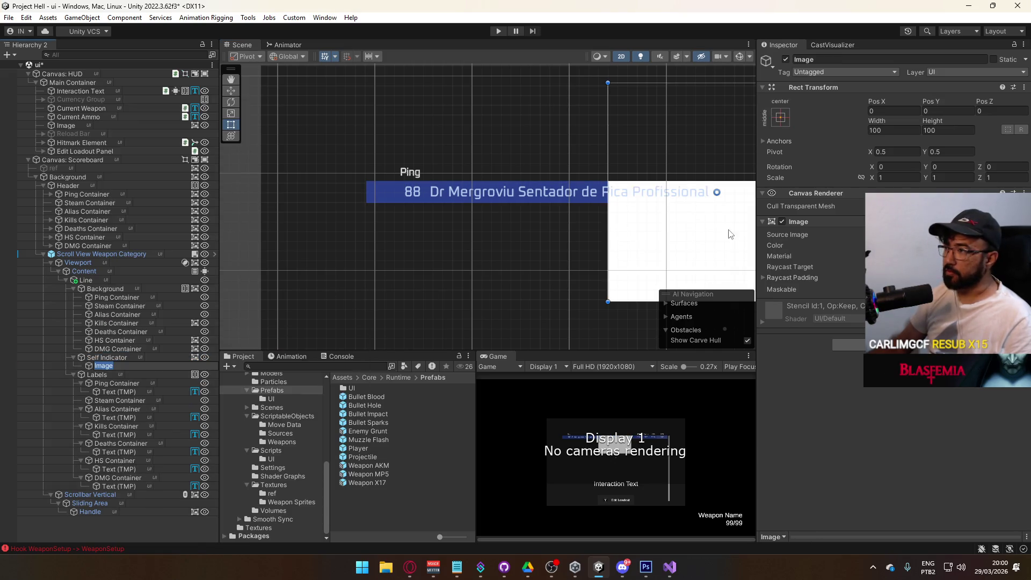
left_click(780, 117)
left_click(895, 278)
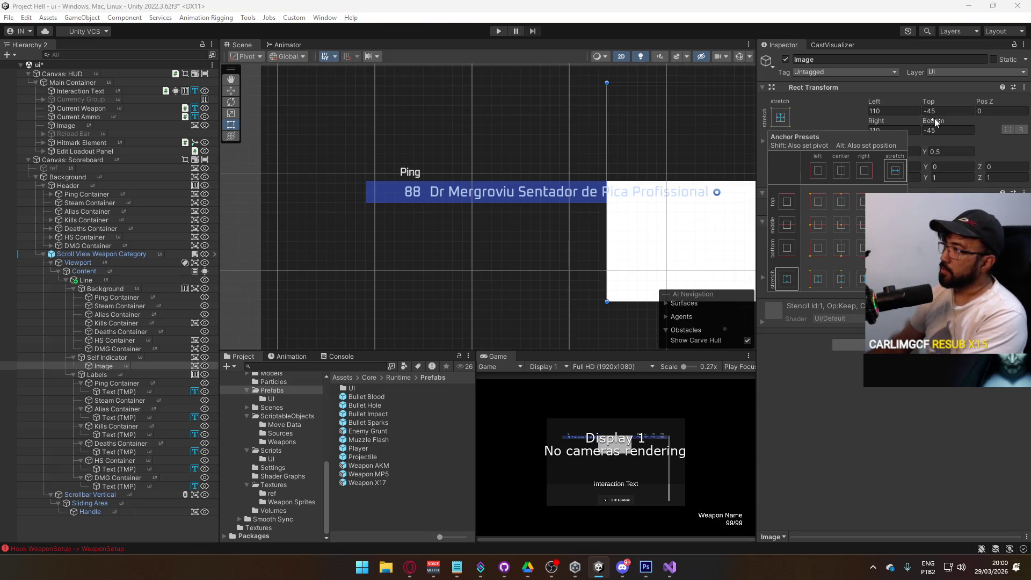
left_click(935, 121)
left_click(891, 111)
type("0")
key("Tab")
key("Tab")
key("Tab")
type("0")
key("Tab")
type("0")
left_click(941, 112)
type("0")
Anchor the marker middle-center at 20×10 and move it to Pos X -170.9.
left_click(780, 117)
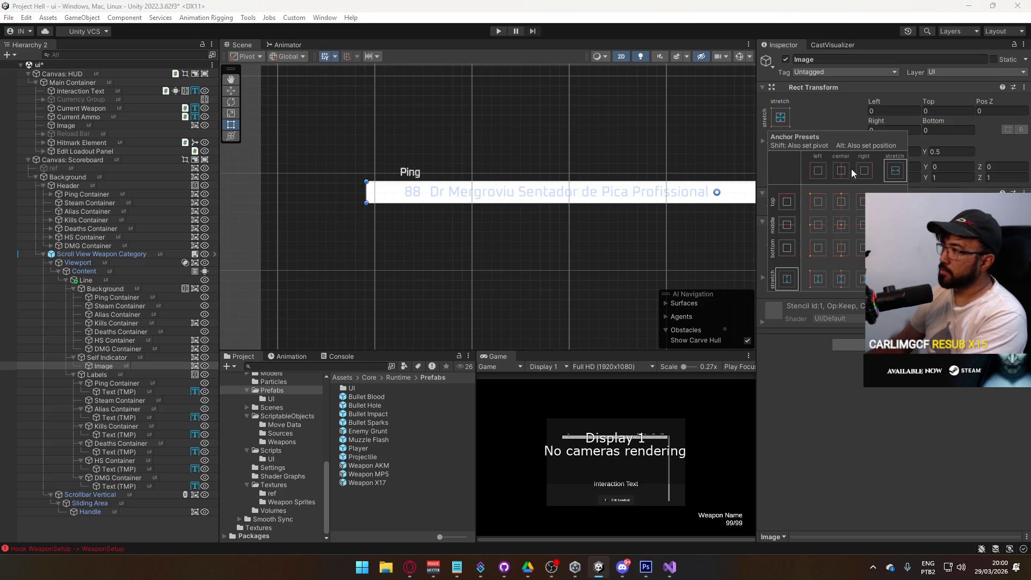
left_click(842, 226)
left_click(892, 130)
type("1")
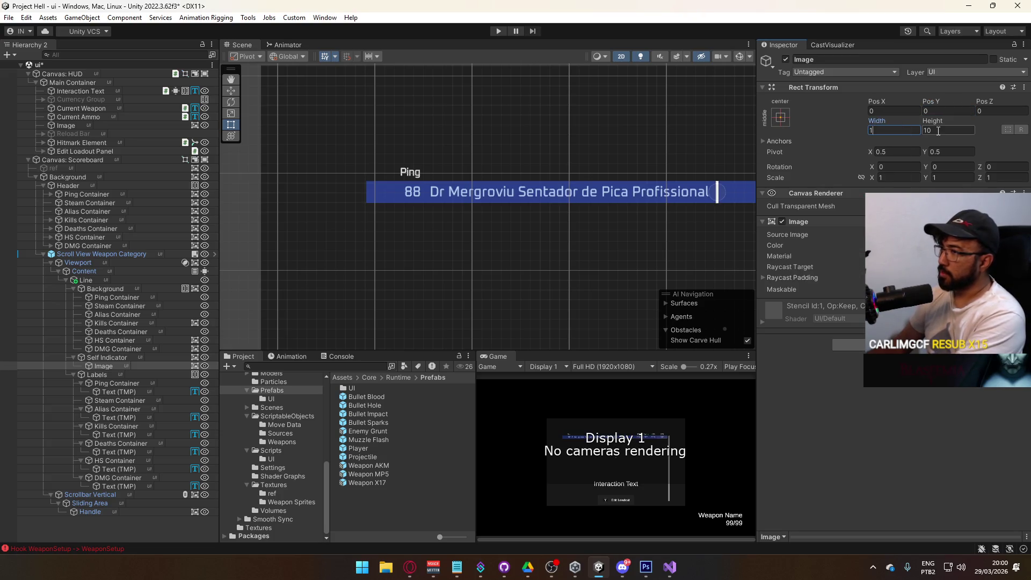
type("0")
key("BackSpace")
key("BackSpace")
type("30")
key("Return")
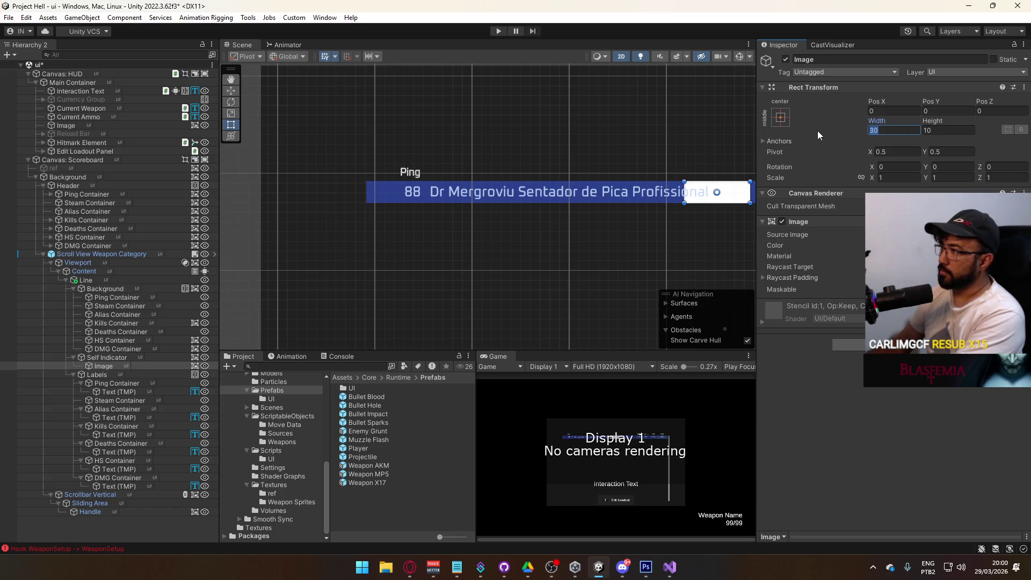
type("20")
left_click(893, 111)
type("-58.3")
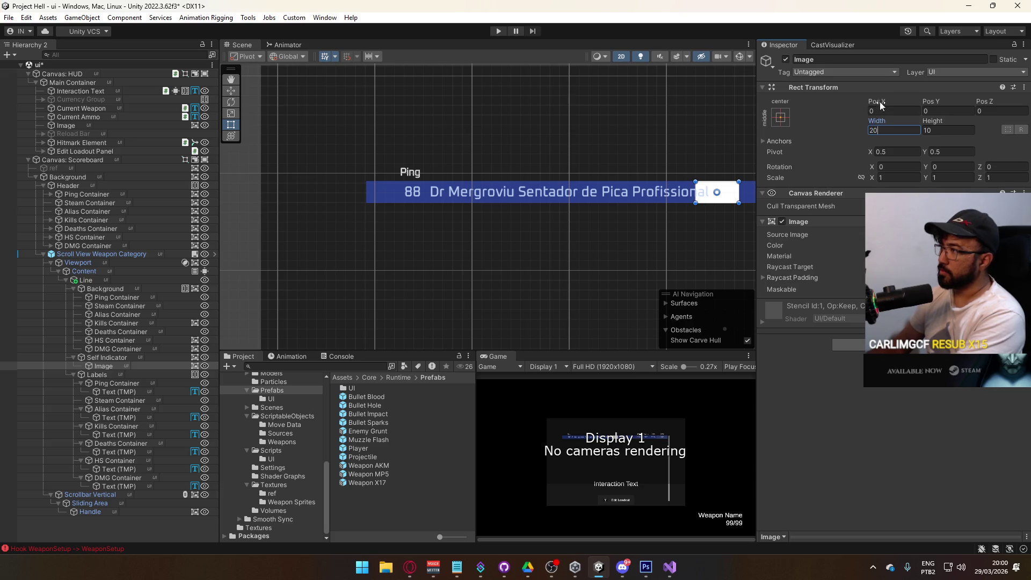
mouse_move(590, 191)
left_mouse_down()
mouse_move(321, 192)
mouse_move(343, 192)
left_mouse_up()
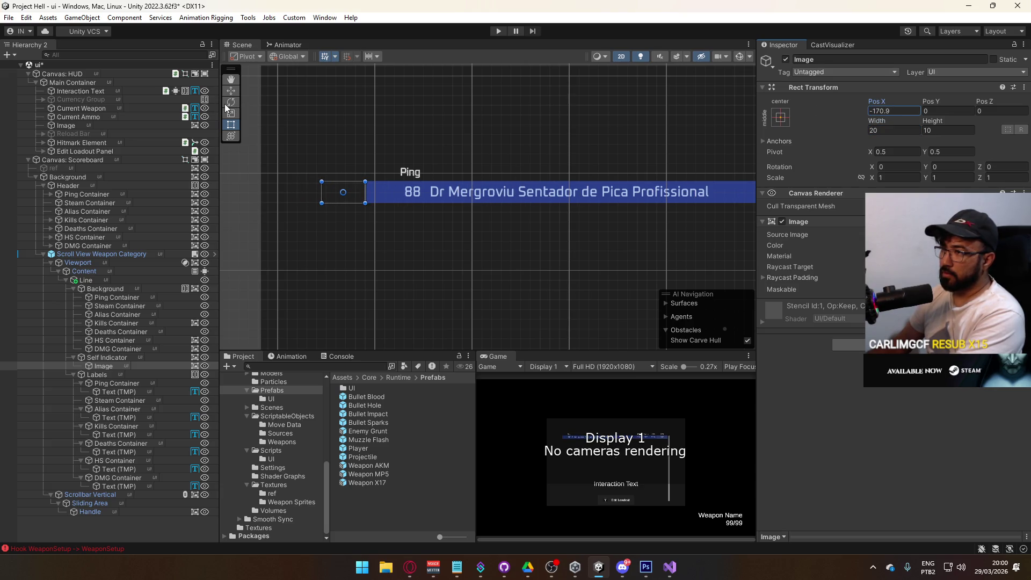